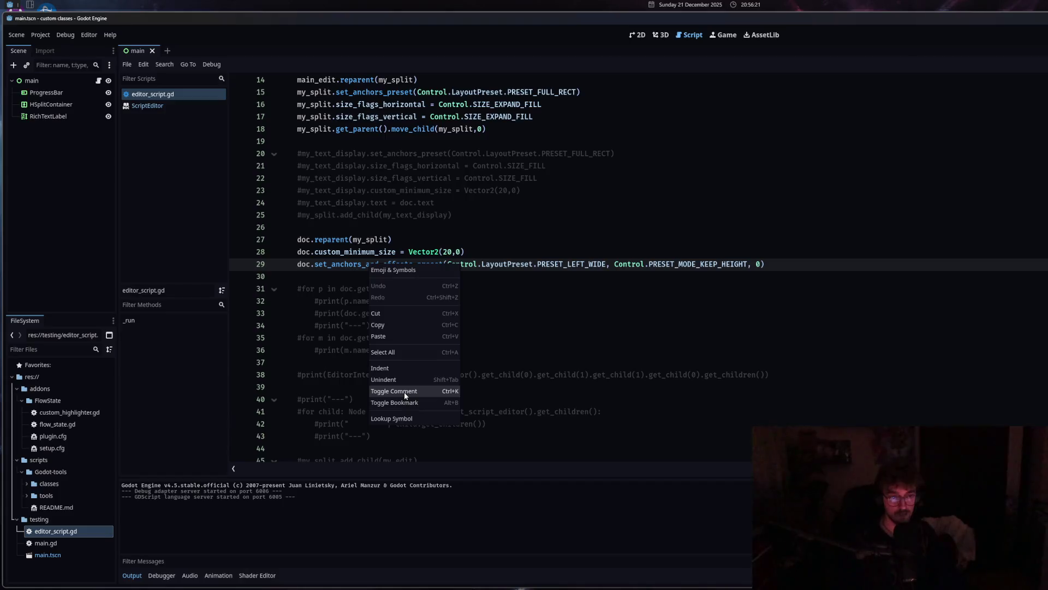
Delete the anchors-and-offsets line 29.
key("Escape")
left_click(271, 262)
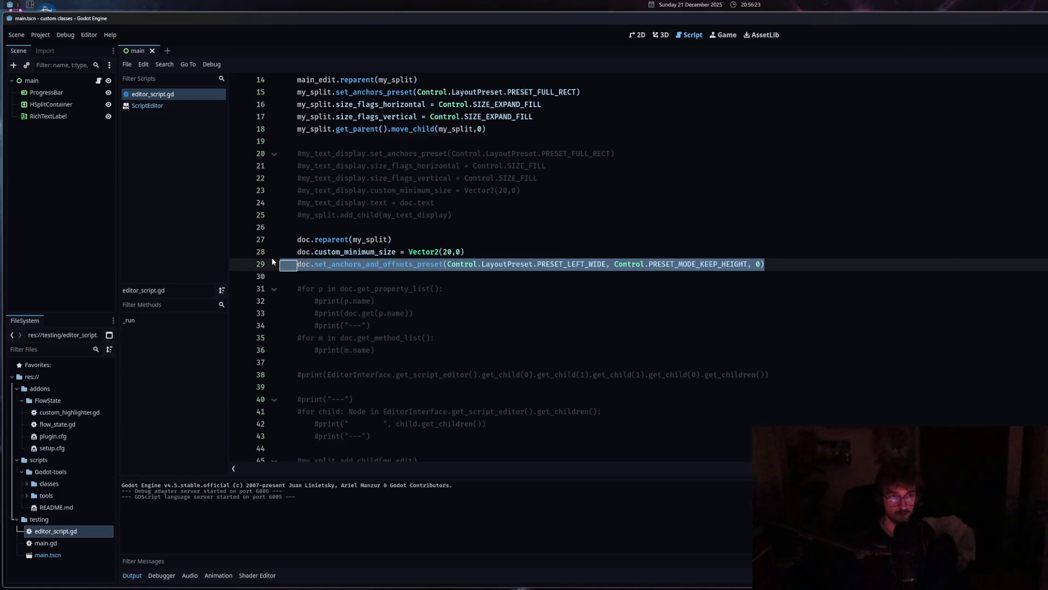
key("BackSpace")
key("BackSpace")
Comment out the doc reparenting lines 27–28 and uncomment the property-list loop on lines 30–33.
left_click(339, 255, "shift")
right_click(340, 255)
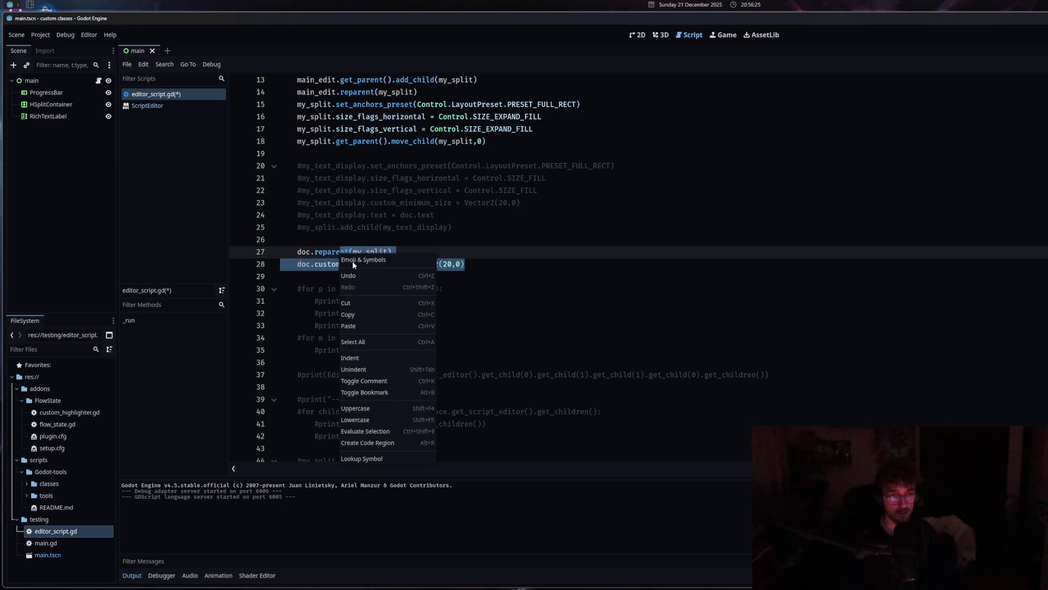
left_click(378, 382)
left_click_drag(364, 323, 281, 289)
right_click(330, 300)
left_click(382, 431)
Run the editor script with Ctrl+Shift+X and enlarge the Output panel to read the printout.
left_click(387, 322)
key("ctrl+shift+x")
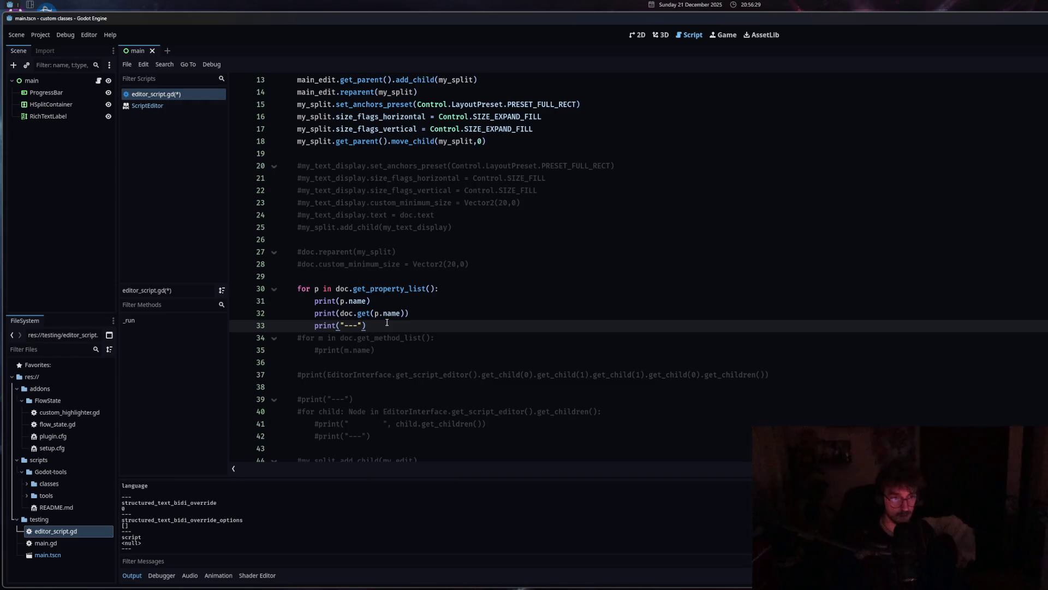
left_click_drag(276, 477, 406, 113)
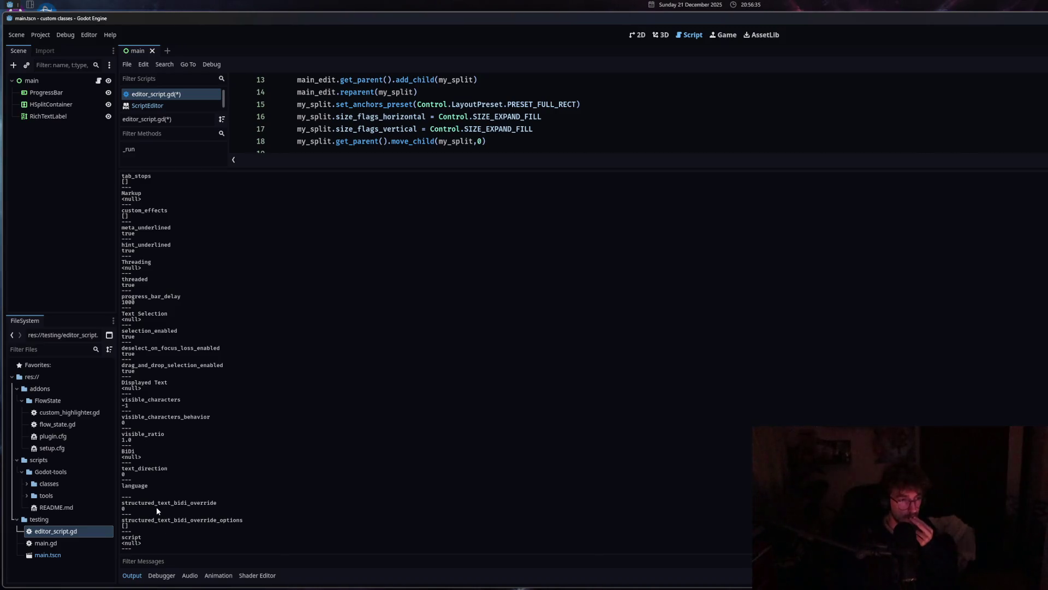
scroll(156, 506, "up", 2)
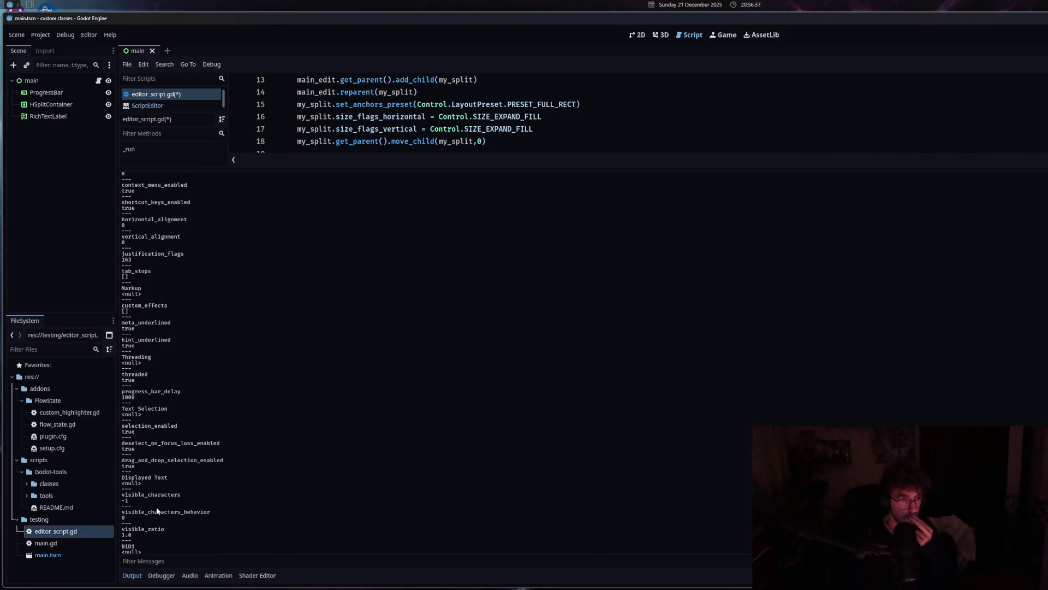
scroll(157, 510, "up", 1)
scroll(156, 507, "up", 8)
scroll(157, 509, "up", 2)
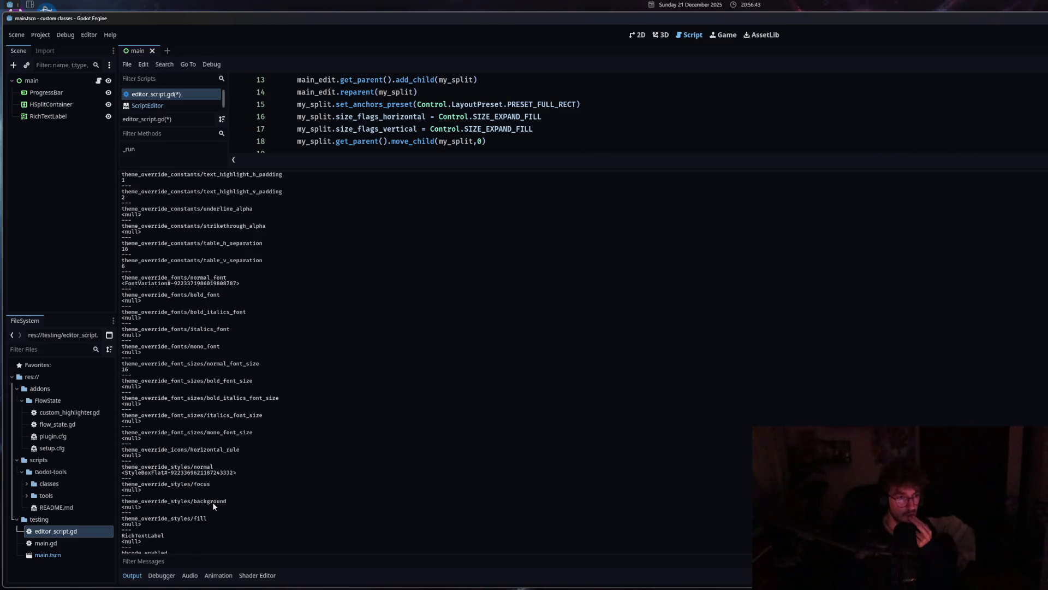
scroll(213, 505, "up", 2)
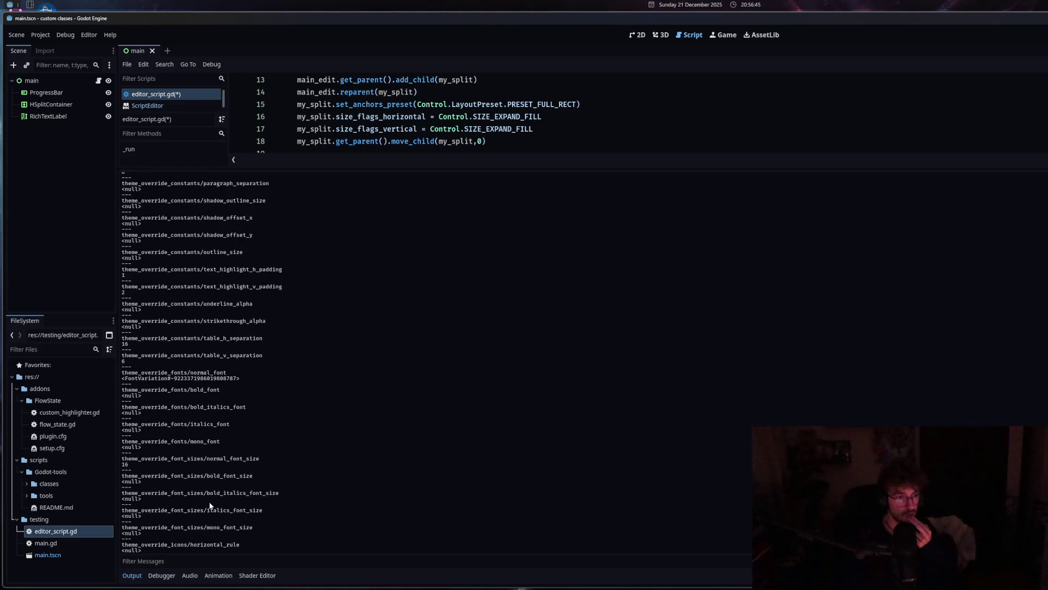
scroll(198, 493, "up", 10)
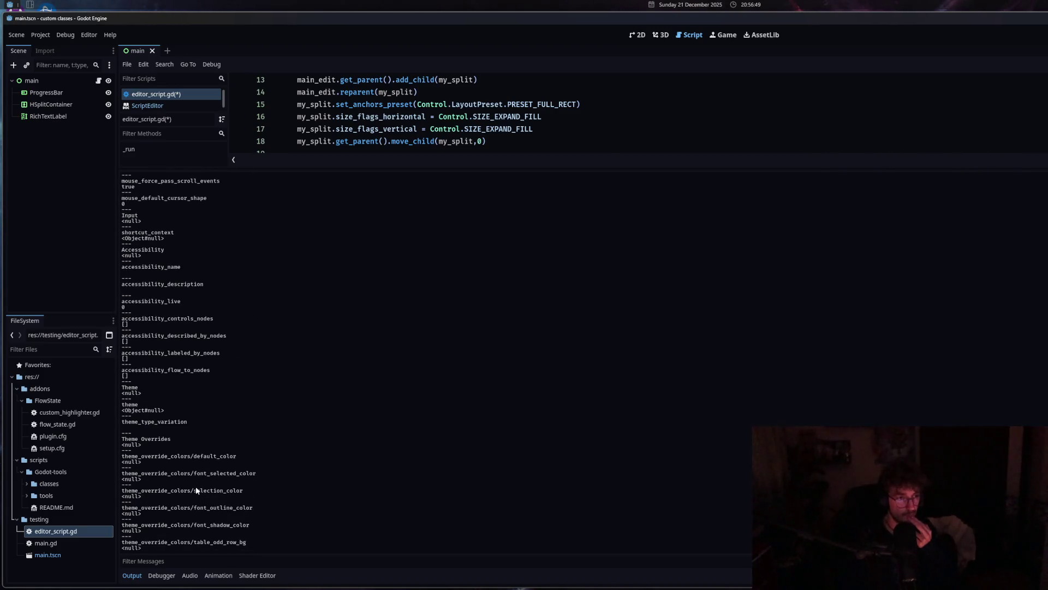
scroll(195, 490, "up", 1)
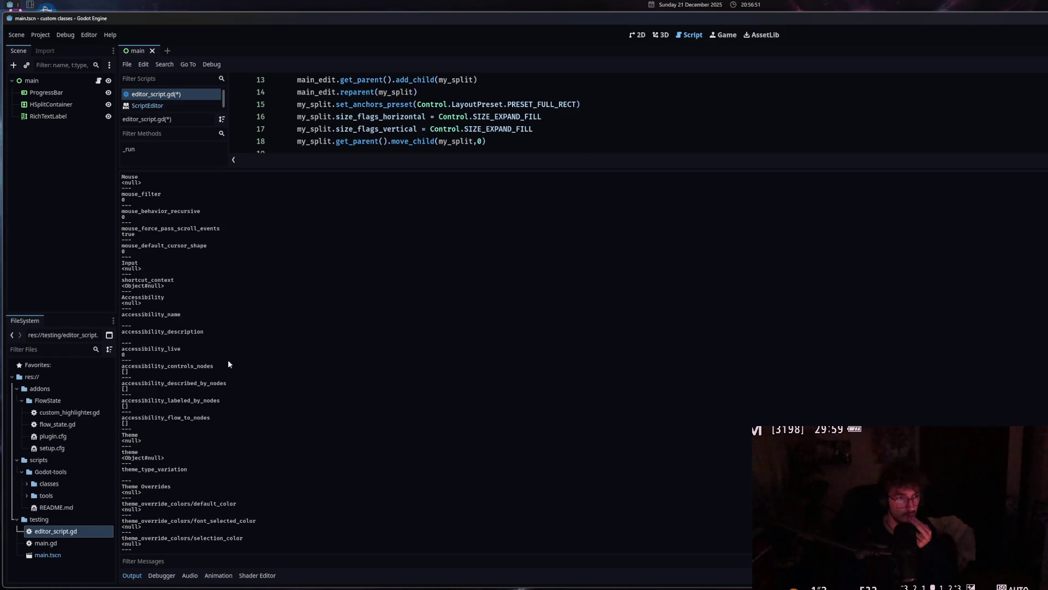
scroll(181, 441, "up", 3)
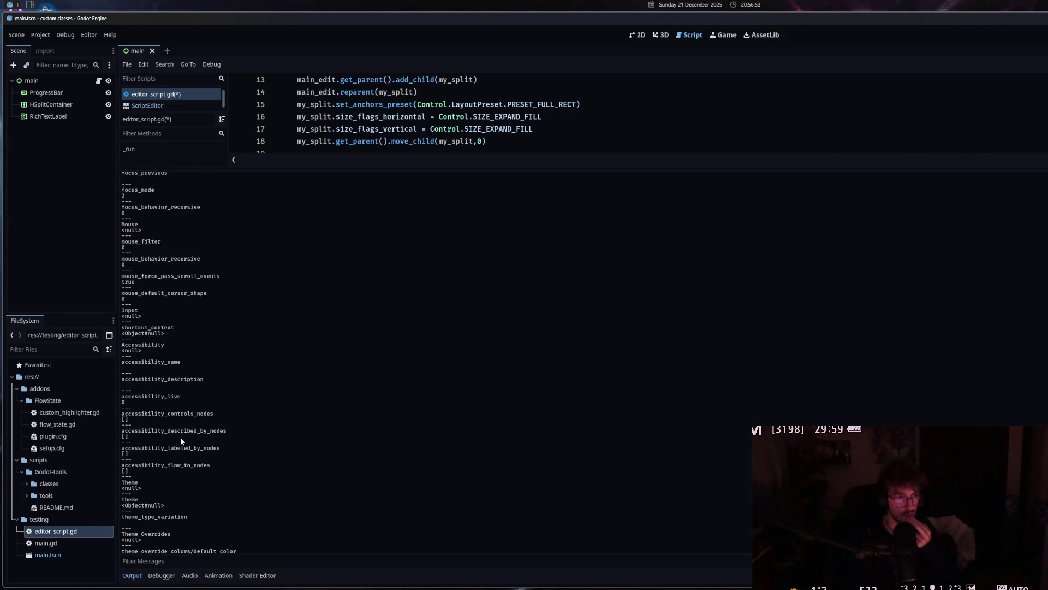
scroll(182, 441, "up", 3)
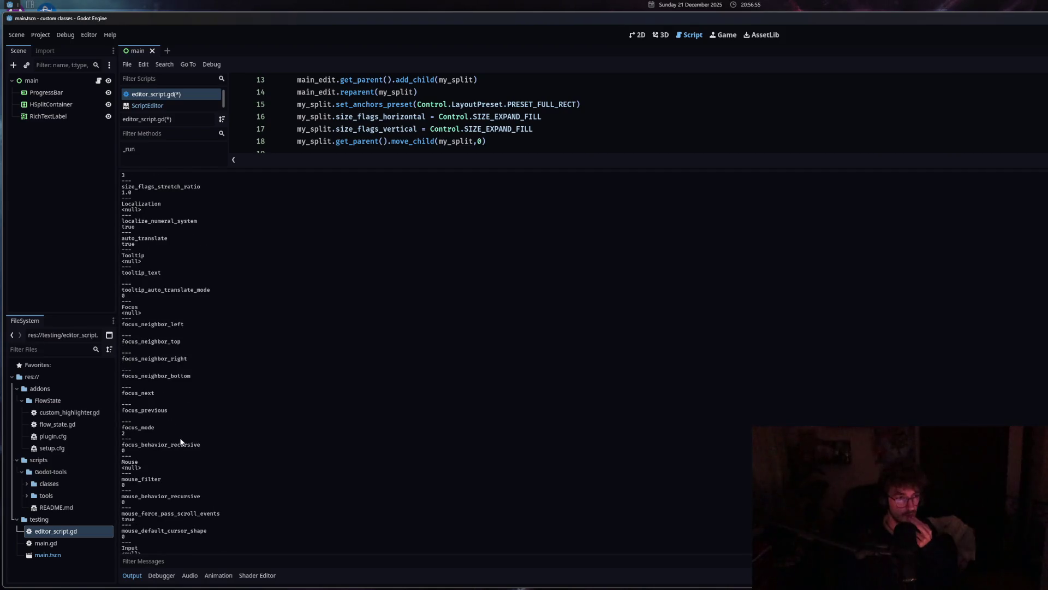
scroll(181, 441, "up", 3)
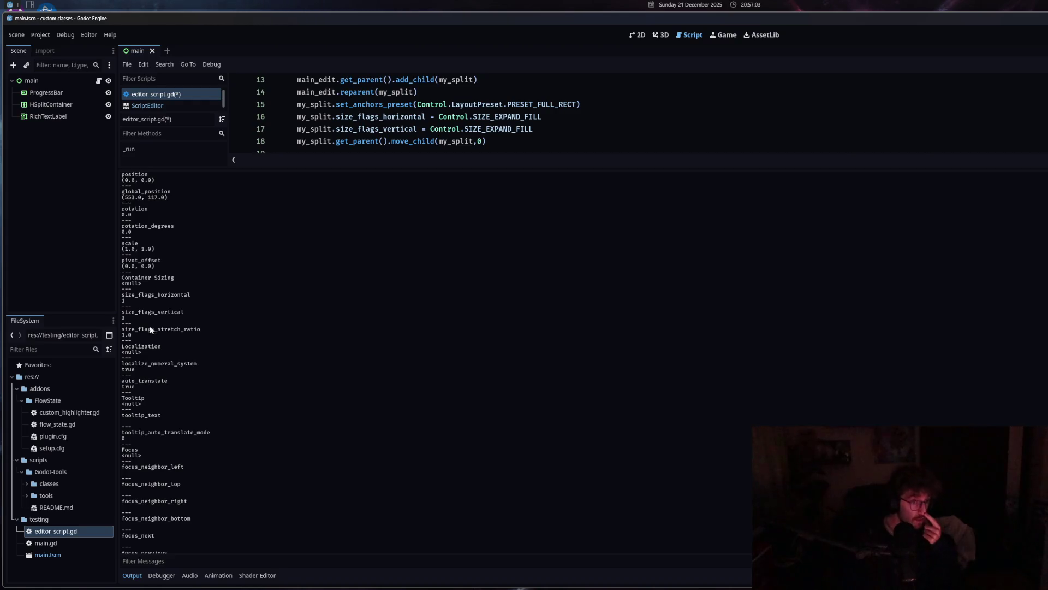
scroll(143, 364, "up", 1)
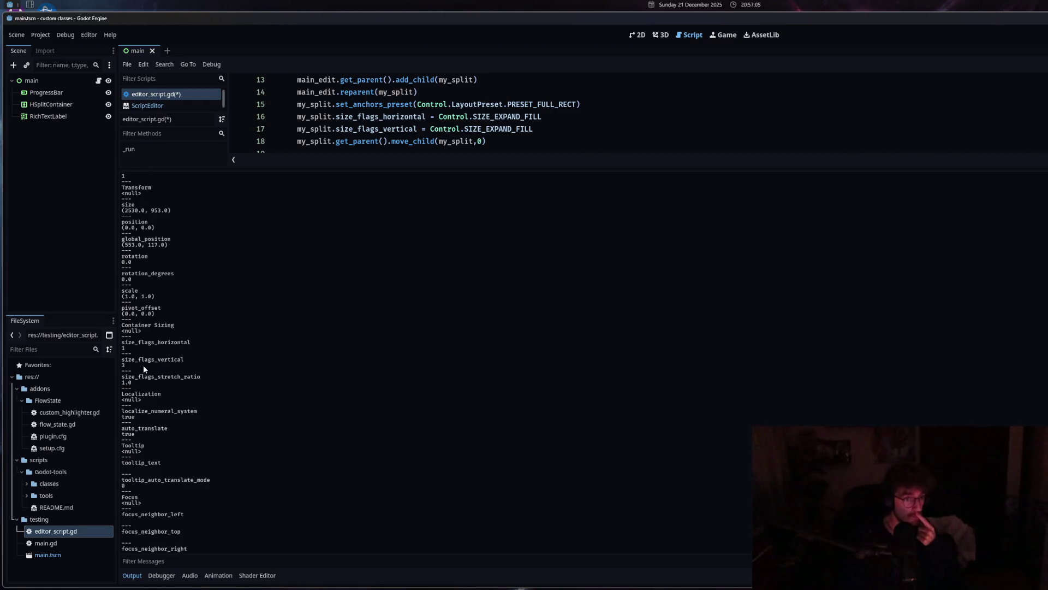
scroll(144, 369, "up", 2)
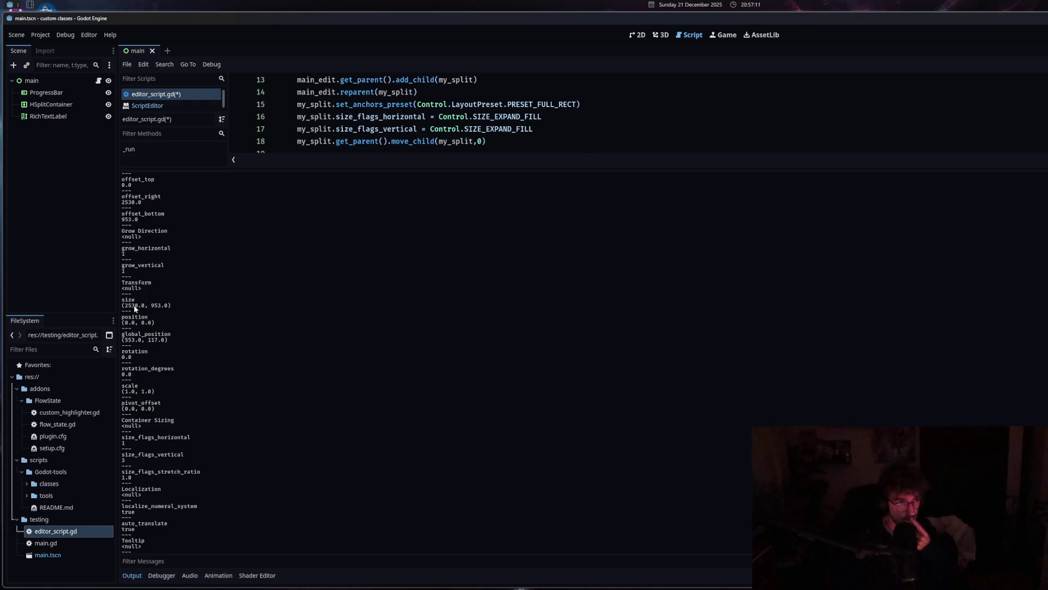
scroll(170, 402, "up", 1)
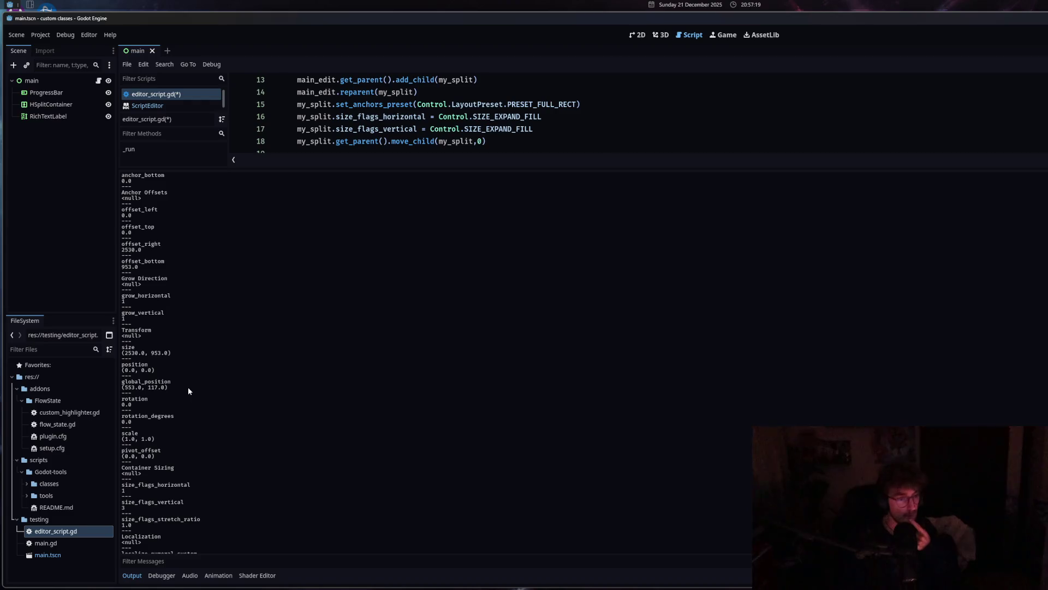
triple_click(150, 381)
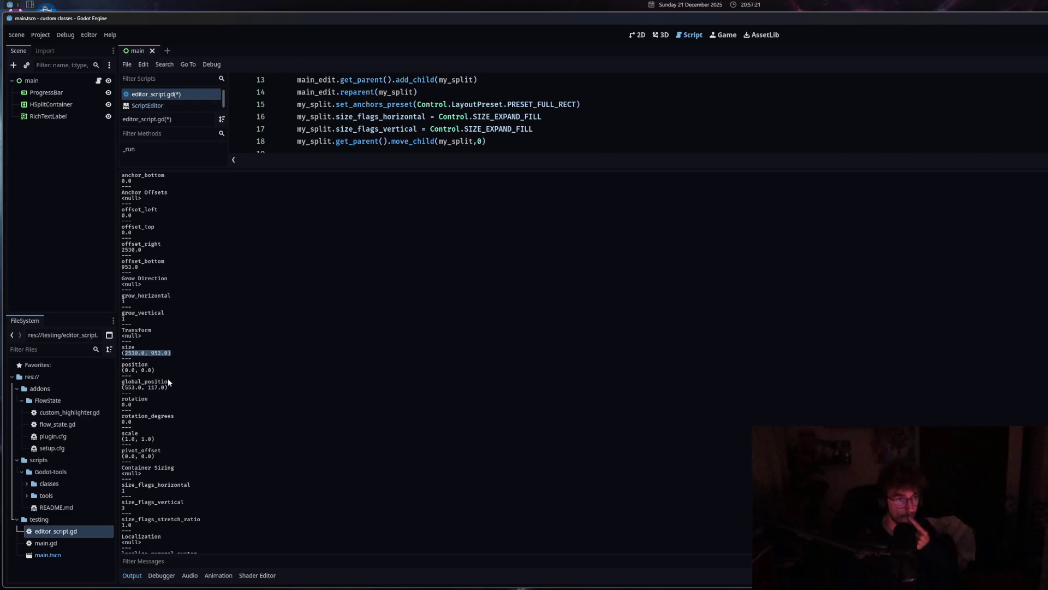
Inspect the size and global_position values in the Output printout, scrolling up to the top.
left_click_drag(177, 387, 124, 387)
left_click(119, 355)
left_click(125, 387)
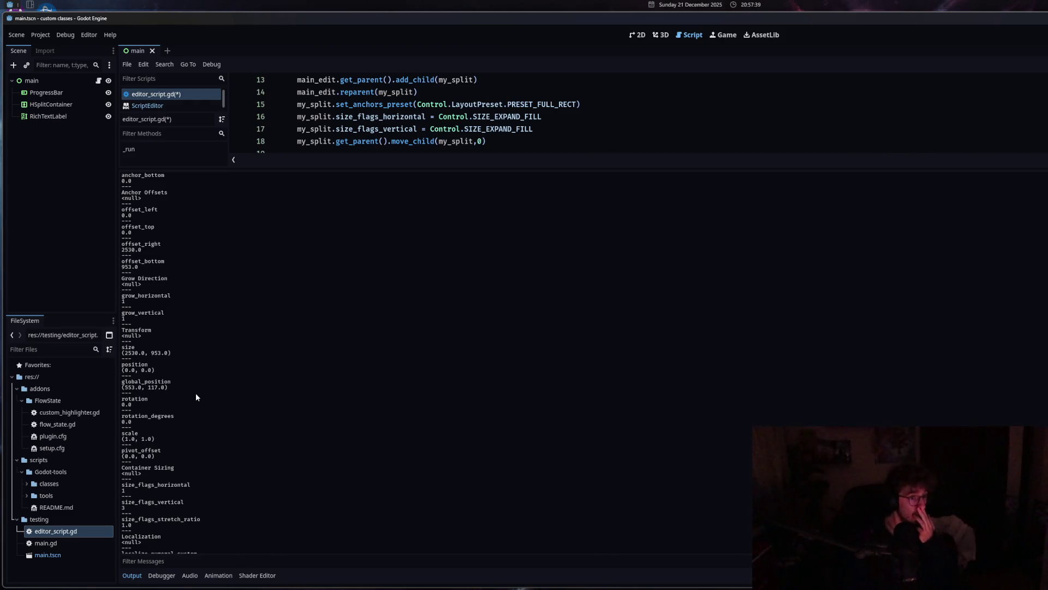
scroll(196, 397, "up", 3)
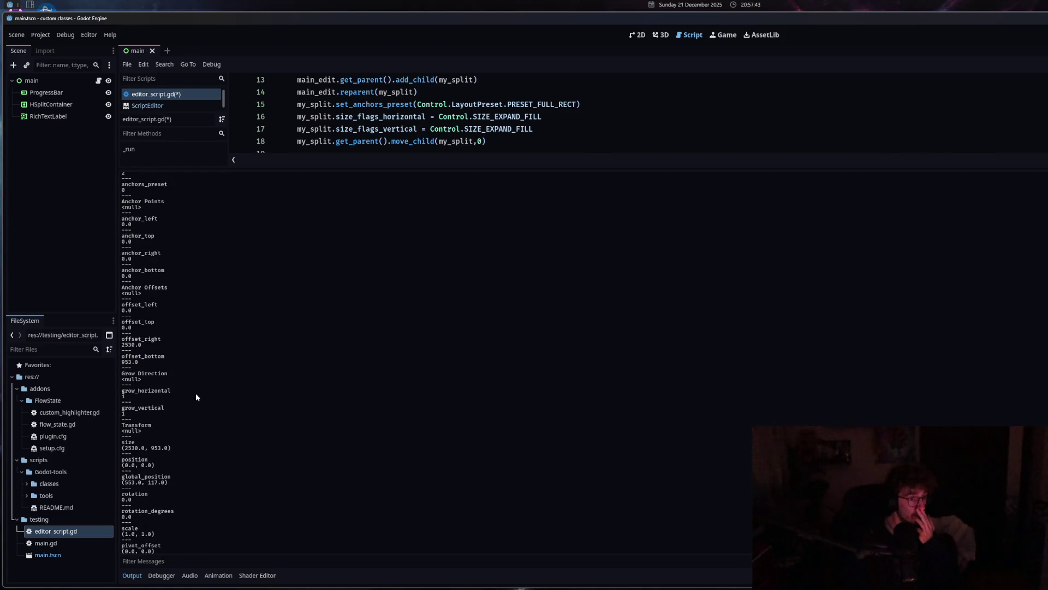
scroll(196, 392, "up", 3)
scroll(196, 392, "up", 6)
scroll(196, 396, "up", 9)
scroll(195, 397, "up", 8)
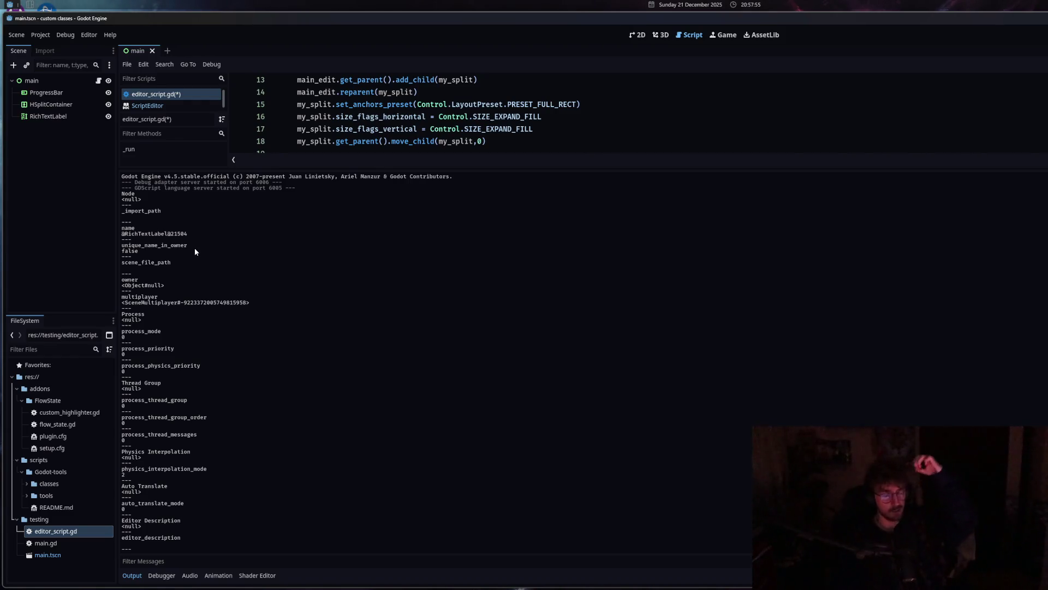
Drag the Output splitter back down so the script code fills the editor.
scroll(246, 367, "down", 3)
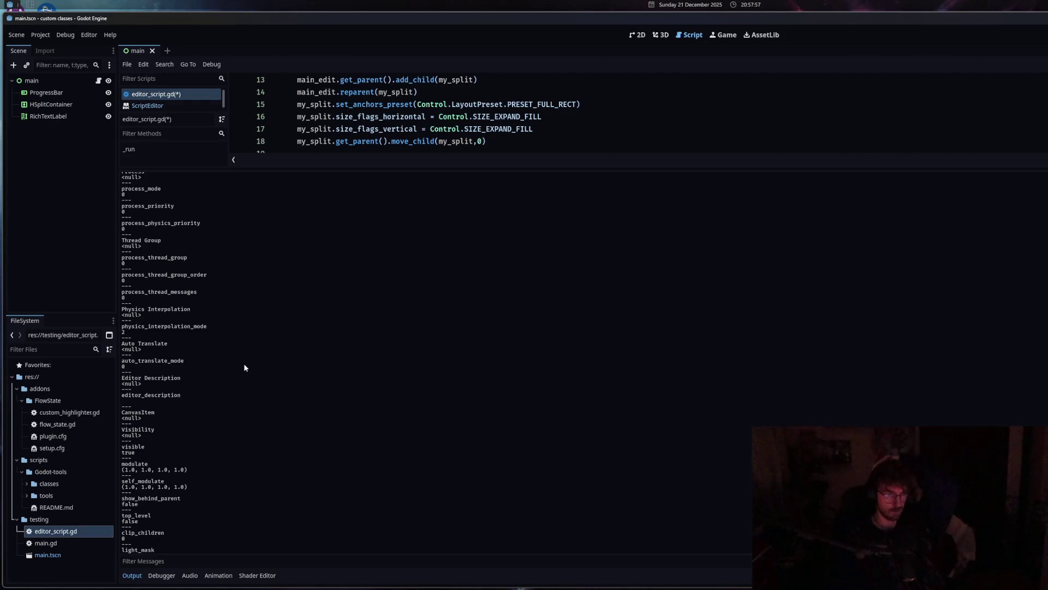
scroll(245, 368, "down", 3)
scroll(241, 367, "down", 3)
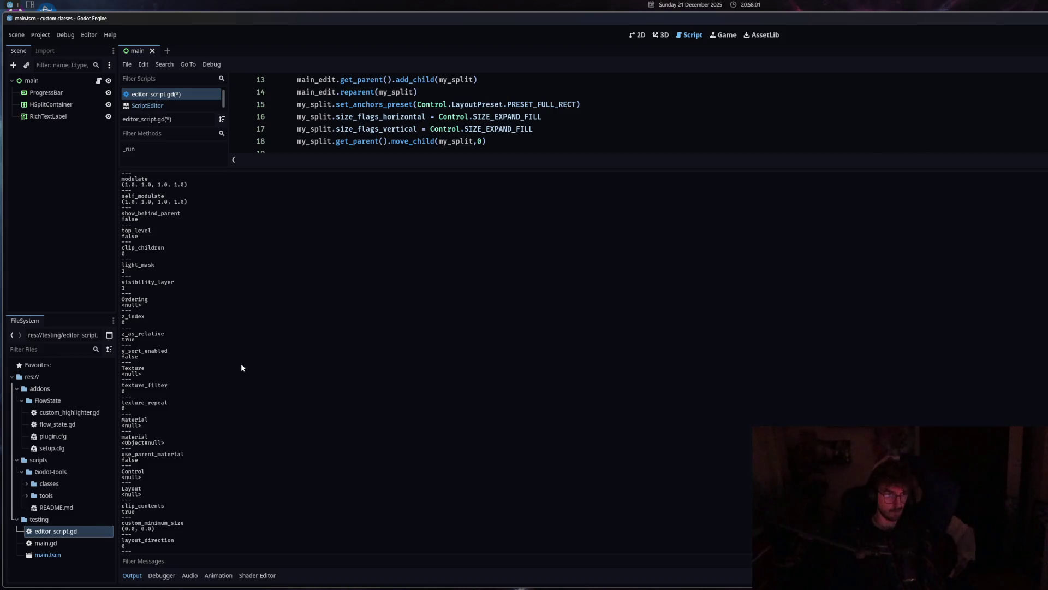
left_click_drag(311, 168, 292, 587)
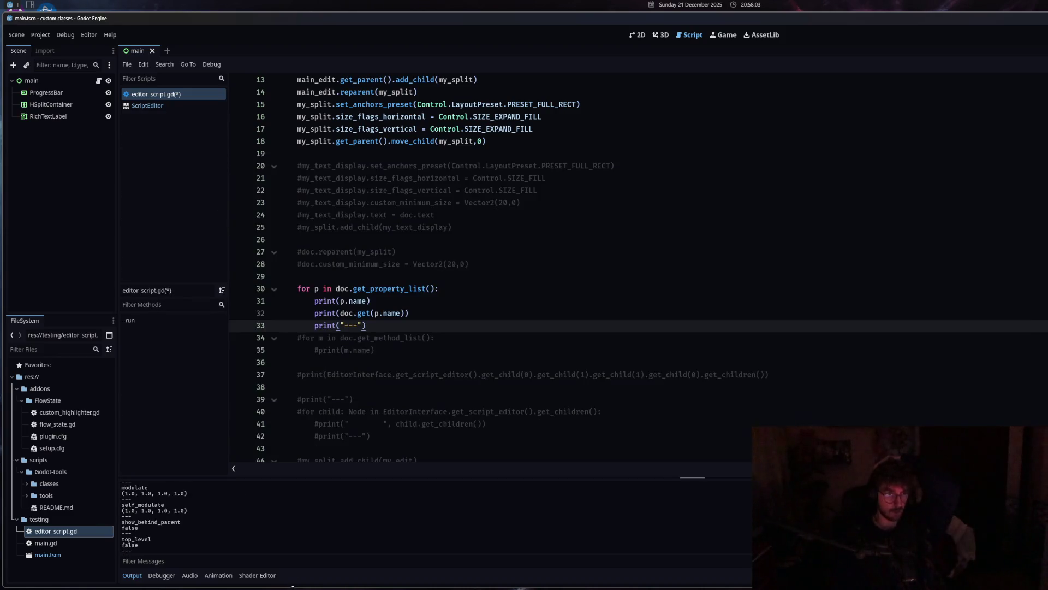
Comment out the property-list loop again and uncomment the doc reparenting lines 27–28.
left_click(337, 288, "shift")
right_click(338, 293)
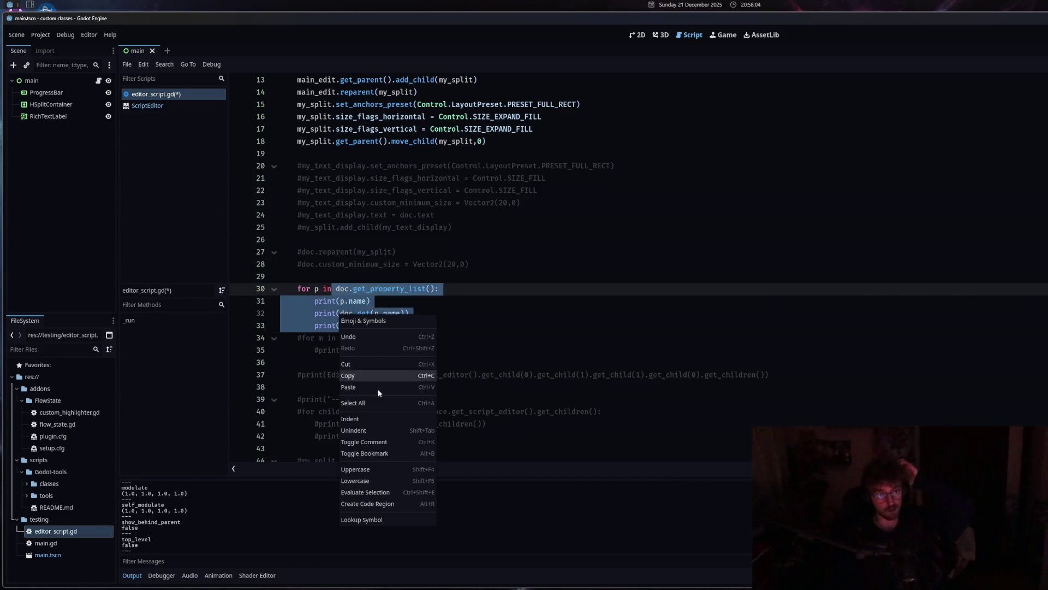
left_click(382, 442)
left_click(391, 264)
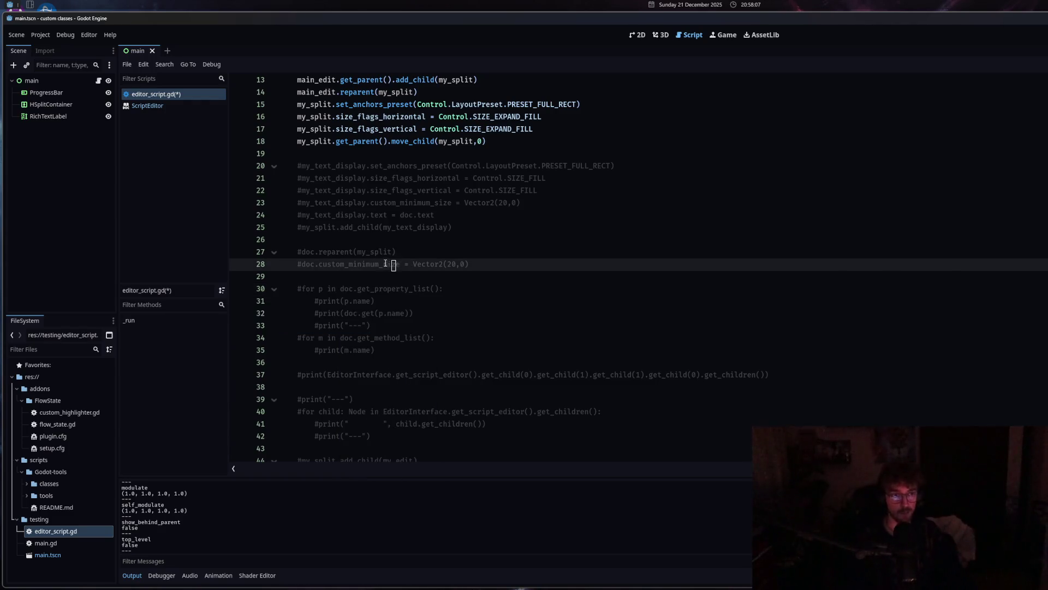
left_click(360, 256, "shift")
right_click(361, 256)
left_click(401, 386)
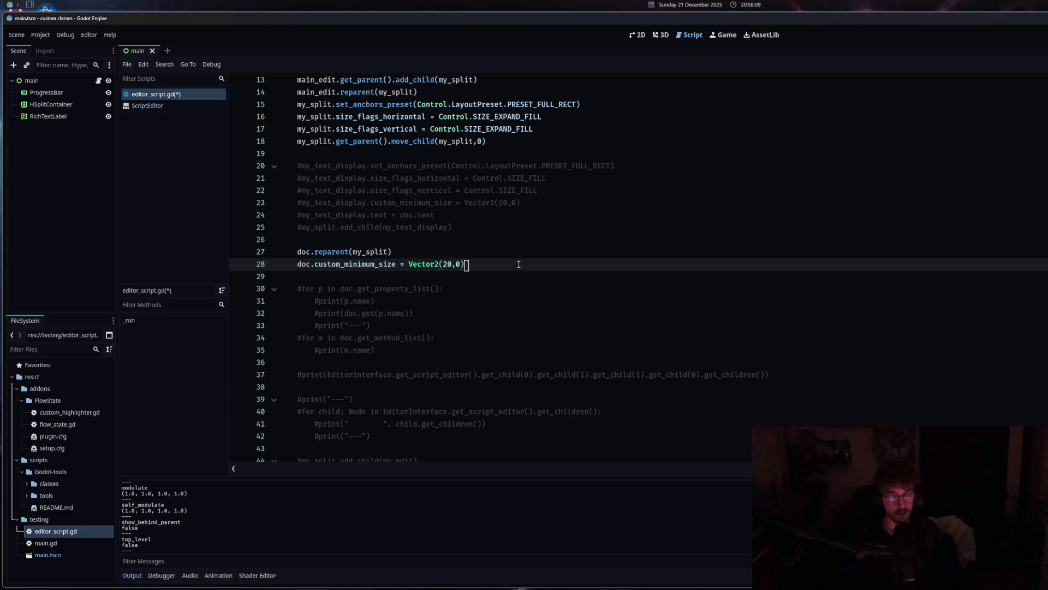
Add a line setting doc.layout_direction to Control.LAYOUT_DIRECTION_MAX.
key("Return")
key("Return")
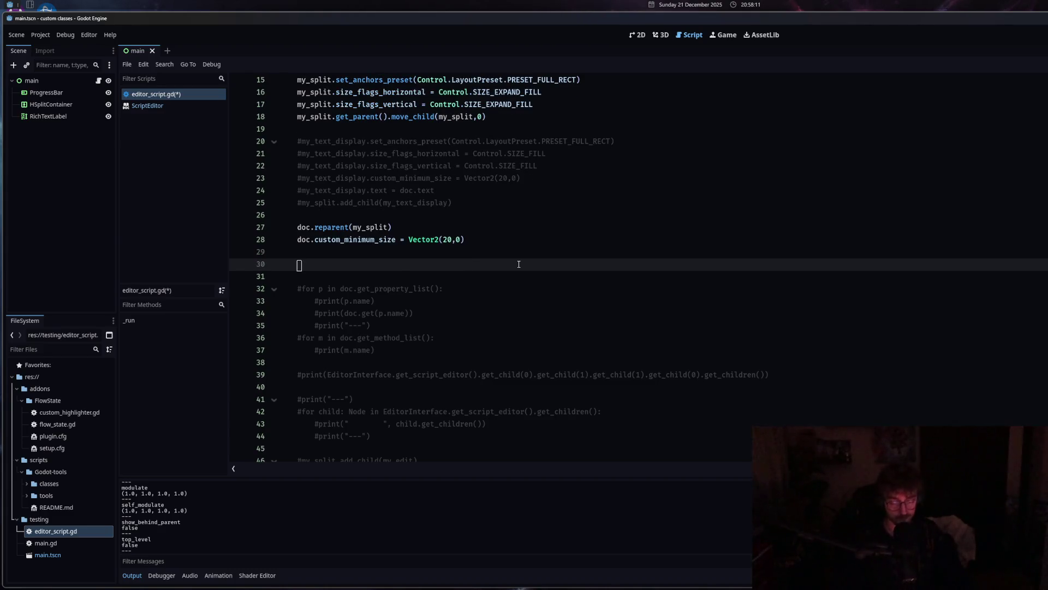
key("BackSpace")
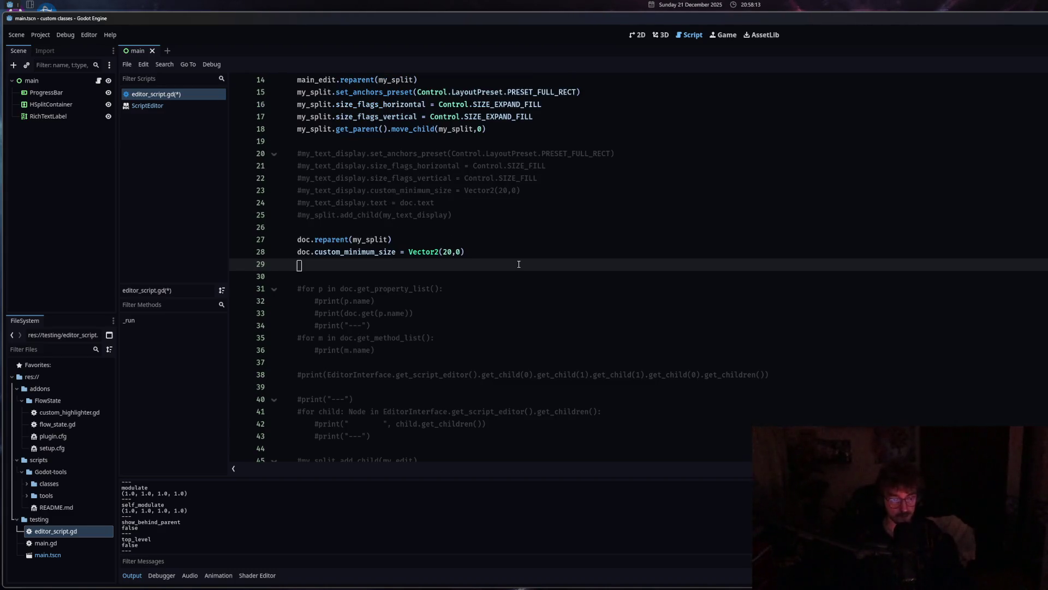
type("doc.")
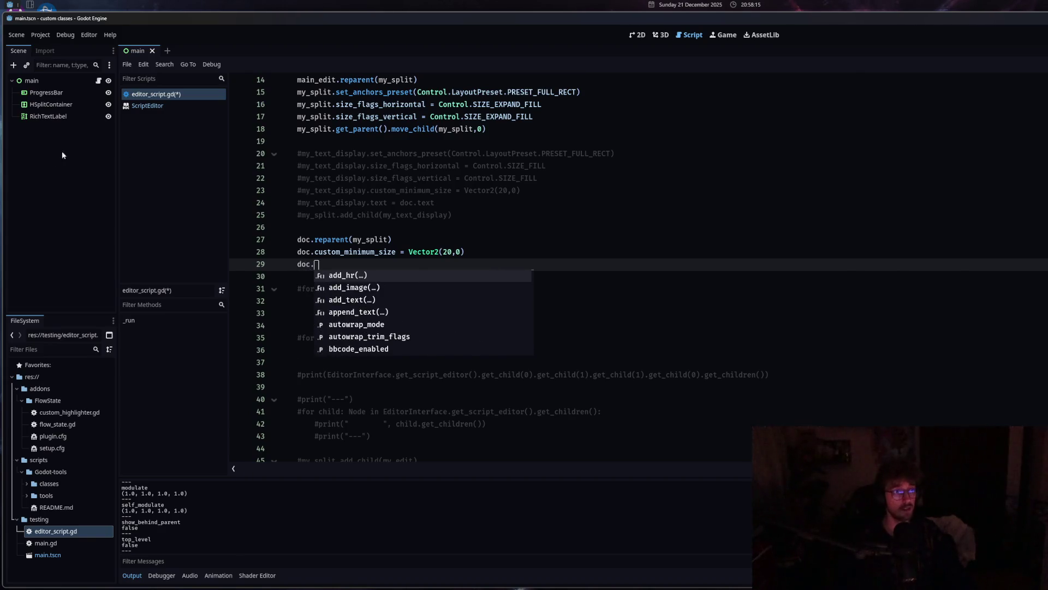
mouse_move(377, 257)
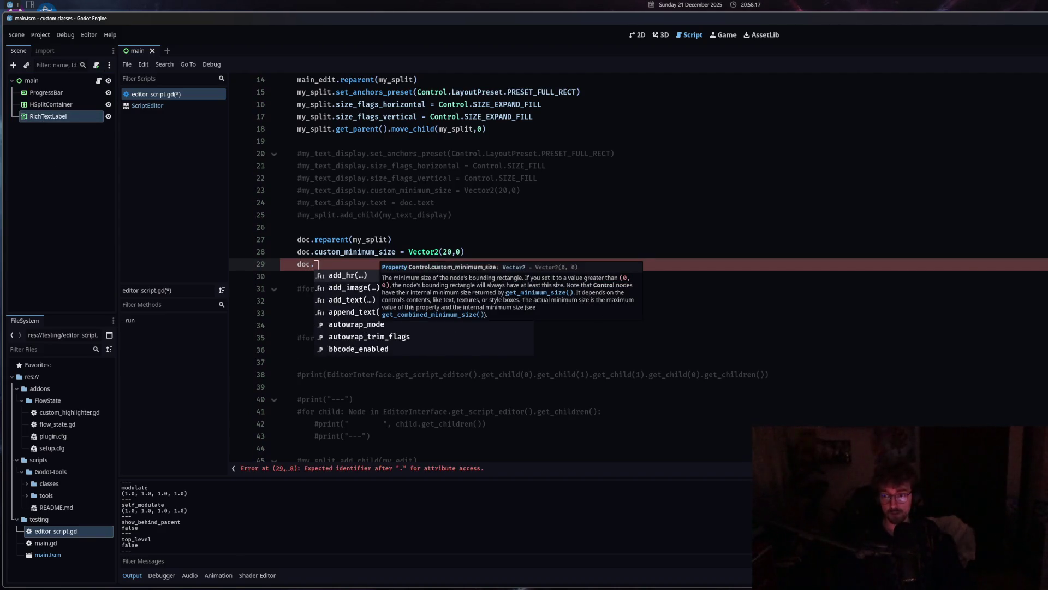
type("layout")
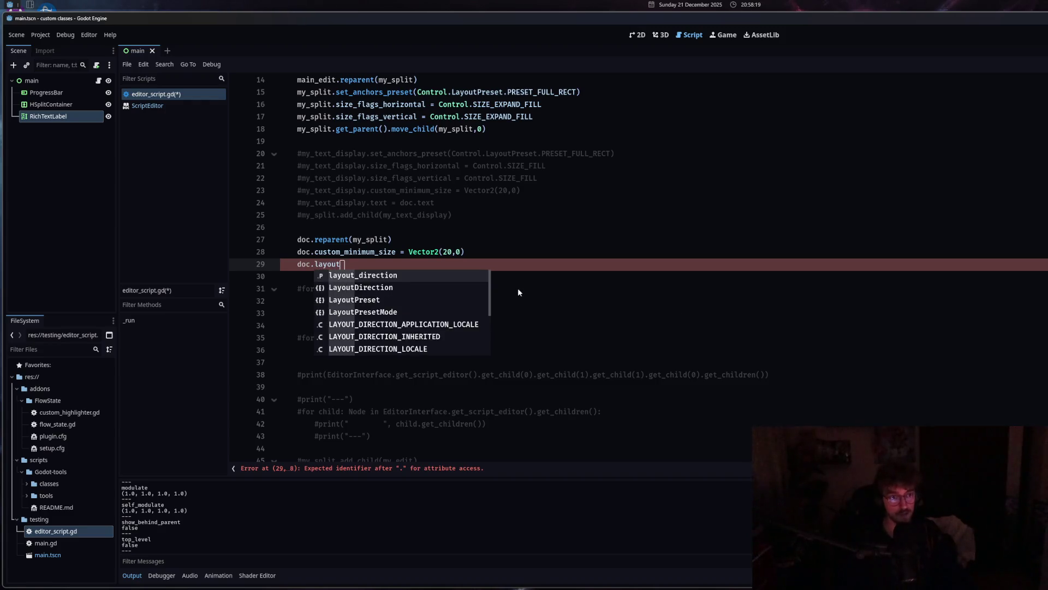
double_click(410, 276)
type("=")
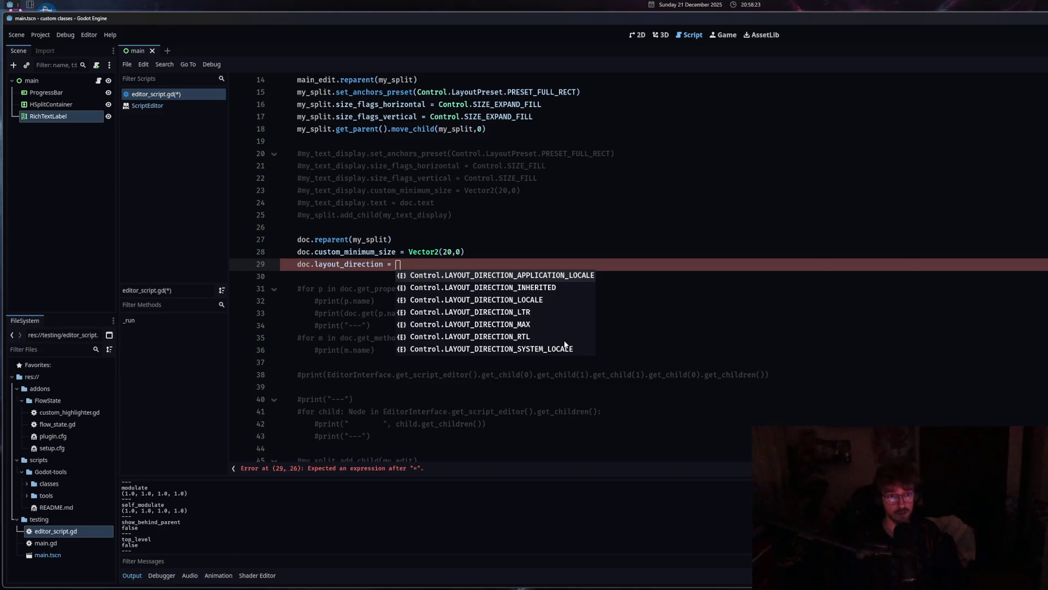
key("Down")
key("Down")
key("Down")
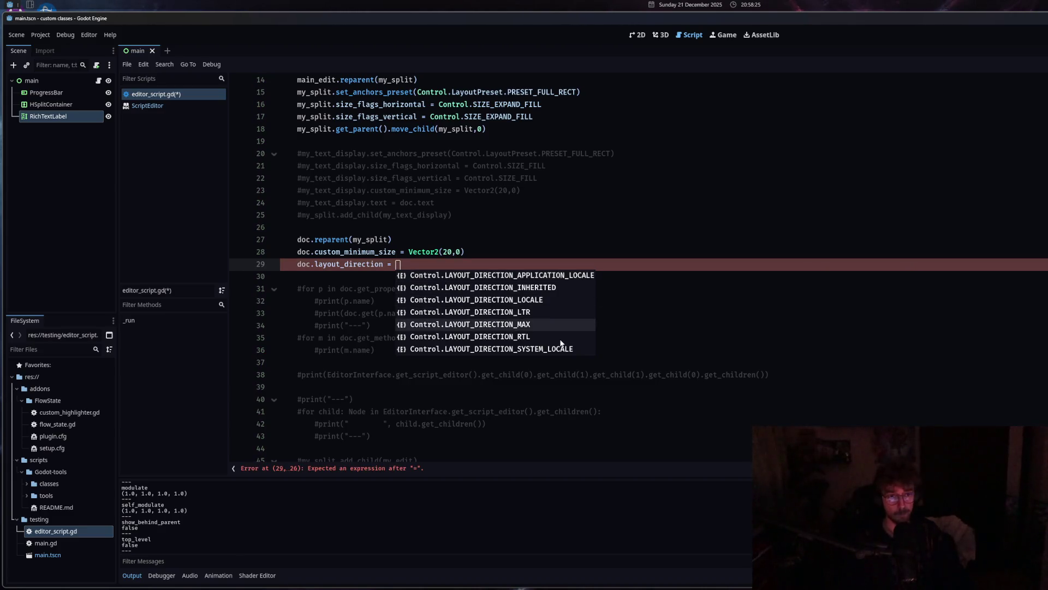
left_click(533, 323)
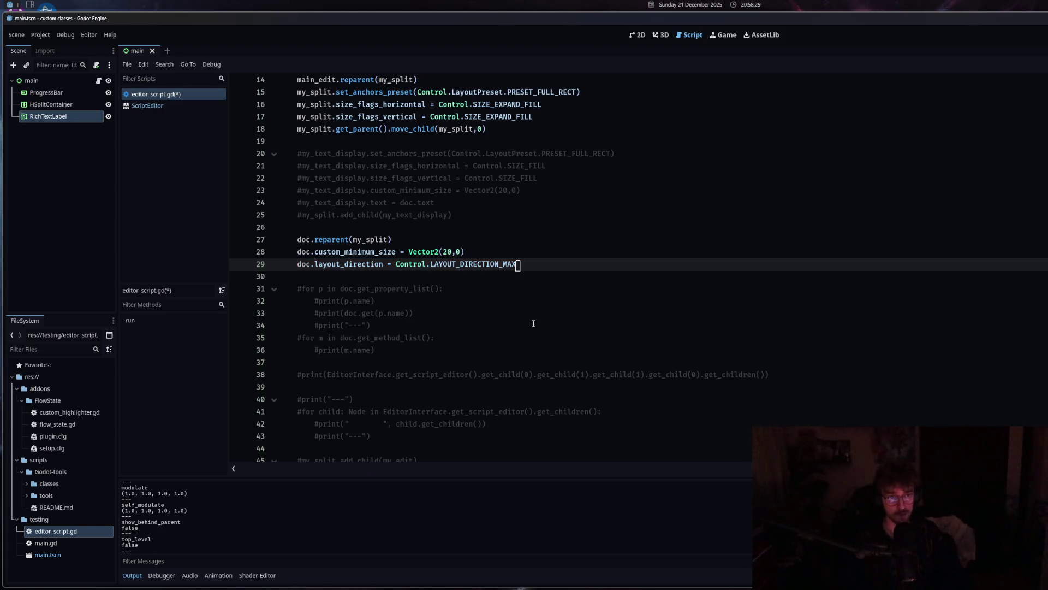
Start another doc property line below, typing doc.layout and removing the stray r.
key("Return")
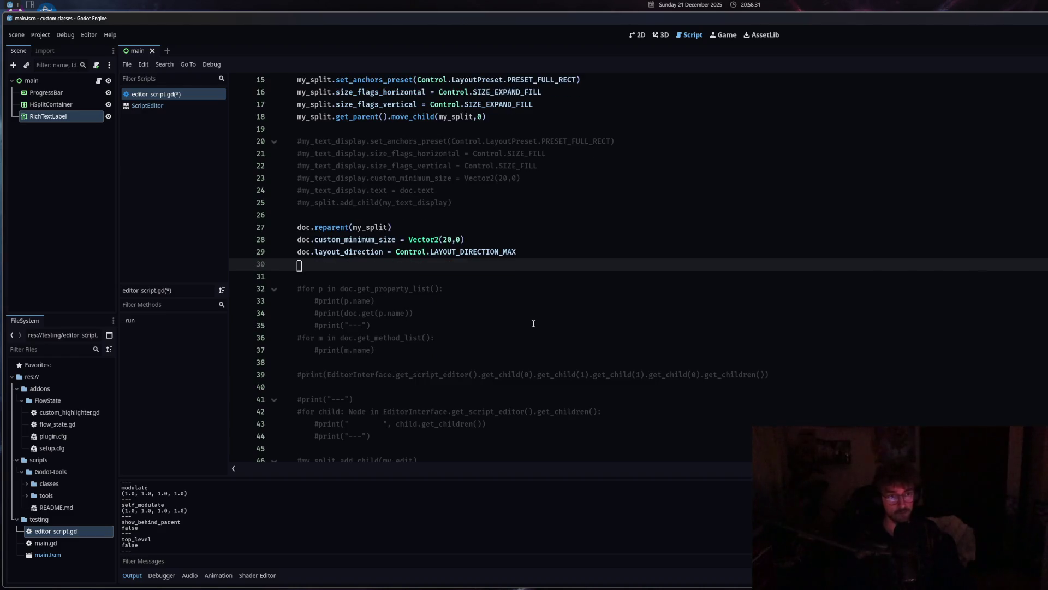
key("Up")
key("ctrl+shift+Return")
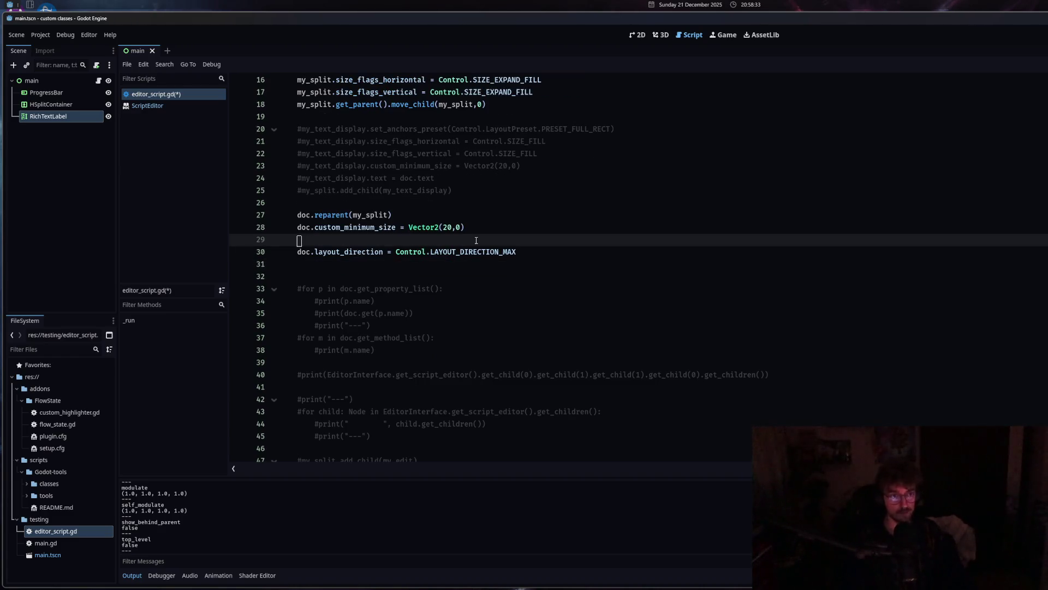
key("Down")
key("Down")
type("doc.")
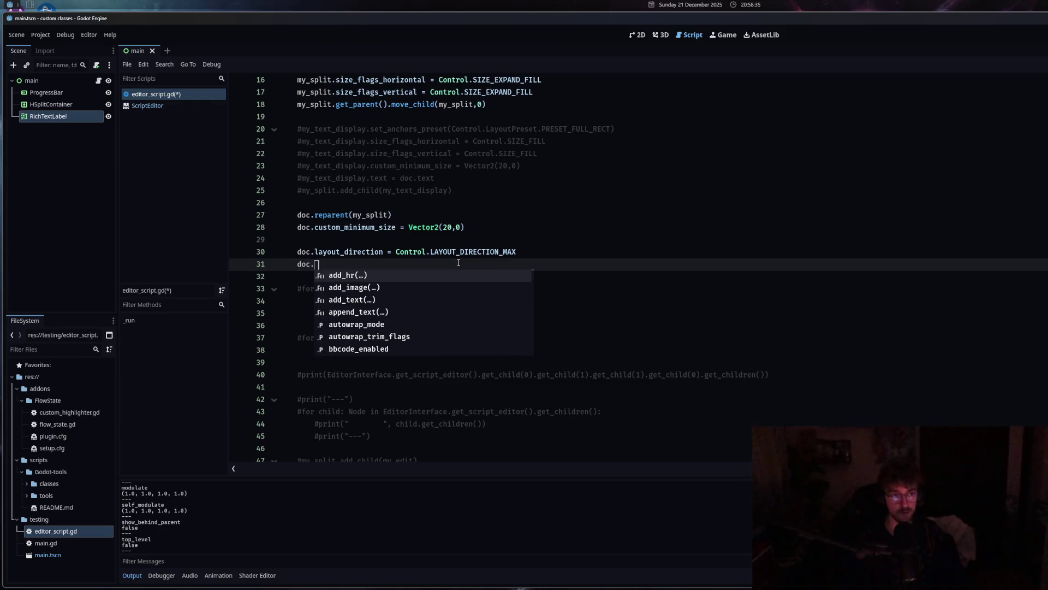
type("layoutr")
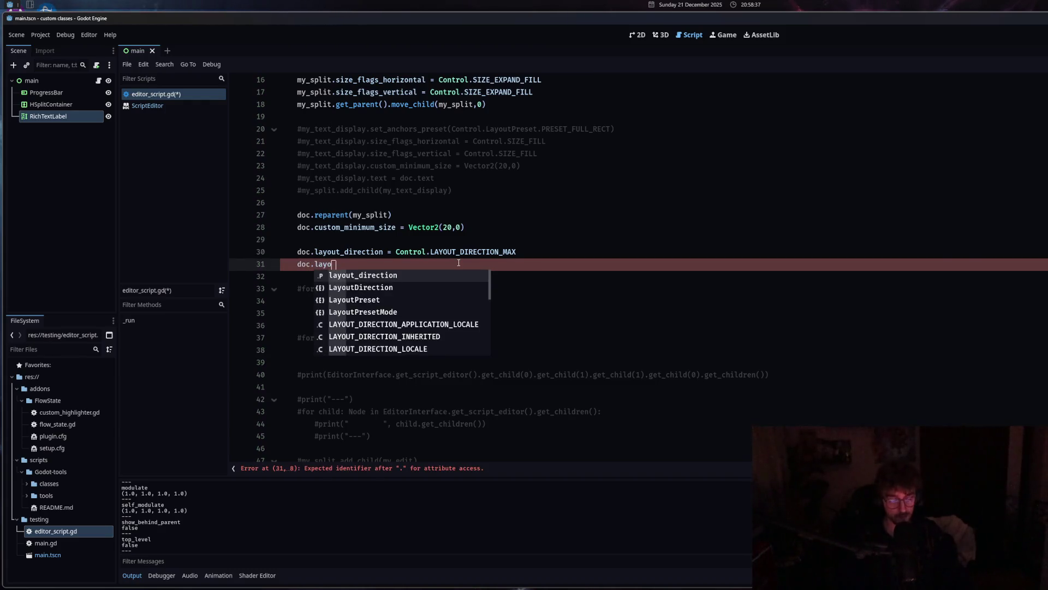
scroll(434, 334, "down", 2)
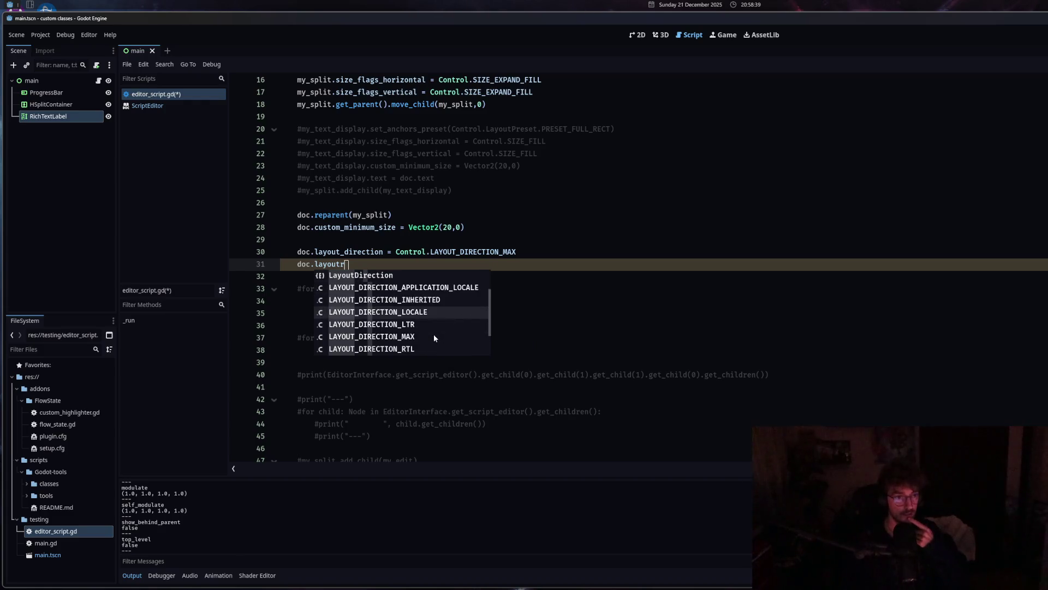
scroll(431, 344, "up", 6)
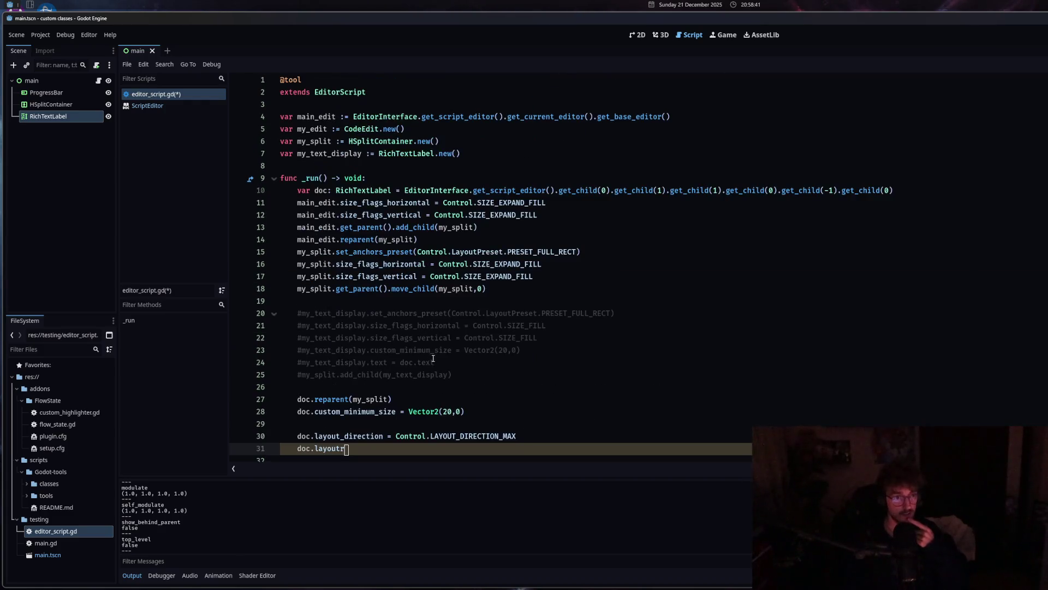
scroll(431, 358, "down", 2)
key("BackSpace")
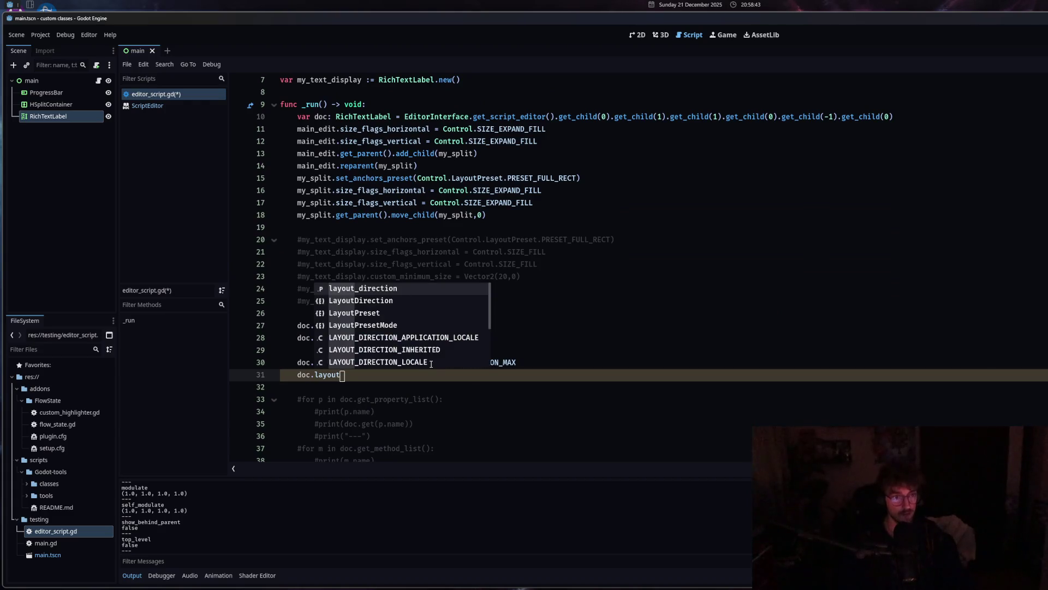
Change it to doc.anc and browse the anchor suggestions toward set_anchor.
scroll(424, 364, "down", 2)
key("BackSpace")
key("BackSpace")
key("BackSpace")
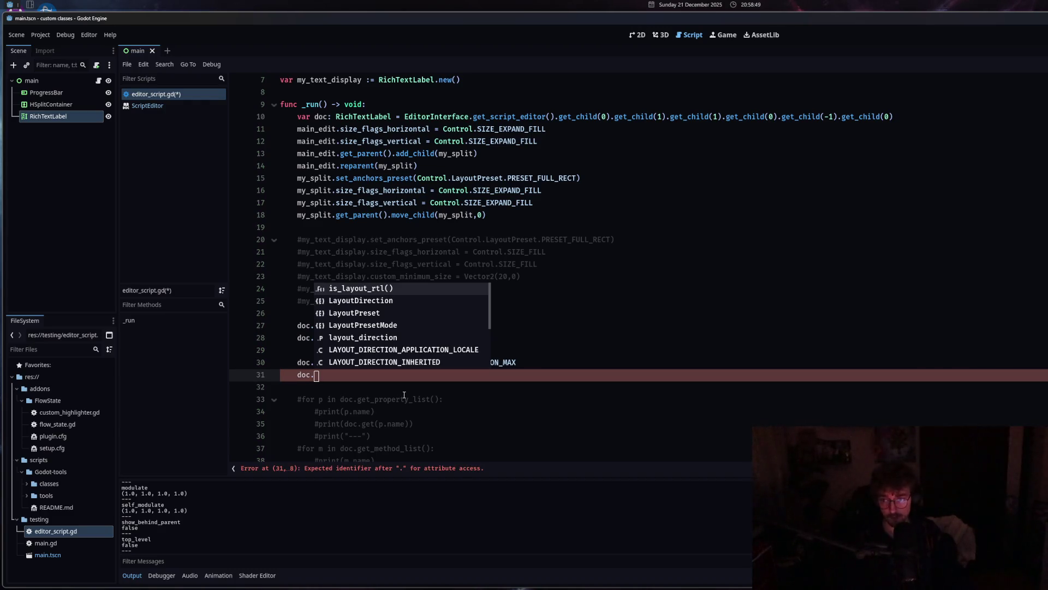
type("anc")
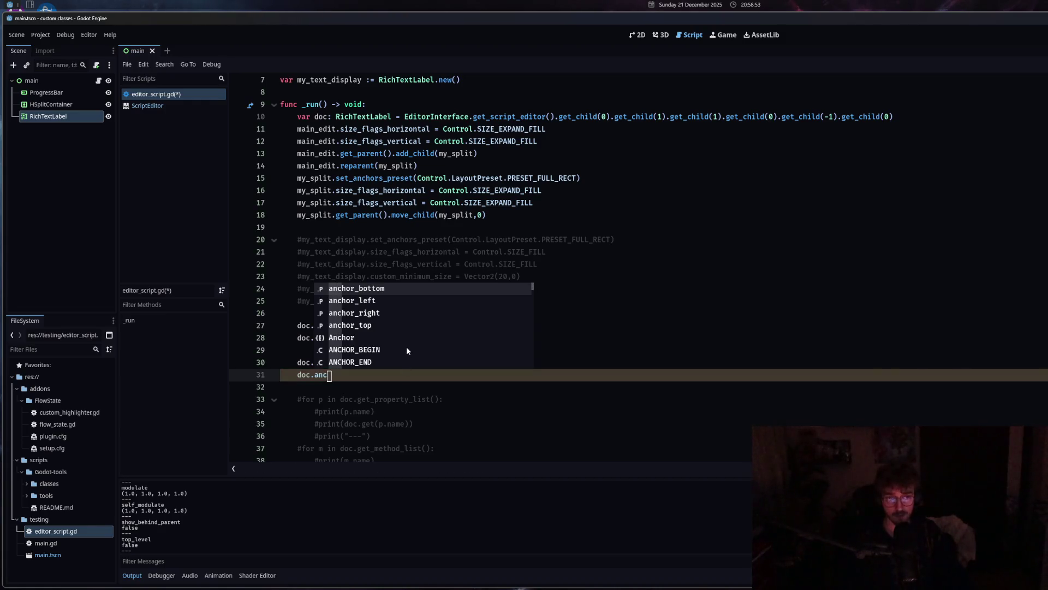
key("Down")
key("Down")
key("Down")
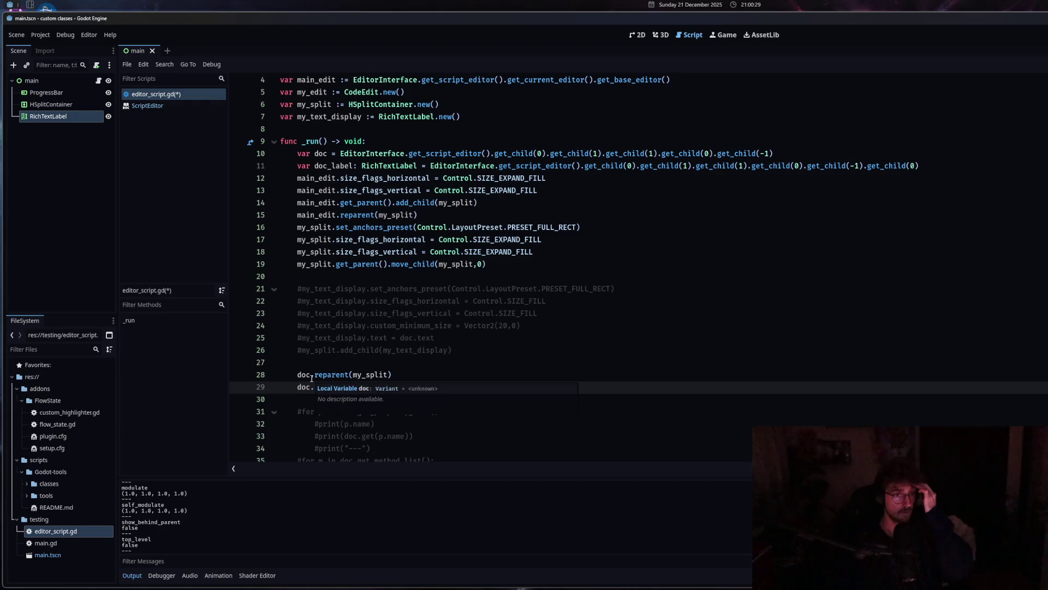
Undo the experimental doc property lines and save editor_script.gd.
type("custom_minimum_size = Vector2(20,0)")
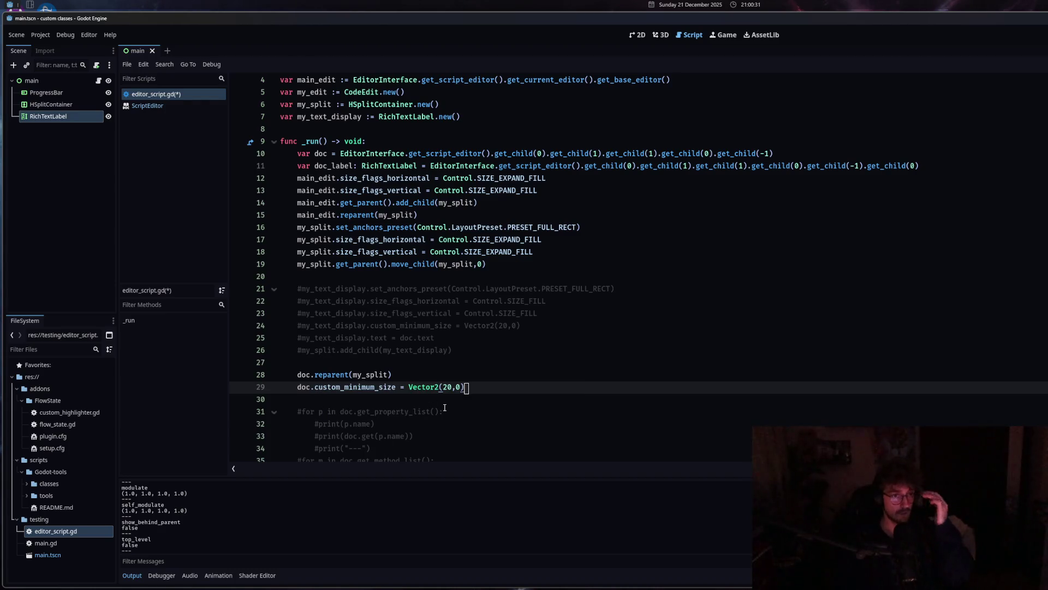
key("ctrl+s")
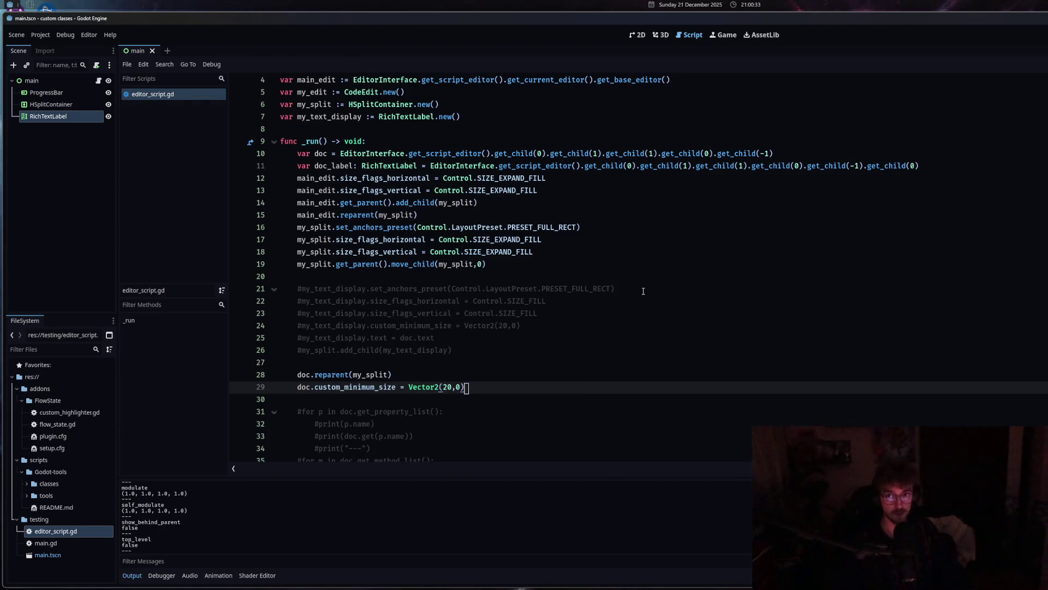
left_click(40, 34)
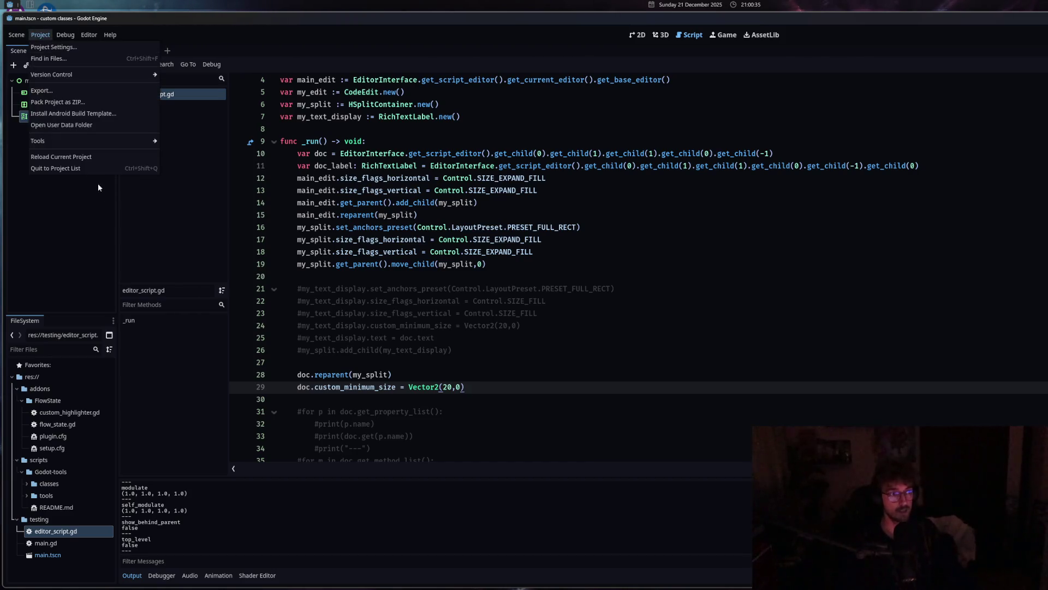
Reload the current project from the Project menu.
left_click(61, 156)
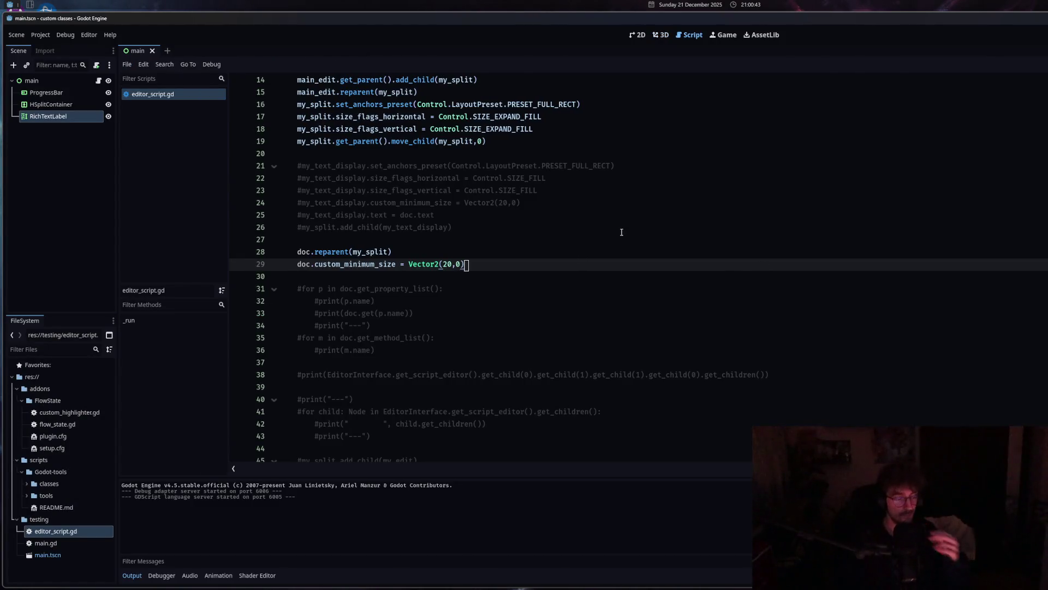
key("super+space")
Launch Zen Browser from the launcher and resize it beside the Godot window.
type("zen")
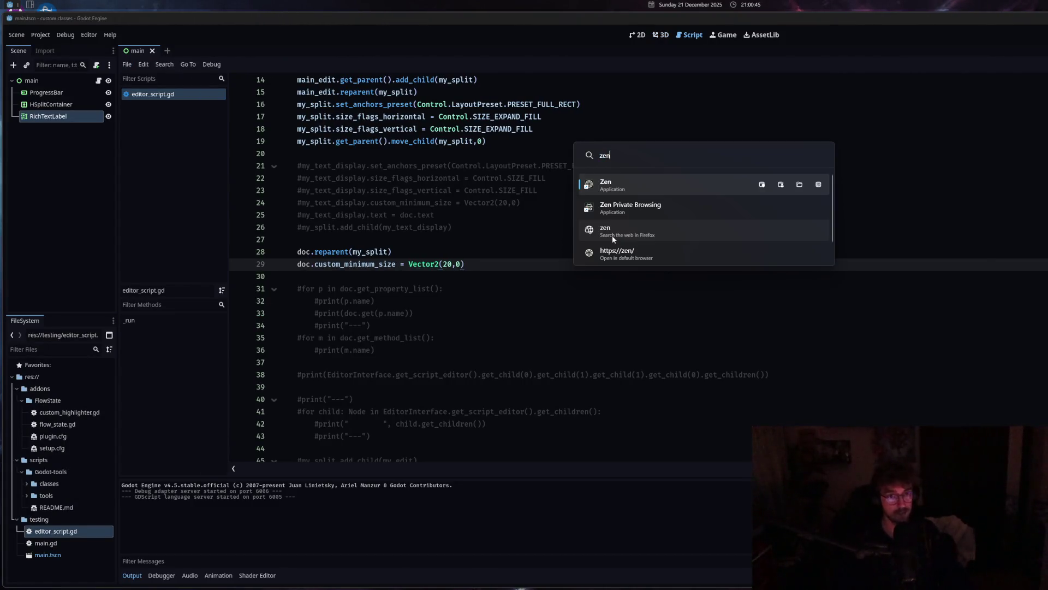
key("Return")
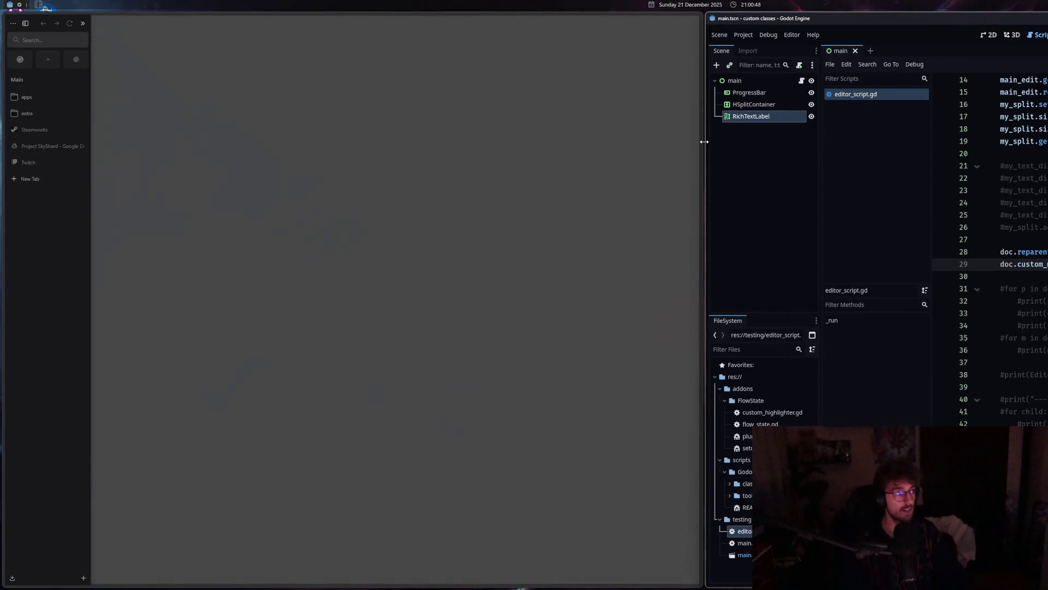
left_click_drag(704, 141, 666, 141)
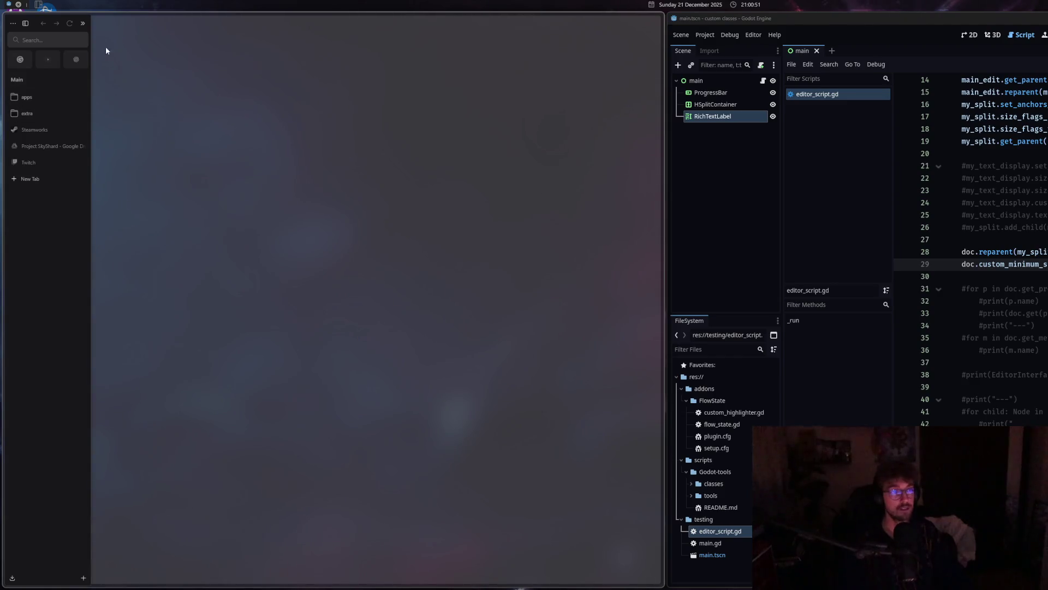
Switch to the YouTube pinned tab, then to the Twitch pinned tab.
left_click(48, 59)
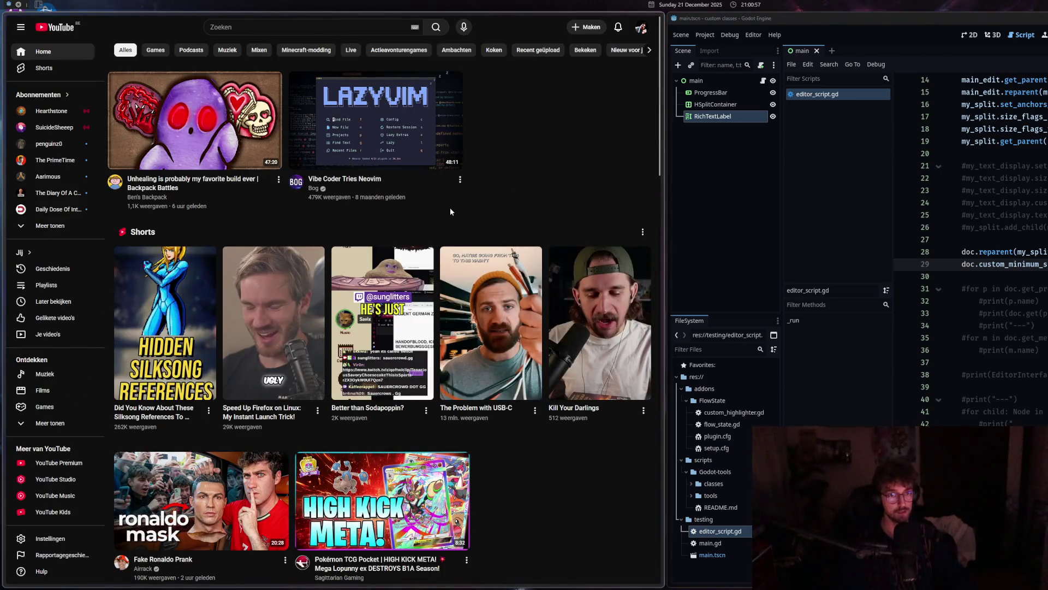
mouse_move(5, 137)
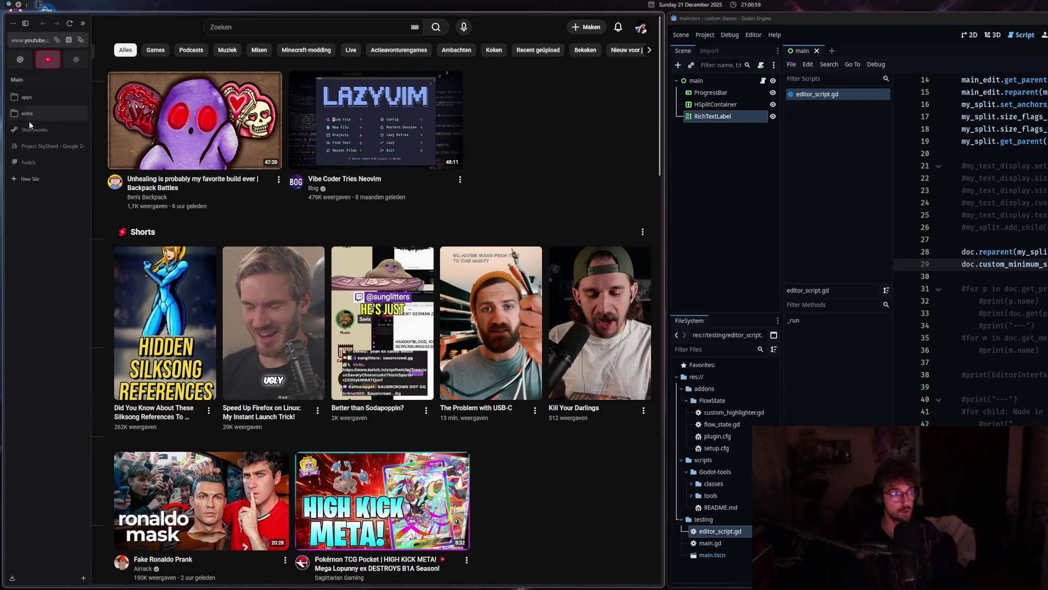
left_click(33, 162)
right_click(50, 79)
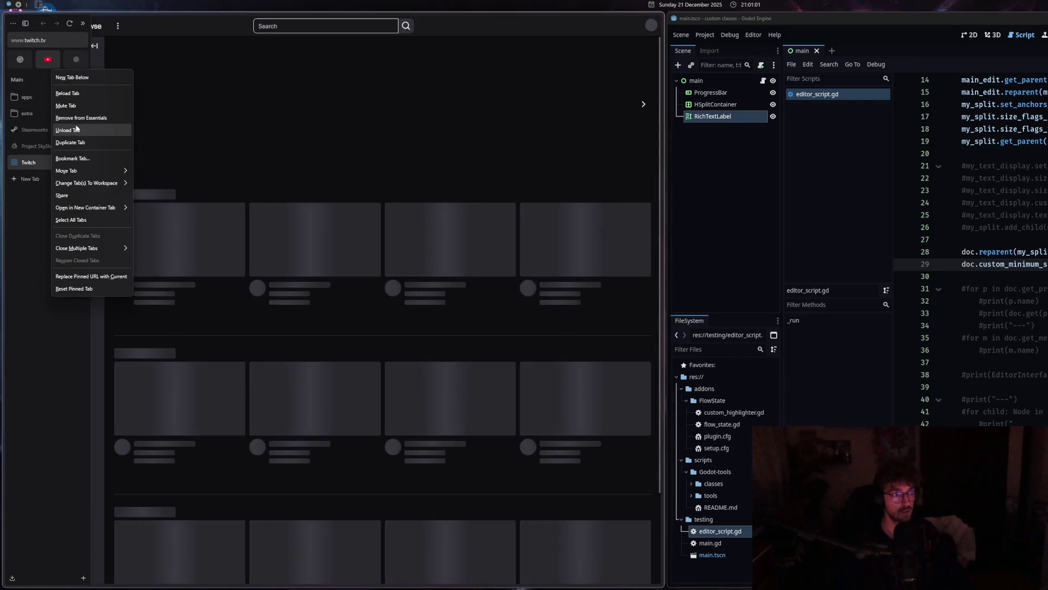
key("Escape")
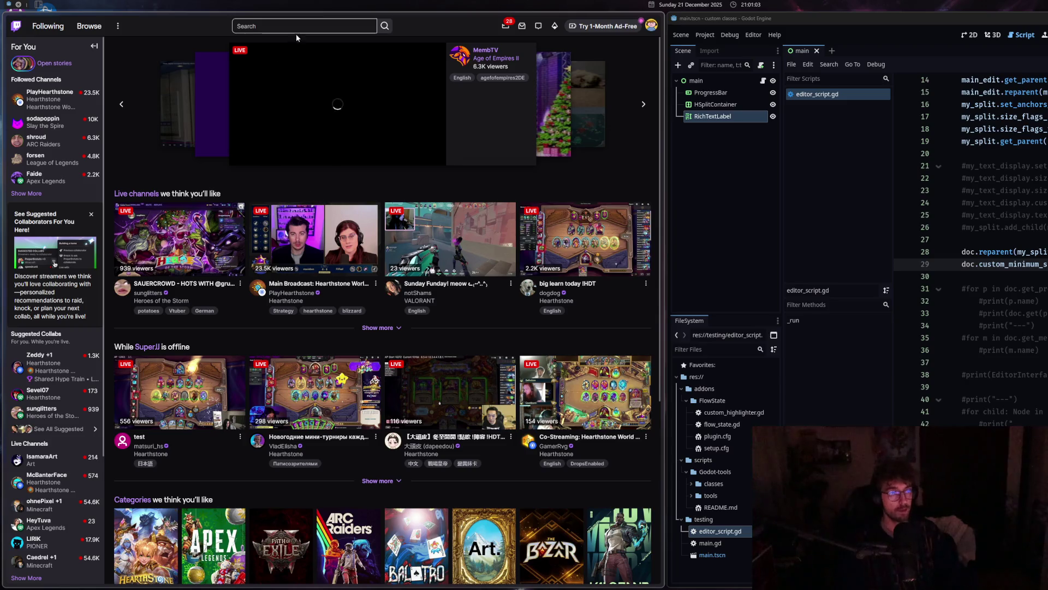
Search Twitch for 'skywa' and open a live Project SkyShard stream.
left_click(304, 26)
type("skywa")
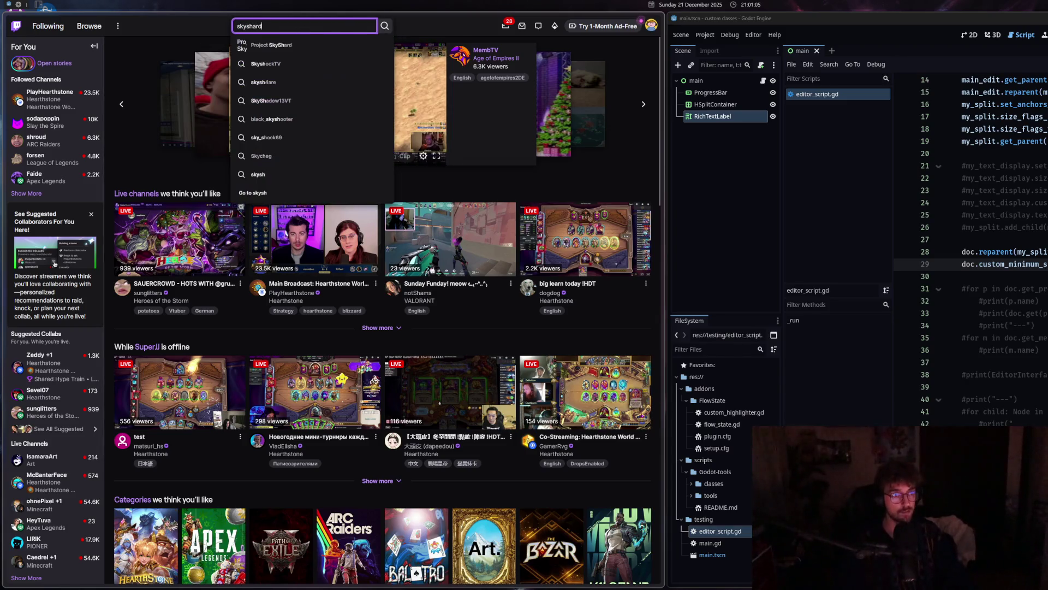
left_click(284, 48)
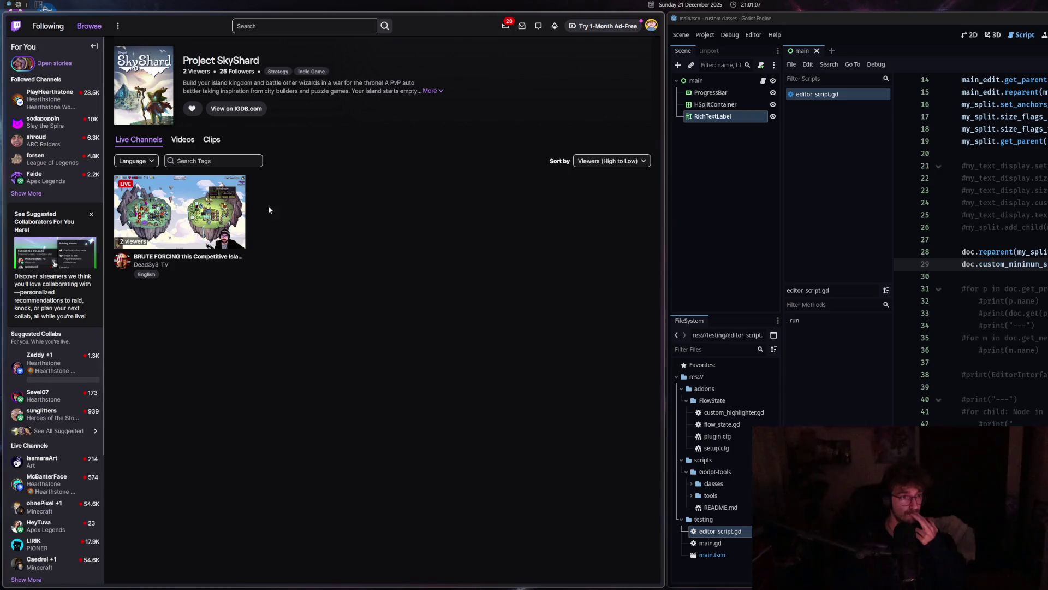
left_click(212, 215)
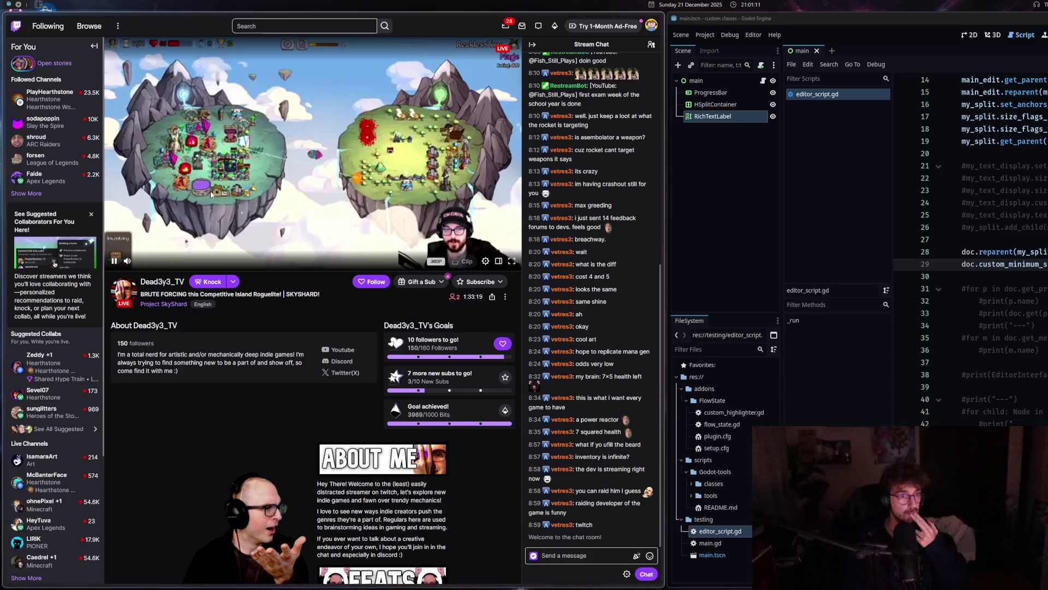
Dismiss the chat drop-in promo and lower the stream volume to 58%.
mouse_move(126, 264)
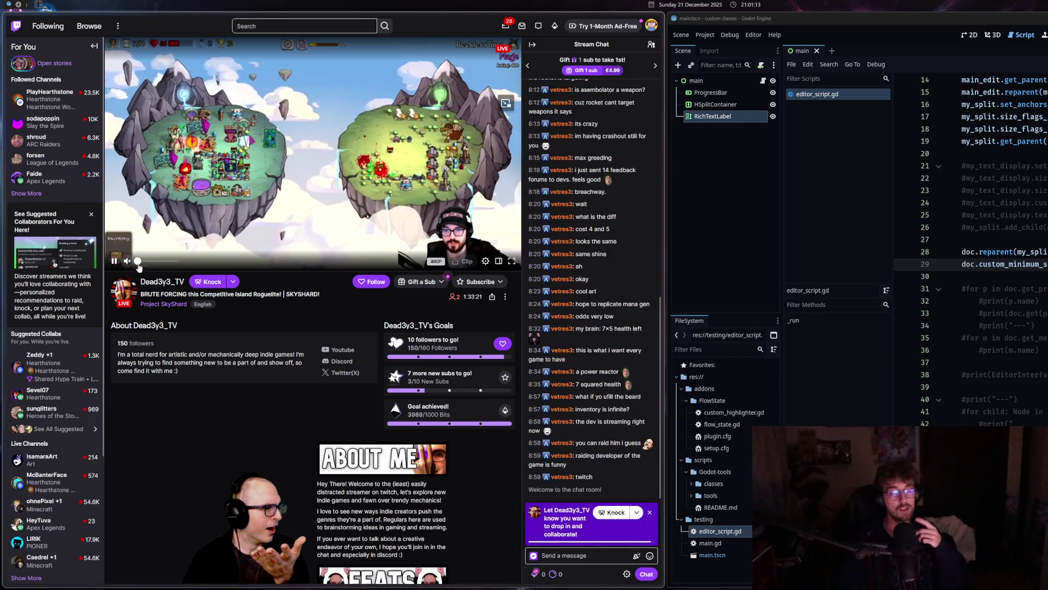
left_click(650, 512)
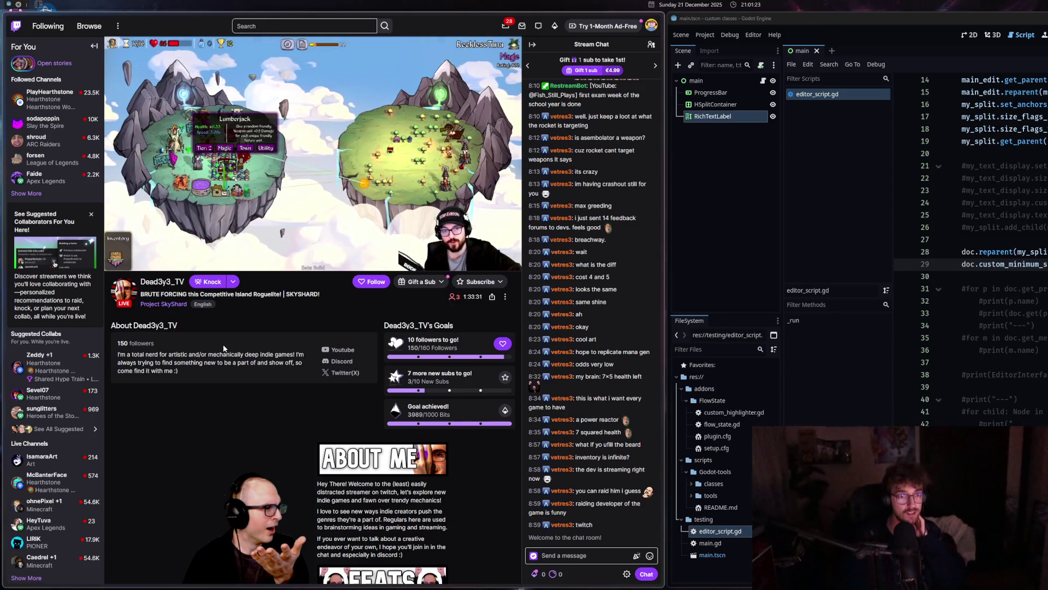
mouse_move(129, 262)
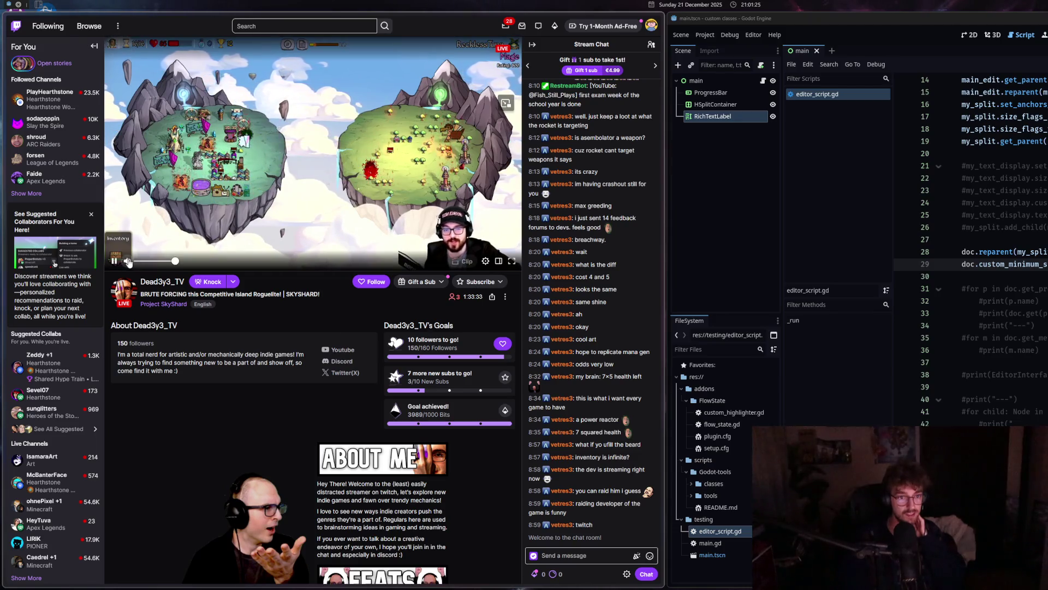
left_click(161, 262)
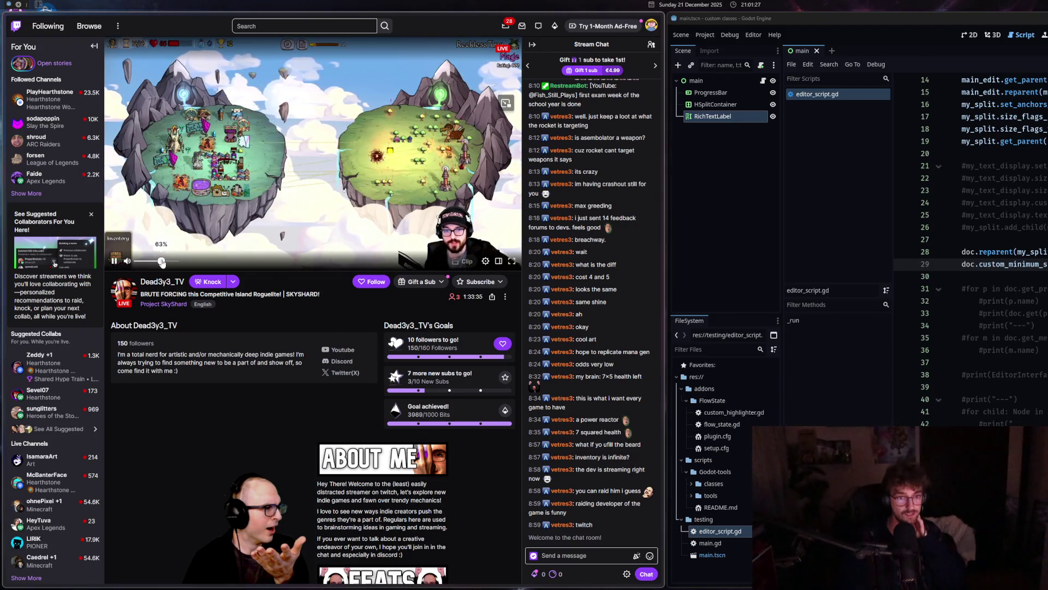
left_click_drag(162, 263, 159, 263)
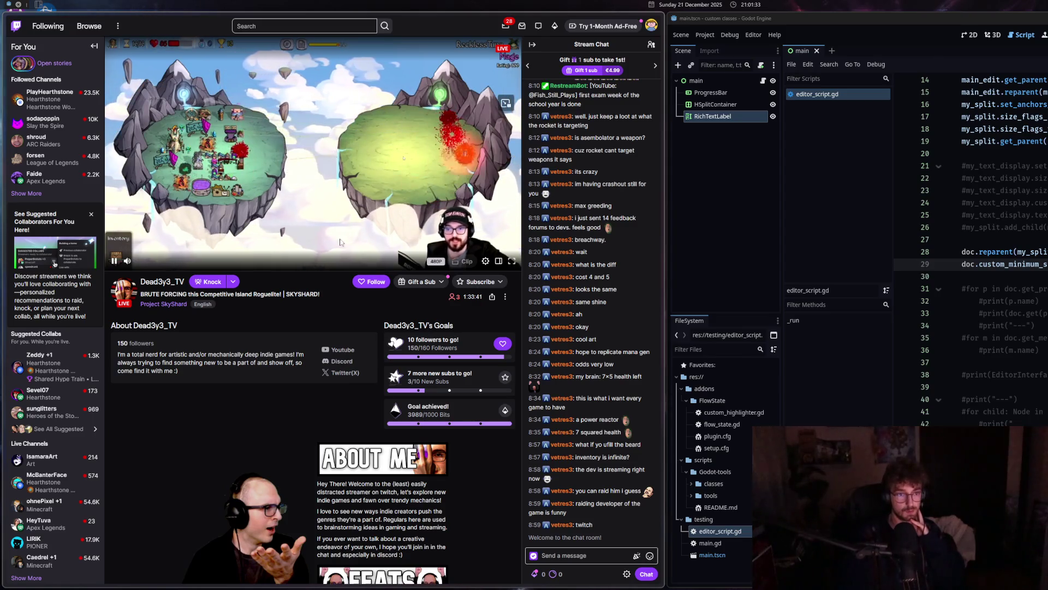
Follow the streamer's channel with notifications set to Off.
left_click(363, 282)
left_click(338, 282)
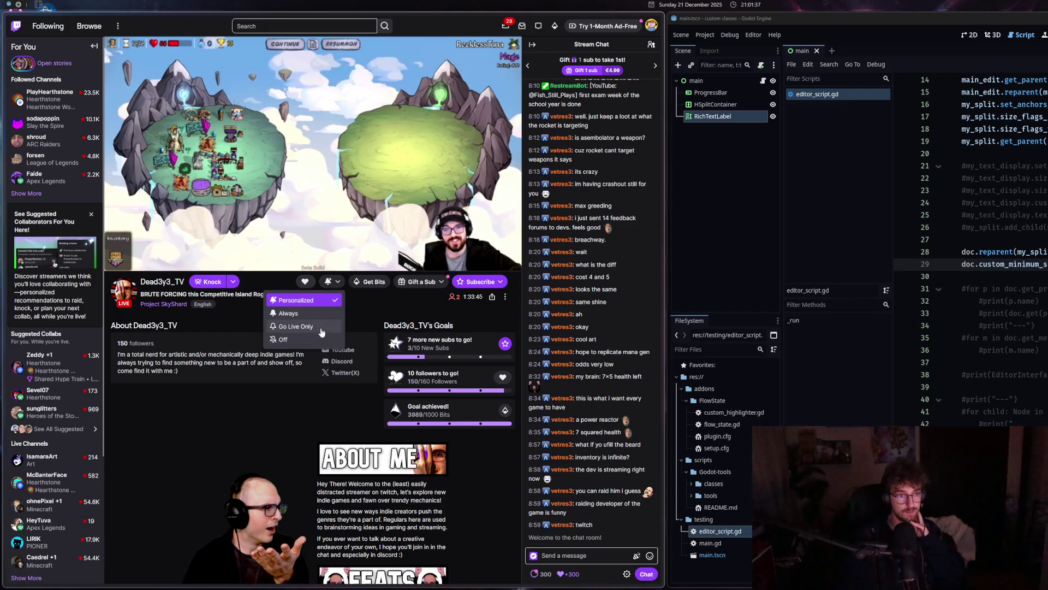
left_click(281, 339)
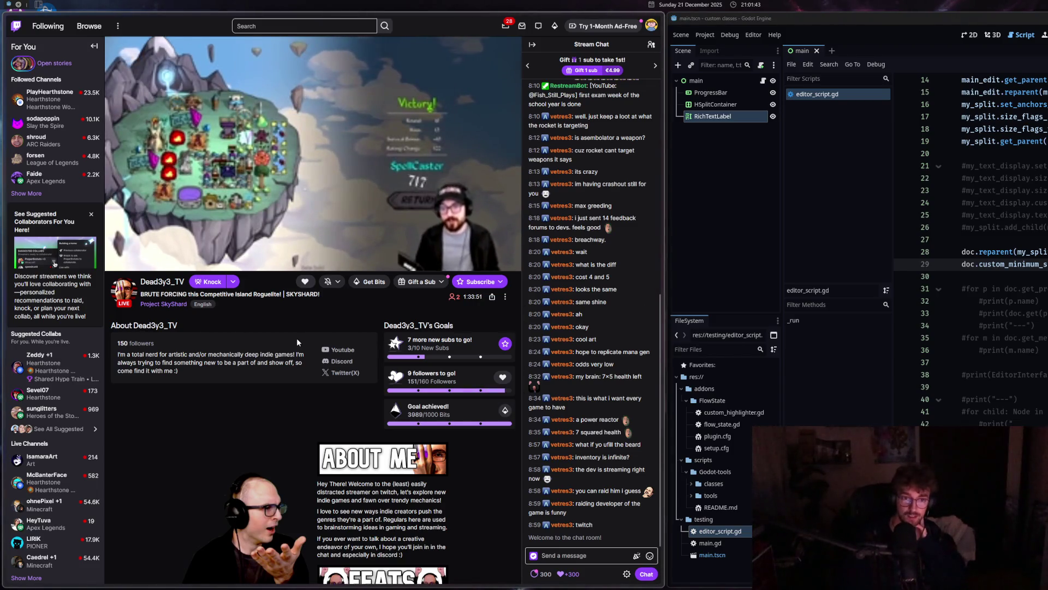
mouse_move(129, 262)
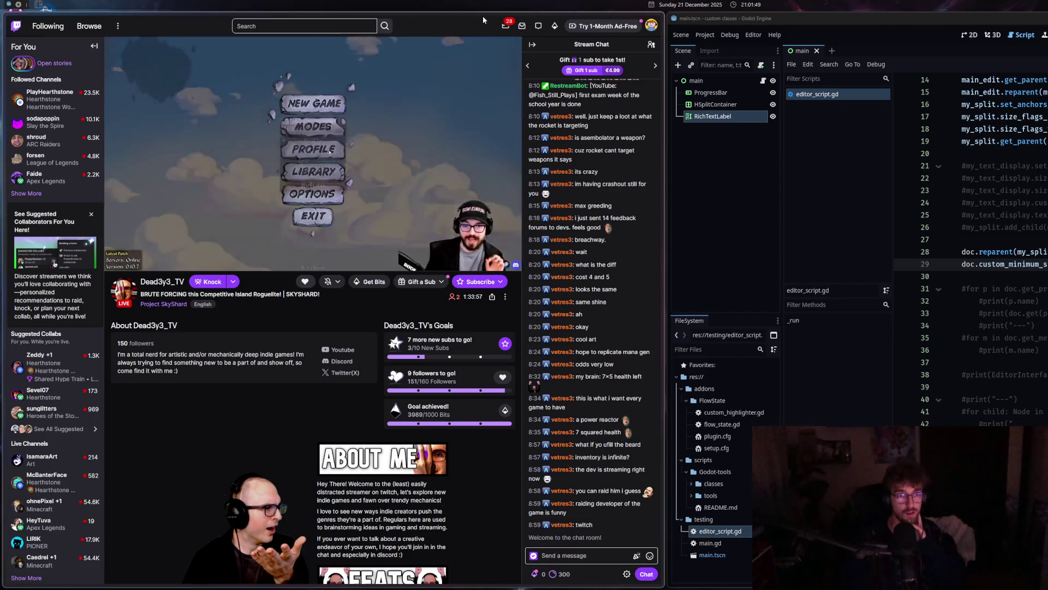
Move the Twitch browser window aside, minimize it, and maximize the Godot editor.
mouse_move(588, 21)
left_mouse_down()
mouse_move(413, 125)
mouse_move(0, 125)
left_mouse_up()
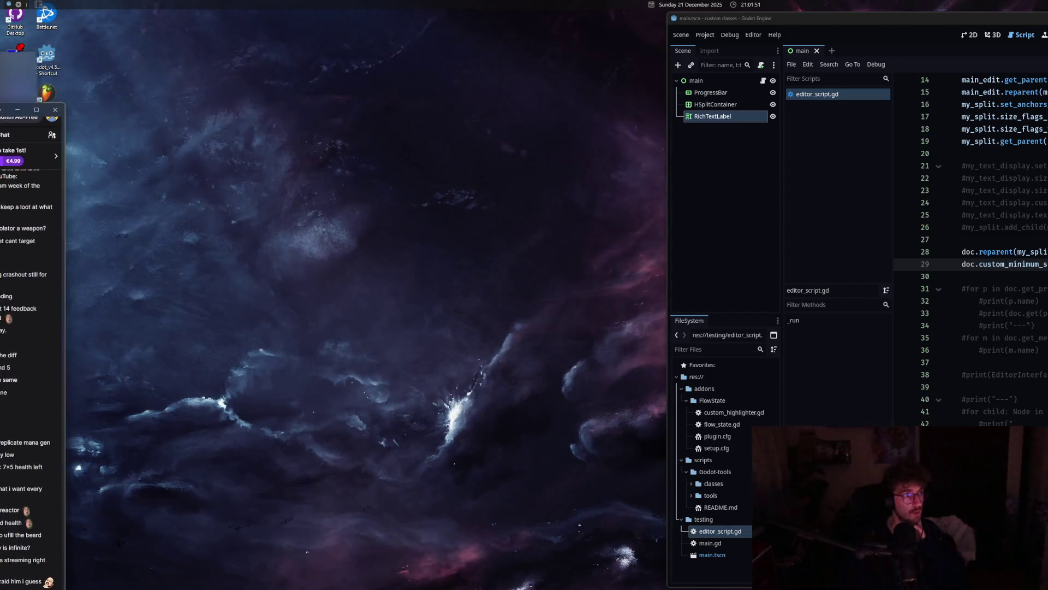
key("super+Up")
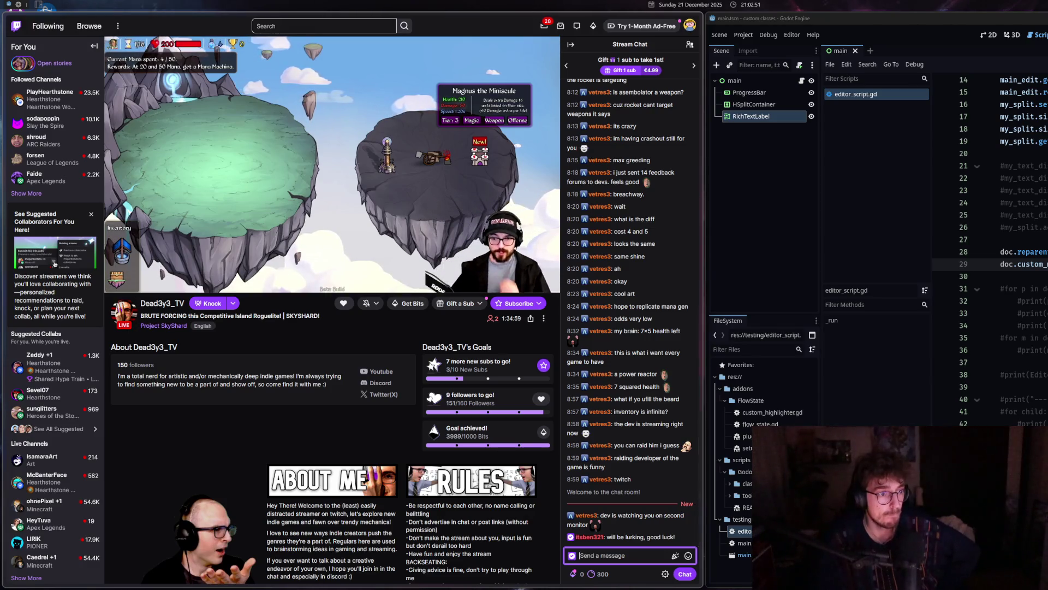
mouse_move(131, 288)
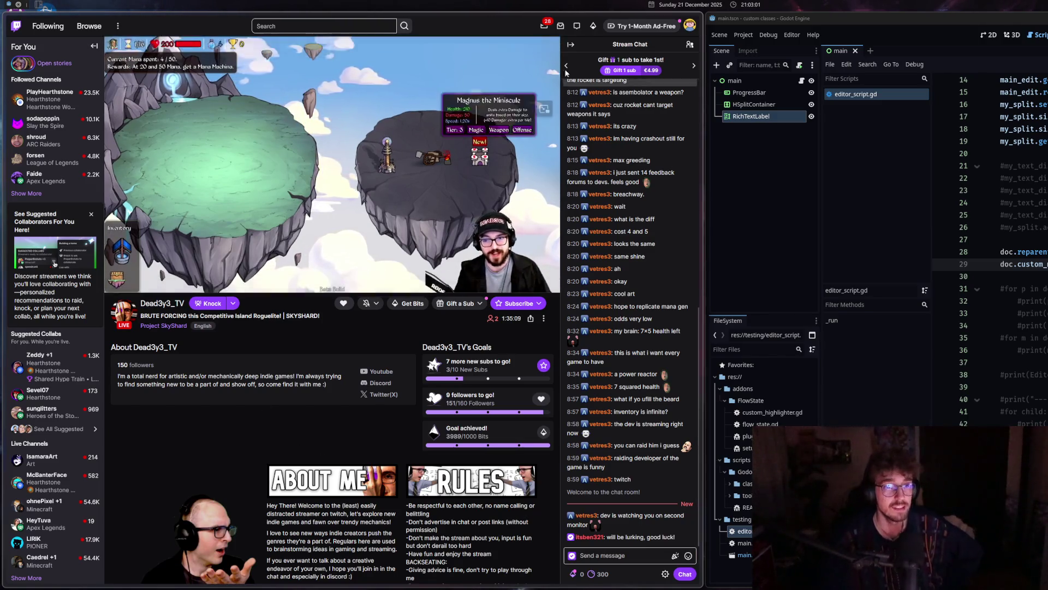
key("super+Down")
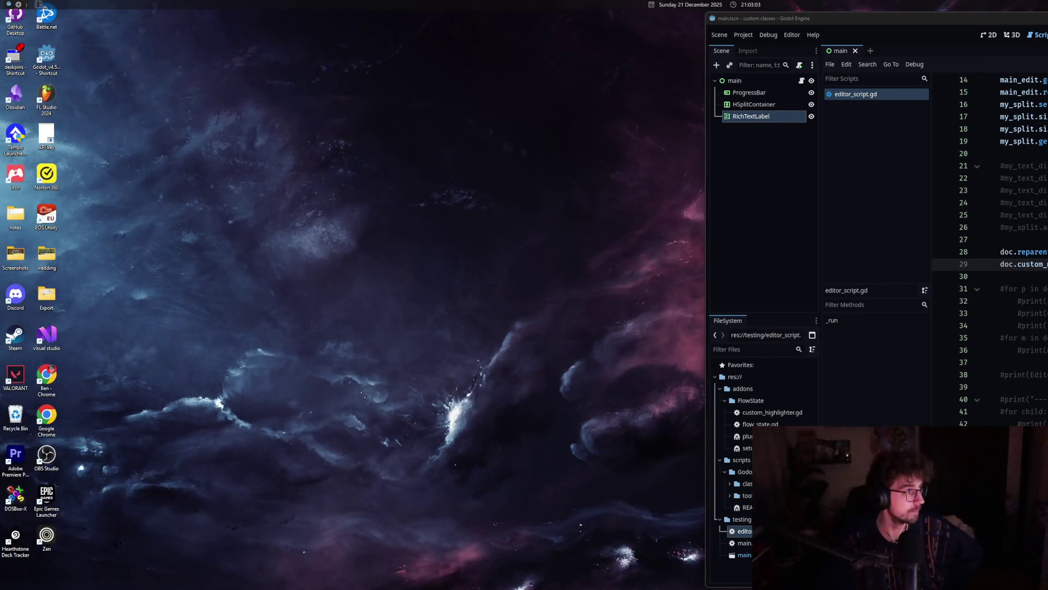
key("super+Up")
left_click(613, 300)
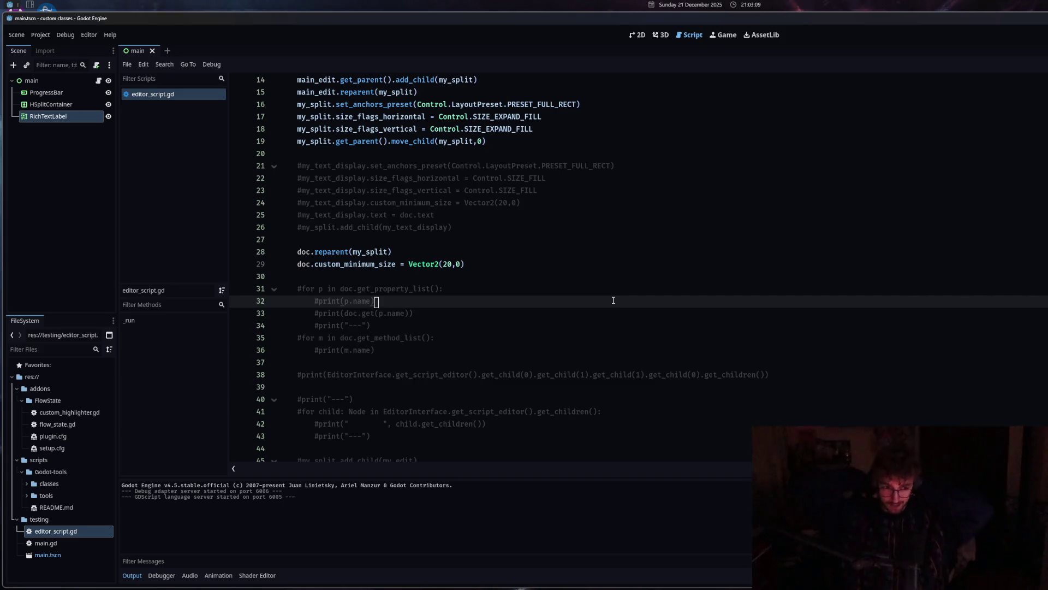
Check the doc lines 28–29, then select my_split on line 15 to highlight its uses.
left_click(504, 268)
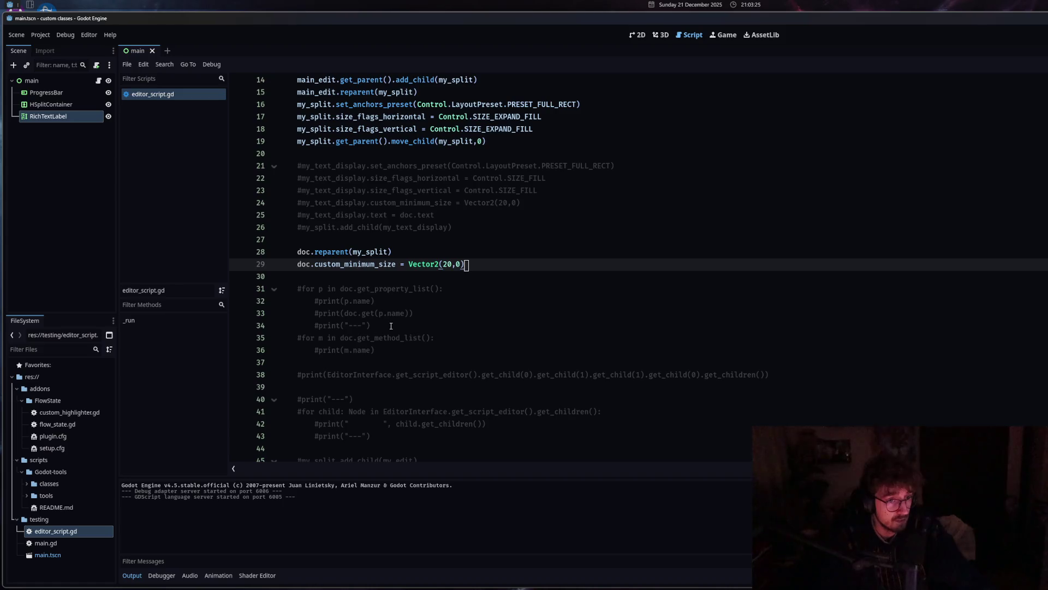
left_click(306, 253)
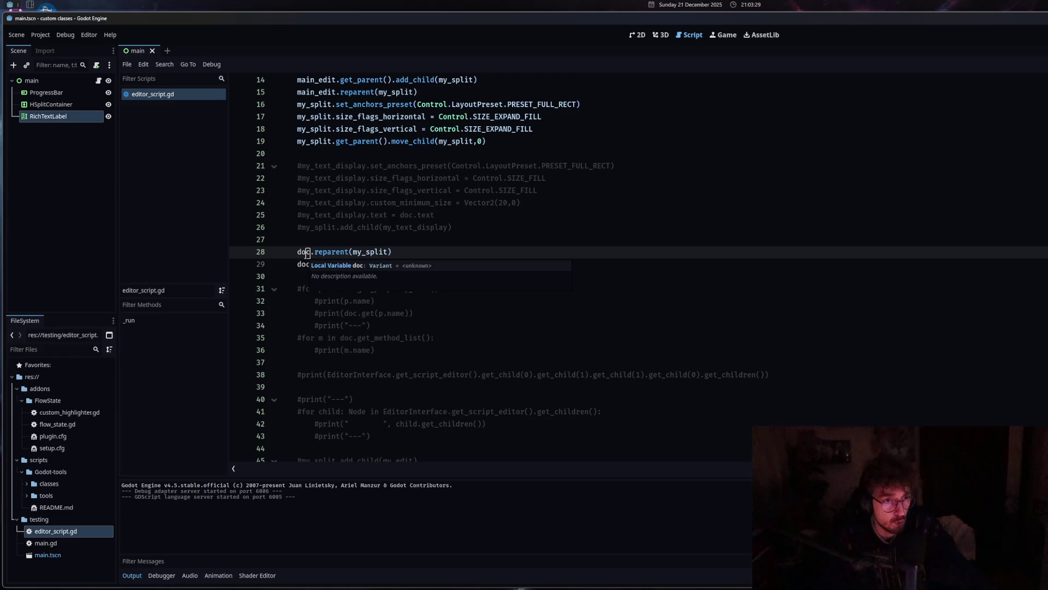
double_click(380, 93)
left_click(380, 93)
left_click_drag(380, 93, 416, 93)
scroll(426, 250, "up", 5)
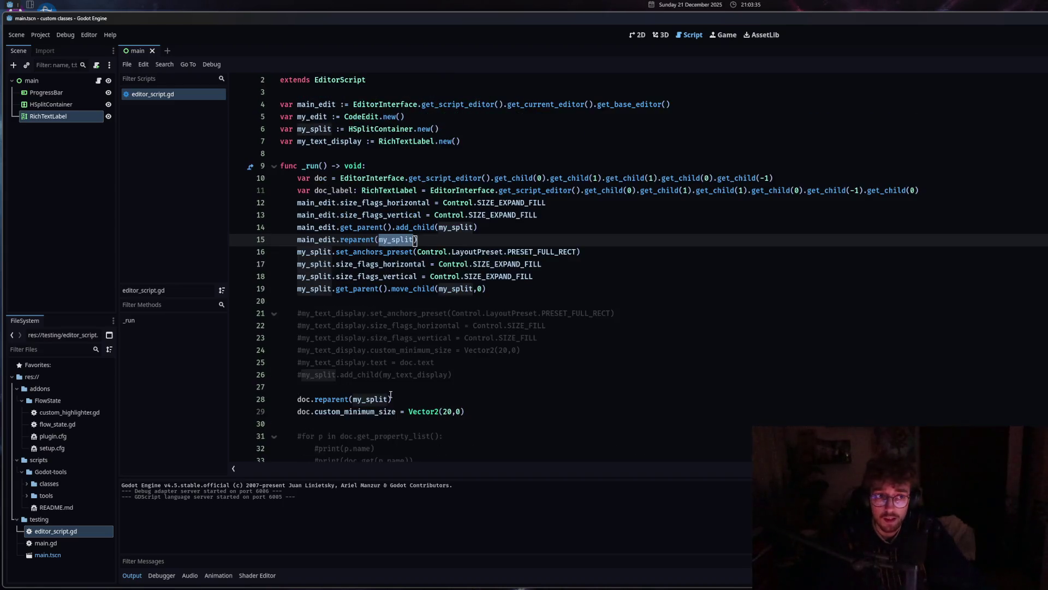
Insert 'var my_panel := PanelContainer.new()' on a new line after line 7.
left_click(298, 154)
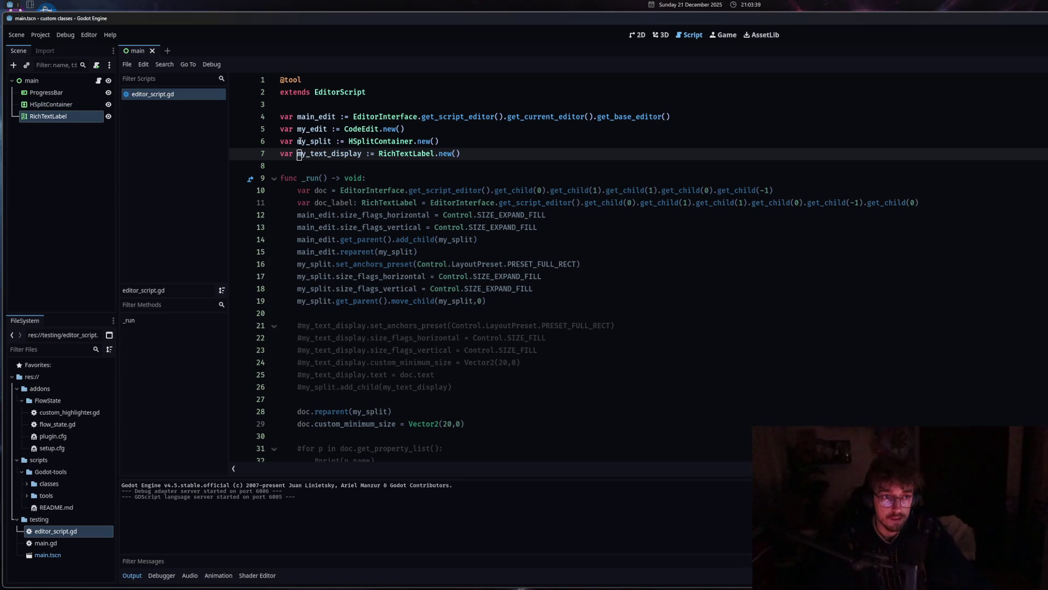
left_click(465, 154)
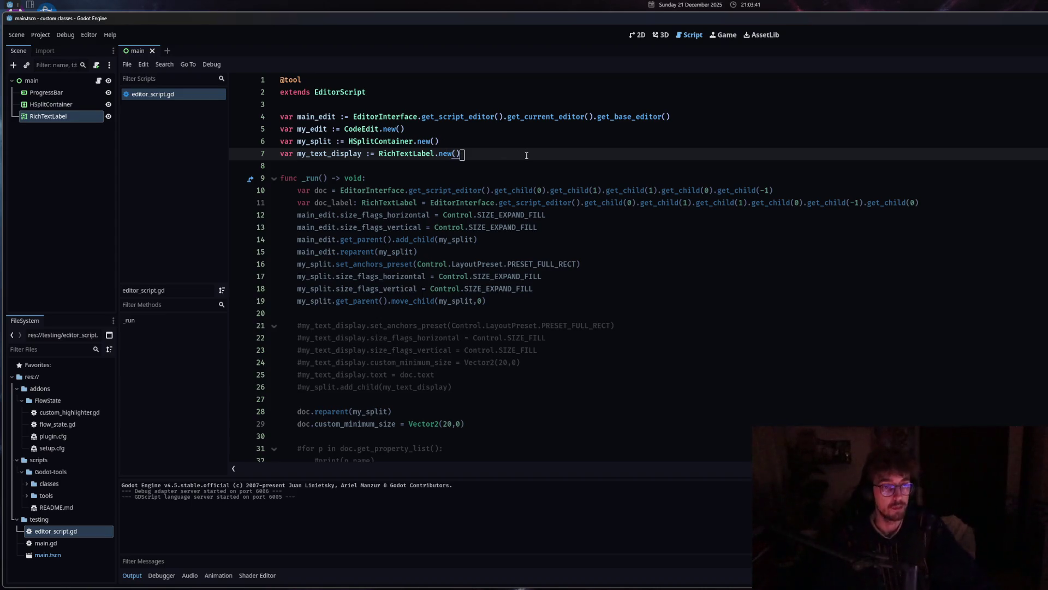
key("Return")
type("var my")
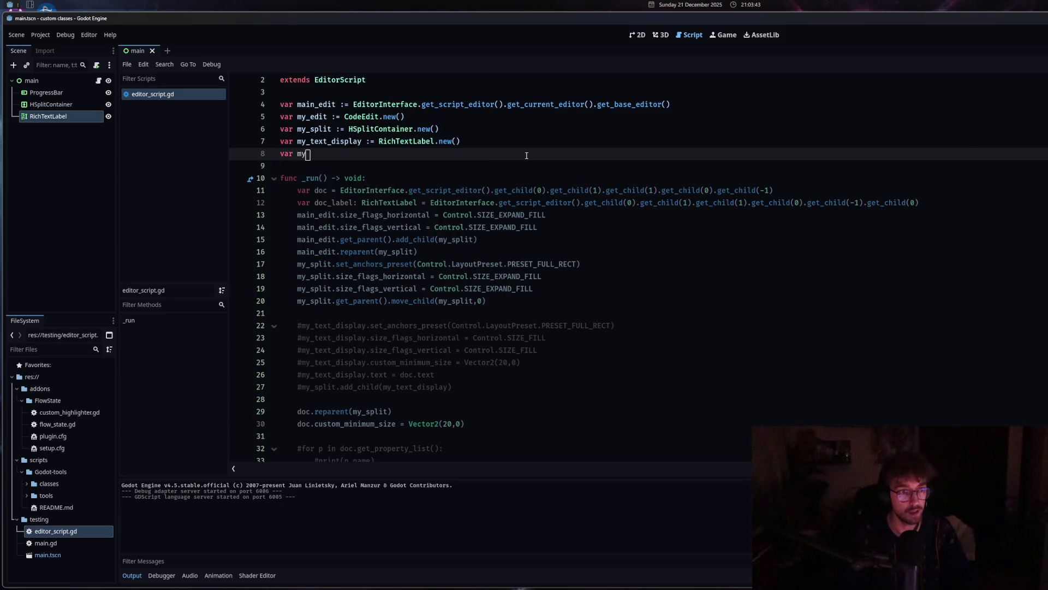
type("_panel := PanelContainer.new(")
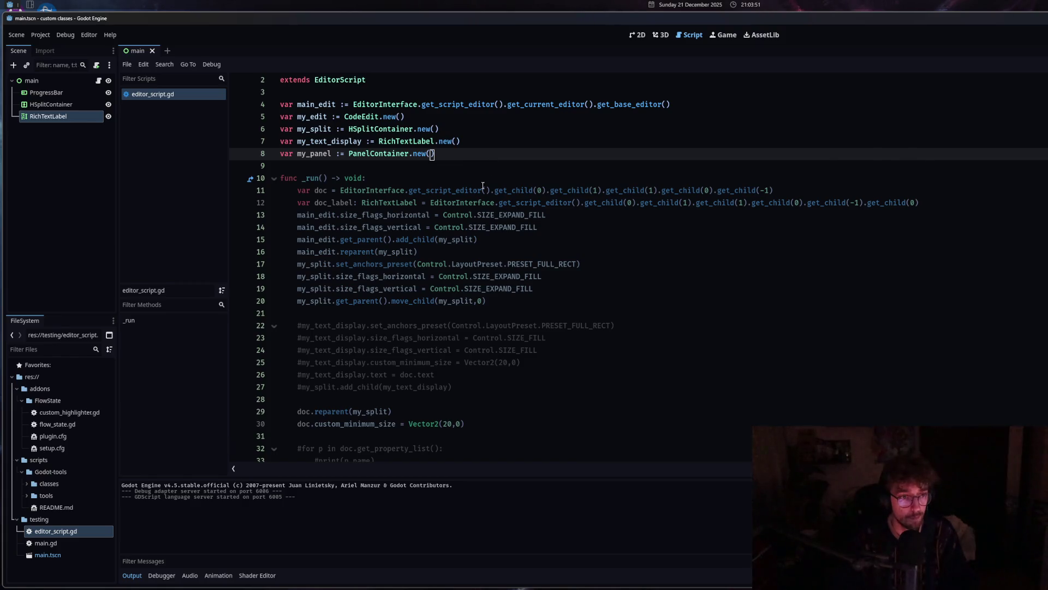
left_click(418, 251)
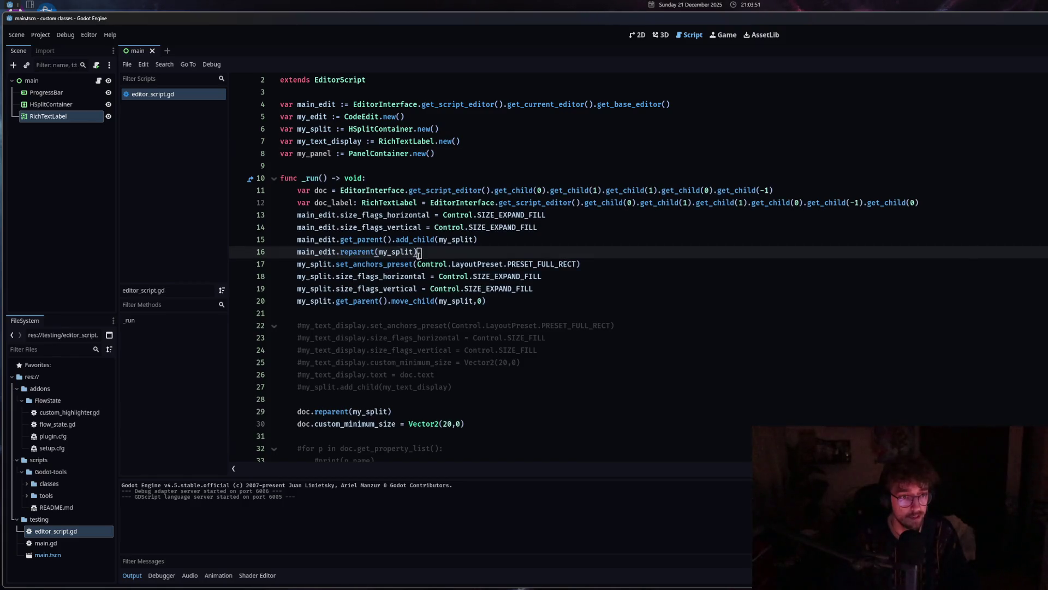
left_click(298, 264)
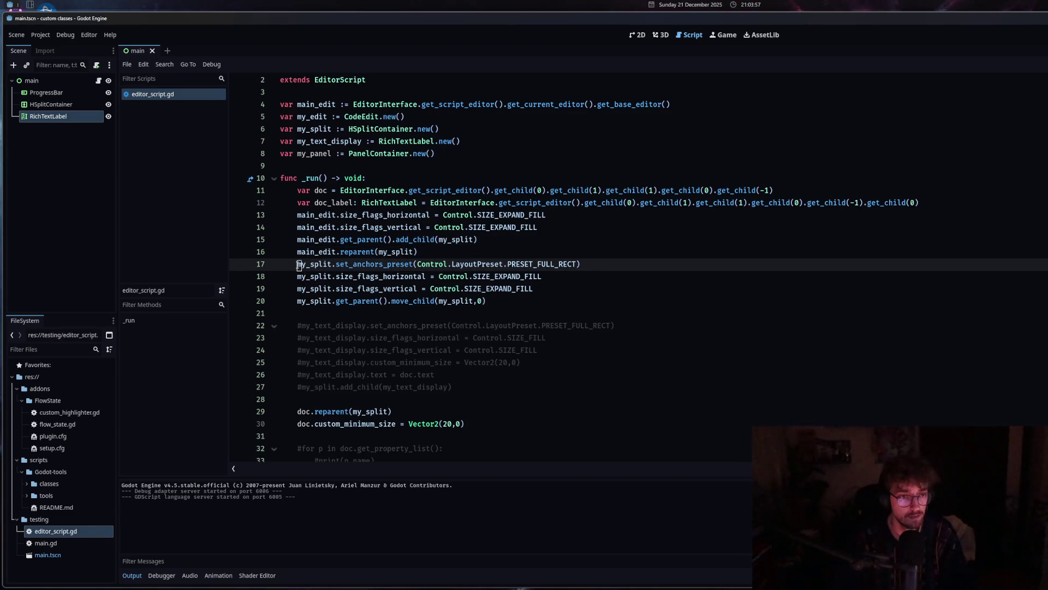
Cut the commented my_edit lines 46–50 and paste them over the my_text_display lines 22–27.
scroll(338, 368, "down", 9)
mouse_move(486, 338)
left_mouse_down()
mouse_move(297, 290)
mouse_move(299, 301)
left_mouse_up()
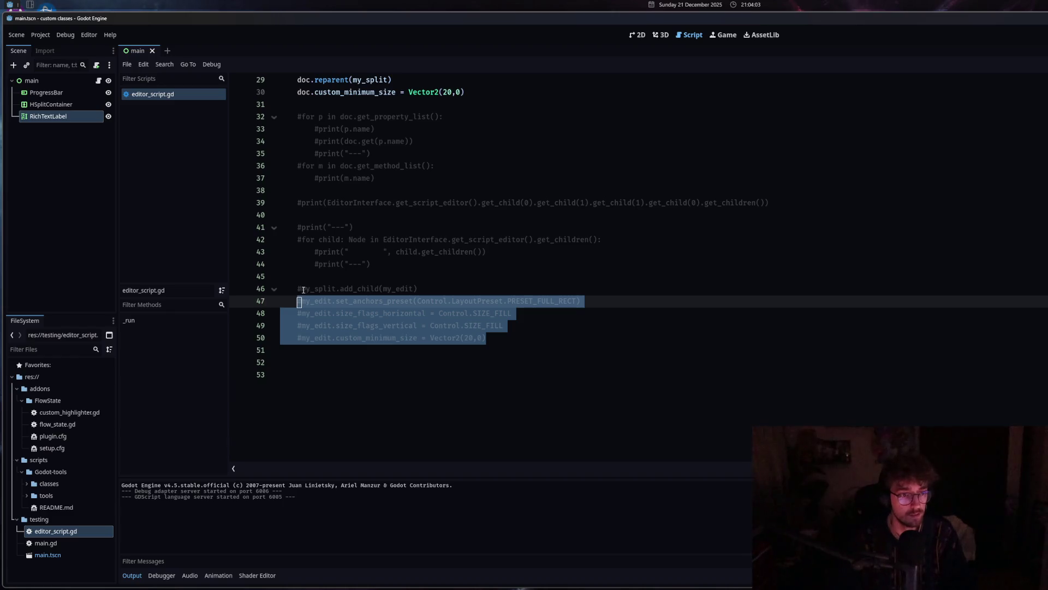
key("ctrl+x")
scroll(404, 370, "up", 7)
left_click(422, 325)
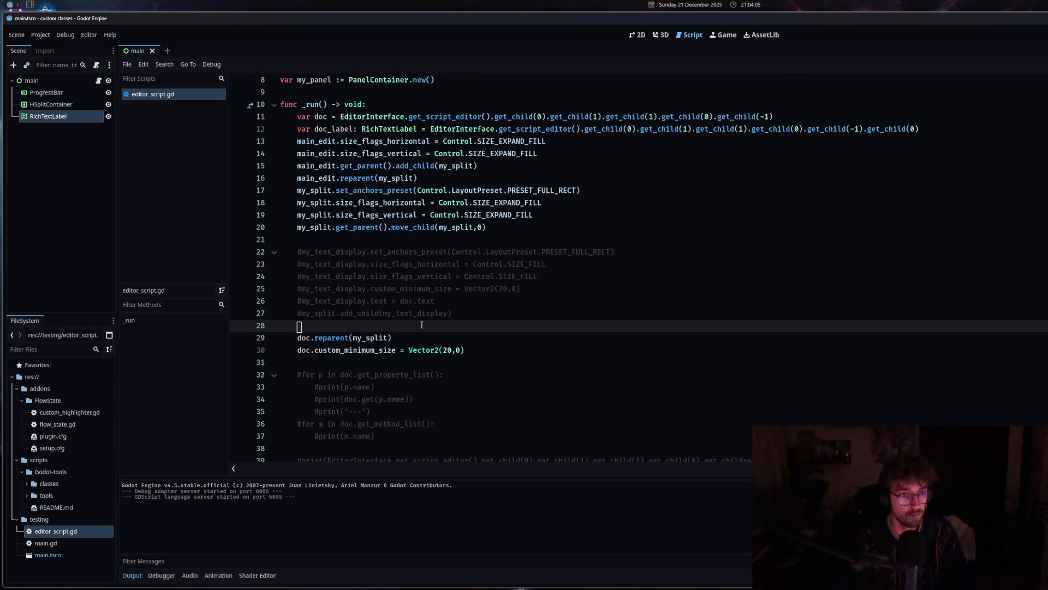
left_click(324, 253)
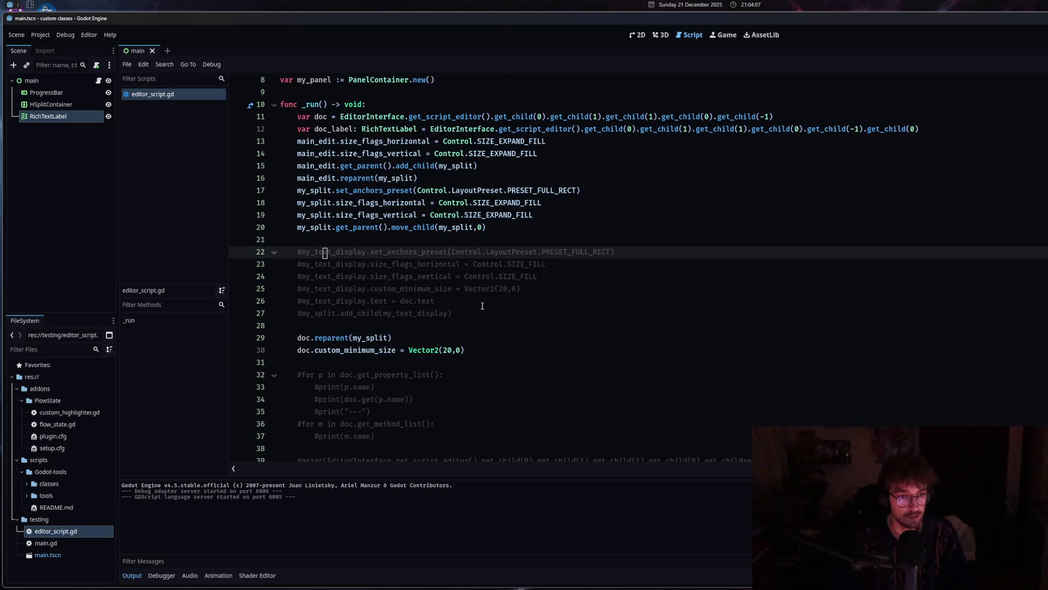
left_click_drag(487, 311, 299, 254)
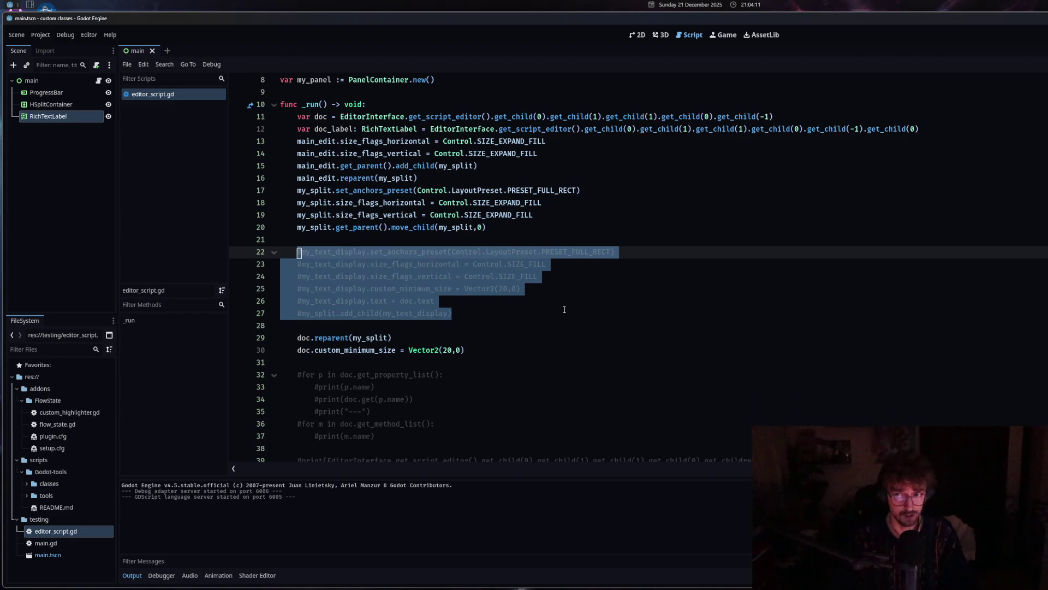
key("ctrl+v")
Uncomment the pasted my_edit lines with Ctrl+K.
scroll(564, 310, "down", 1)
left_click(295, 202, "shift")
key("ctrl+k")
left_click(329, 215)
scroll(329, 215, "down", 1)
scroll(330, 215, "up", 2)
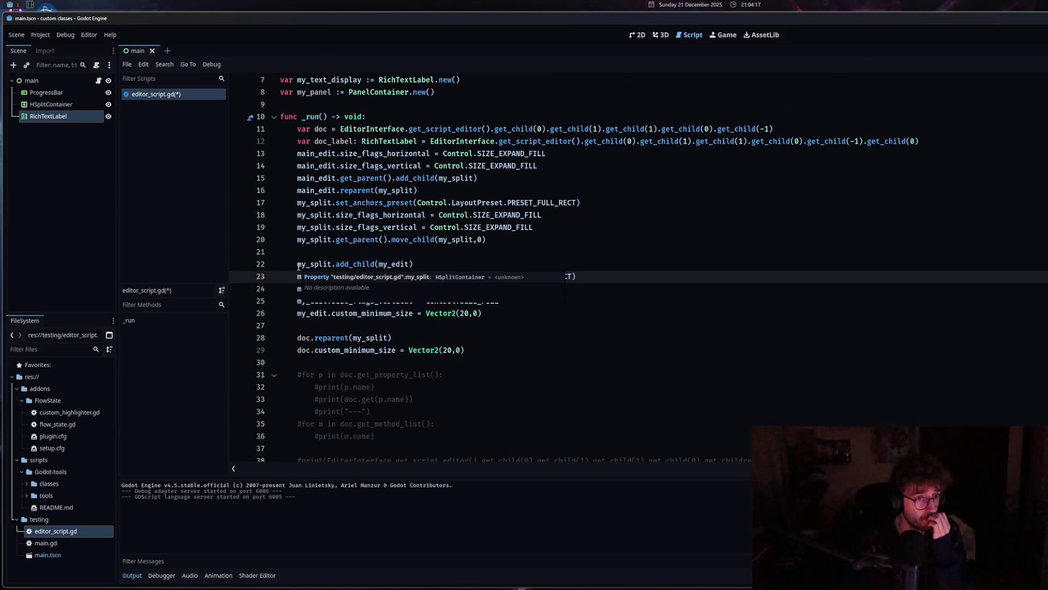
Change my_split.add_child(my_edit) on line 22 to add_child(my_panel).
double_click(314, 263)
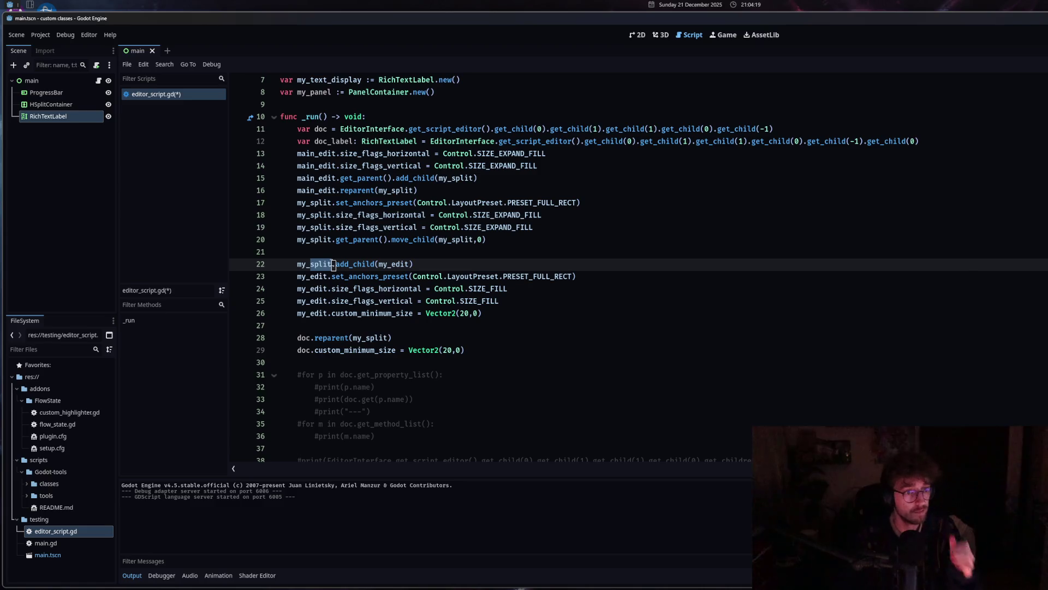
type("my_p")
key("ctrl+z")
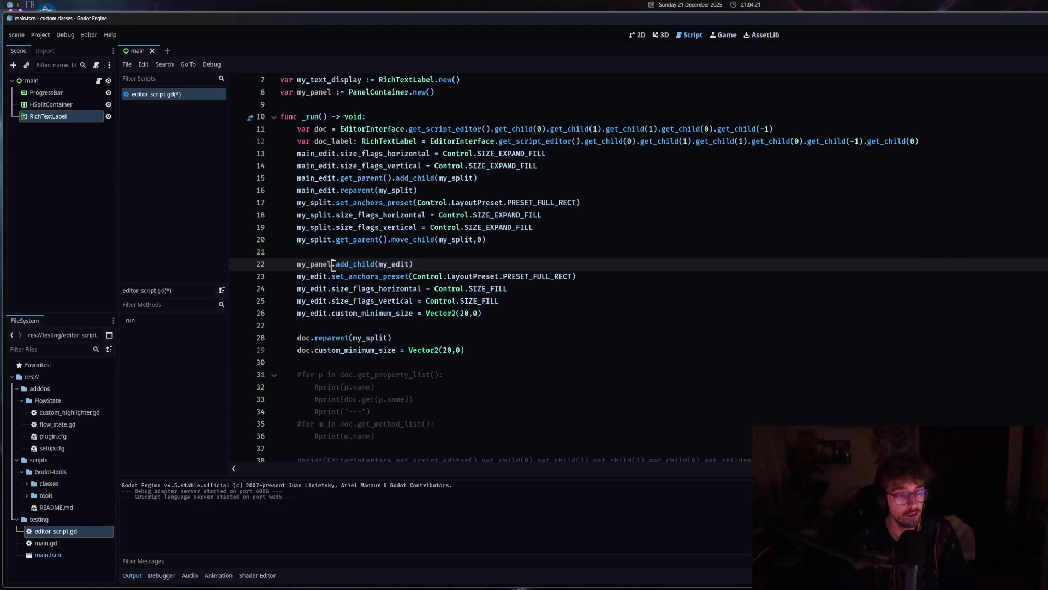
left_click_drag(408, 263, 390, 264)
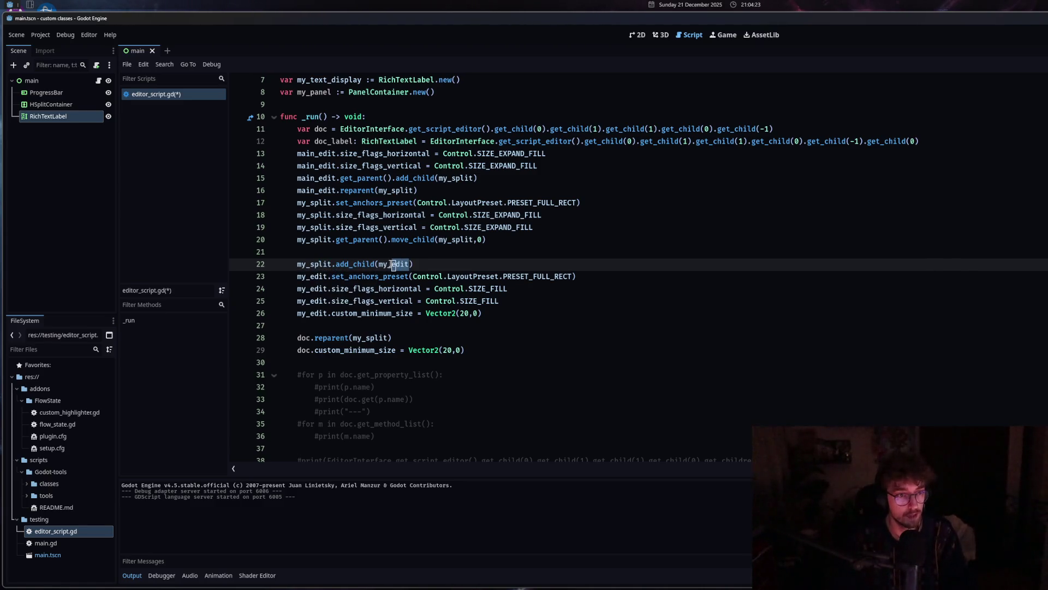
type("panel")
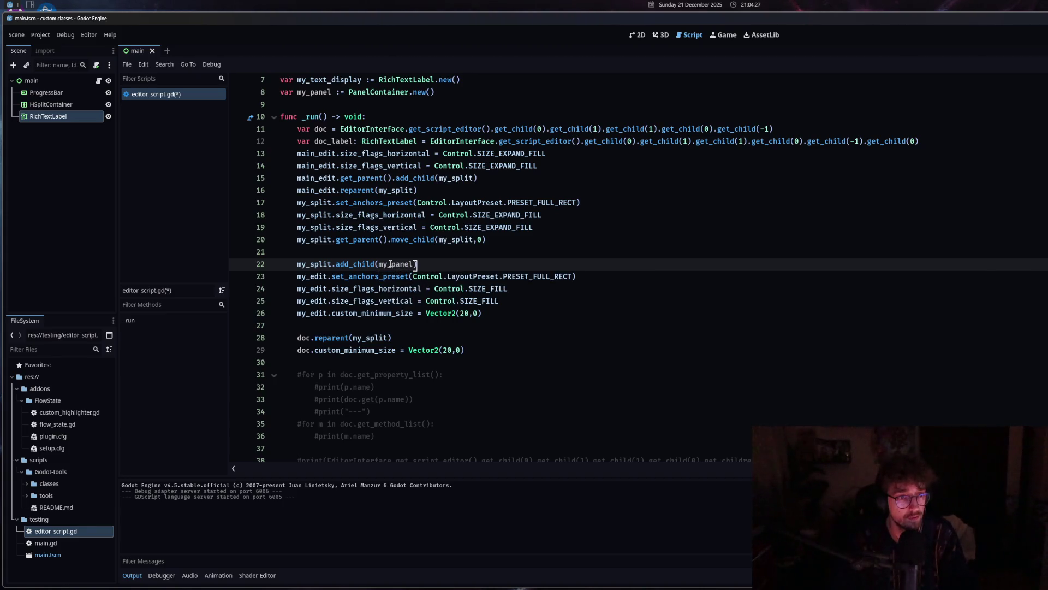
Insert a blank line after line 12, try moving the add_child block up, then undo it.
left_click(939, 142)
key("Return")
left_click_drag(483, 313, 290, 264)
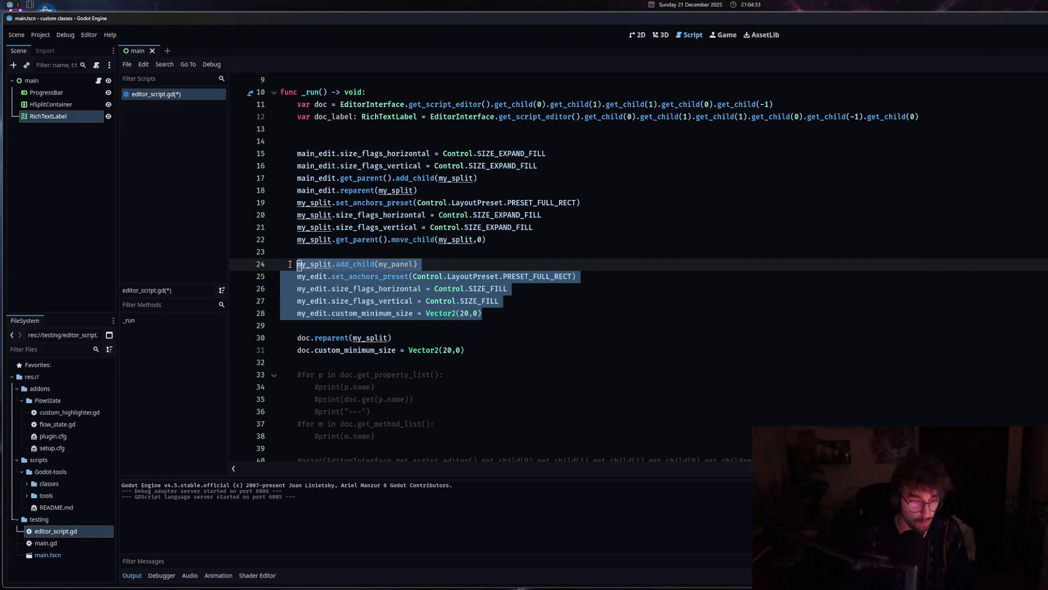
key("alt+Up")
key("alt+Up")
key("alt+Up")
key("alt+Up")
key("alt+Up")
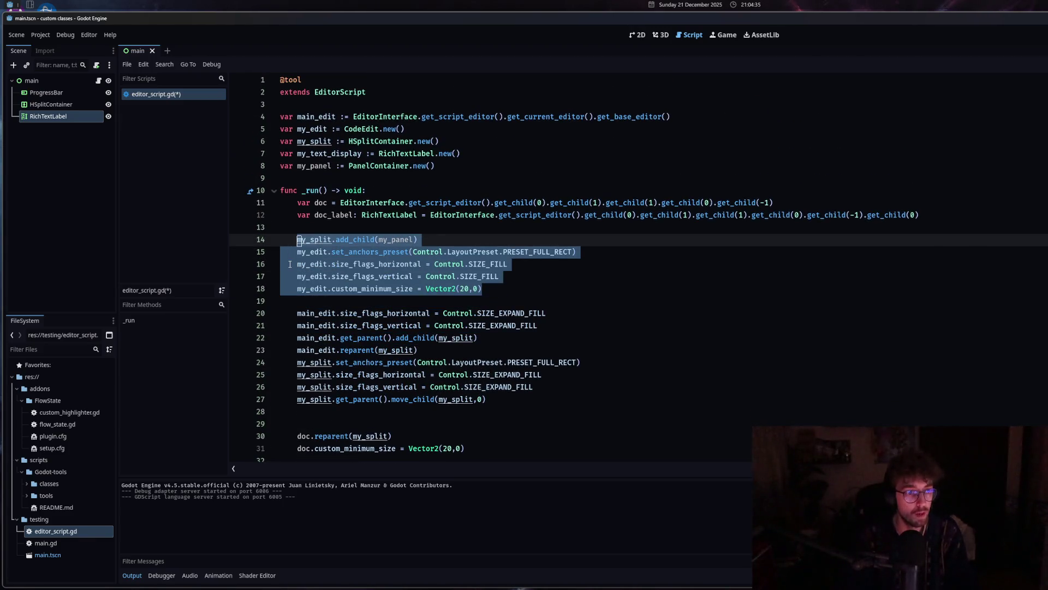
left_click(330, 417)
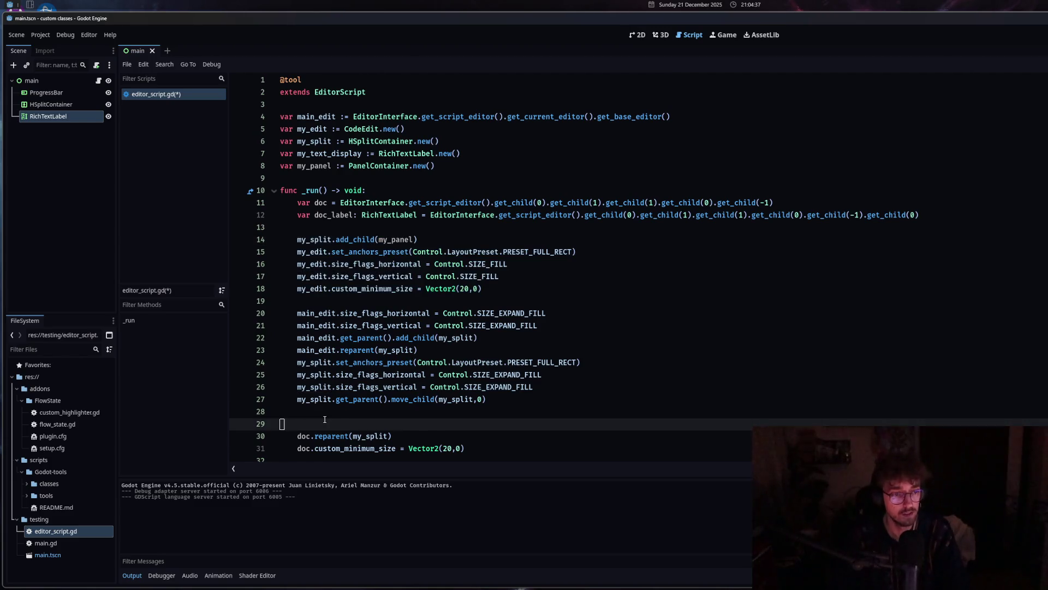
key("BackSpace")
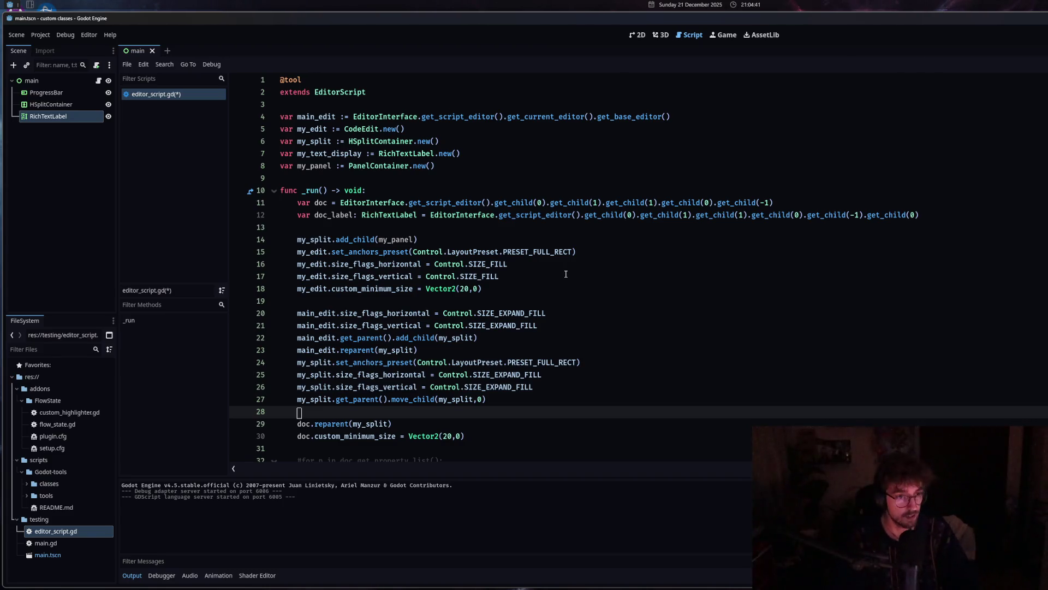
key("ctrl+z")
key("ctrl+z")
key("ctrl+z")
key("alt+Down")
key("alt+Down")
key("alt+Down")
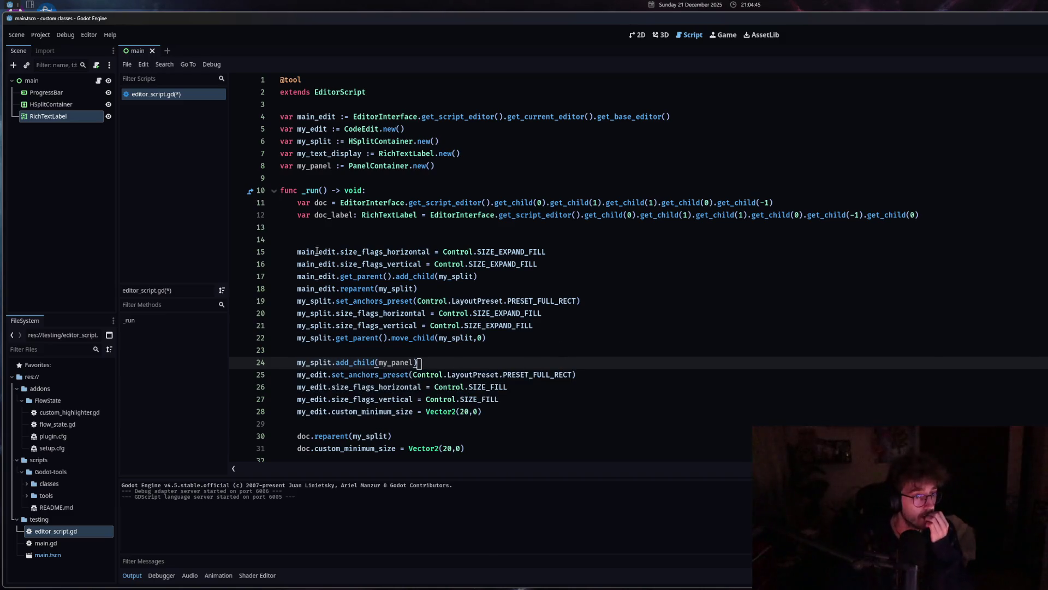
left_click_drag(297, 252, 479, 314)
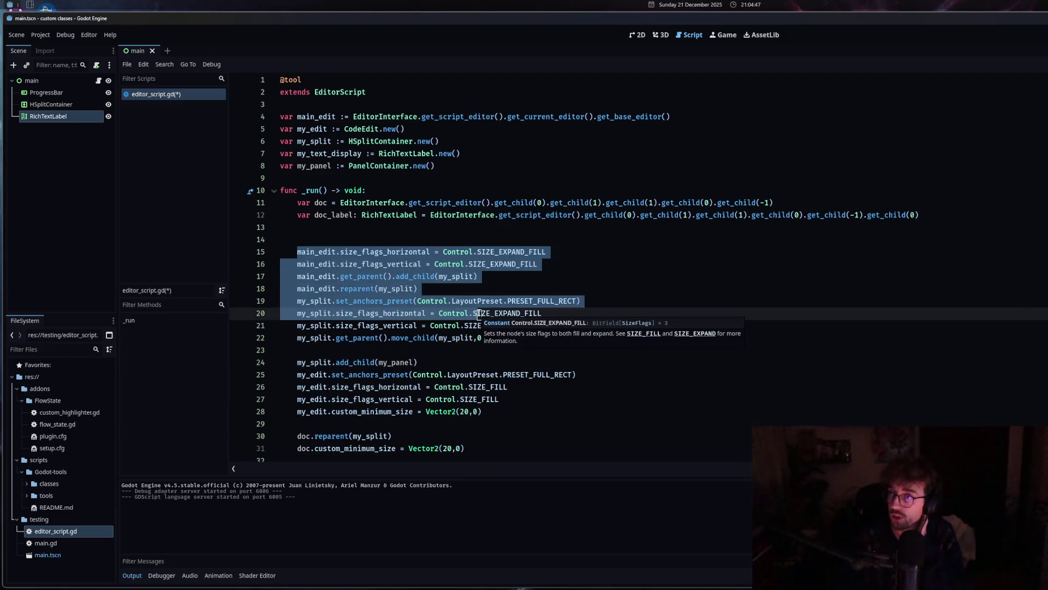
left_click(454, 423)
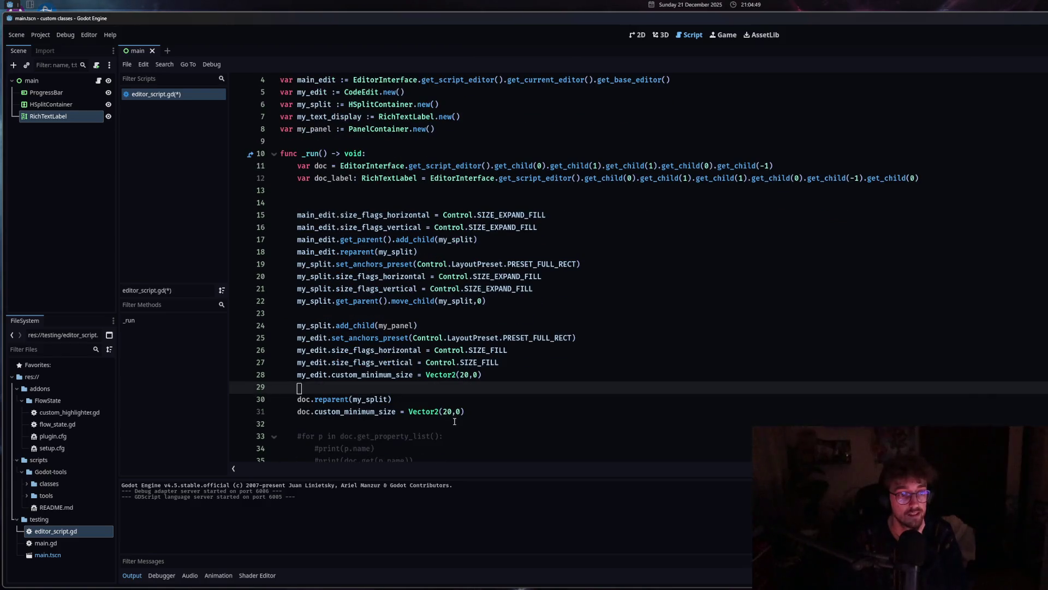
scroll(455, 423, "down", 3)
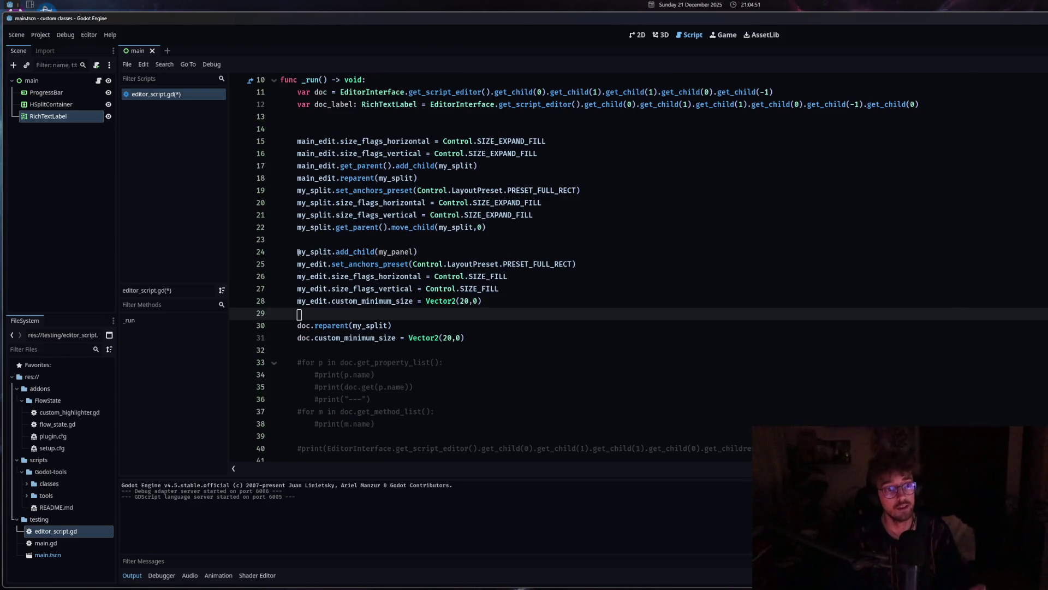
Replace my_edit with my_panel on lines 25–27 so the anchor, flag and size lines target my_panel.
double_click(378, 252)
key("ctrl+c")
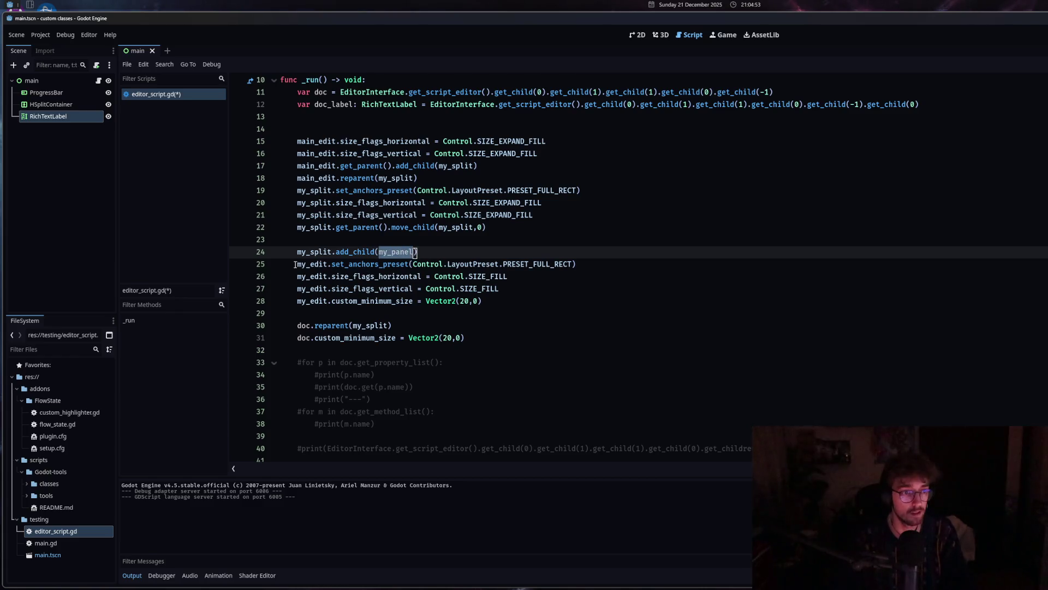
double_click(314, 264)
key("ctrl+v")
mouse_move(297, 276)
left_mouse_down()
mouse_move(329, 276)
mouse_move(316, 302)
mouse_move(329, 302)
left_mouse_up()
key("ctrl+v")
double_click(311, 288)
key("ctrl+v")
key("ctrl+v")
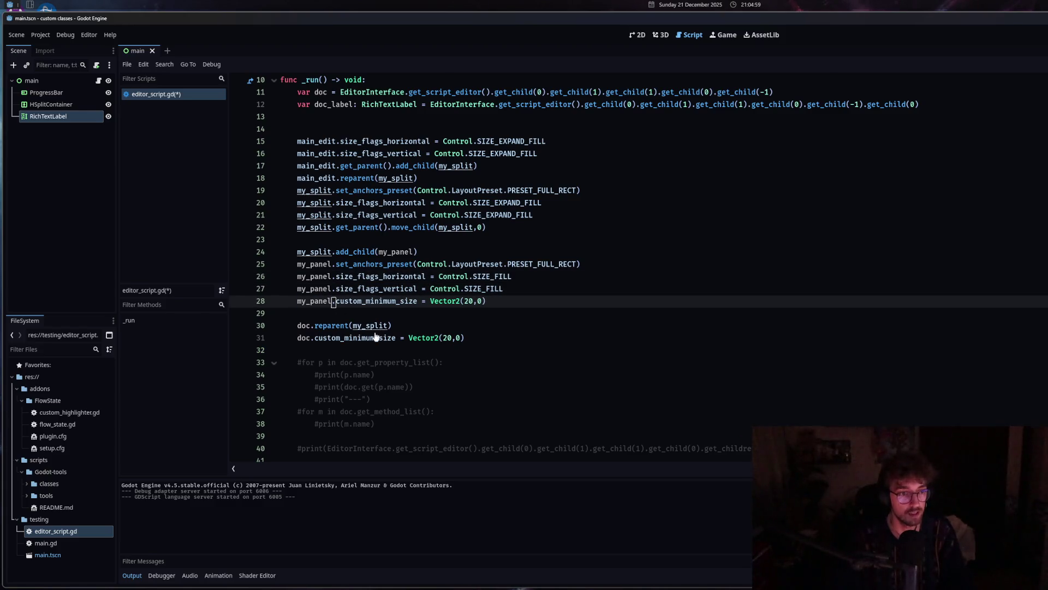
left_click(504, 302)
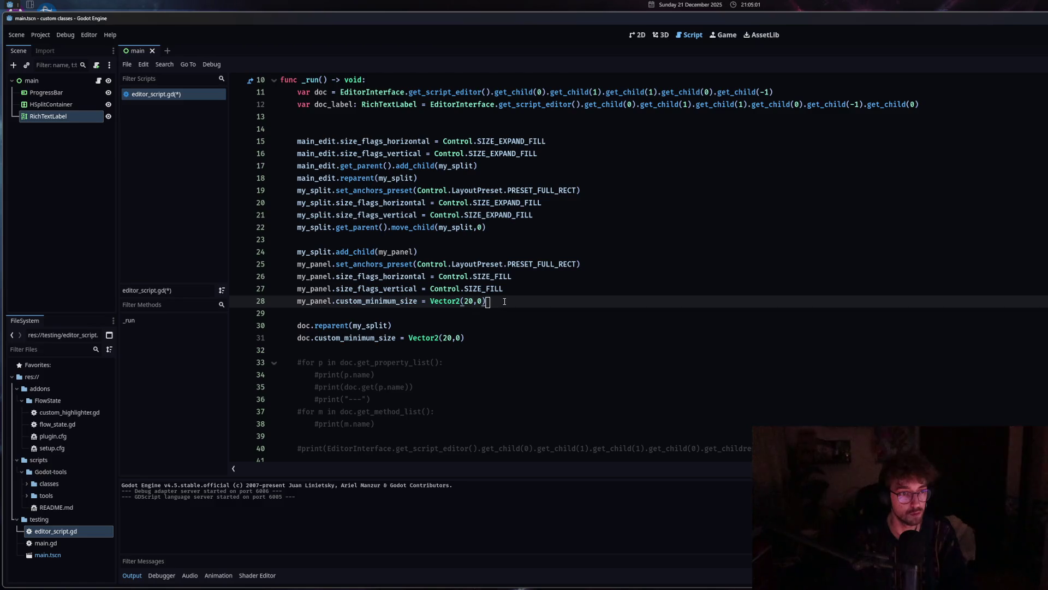
left_click_drag(381, 251, 406, 253)
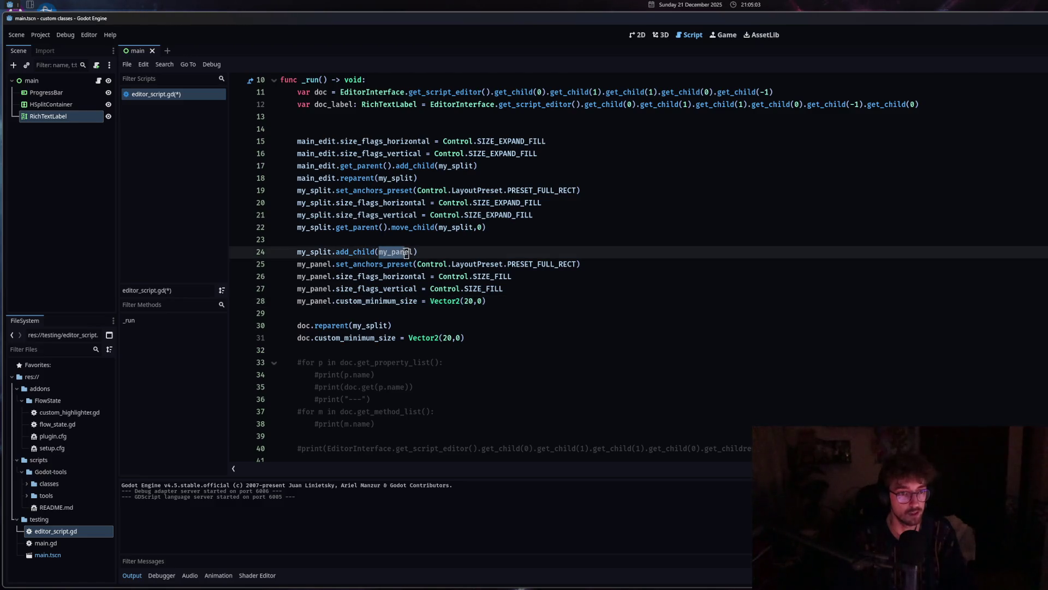
left_click(406, 252)
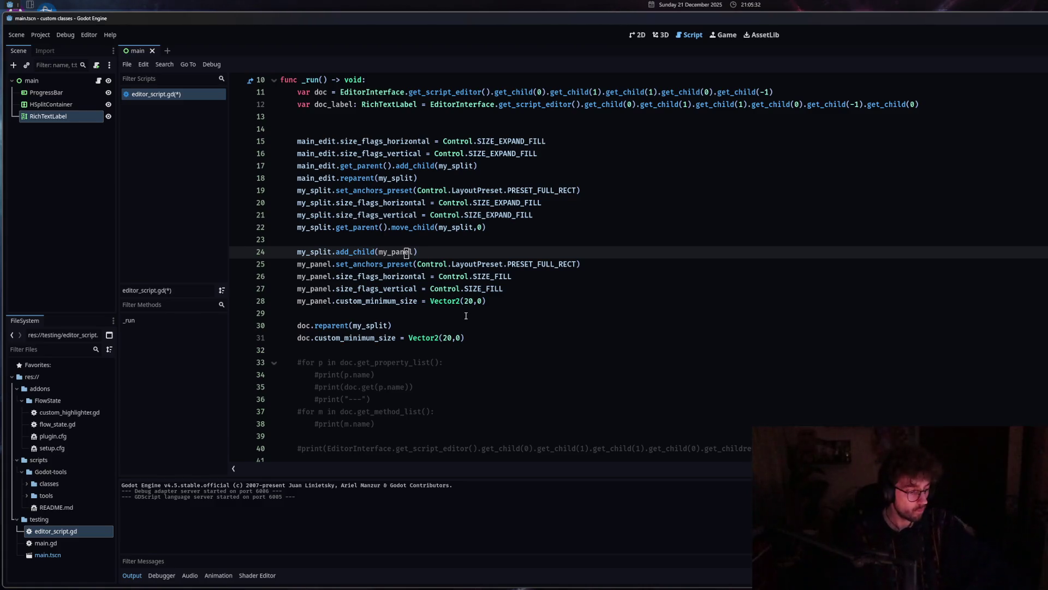
Change line 30 to doc_label.reparent(my_panel).
scroll(444, 347, "down", 1)
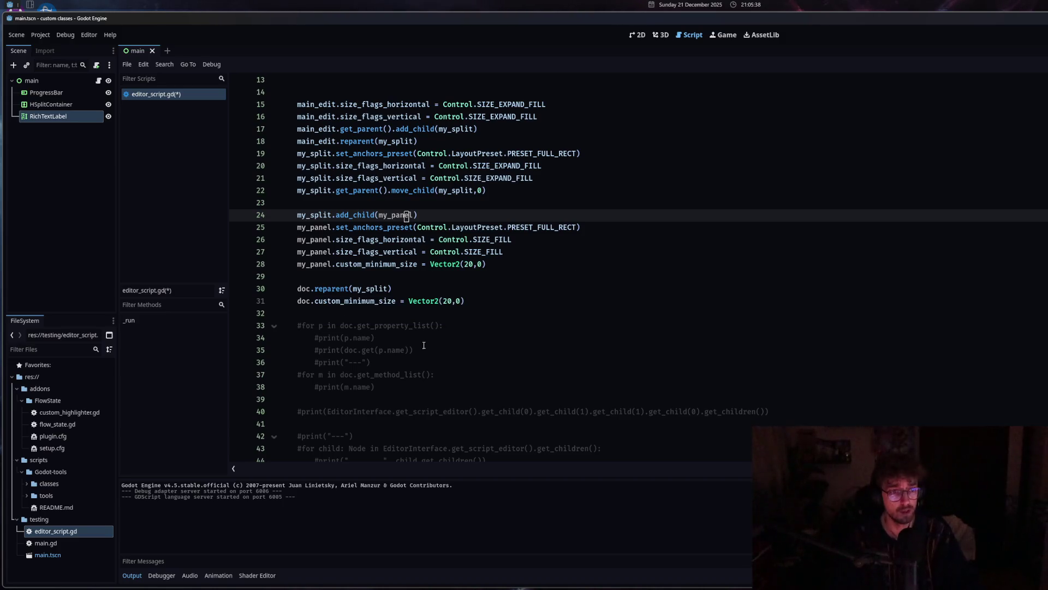
left_click(315, 288)
scroll(320, 346, "up", 4)
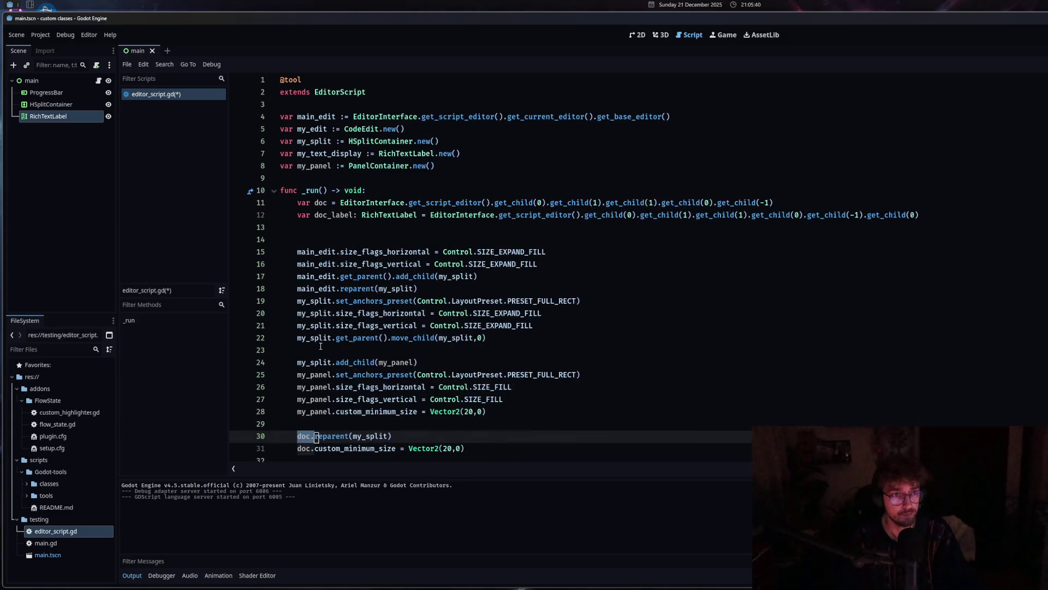
scroll(321, 346, "down", 5)
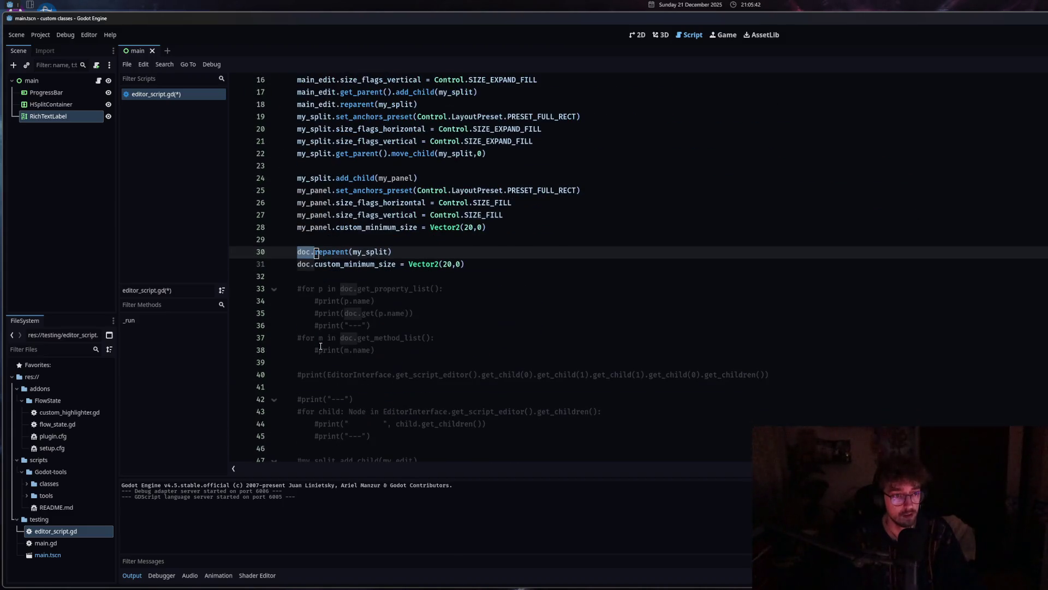
type("_label")
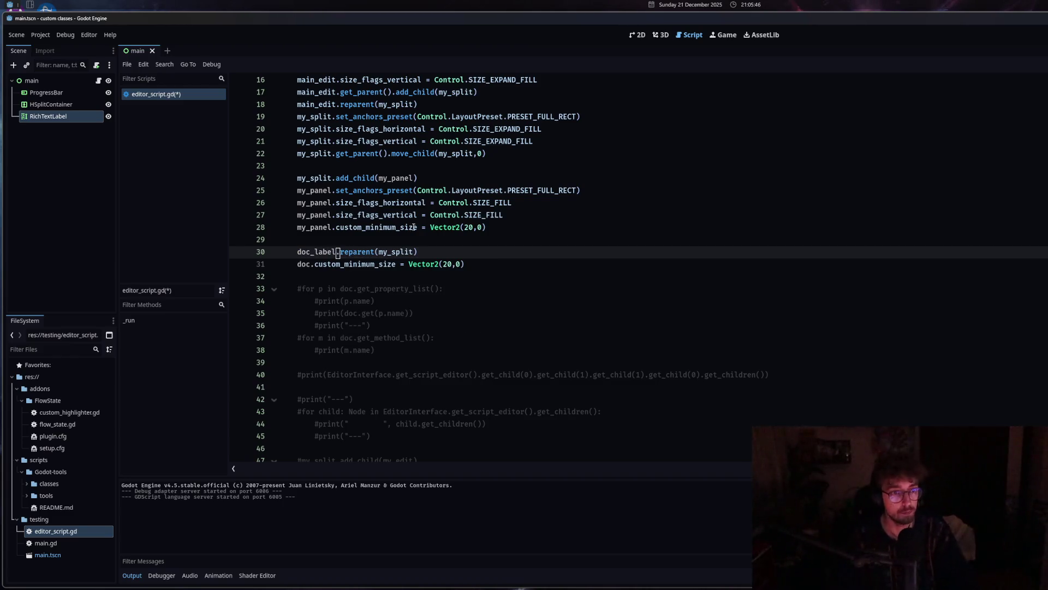
double_click(394, 252)
type("my_panel")
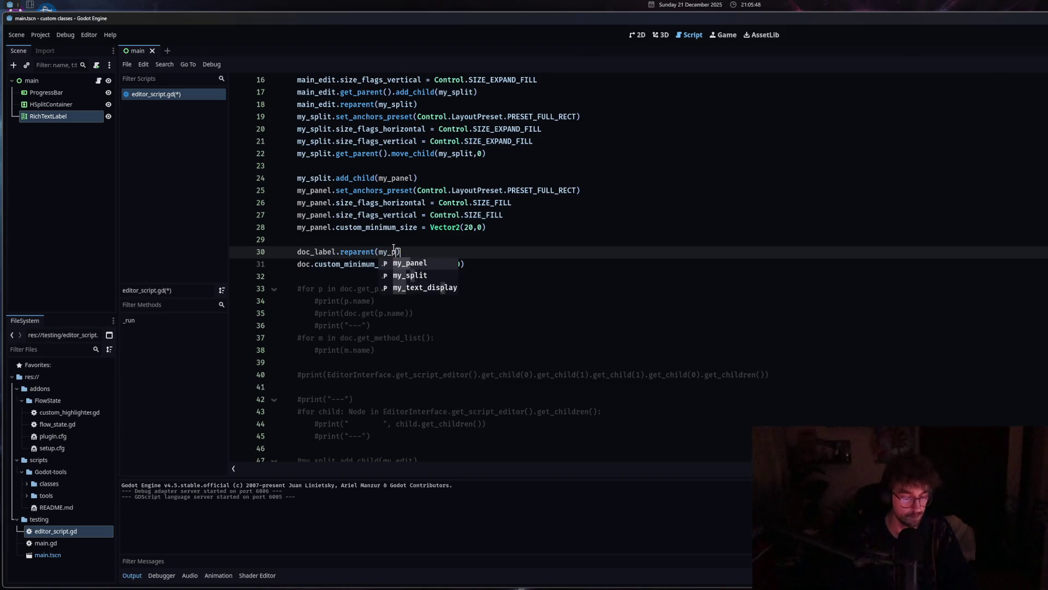
Replace line 31 with doc.reparent(my_panel), then save and run the script.
left_click_drag(464, 265, 298, 265)
key("BackSpace")
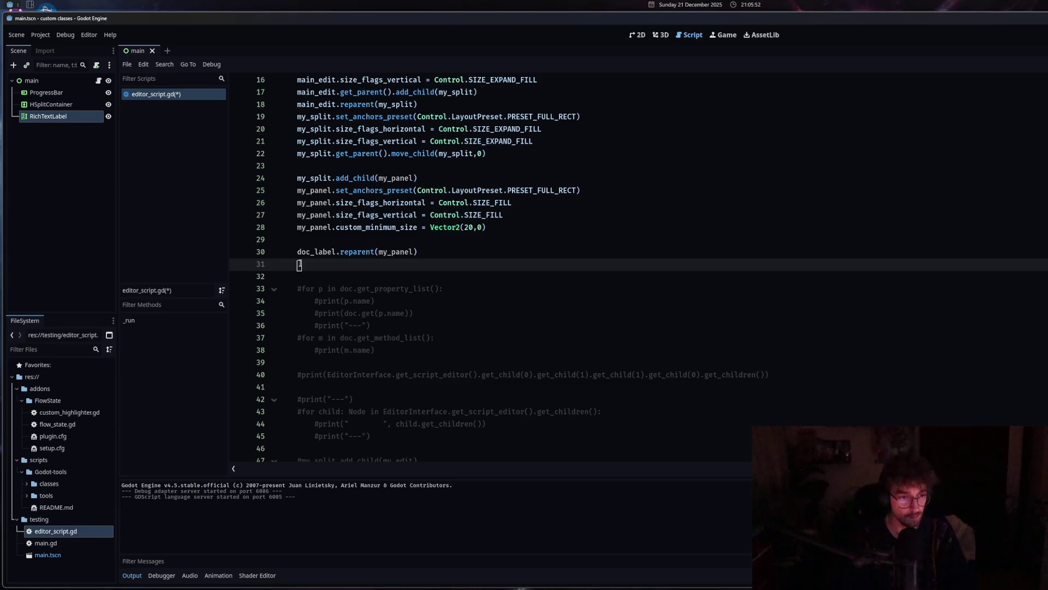
type("do")
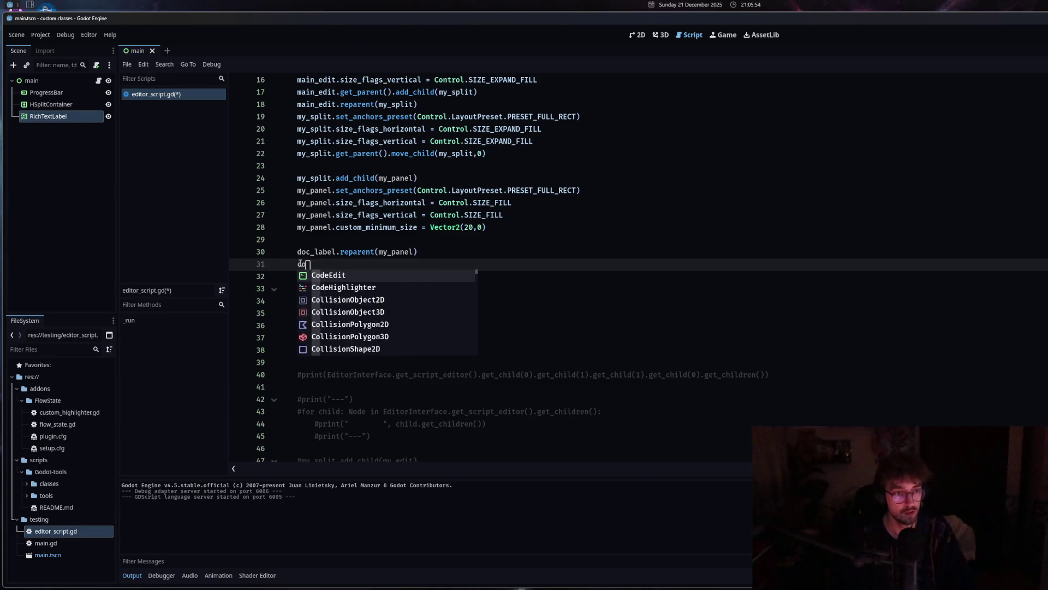
type("c.reparent(")
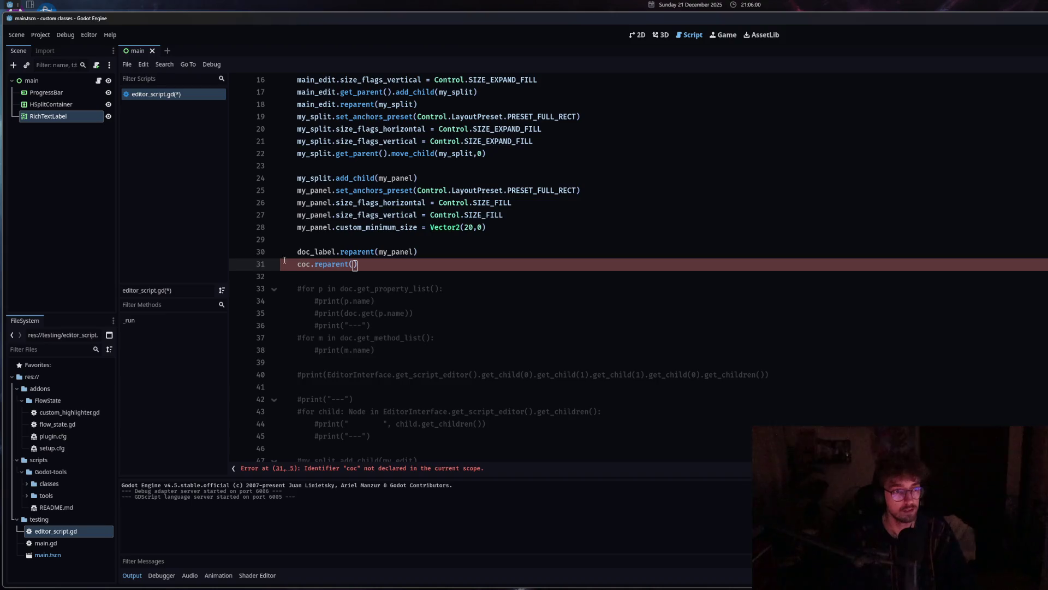
left_click(303, 264)
key("ctrl+space")
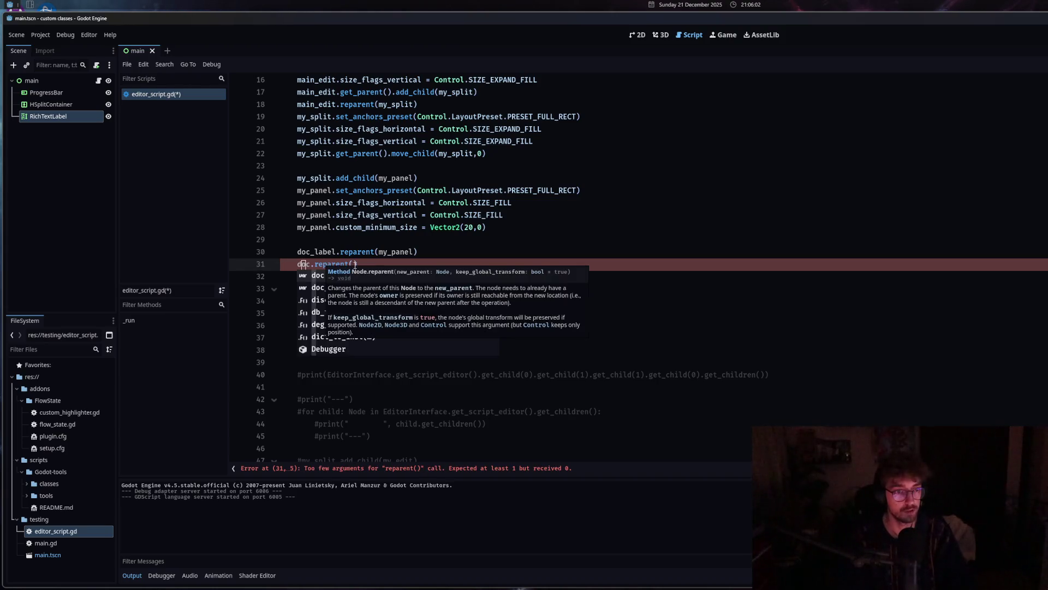
left_click(353, 264)
type("my_p")
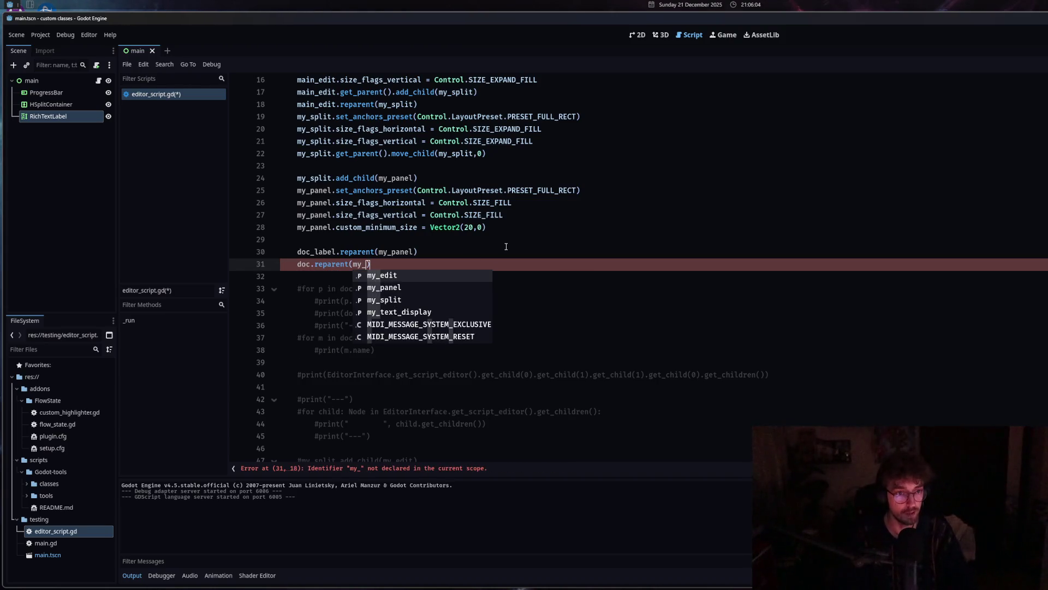
key("Return")
key("ctrl+s")
key("ctrl+shift+x")
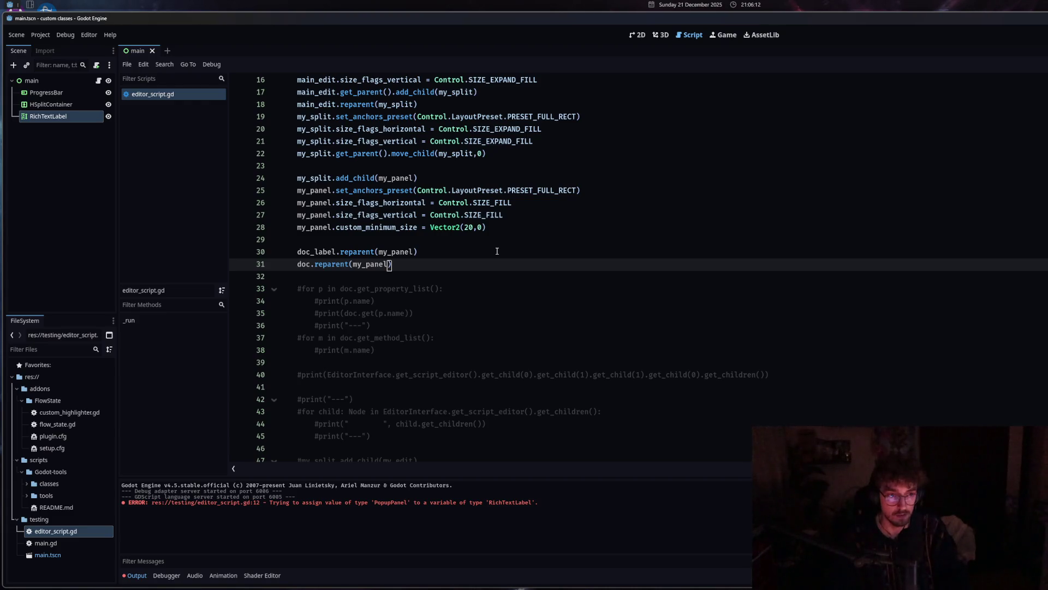
Reload the current project from the Project menu to clear the PopupPanel error.
scroll(496, 251, "up", 3)
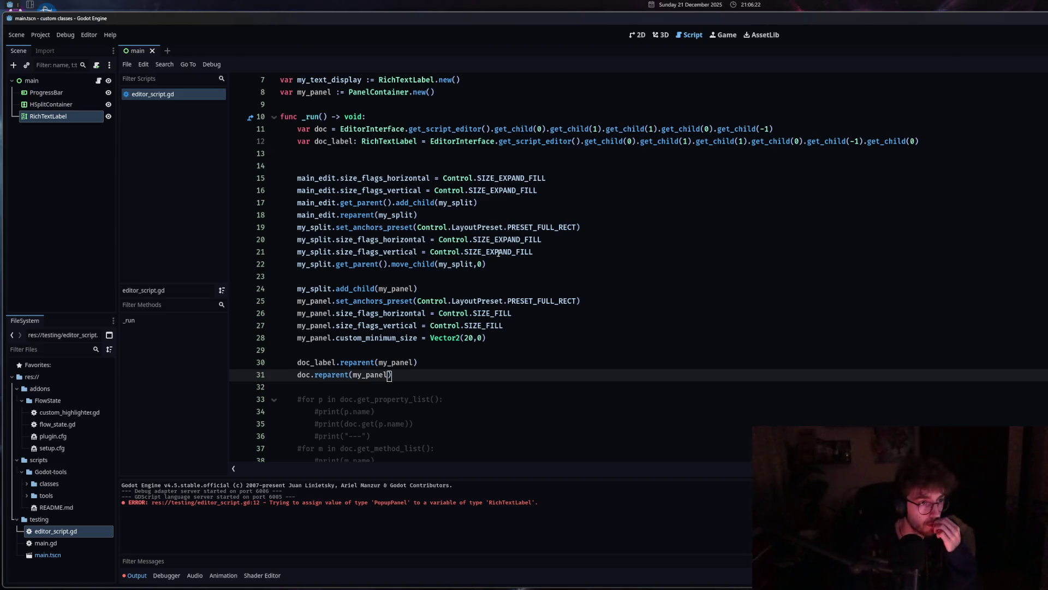
left_click(64, 32)
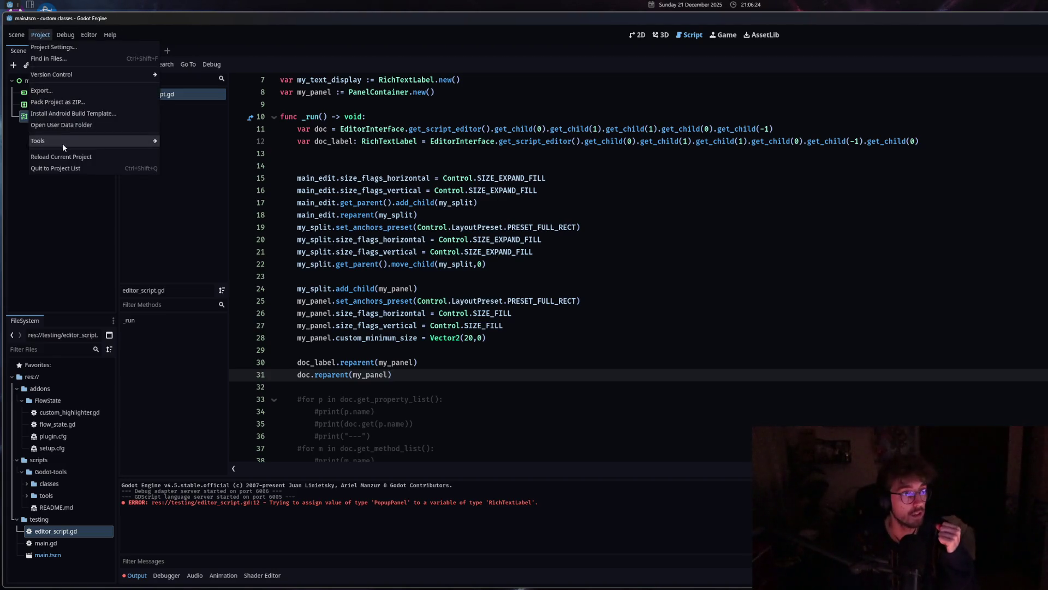
left_click(57, 152)
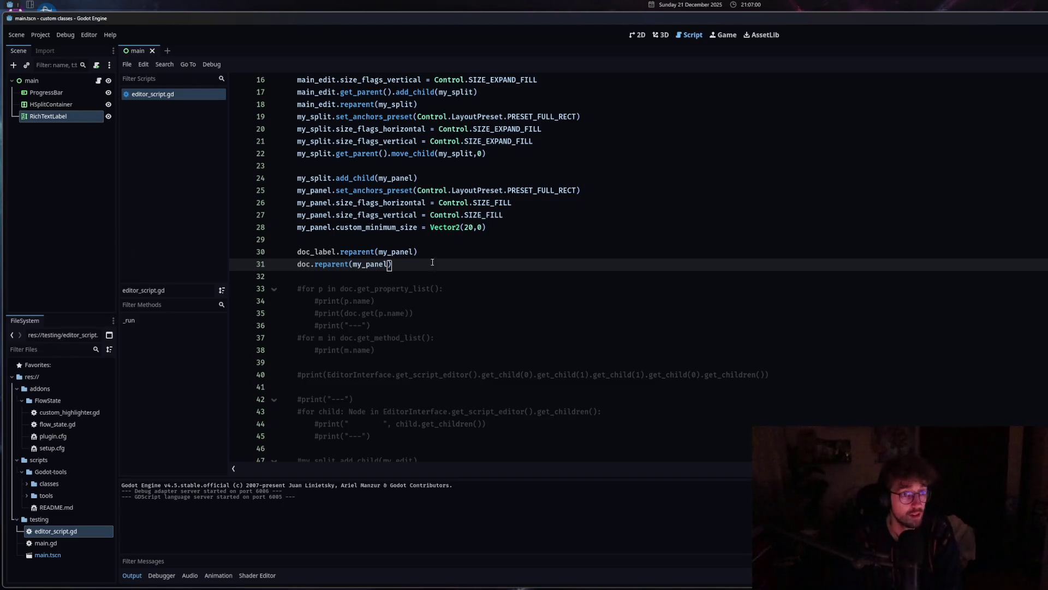
Open the Control class documentation, return to editor_script.gd and close the docs page.
left_click(444, 215, "ctrl")
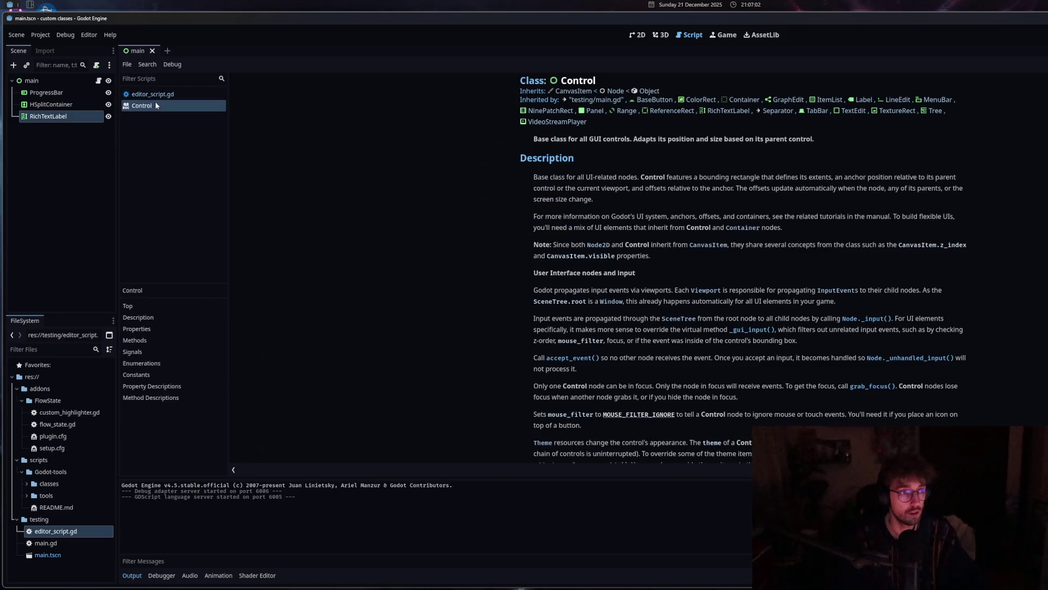
left_click(155, 96)
left_click(480, 256)
key("ctrl+w")
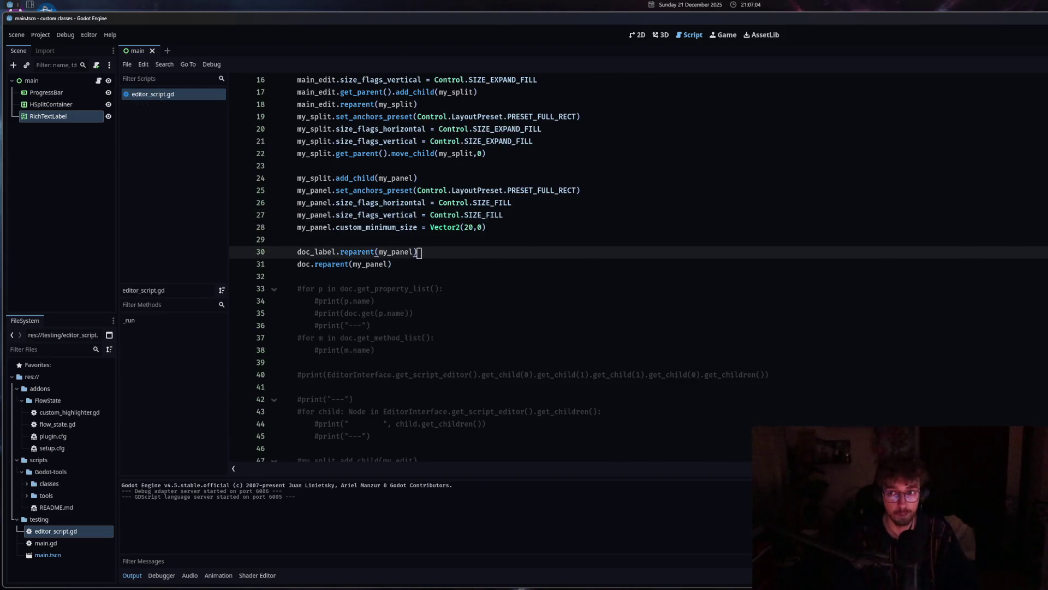
Run the editor script and drag the split divider left to widen the Control docs panel.
key("ctrl+shift+x")
mouse_move(712, 216)
left_mouse_down()
mouse_move(781, 216)
mouse_move(614, 215)
mouse_move(980, 212)
left_mouse_up()
scroll(999, 273, "down", 10)
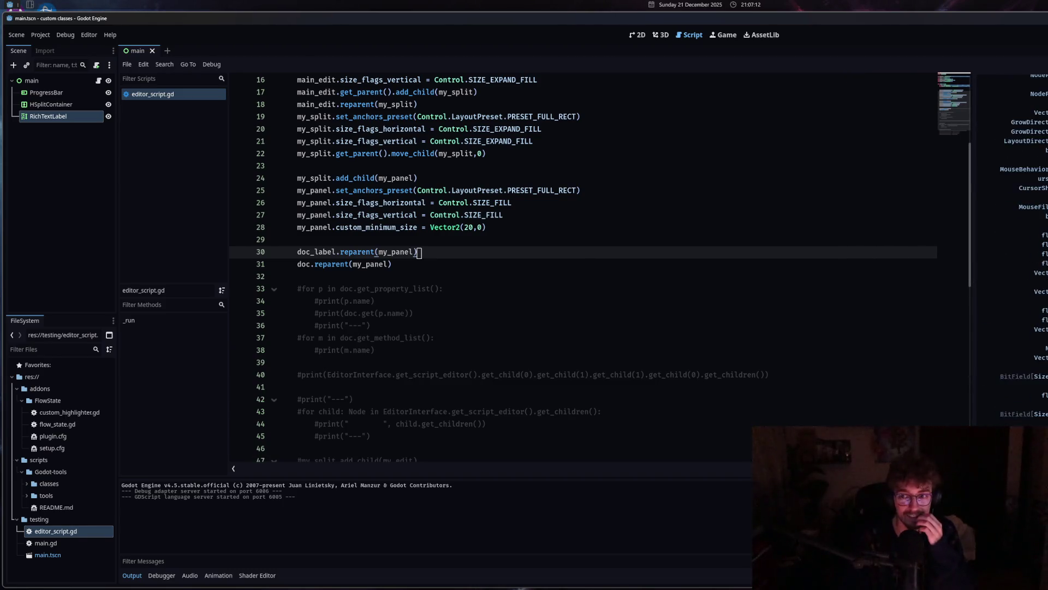
scroll(1009, 276, "down", 10)
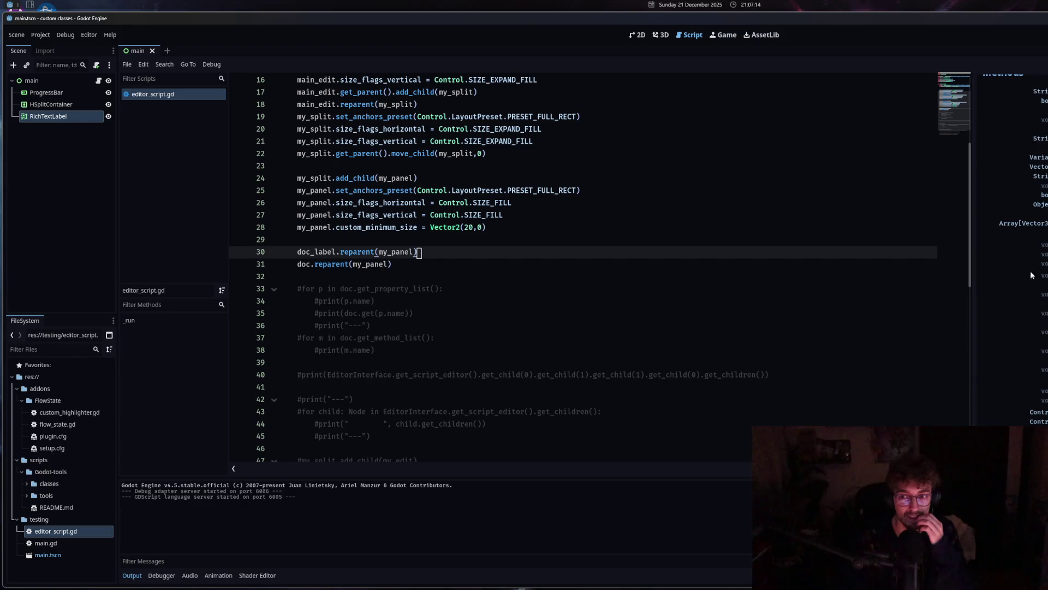
scroll(975, 205, "down", 10)
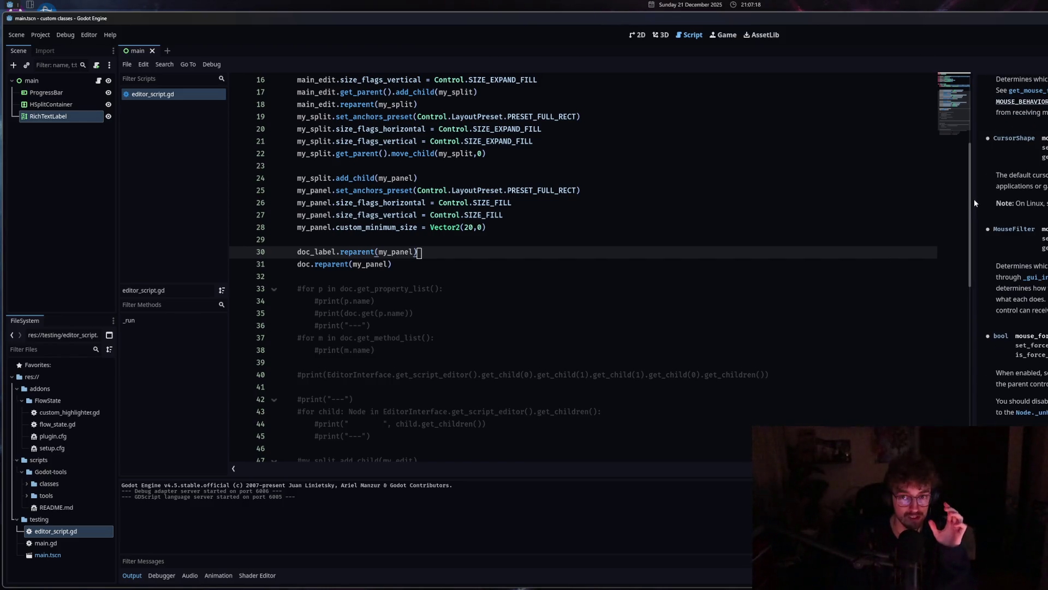
mouse_move(974, 199)
left_mouse_down()
mouse_move(580, 208)
mouse_move(701, 221)
mouse_move(896, 208)
left_mouse_up()
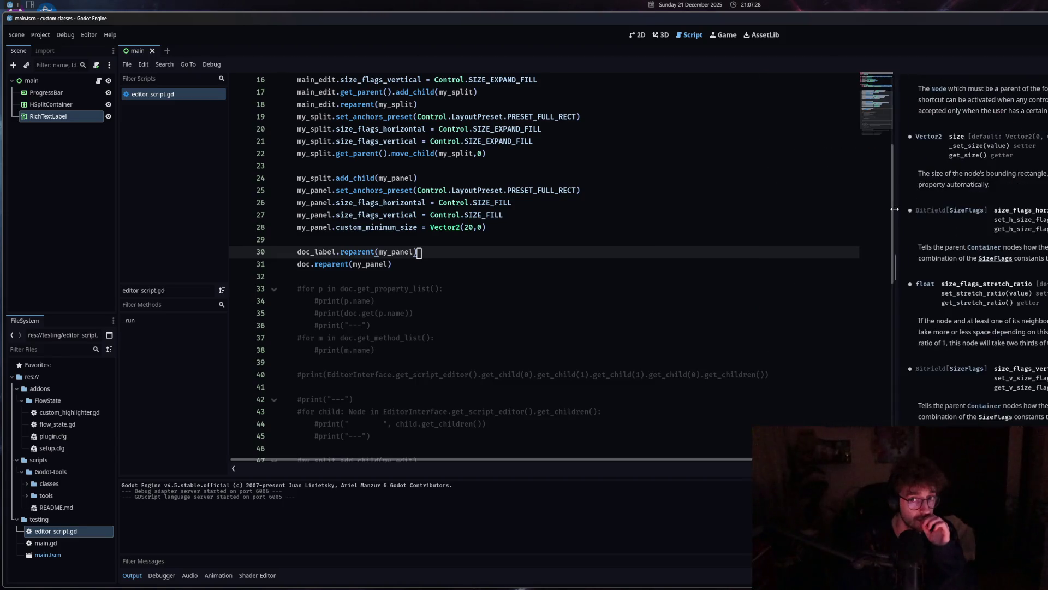
left_click(965, 210)
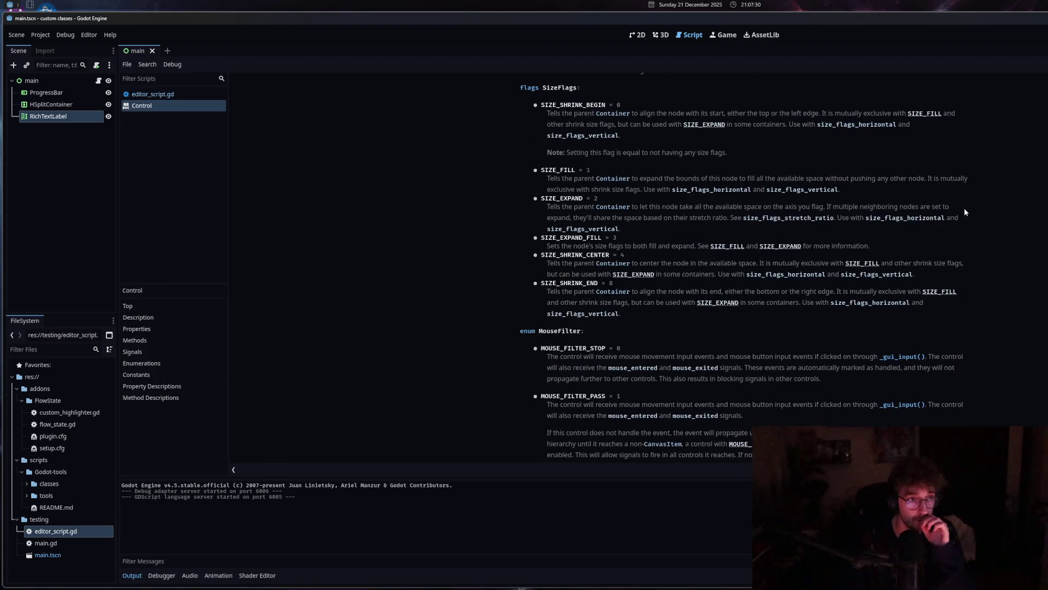
left_click(179, 94)
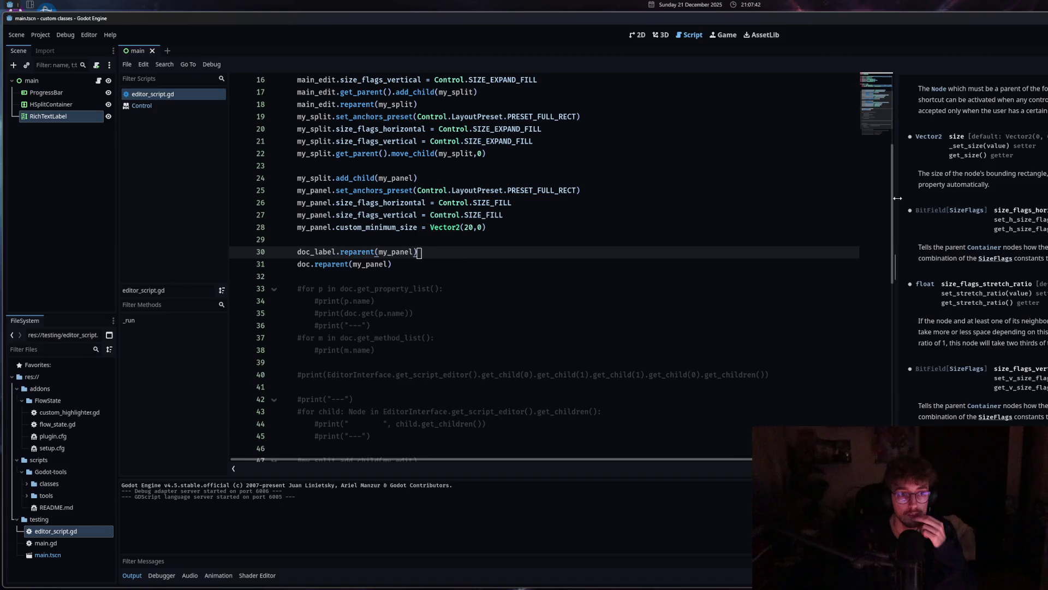
Narrow the docs panel slightly and look over the script's code.
left_click_drag(896, 198, 923, 198)
scroll(670, 390, "down", 4)
scroll(669, 390, "down", 5)
scroll(670, 390, "up", 15)
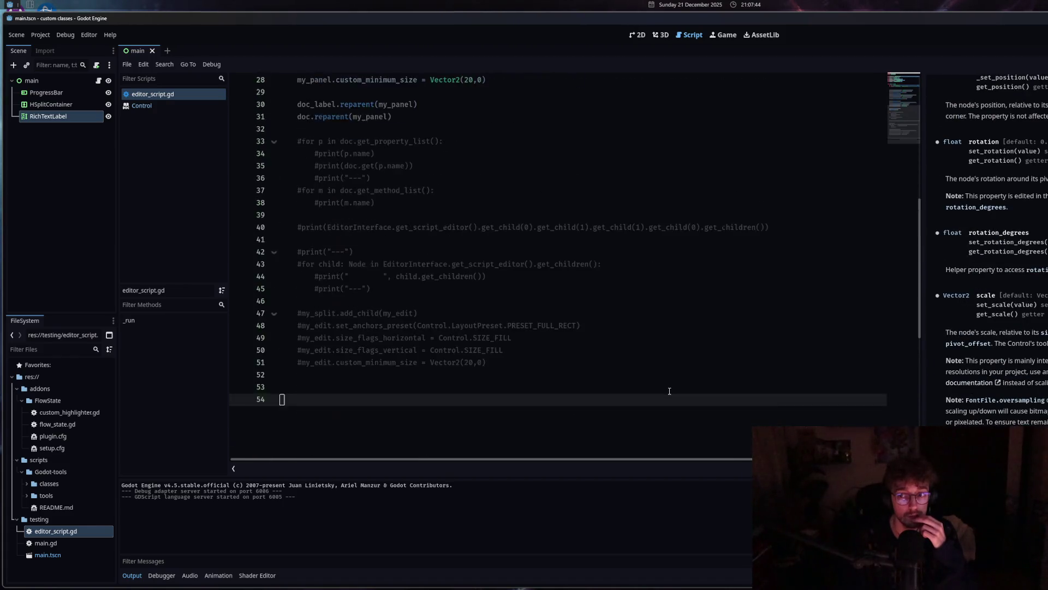
left_click(487, 338)
scroll(983, 245, "up", 3)
scroll(983, 245, "up", 8)
scroll(982, 246, "up", 10)
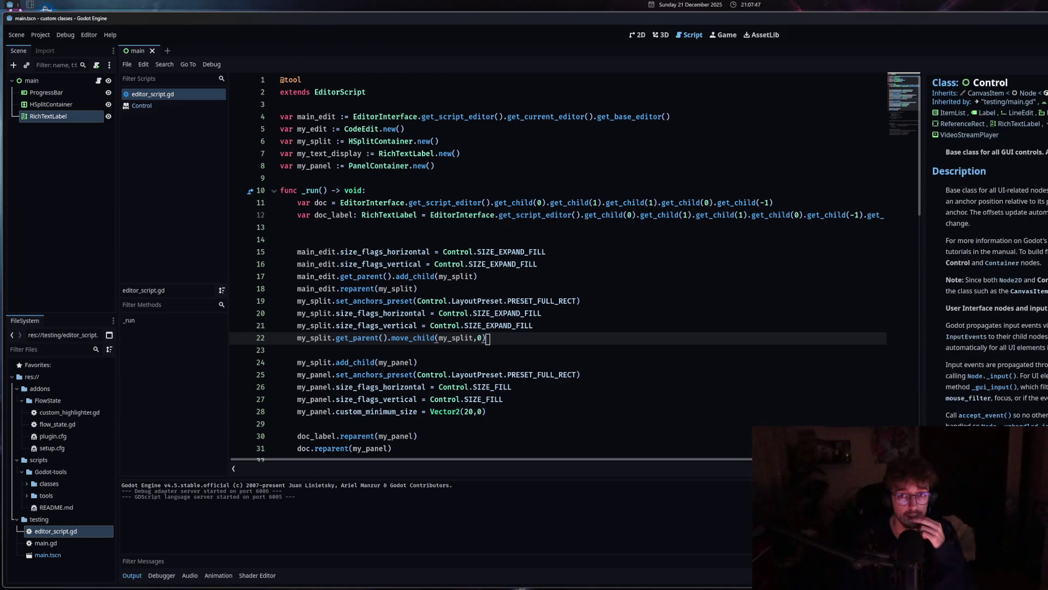
left_click(617, 292)
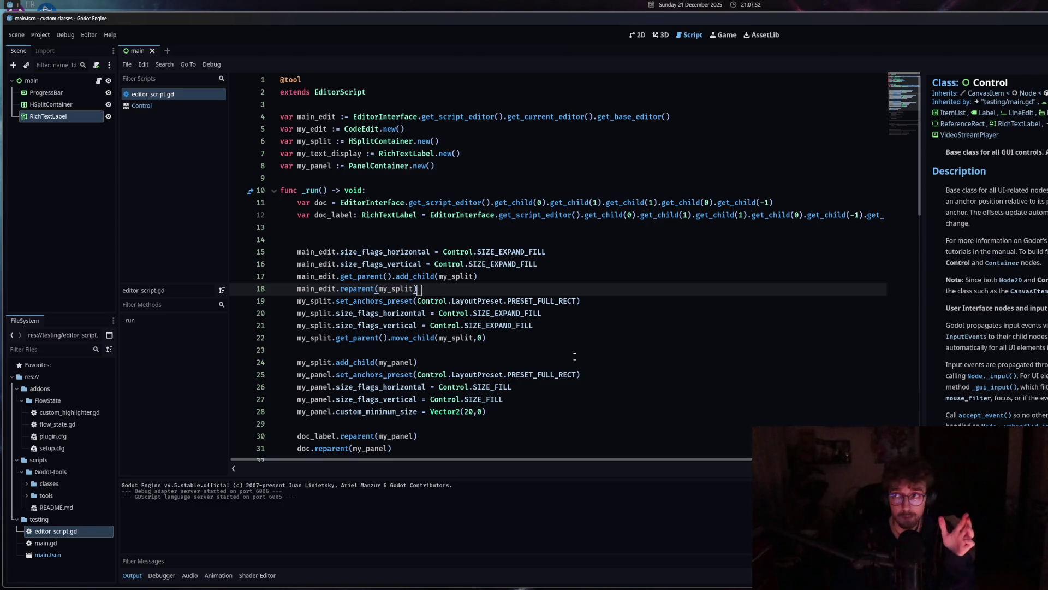
scroll(574, 359, "down", 5)
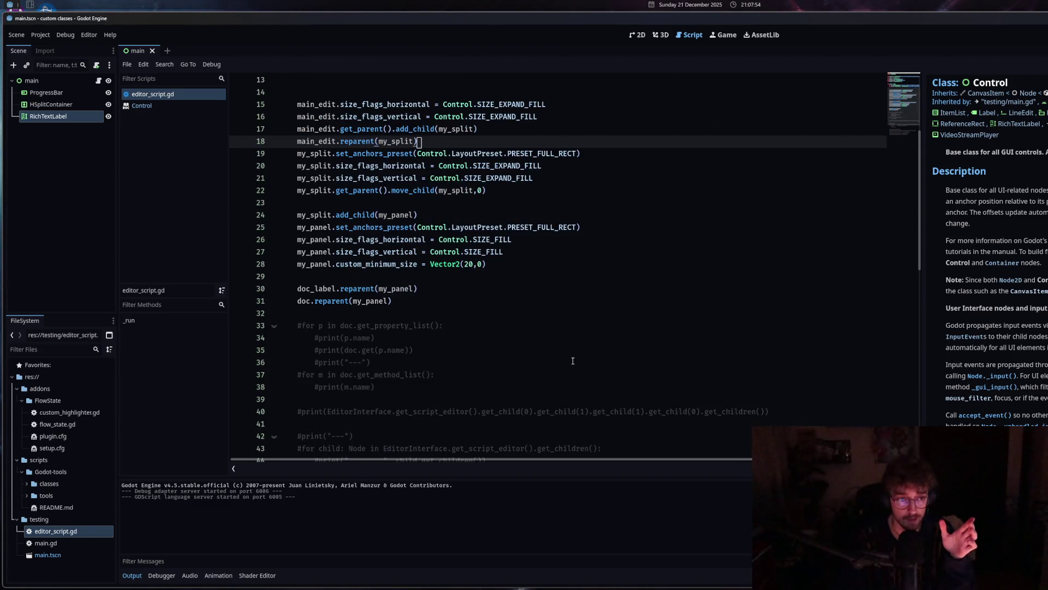
scroll(573, 360, "up", 5)
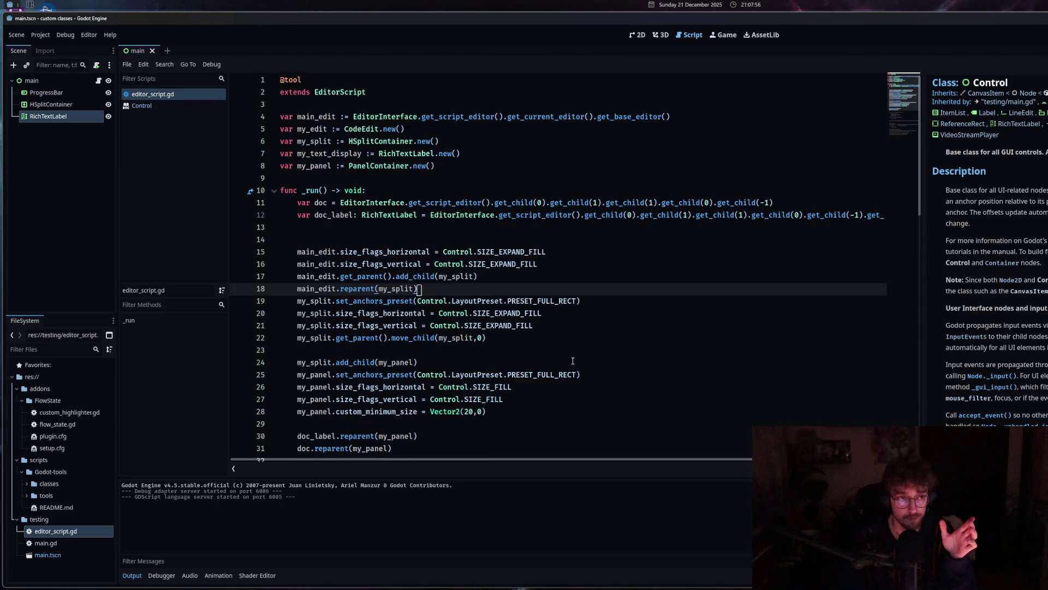
Delete the my_text_display and my_edit declarations and the blank line 12, then save.
left_click(260, 155)
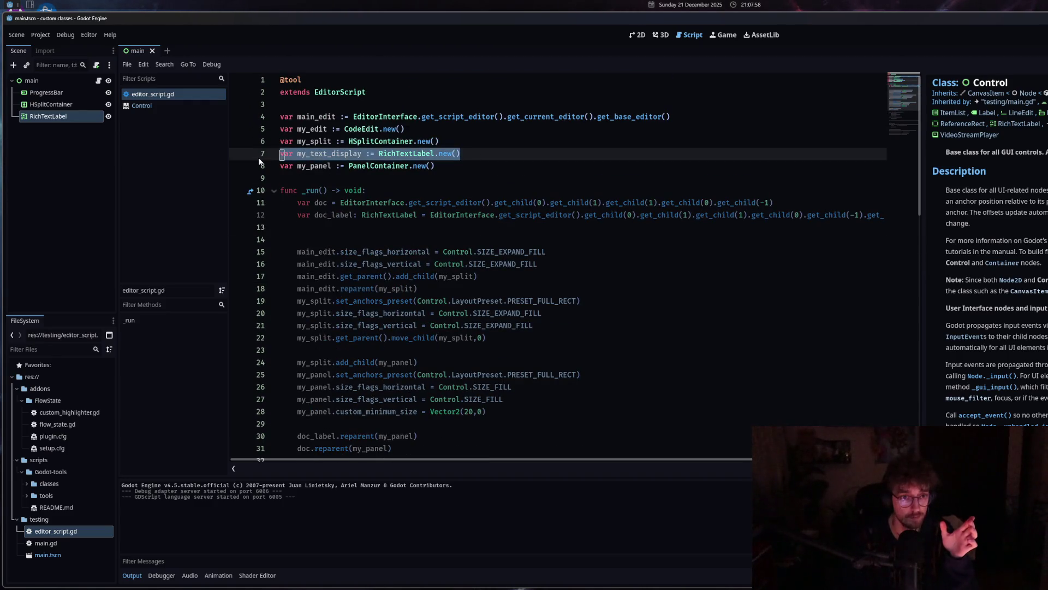
key("BackSpace")
key("BackSpace")
left_click(262, 128)
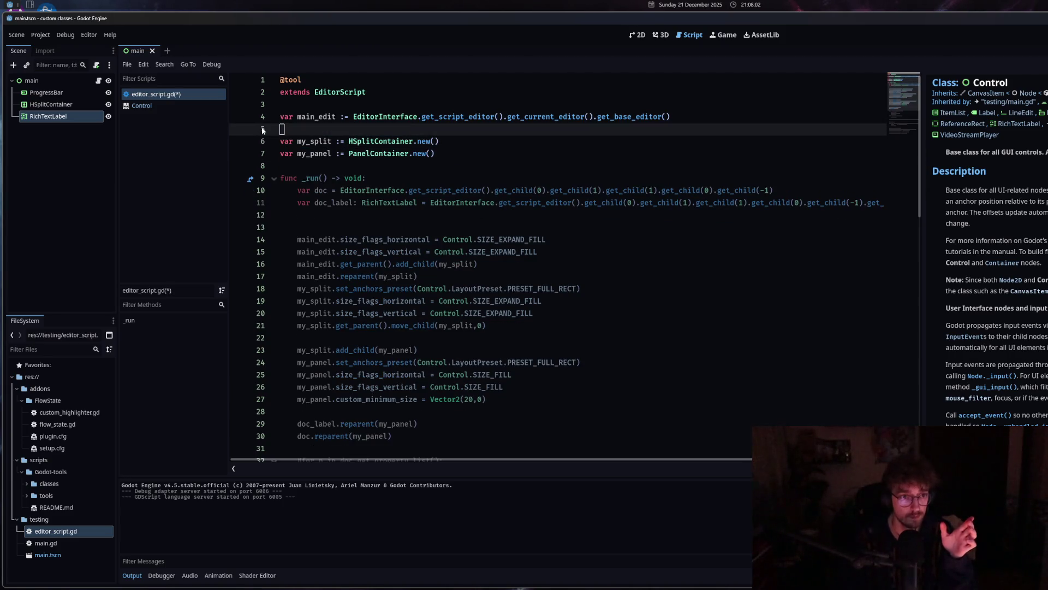
key("BackSpace")
key("BackSpace")
left_click(471, 227)
left_click(393, 217)
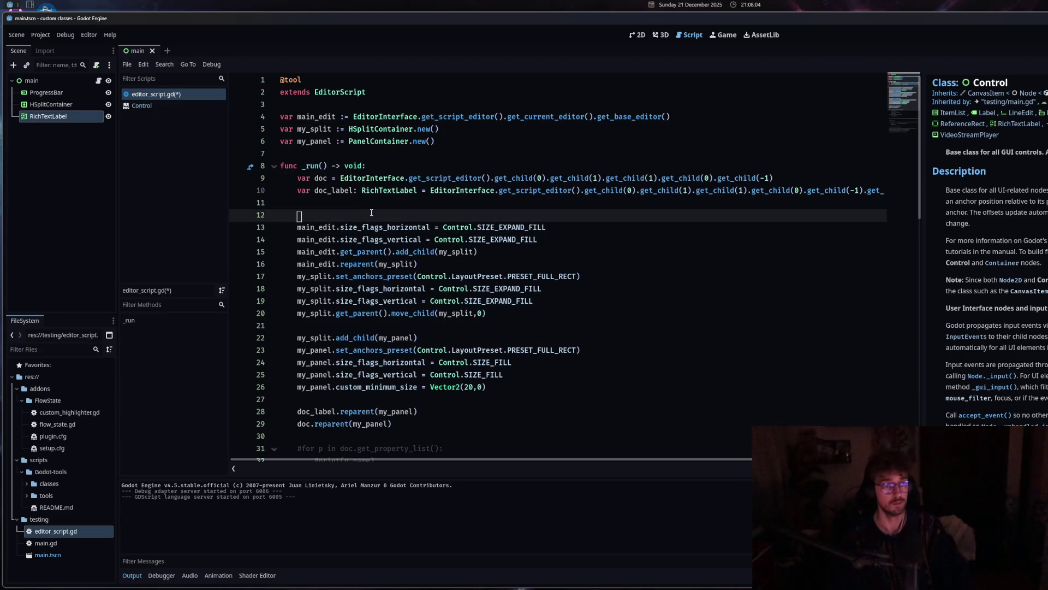
key("BackSpace")
key("ctrl+s")
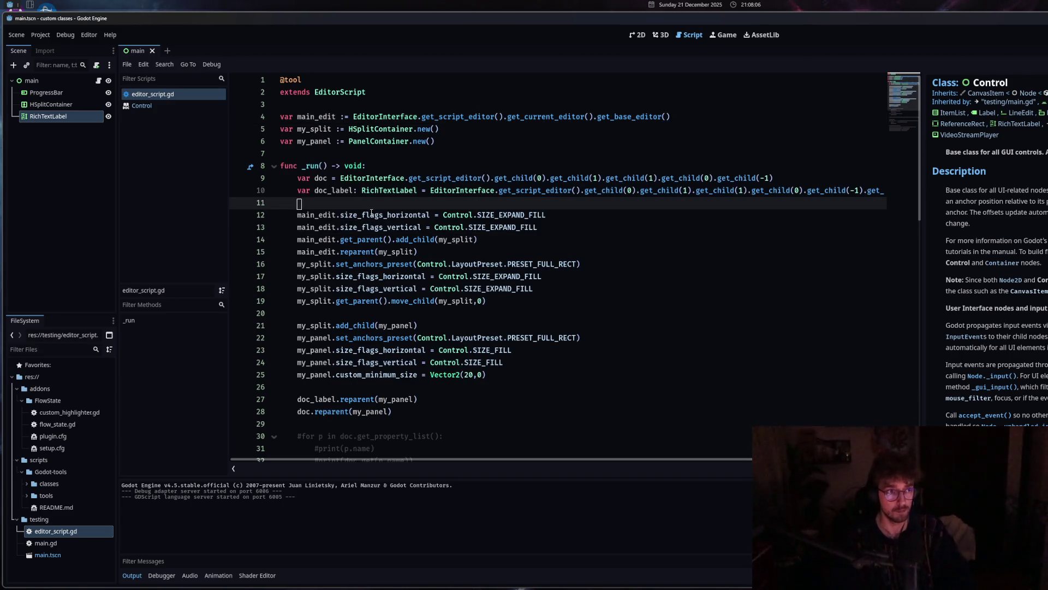
left_click(40, 34)
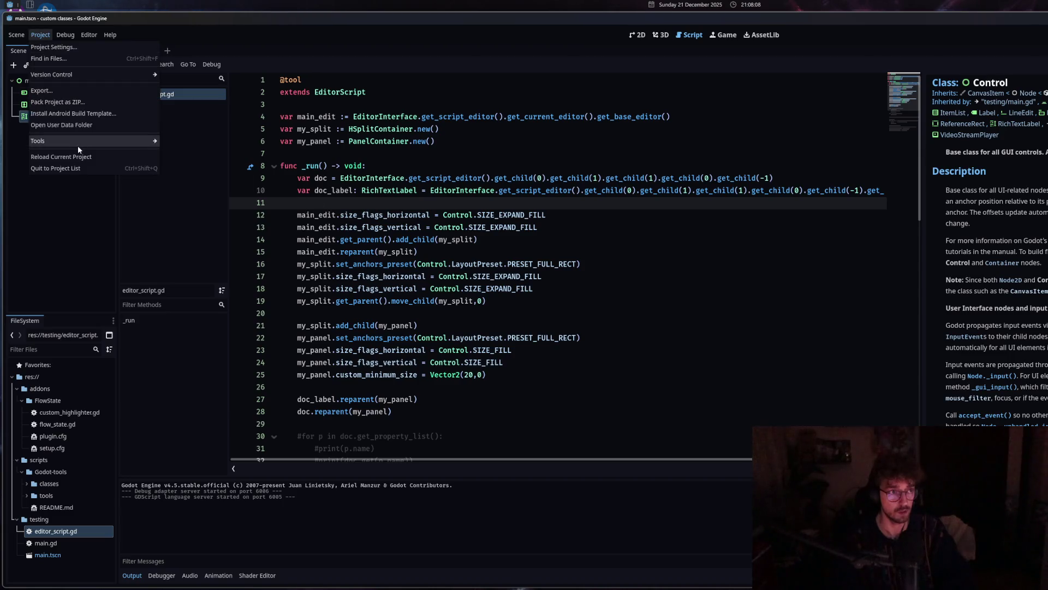
Reload the current project, then select the doc and doc_label lines in editor_script.gd.
left_click(70, 156)
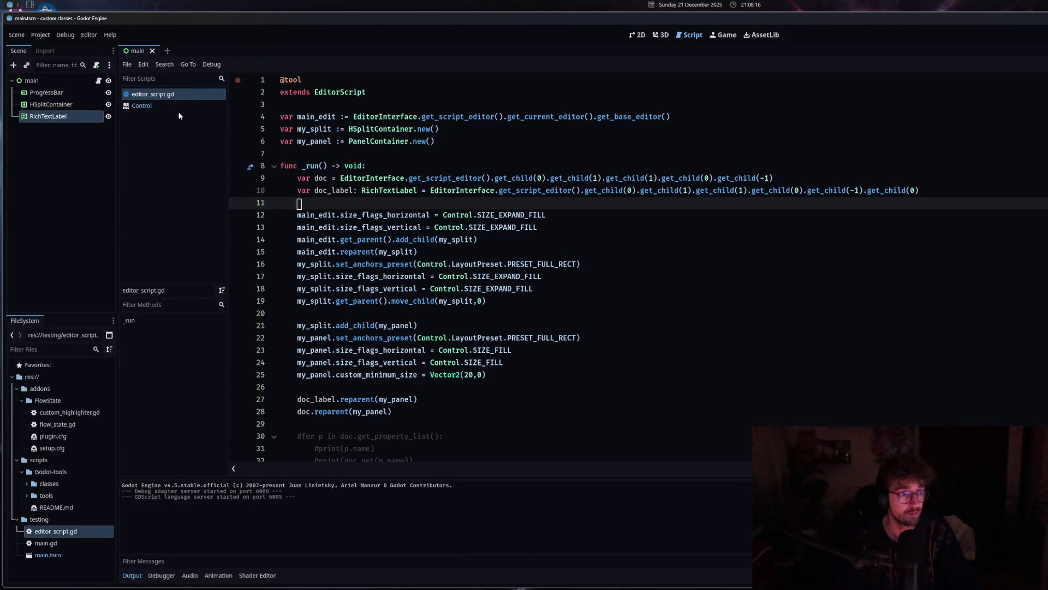
left_click(475, 241)
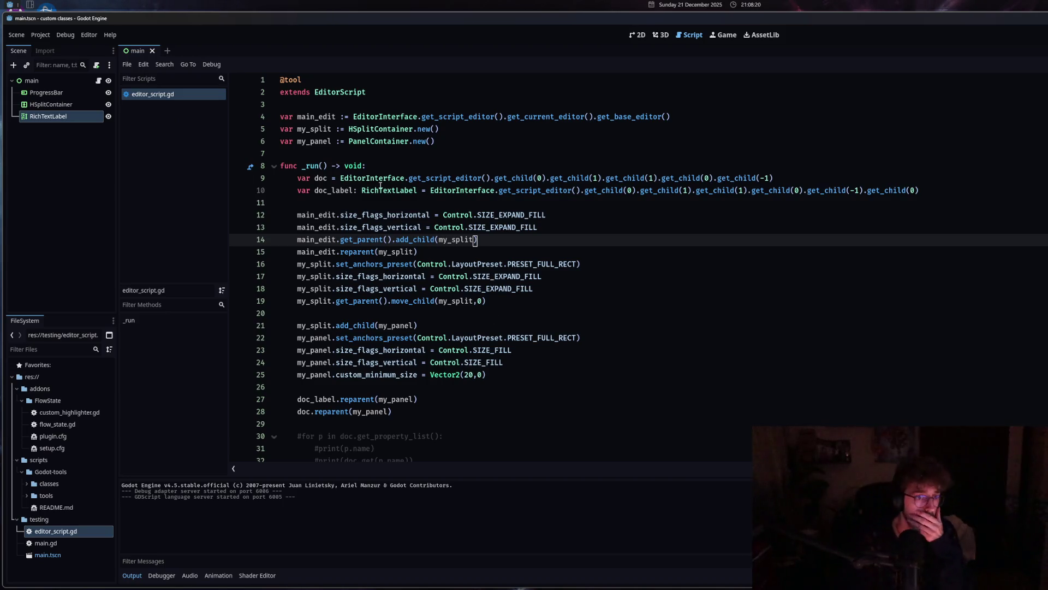
mouse_move(382, 190)
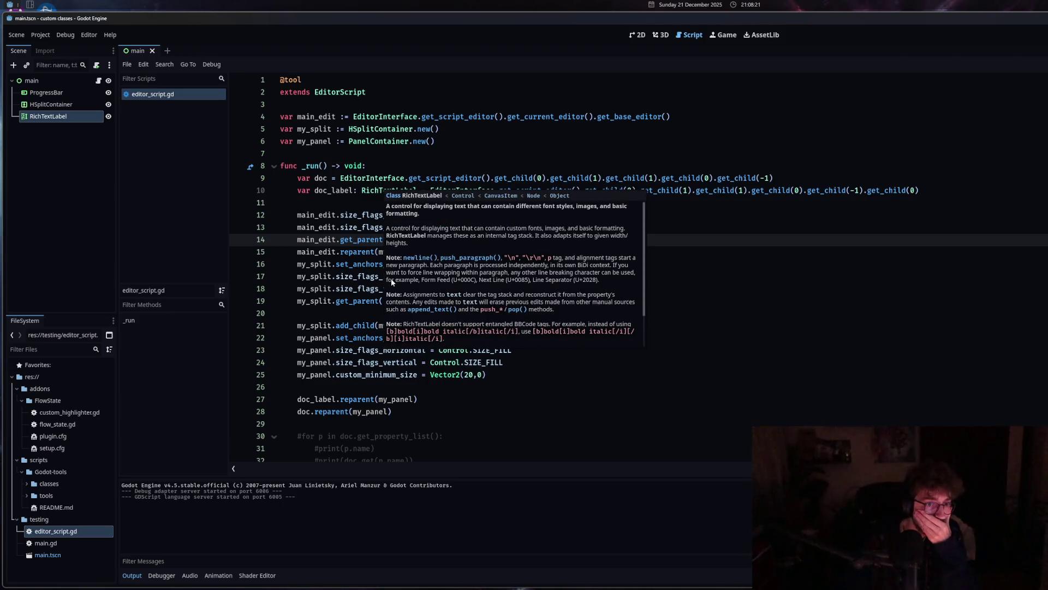
left_click(344, 178)
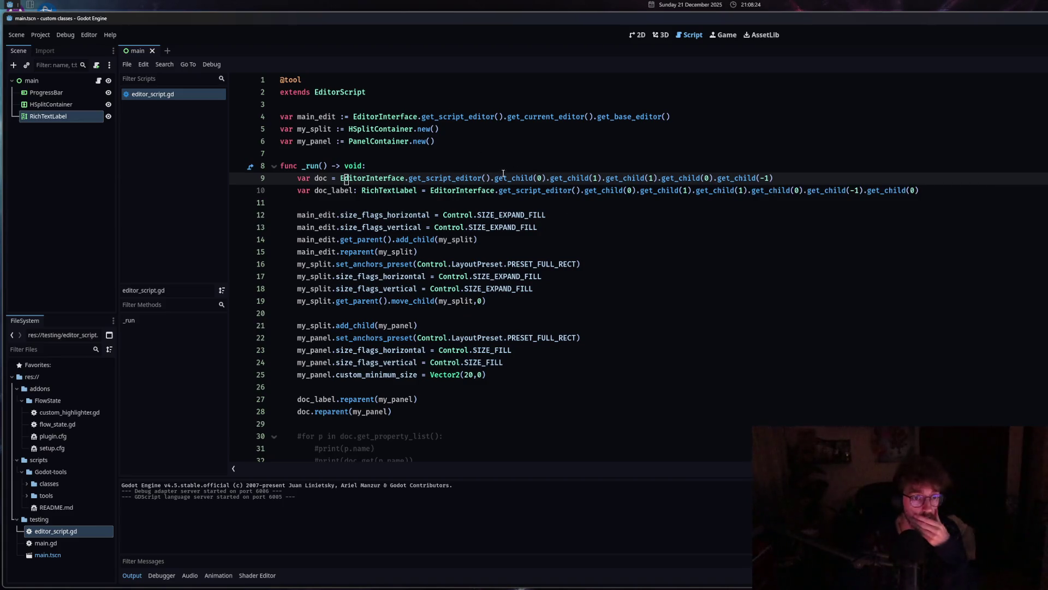
mouse_move(928, 191)
left_mouse_down()
mouse_move(353, 158)
mouse_move(297, 181)
left_mouse_up()
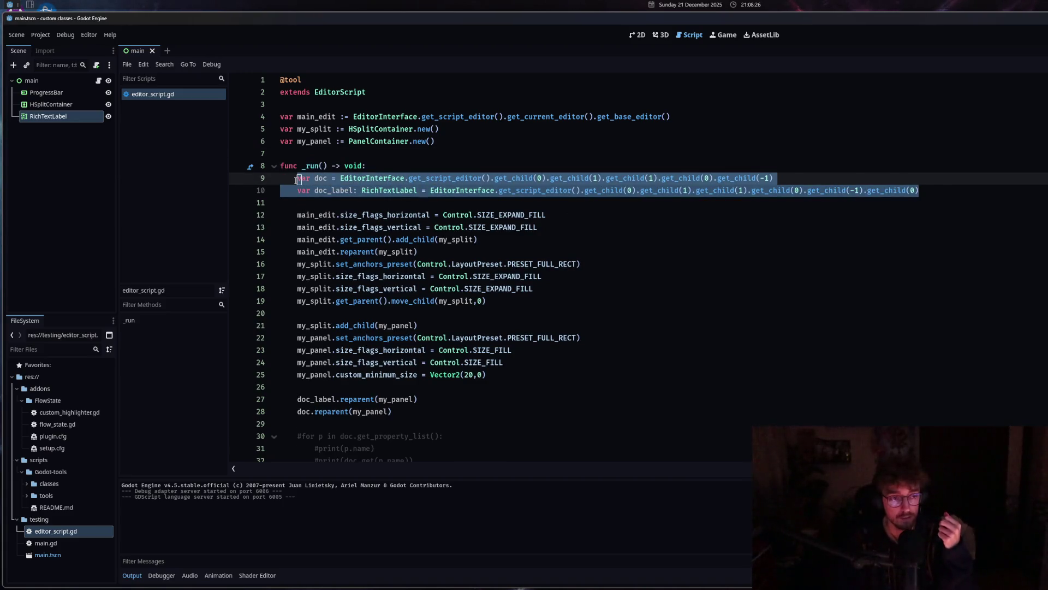
Comment out the split and panel setup code on lines 12–28 with Ctrl+K.
scroll(302, 188, "down", 1)
left_click(828, 165)
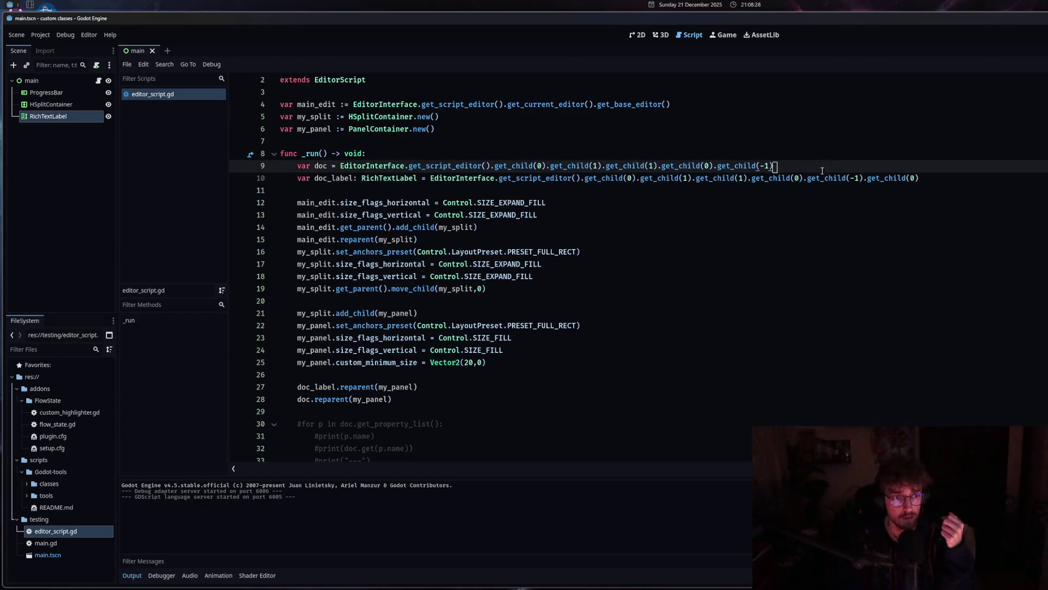
left_click(427, 203)
left_click(349, 399, "shift")
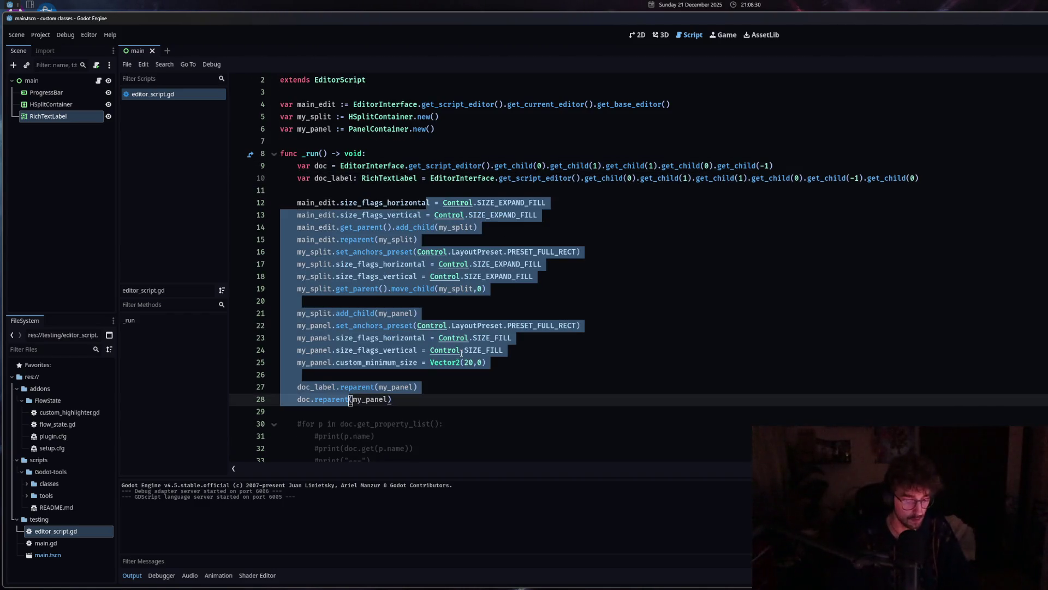
key("ctrl+k")
Delete the old commented-out debug lines 29–48 below the setup code.
scroll(473, 362, "down", 2)
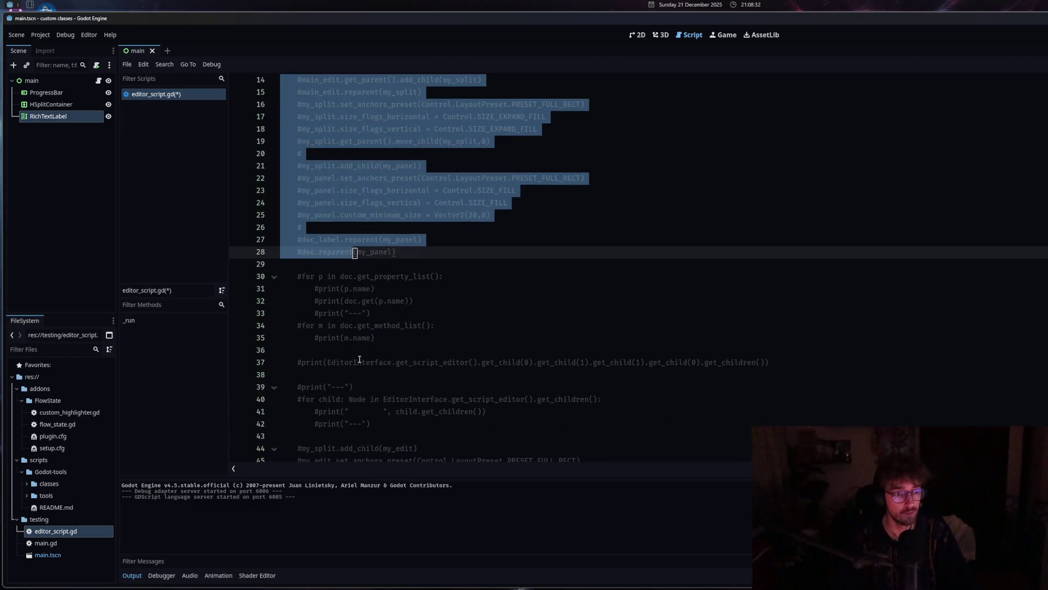
scroll(365, 359, "down", 4)
left_click_drag(523, 351, 277, 266)
scroll(522, 350, "up", 4)
key("BackSpace")
scroll(513, 306, "up", 5)
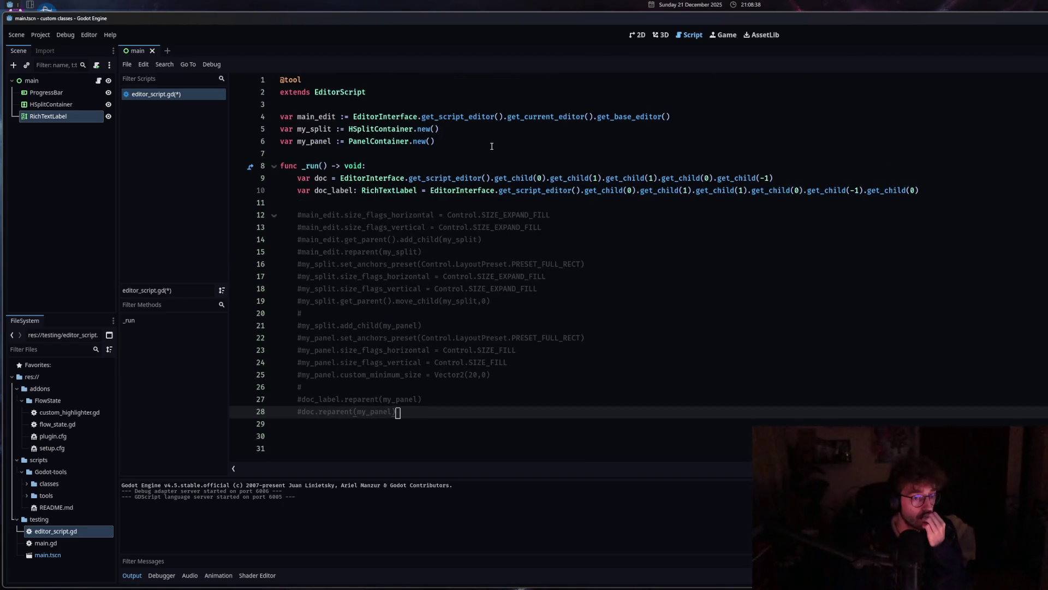
left_click(486, 166)
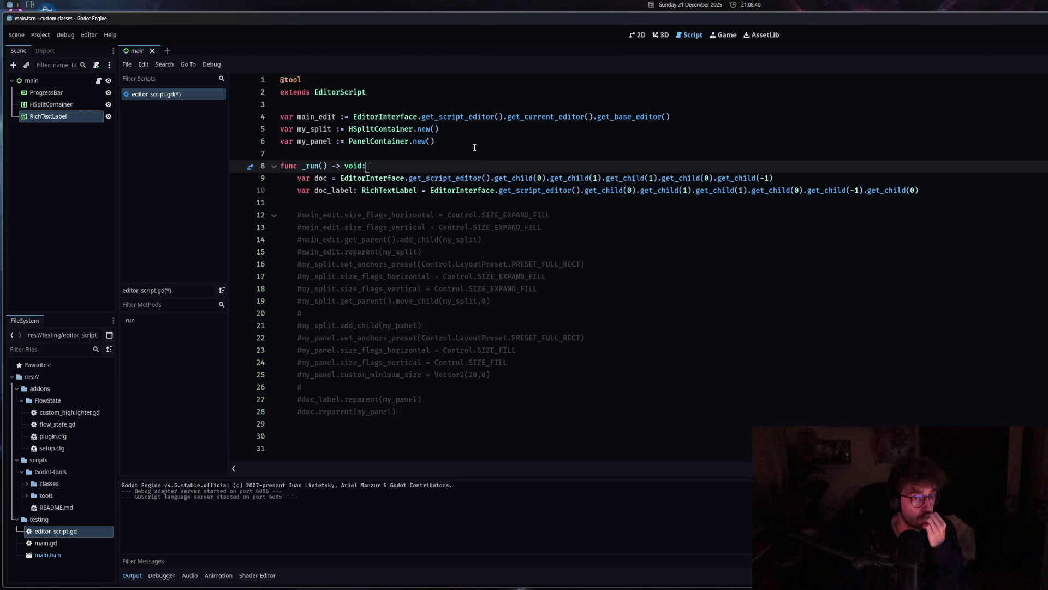
Add var doc2 = main_edit.get_parent().get_child(-1) below the doc line.
left_click(424, 326)
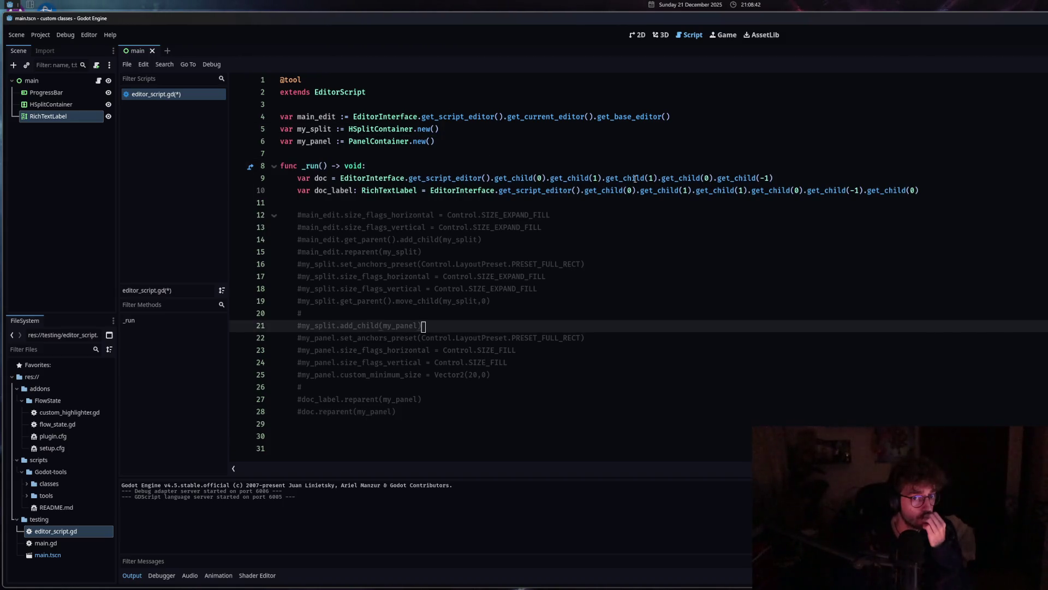
left_click(795, 178)
key("Return")
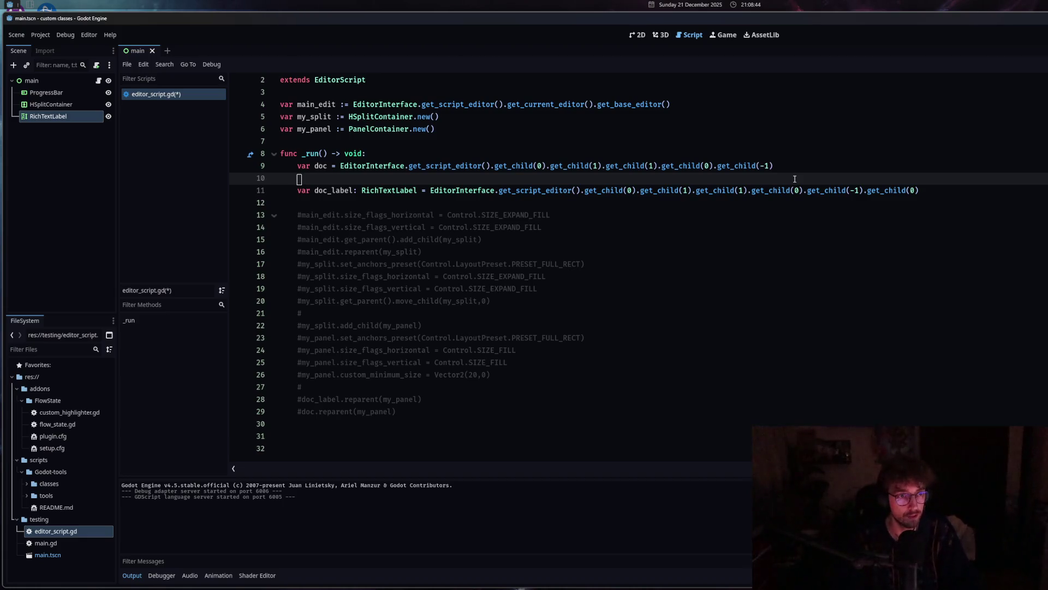
type("var doc")
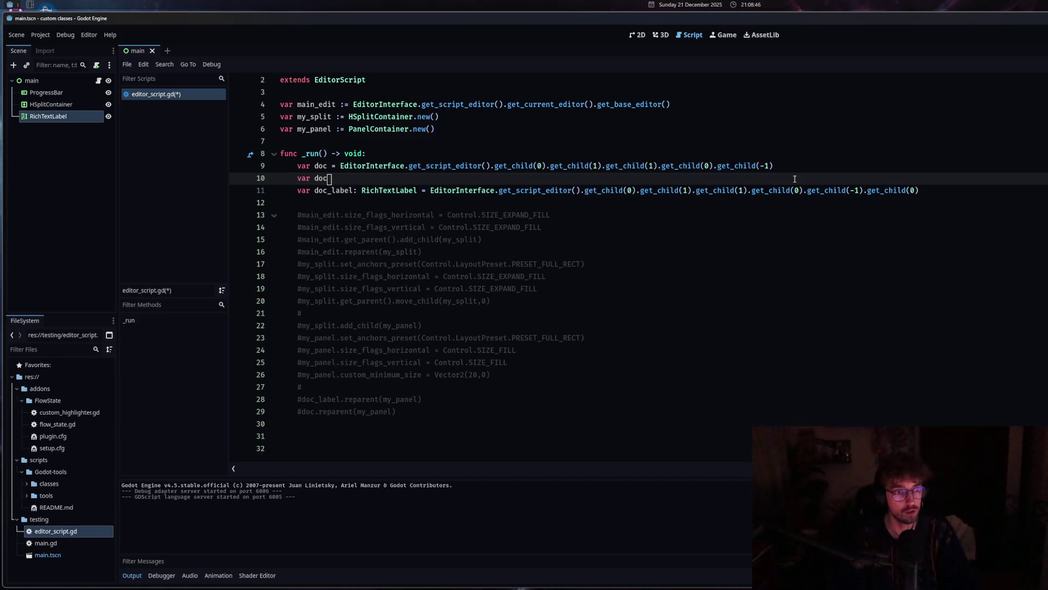
type("2 = main")
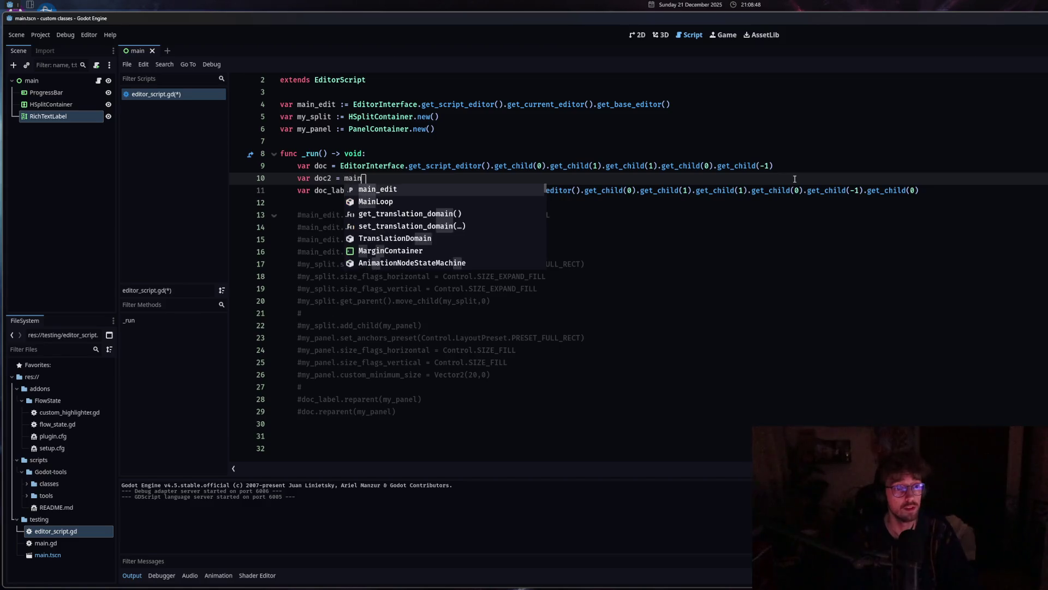
type("_edit.get_pa")
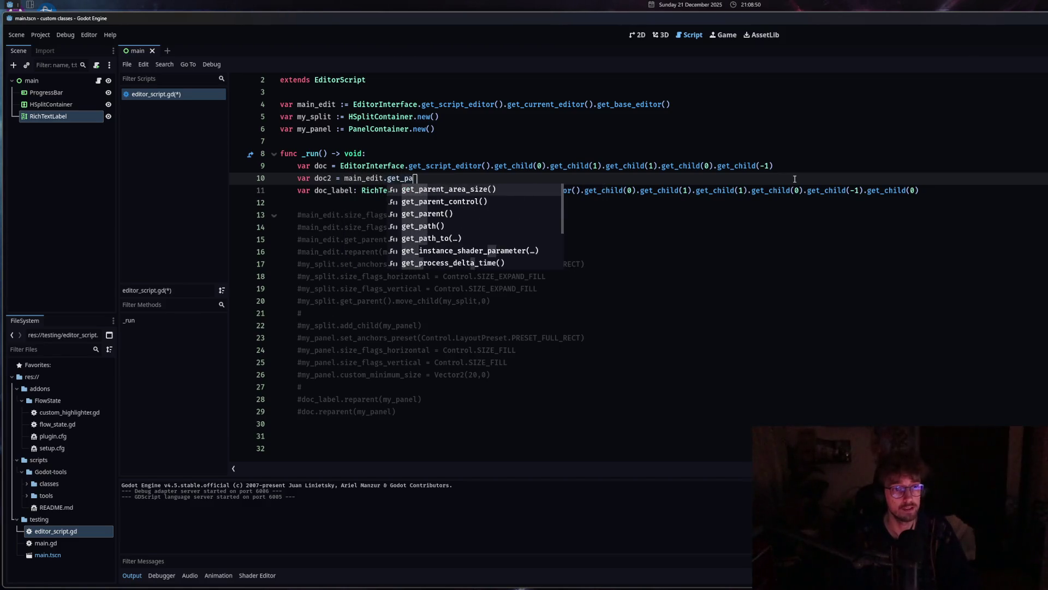
key("Down")
key("Down")
key("Return")
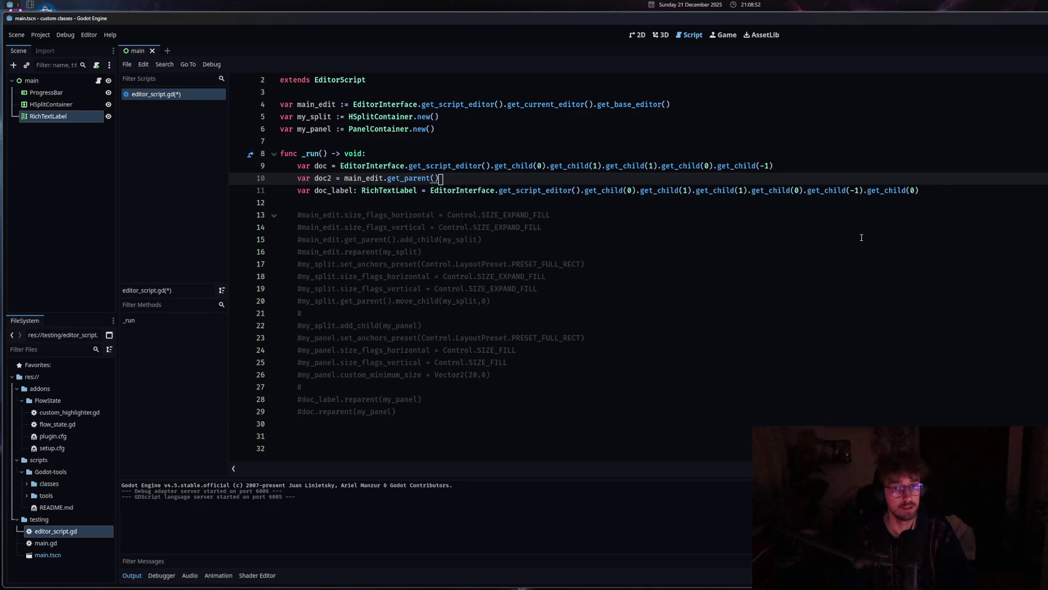
type(".get")
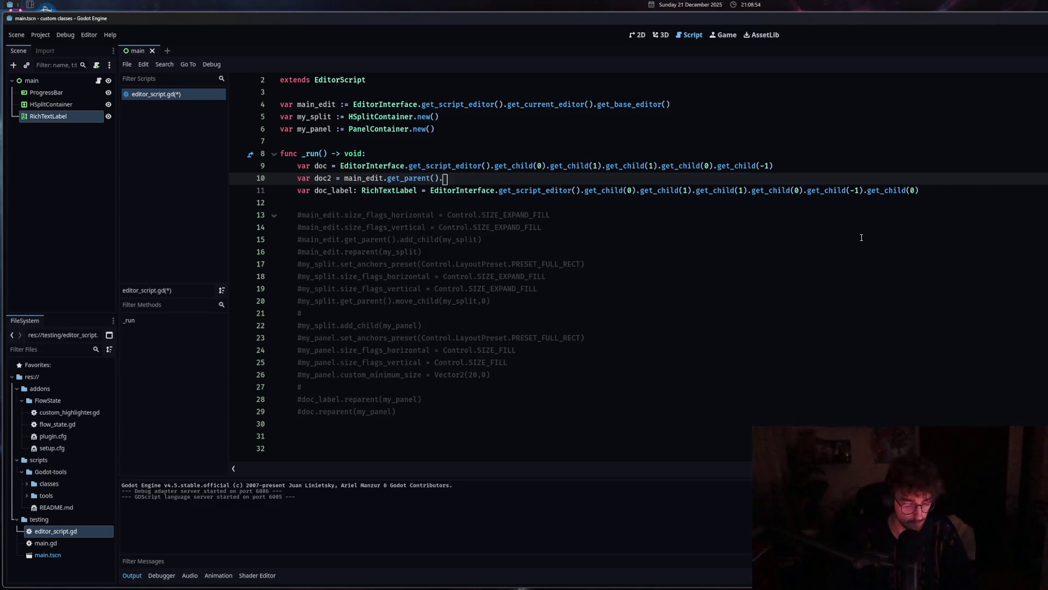
type("_ch")
key("Return")
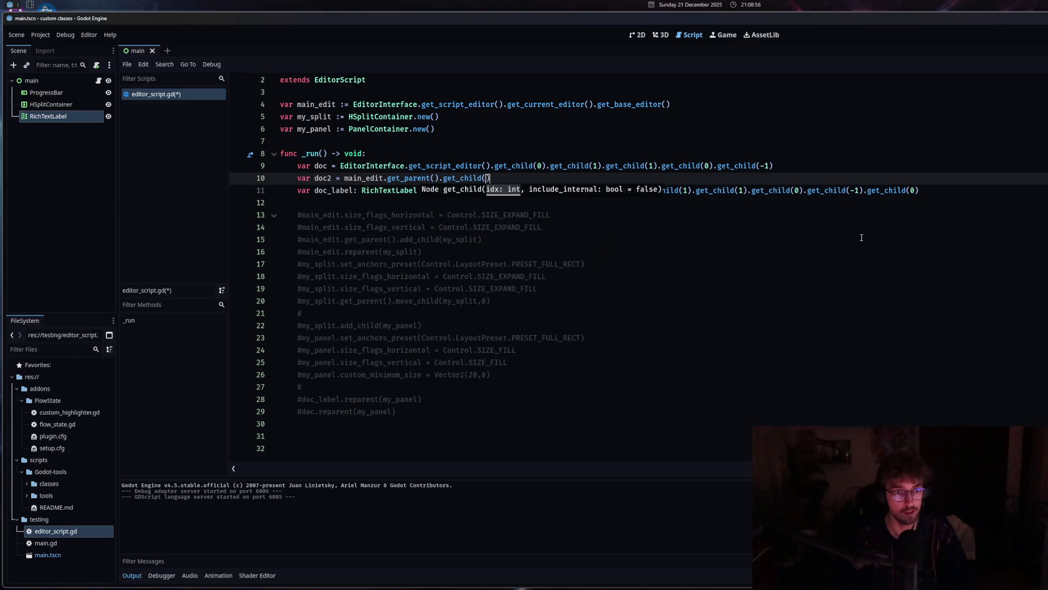
type("-1")
Add print(doc) and print(doc2) lines and save the script.
left_click(751, 203)
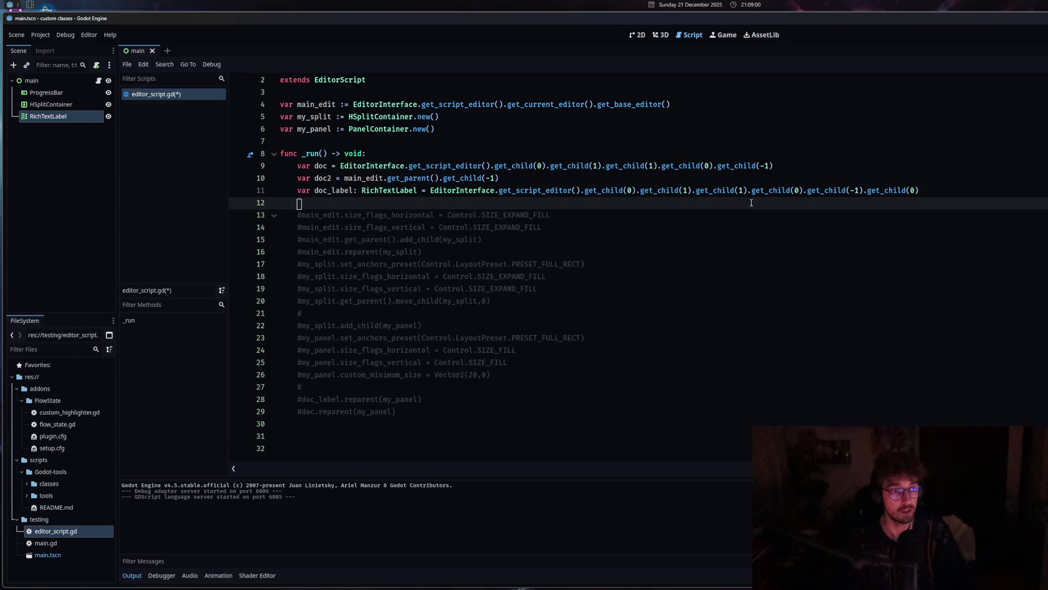
type("print(doc")
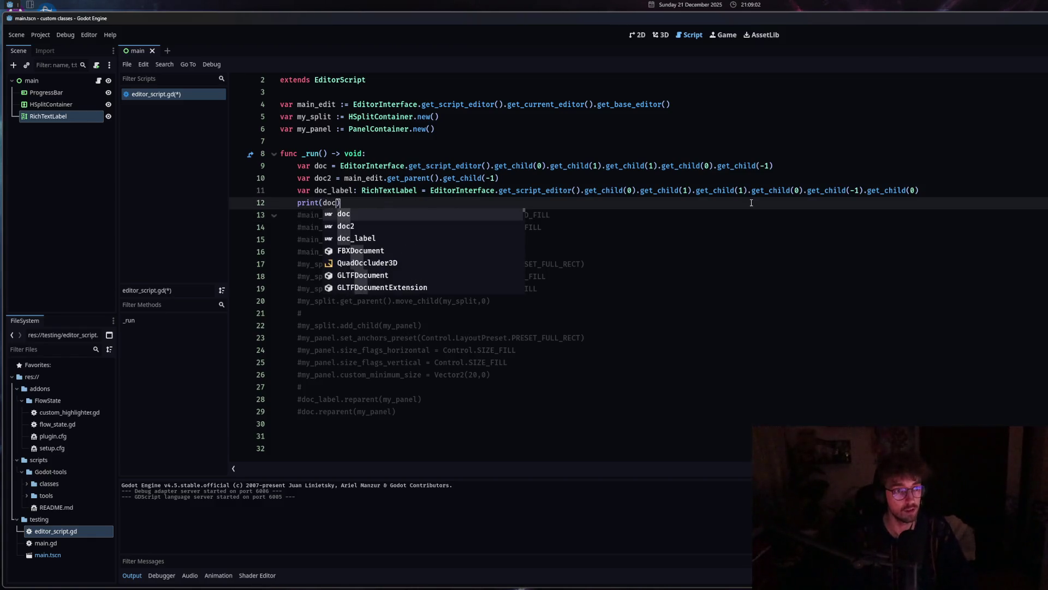
key("End")
key("Return")
type("print")
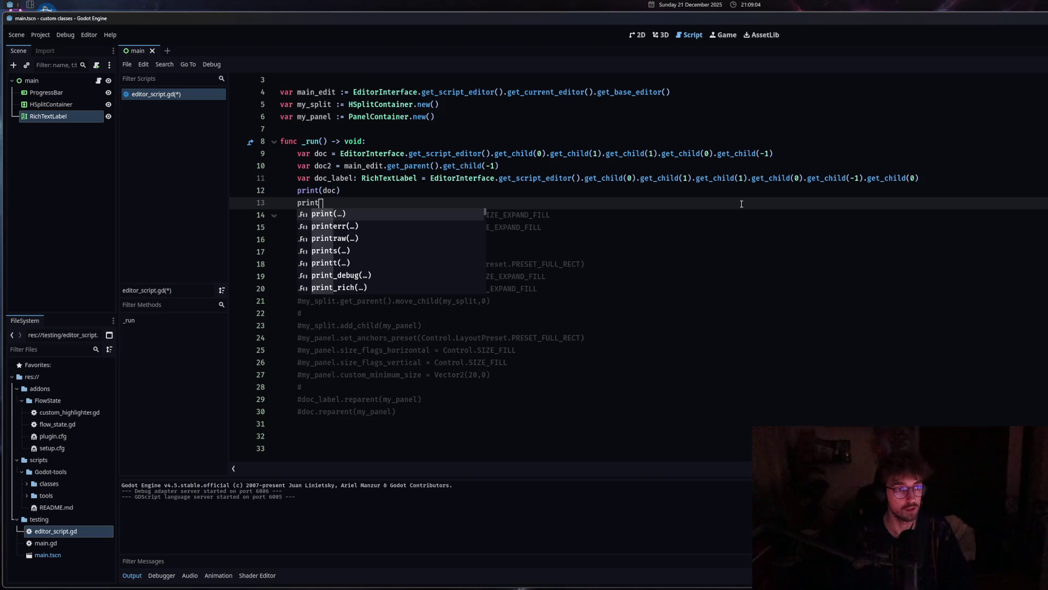
type("(doc2")
key("Return")
key("ctrl+s")
Run the script to print doc and doc2, showing an EditorHelp and a Timer.
mouse_move(451, 166)
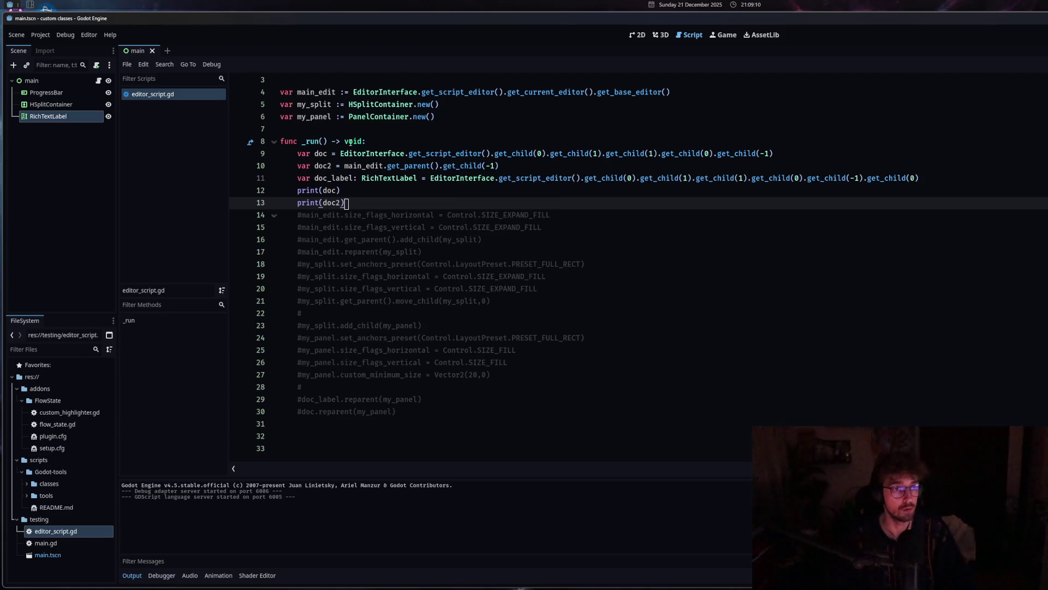
left_click(358, 153, "ctrl")
left_click(153, 93)
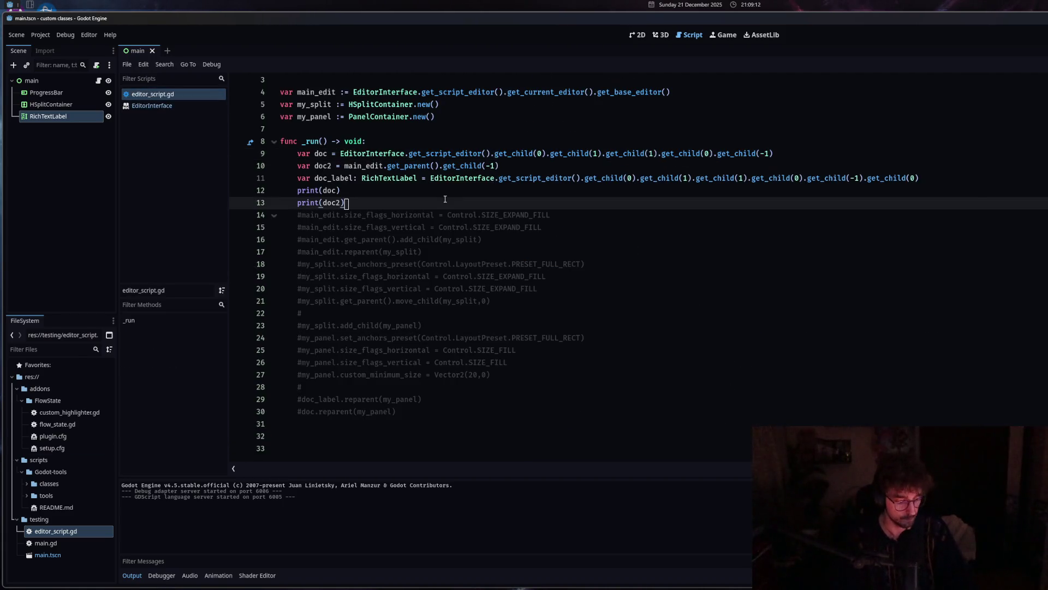
key("ctrl+shift+x")
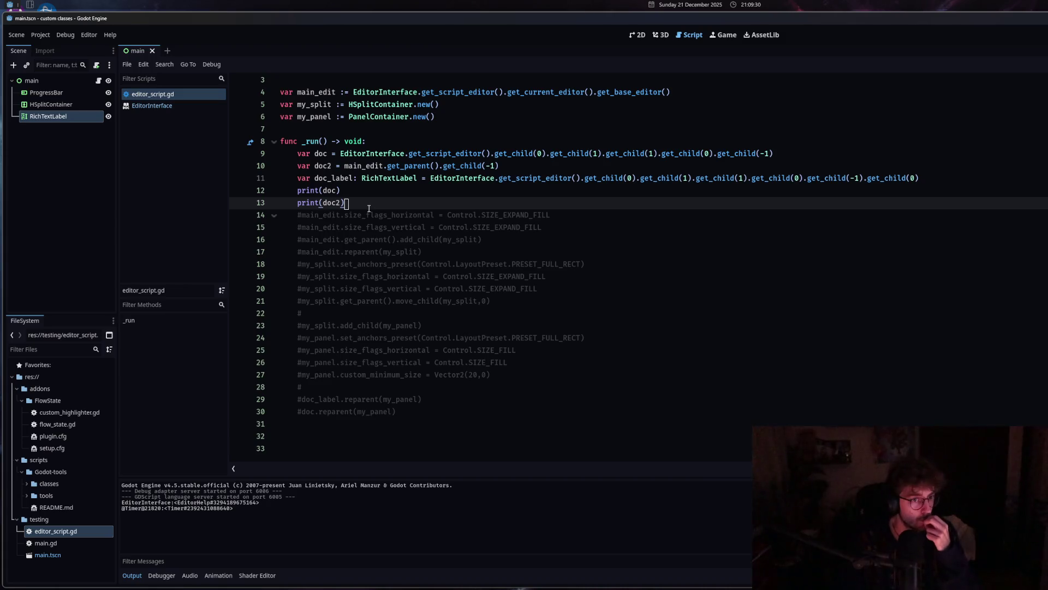
left_click(298, 191, "shift")
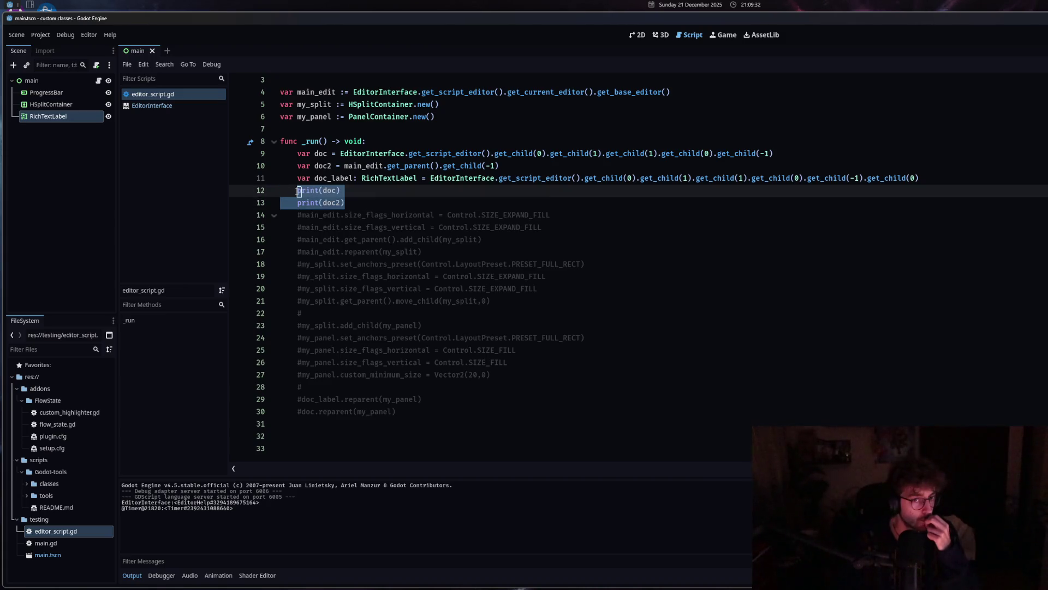
Replace the two prints with print(main_edit.get_parent()) and run the script.
key("BackSpace")
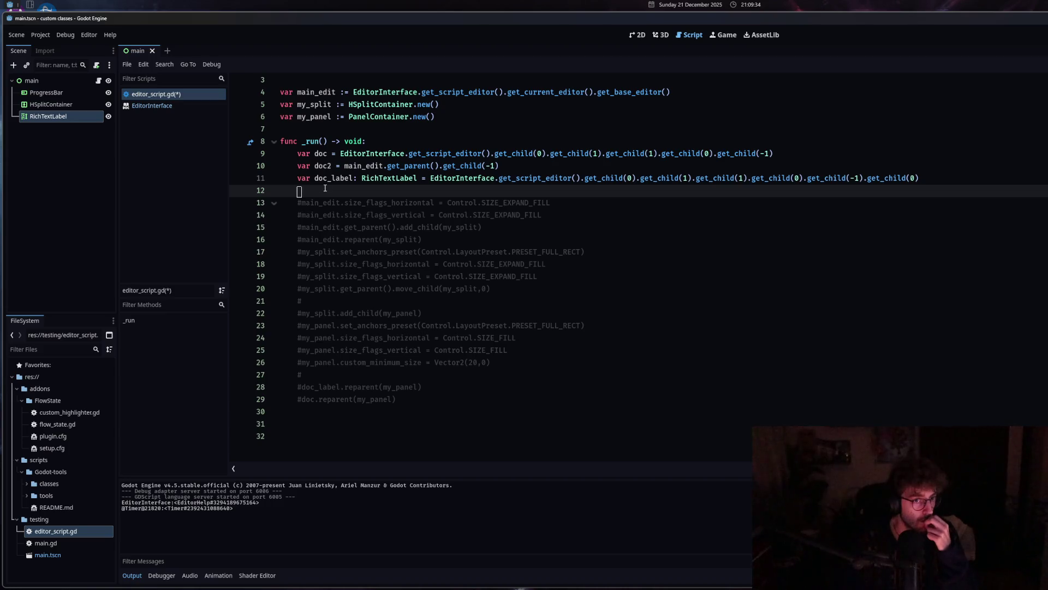
key("Return")
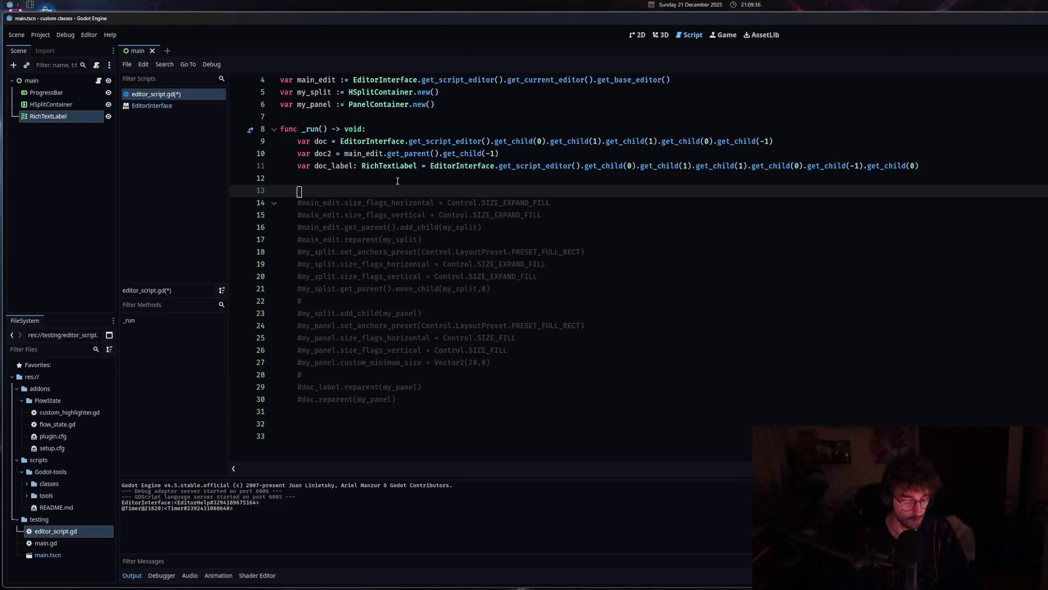
type("print(main")
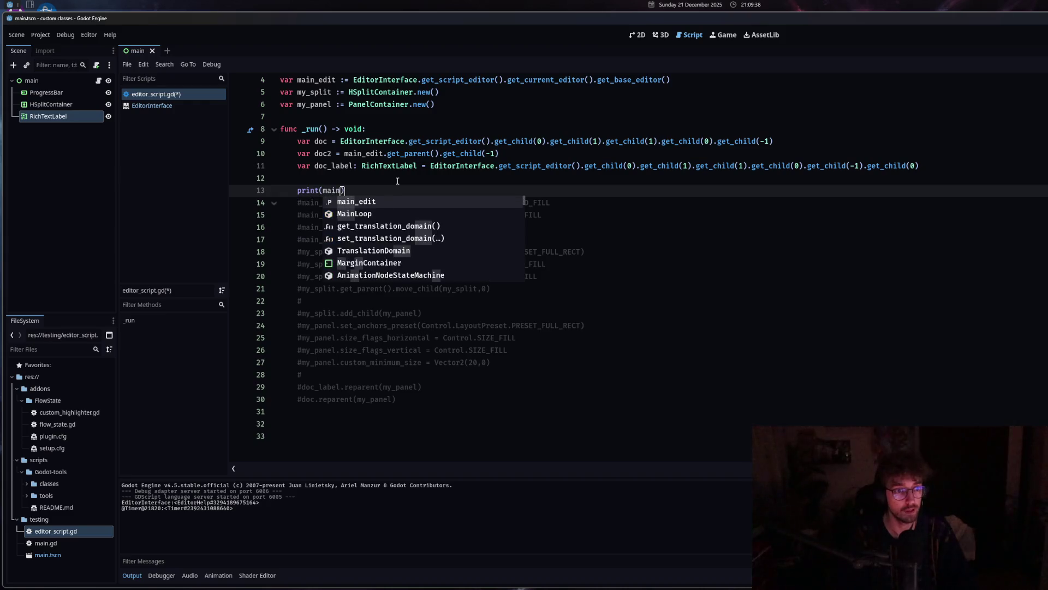
type("_edit.get_ch")
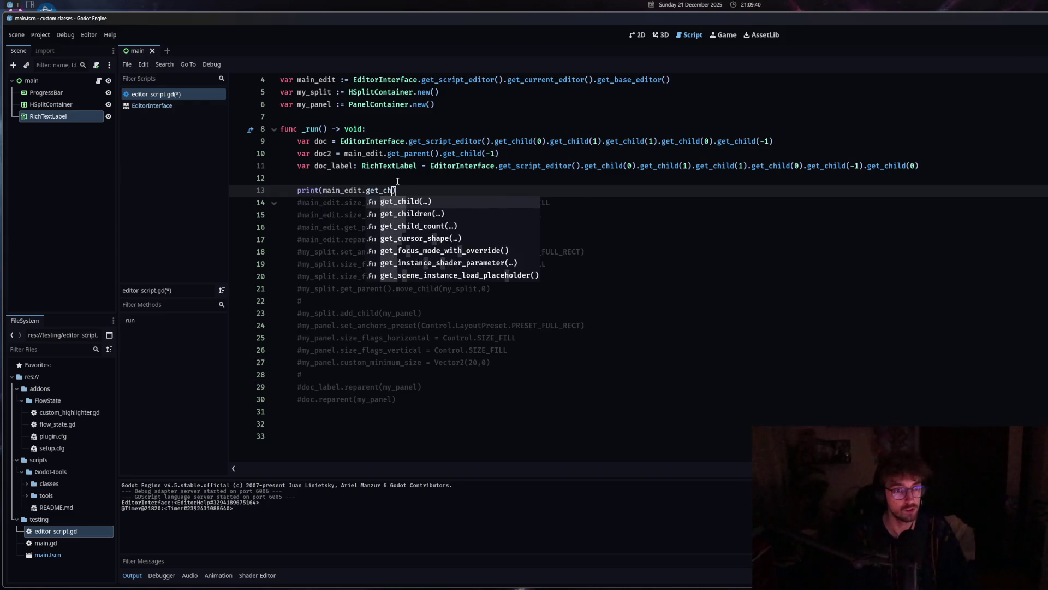
left_click(454, 214)
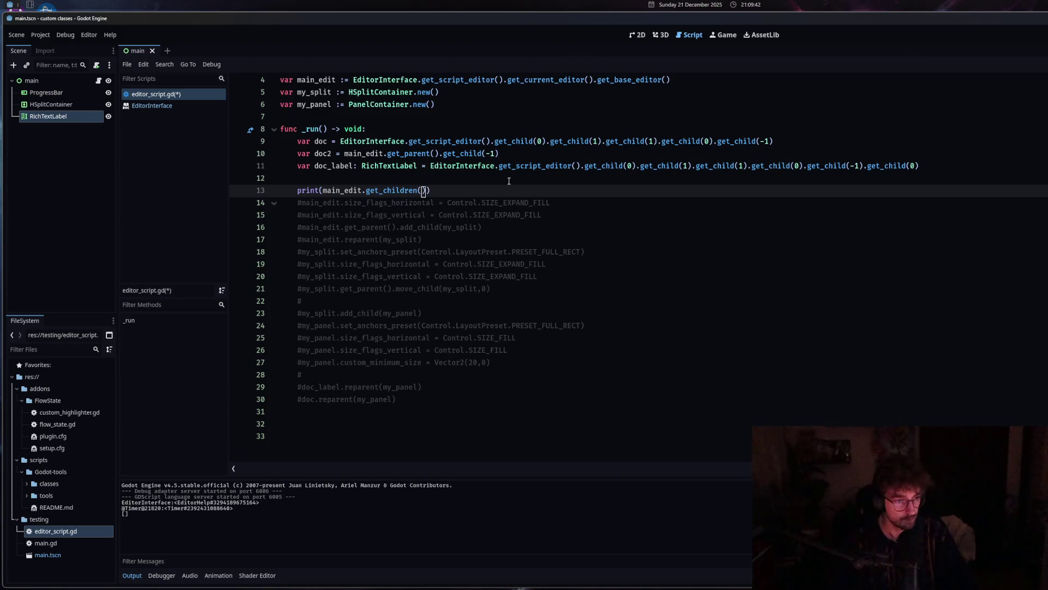
left_click_drag(426, 190, 385, 191)
type("pa")
key("Down")
key("Down")
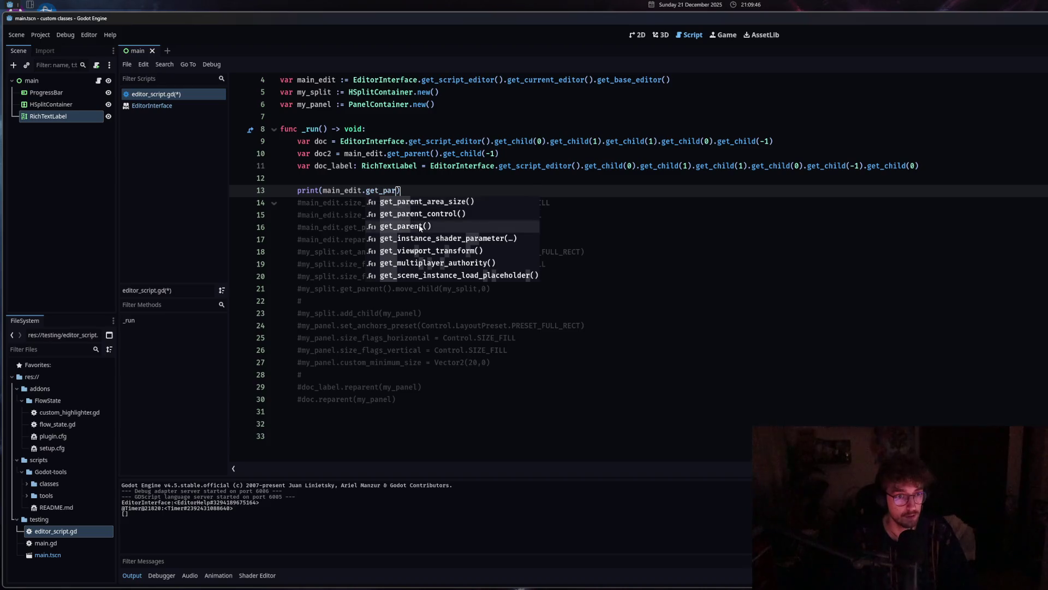
key("Return")
key("ctrl+shift+x")
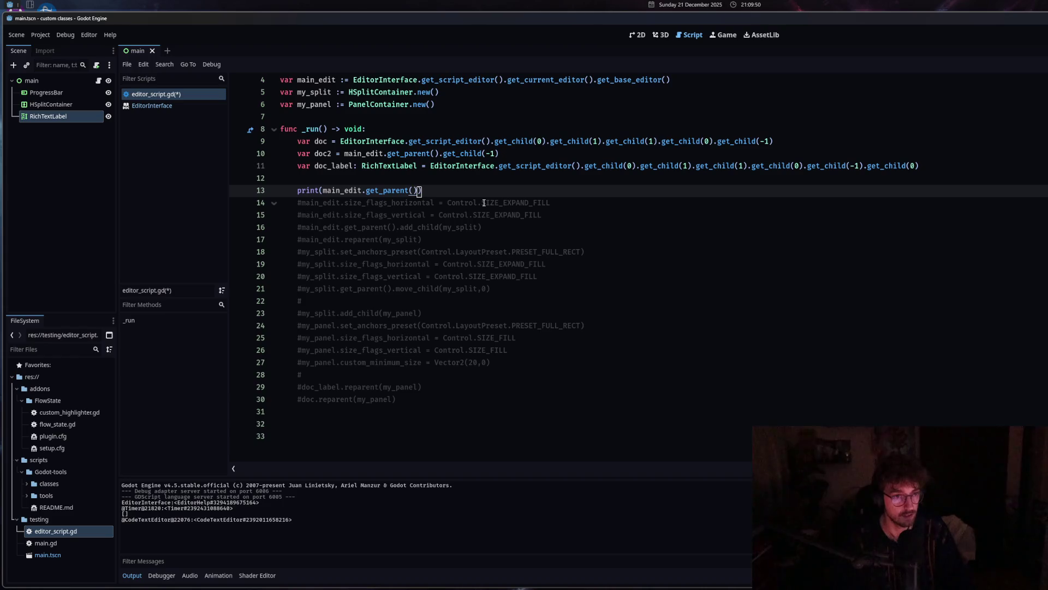
Extend it to print(main_edit.get_parent().get_children()) and run, listing a CodeEdit, HBoxContainer and Timers.
type(".get_ch")
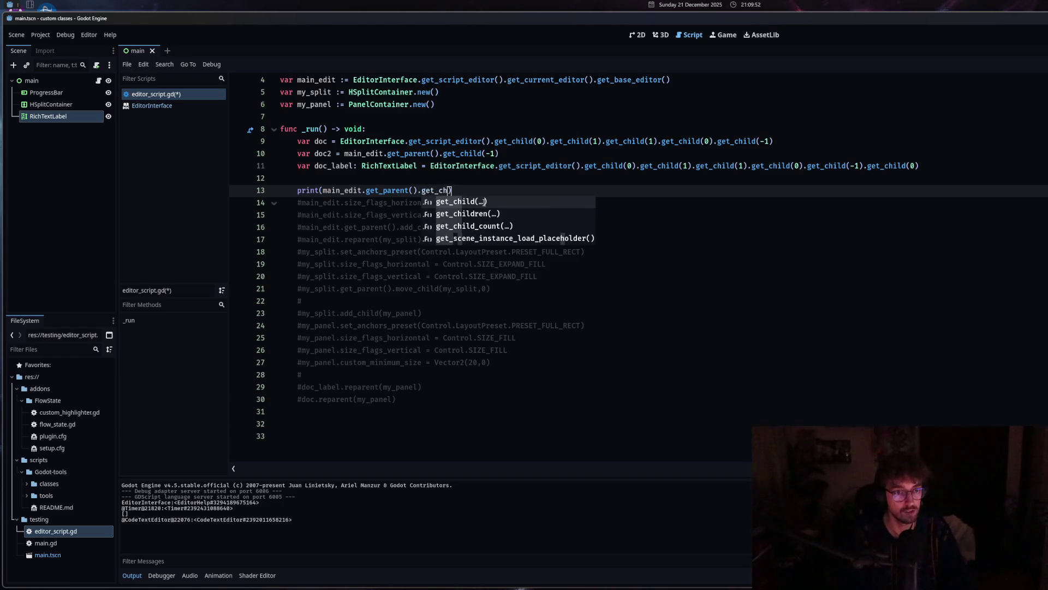
left_click(478, 215)
key("ctrl+shift+x")
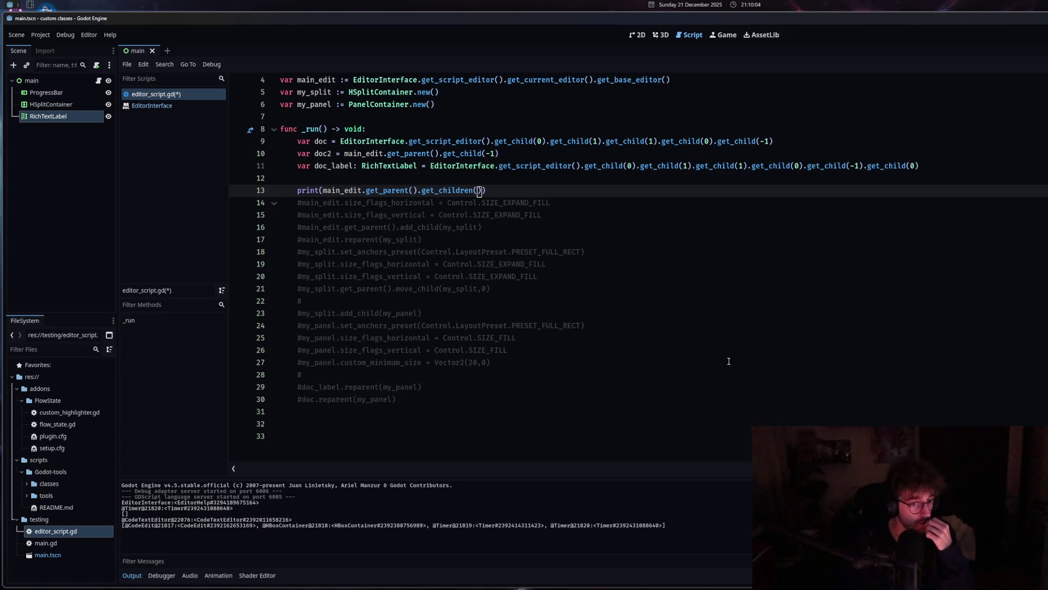
left_click_drag(485, 190, 424, 190)
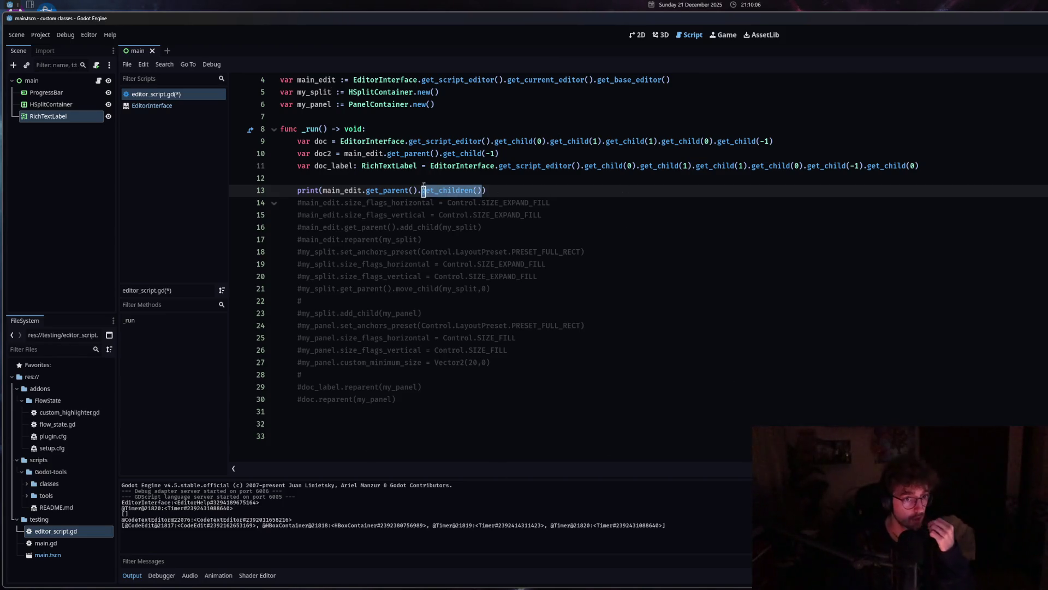
Chain another get_parent() and then get_children() onto line 13's print, running the script after each.
type("get_")
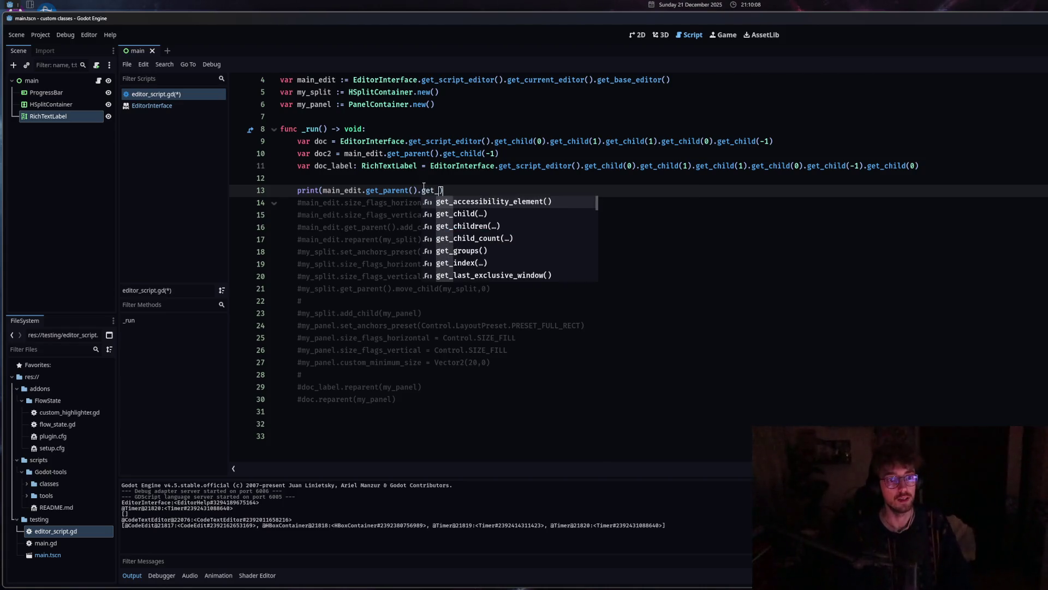
type("pa")
key("Return")
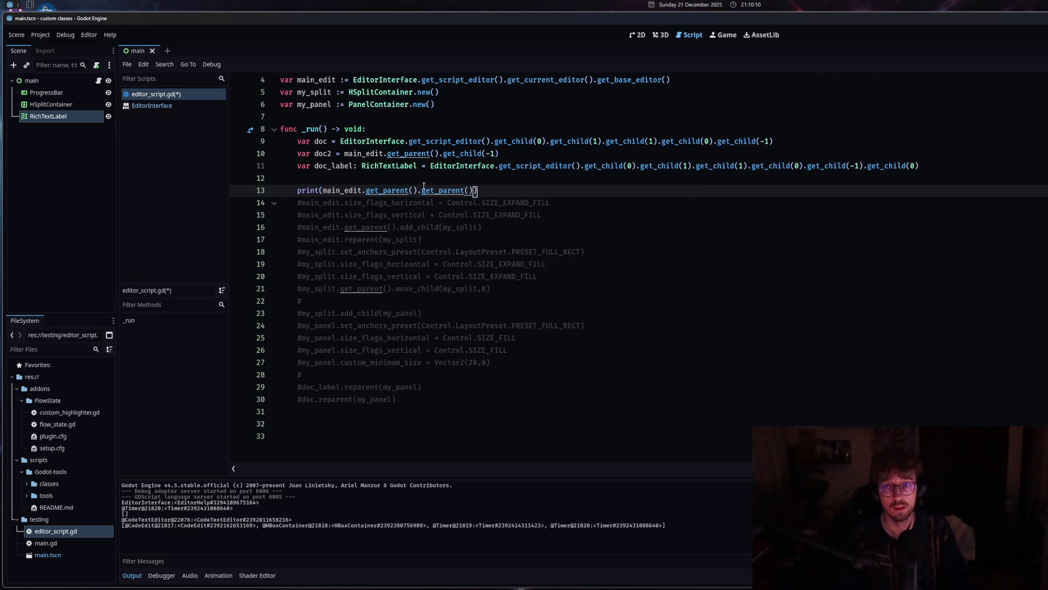
key("ctrl+shift+x")
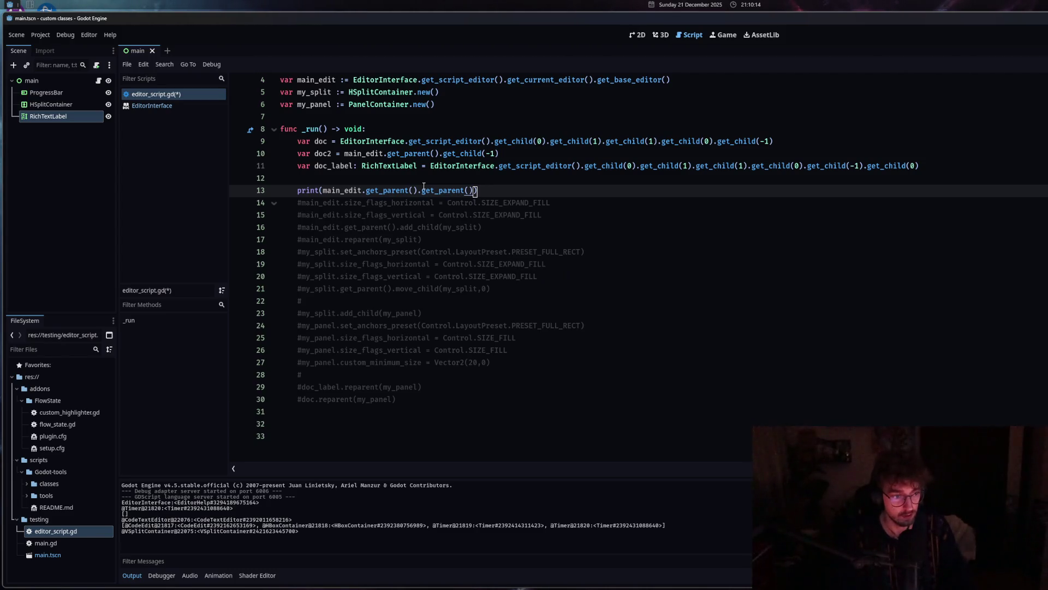
type(".get_")
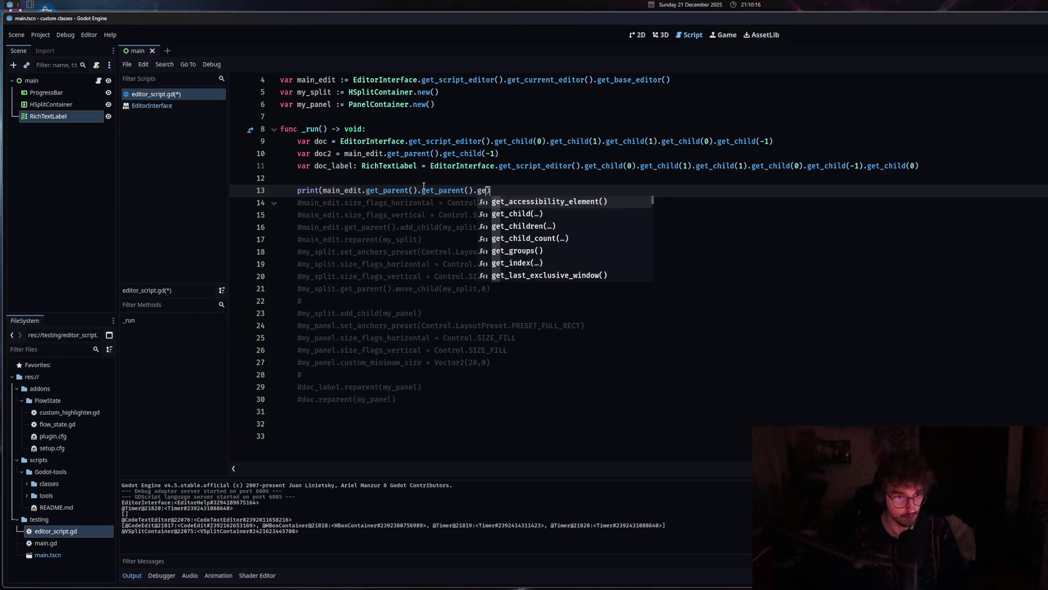
type("ch")
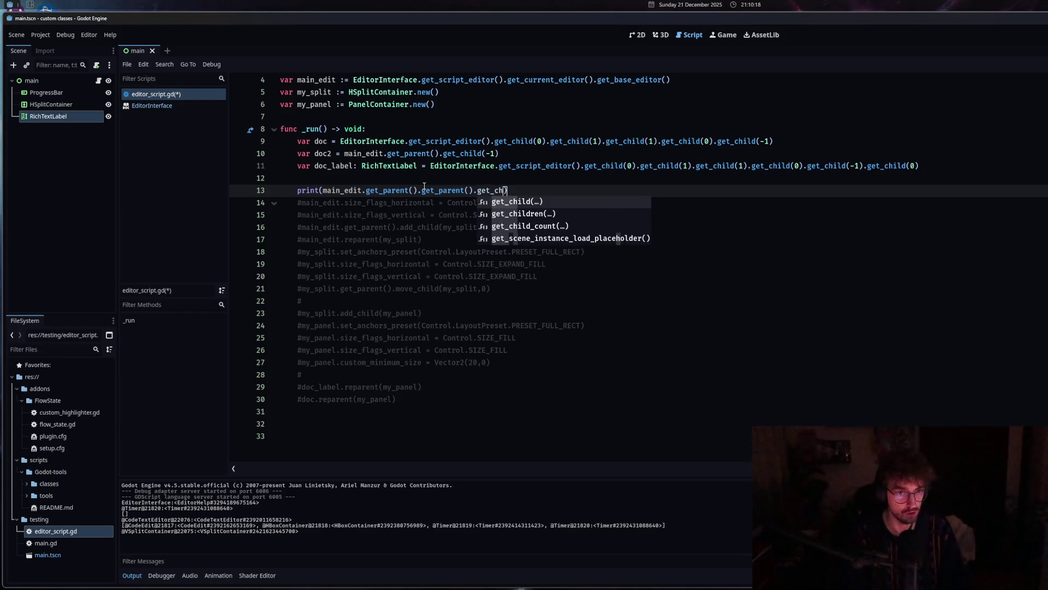
left_click(522, 214)
key("ctrl+shift+x")
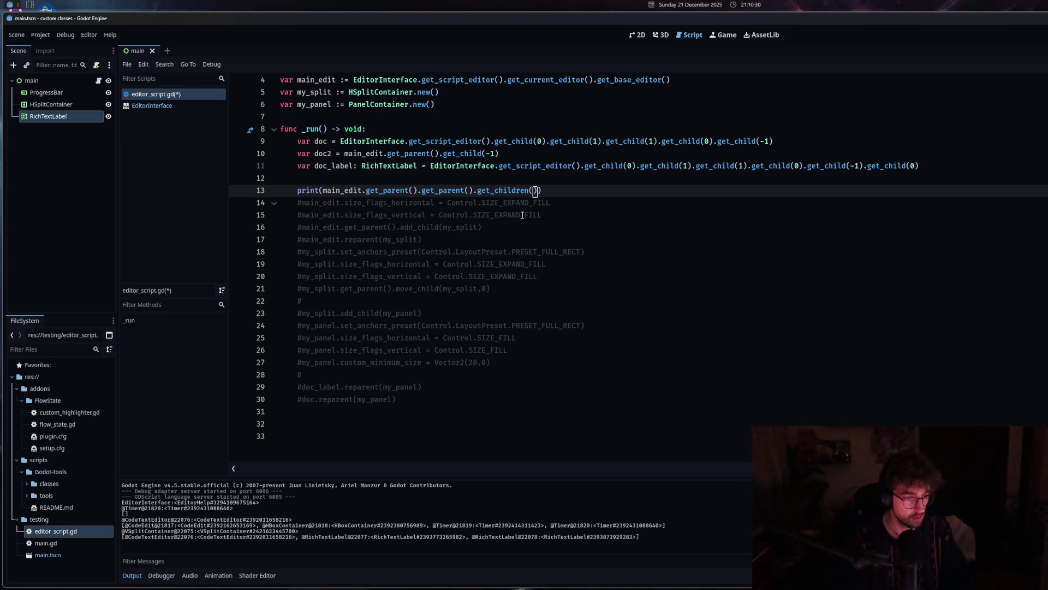
Try printing the first child's children via get_child(0).get_children() on line 13 and run it.
left_click(539, 191)
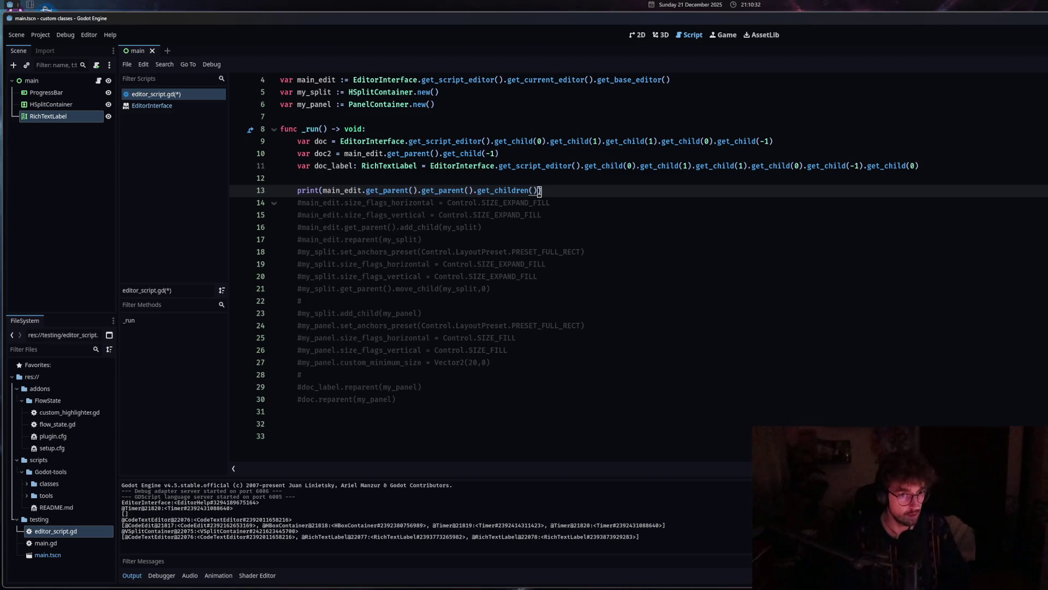
type("get")
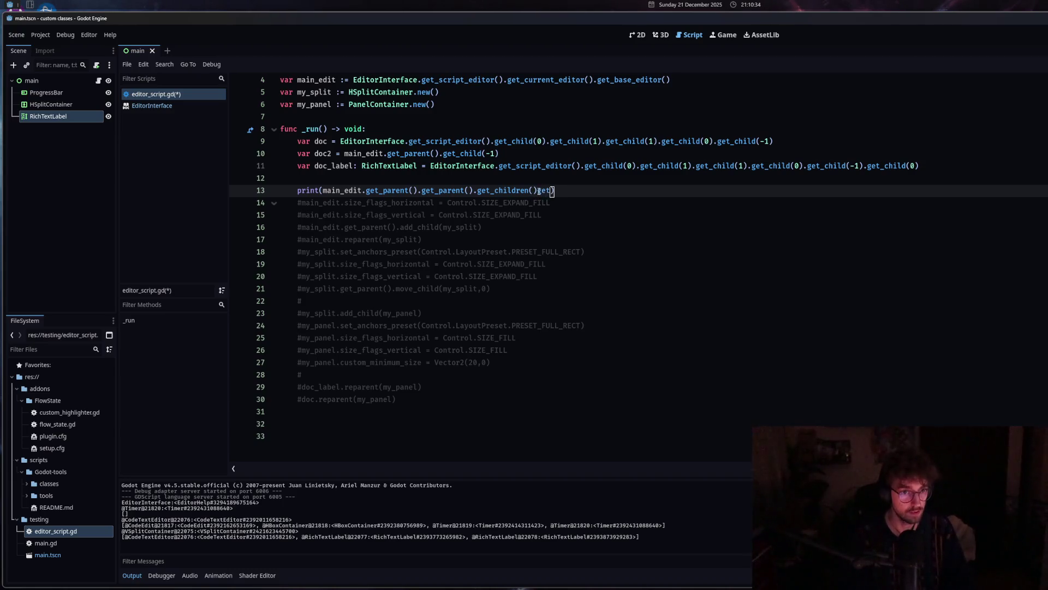
type("_chi")
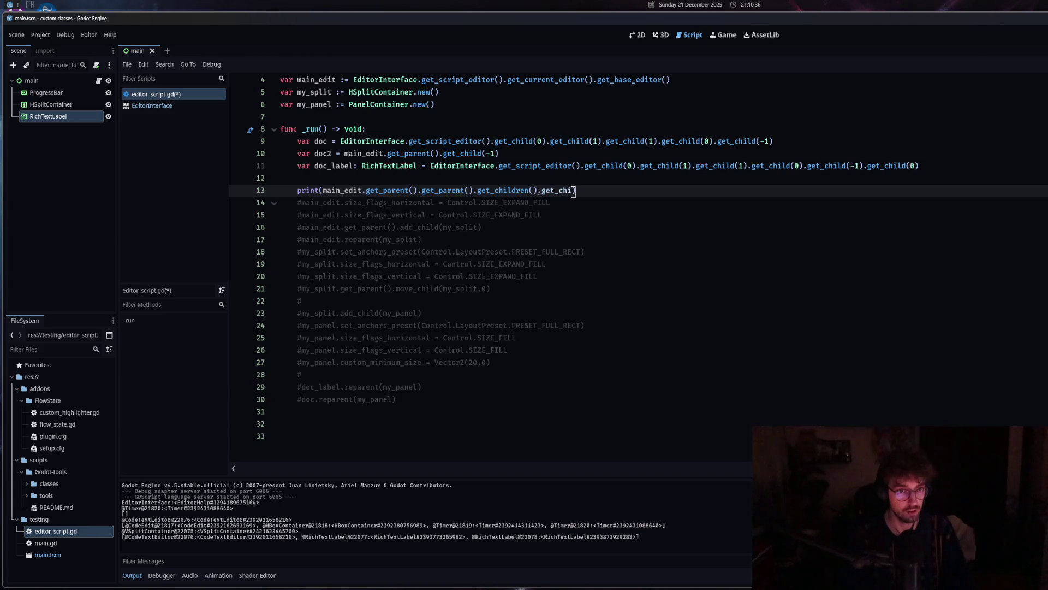
type("ld(0")
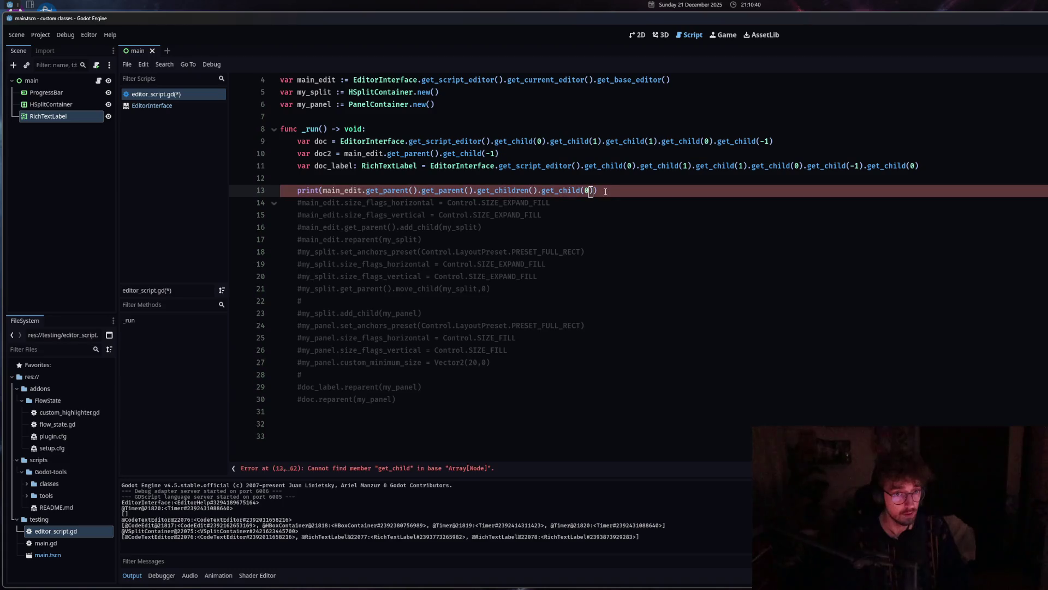
type(").get")
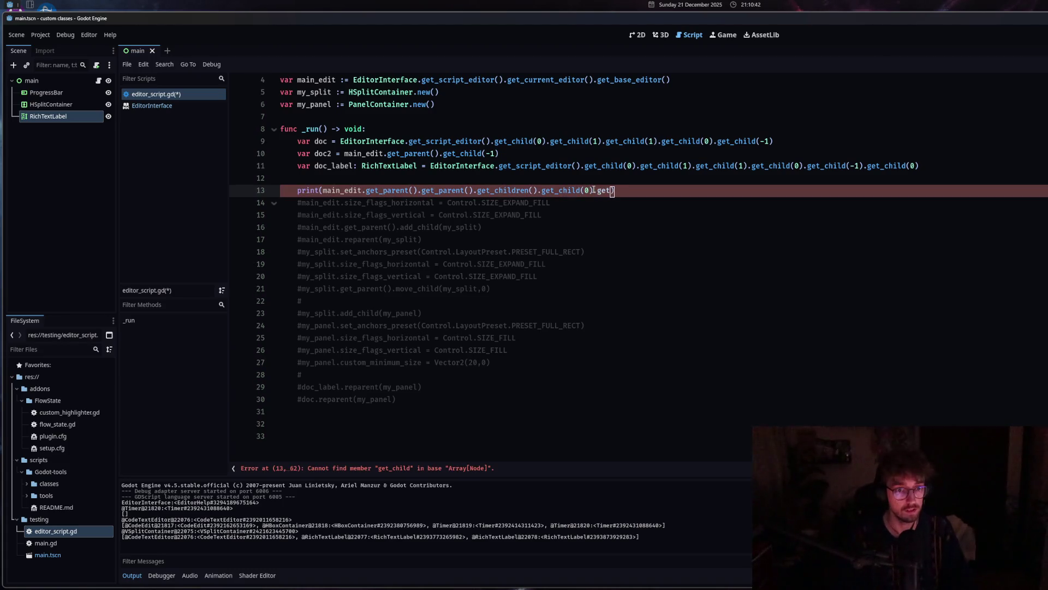
left_click_drag(537, 192, 472, 191)
key("BackSpace")
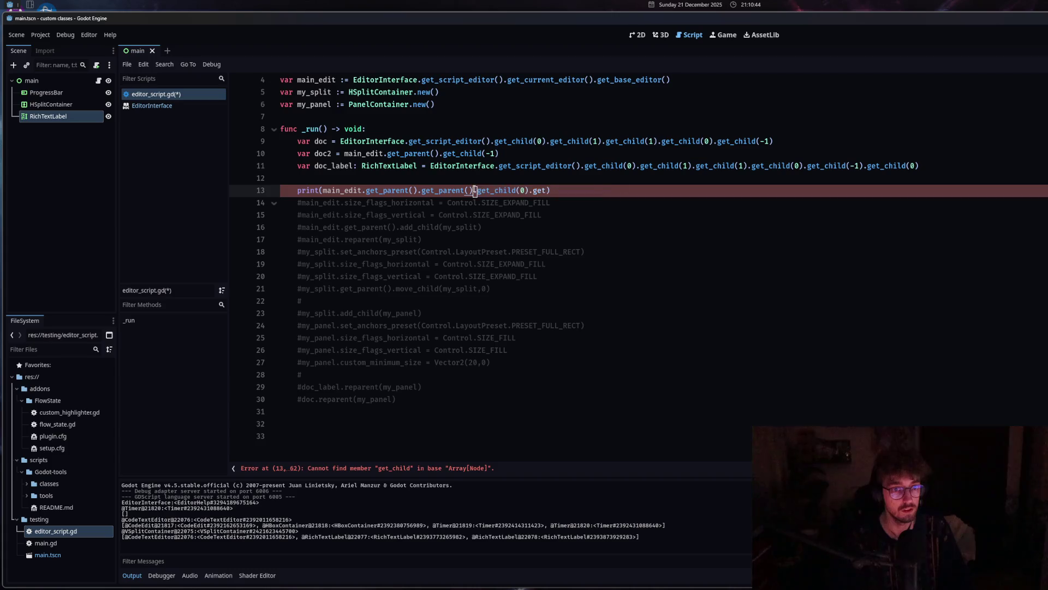
left_click(543, 191)
type("_children(")
key("ctrl+shift+x")
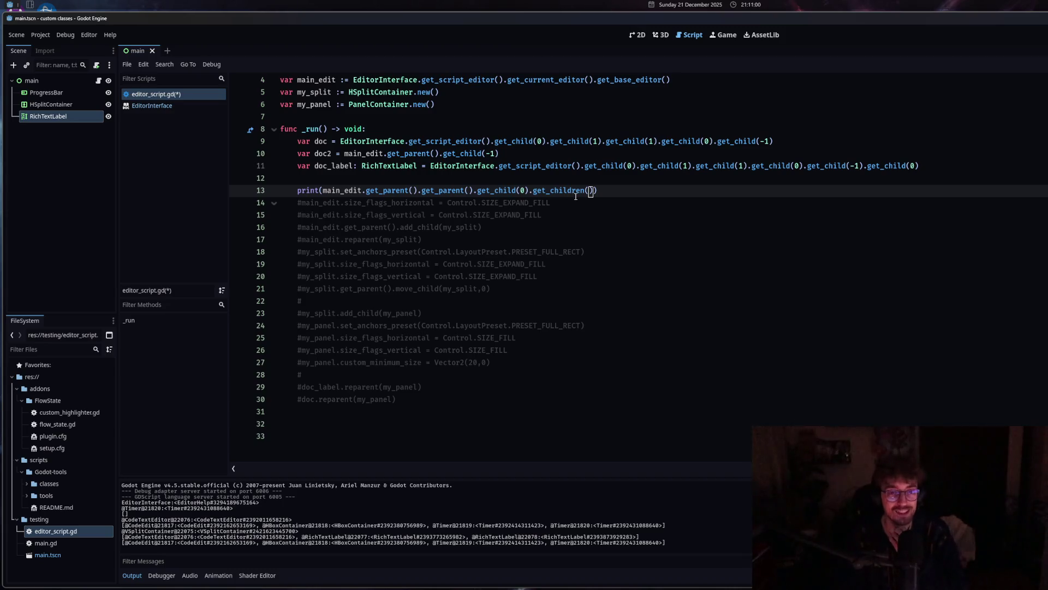
Cut the chain back to a second get_parent() call and rerun on a cleared Output log.
left_click_drag(593, 189, 419, 192)
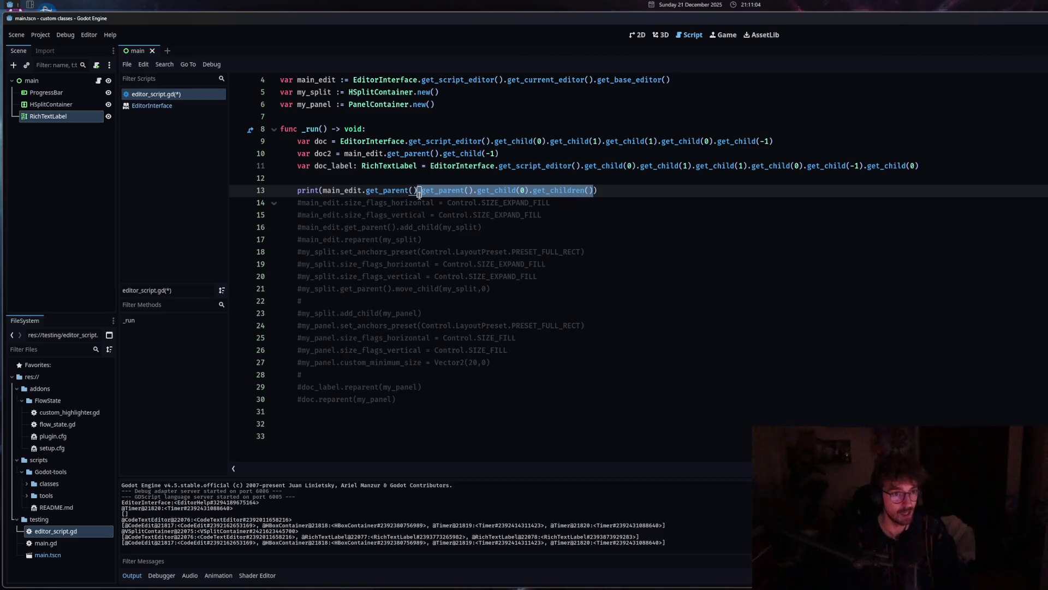
key("BackSpace")
type("get_p")
key("Return")
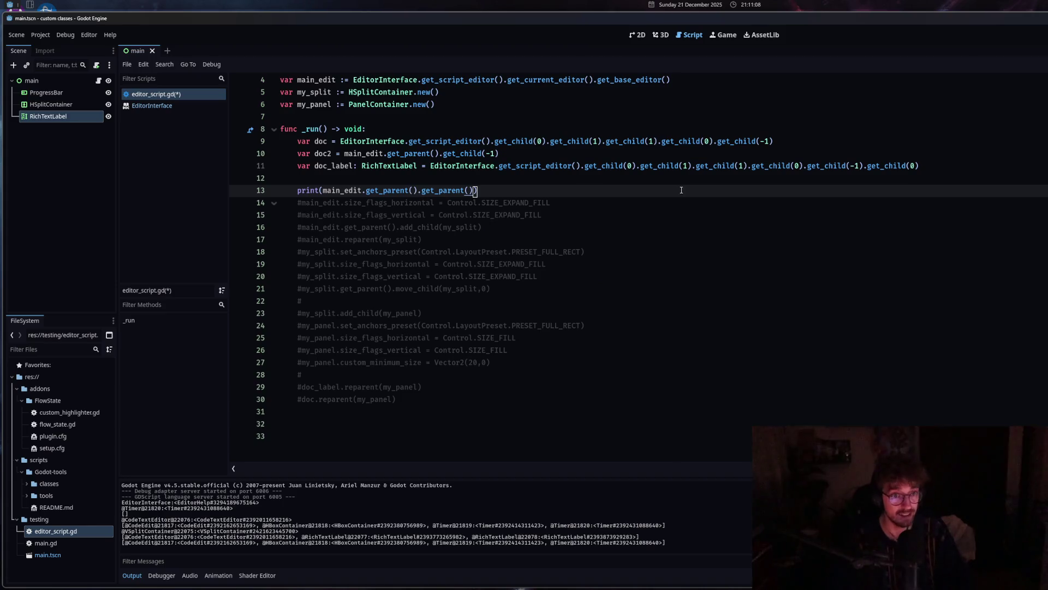
key("ctrl+shift+x")
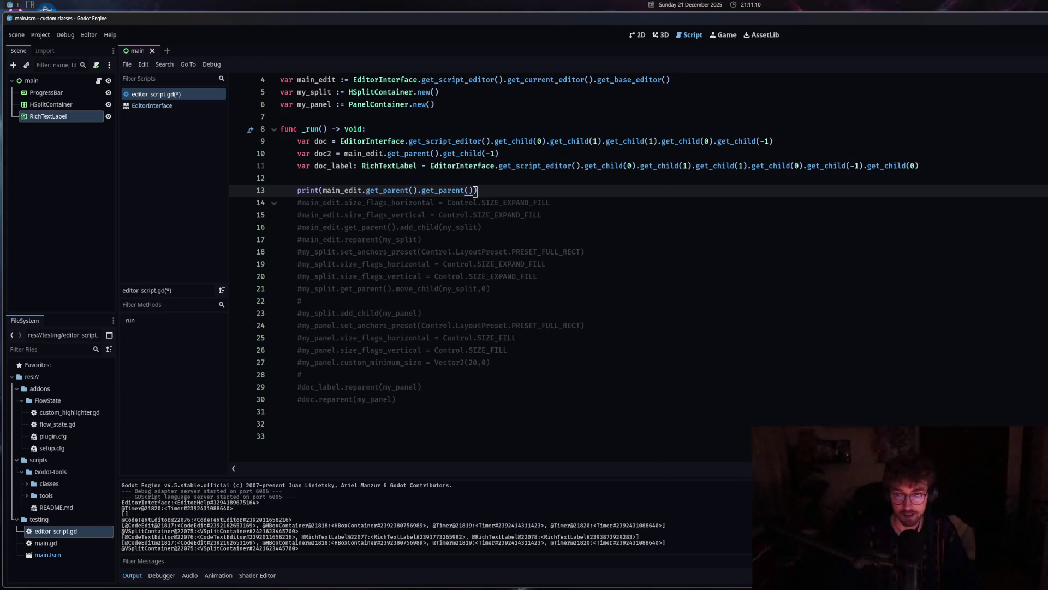
key("ctrl+alt+k")
key("ctrl+shift+x")
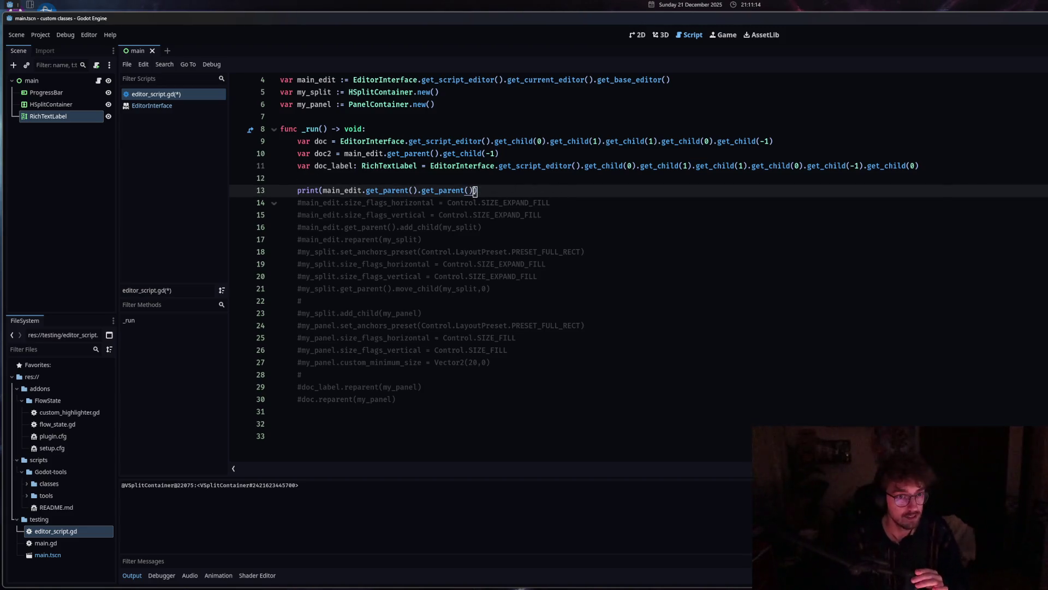
Print main_edit.get_parent().get_children(), listing the CodeEdit, HBoxContainer and Timers.
left_click_drag(472, 190, 440, 191)
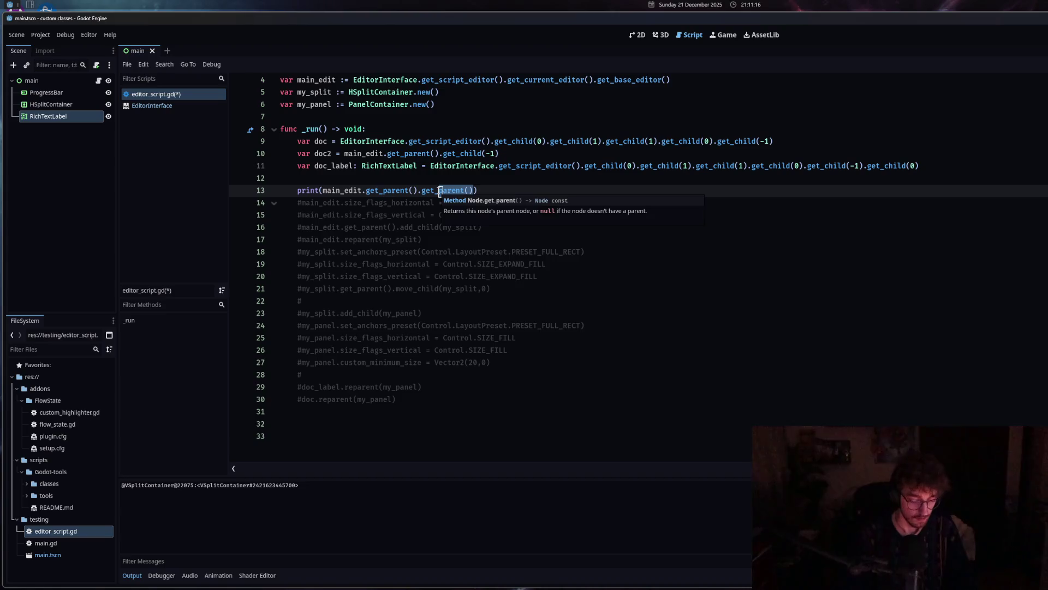
type("child")
key("ctrl+shift+x")
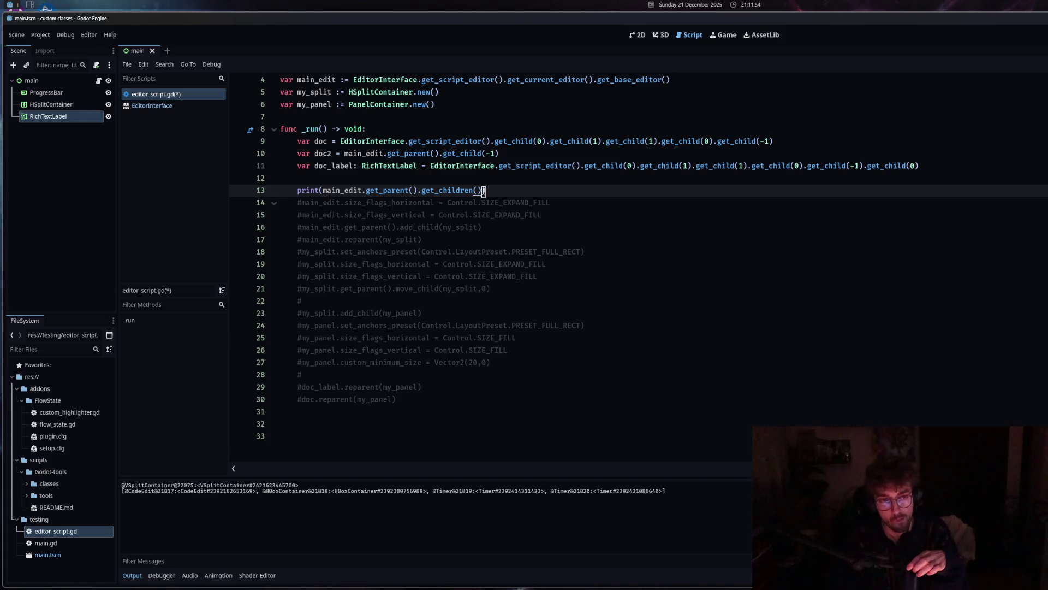
left_click_drag(502, 166, 918, 165)
key("Down")
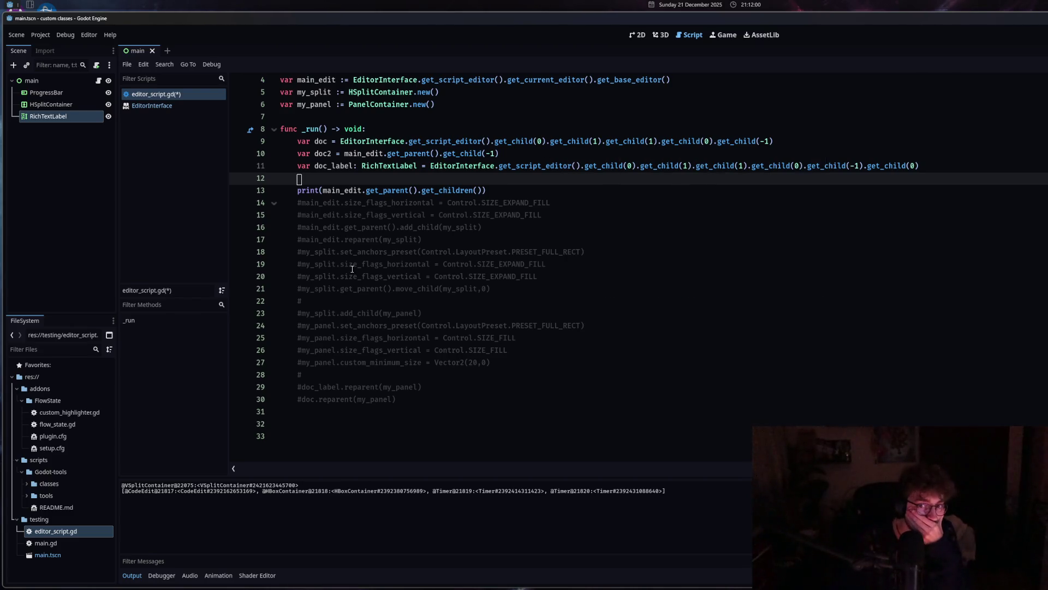
Select the EditorInterface.get_script_editor().get_current_editor() chain on line 4.
left_click(485, 190)
mouse_move(622, 79)
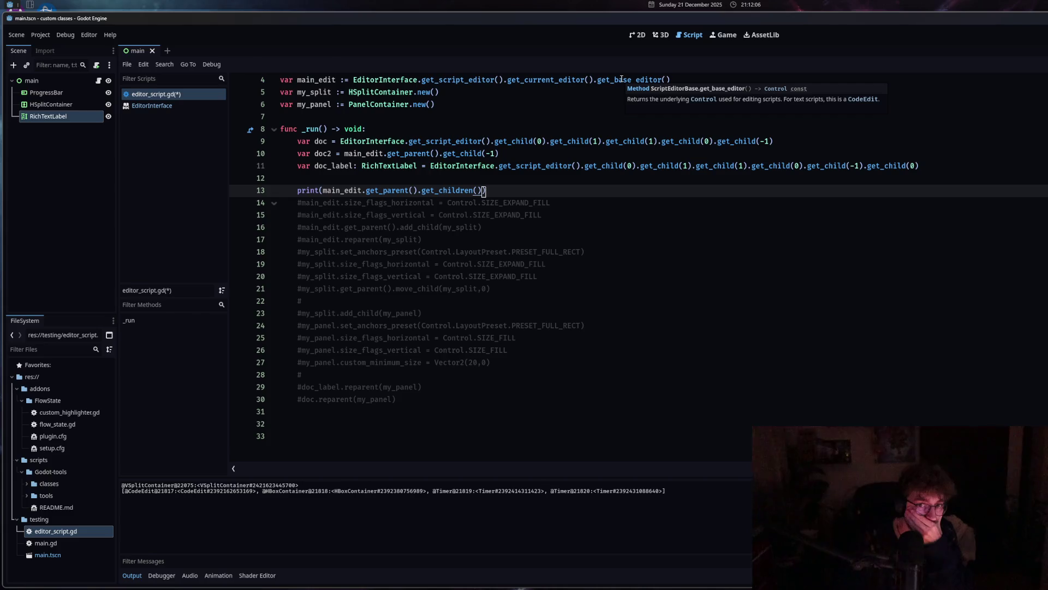
mouse_move(565, 83)
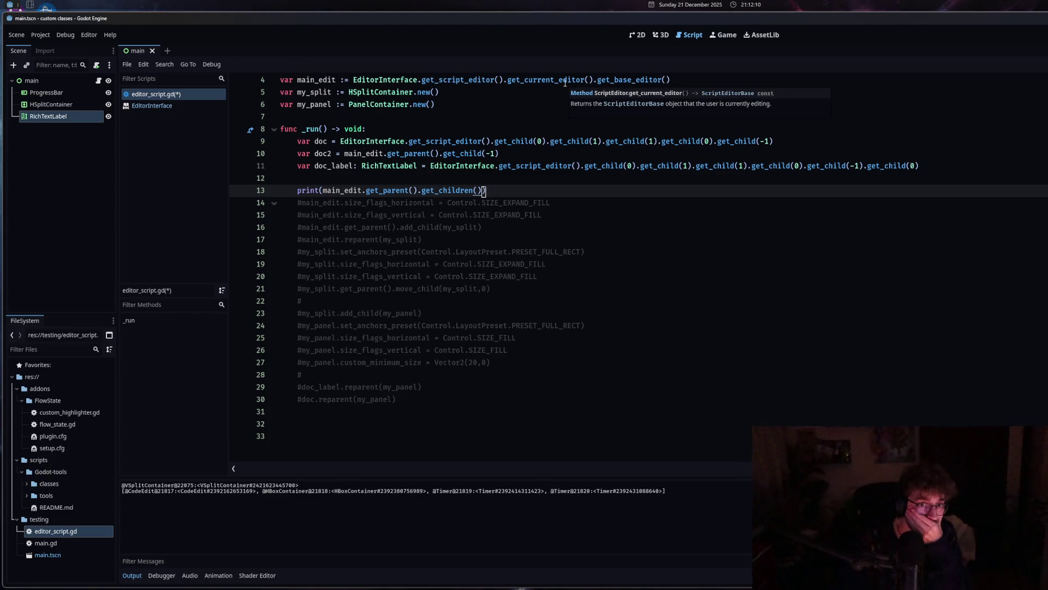
left_click(354, 80)
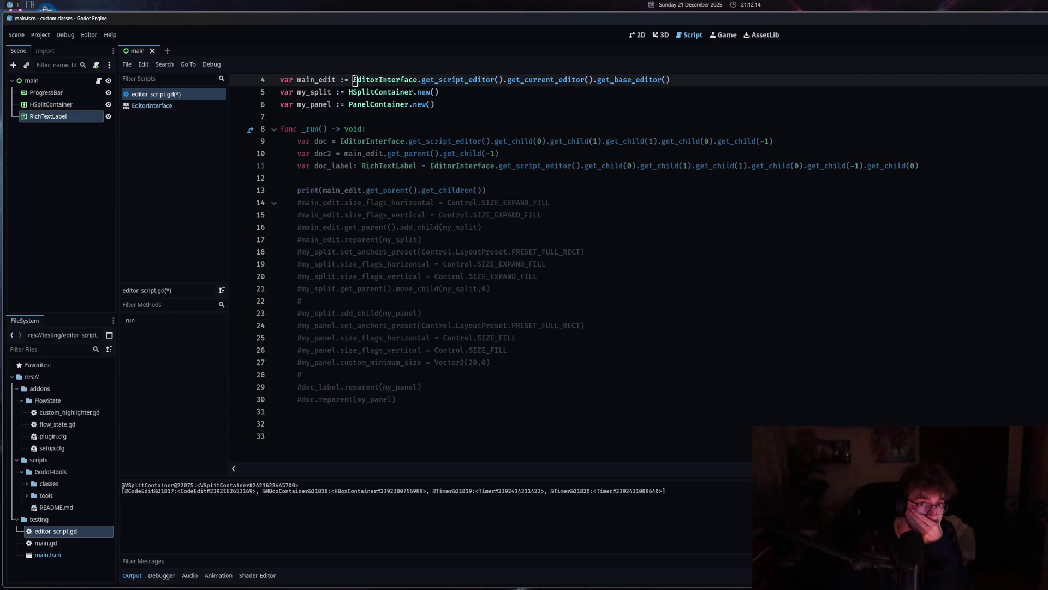
scroll(353, 80, "up", 1)
left_click(594, 104, "shift")
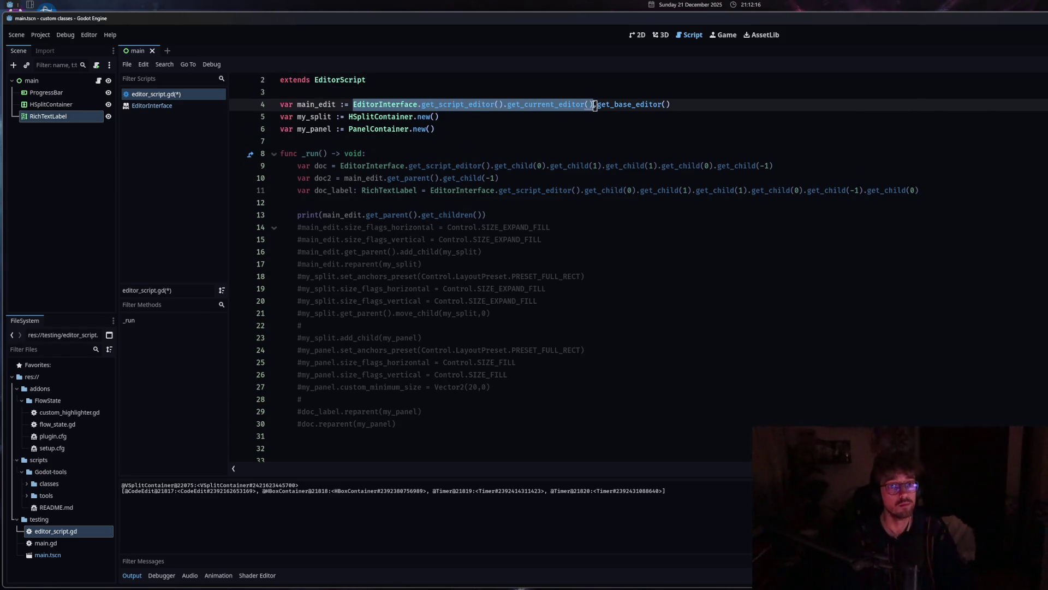
Make line 13 print get_current_editor().get_children() and run the script.
left_click(477, 215)
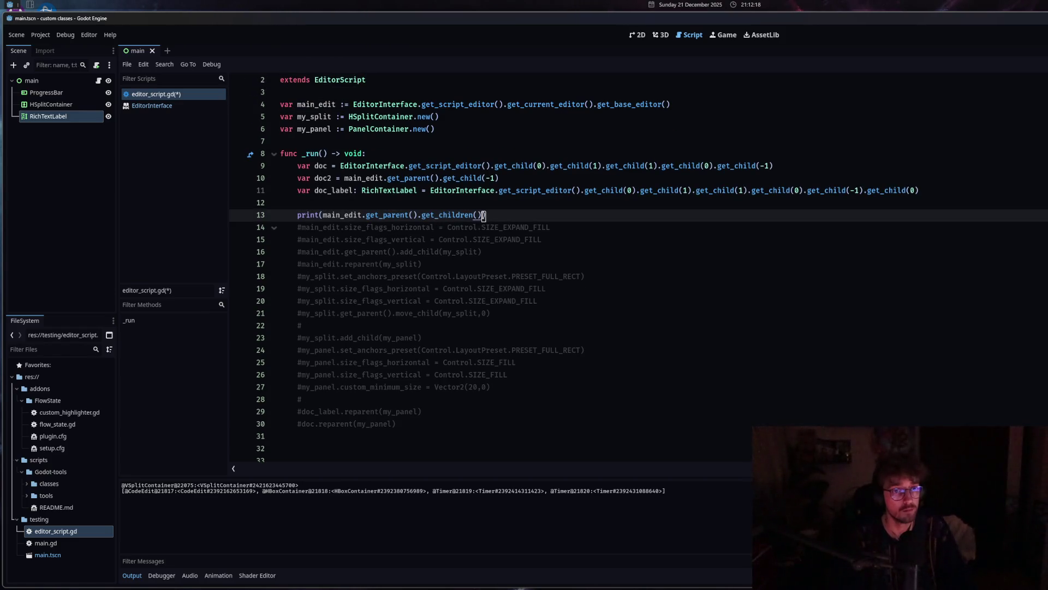
left_click_drag(483, 216, 323, 215)
key("ctrl+v")
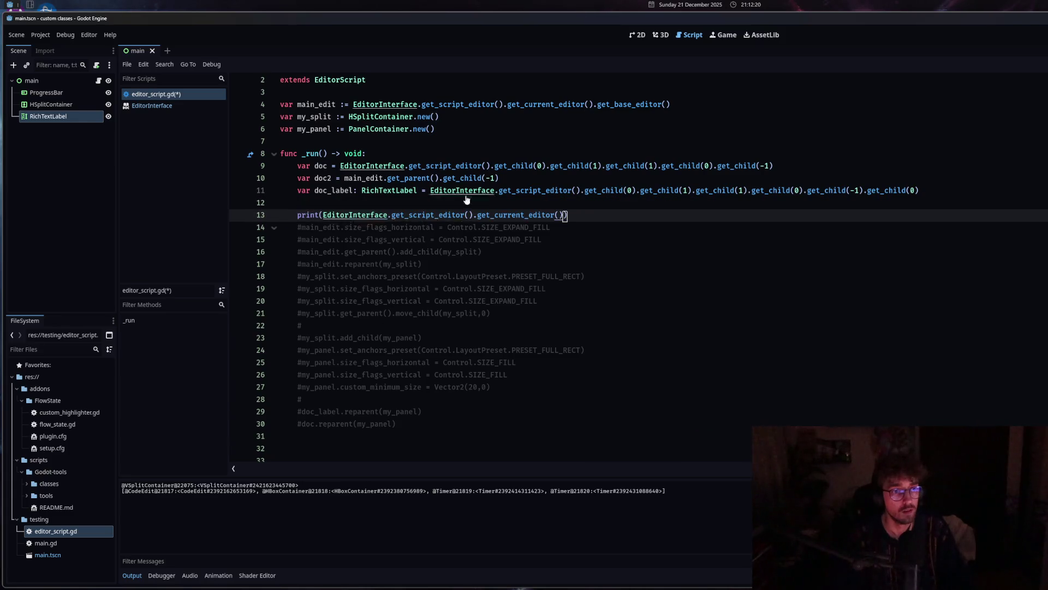
key("ctrl+shift+x")
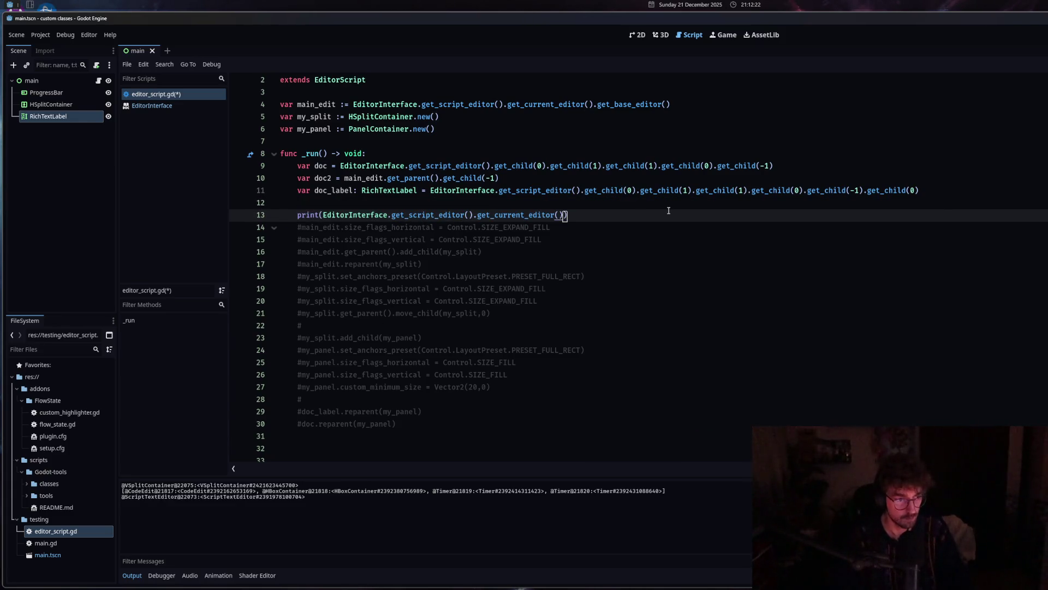
type(".get_ch")
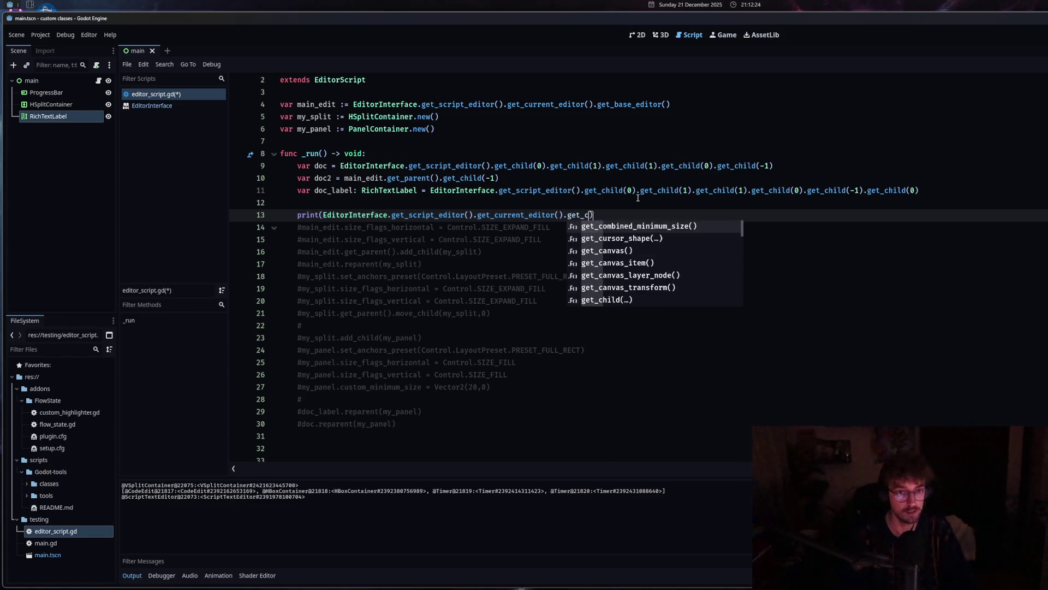
left_click(647, 236)
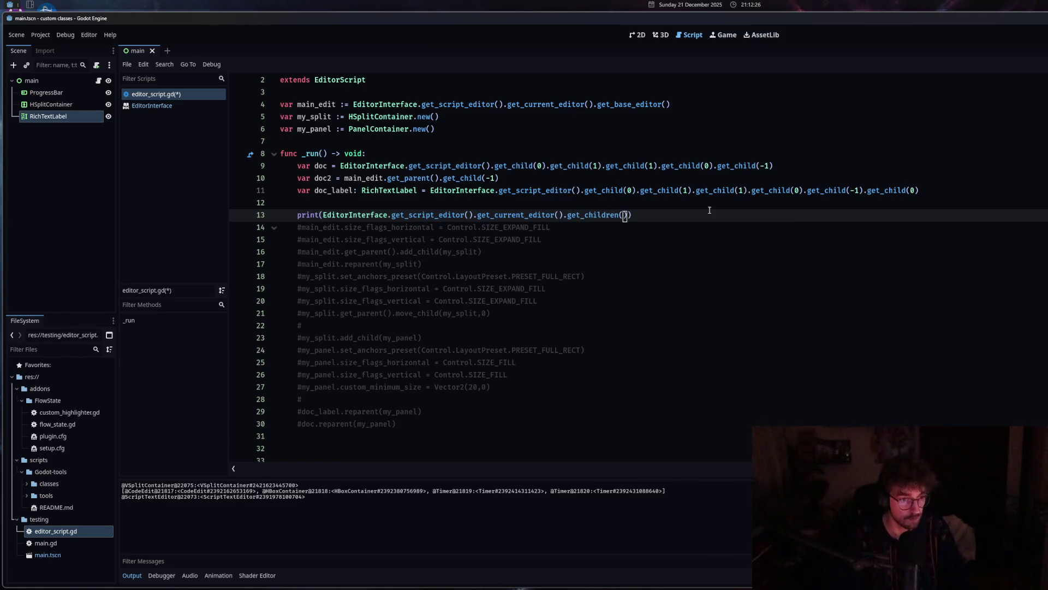
key("ctrl+shift+x")
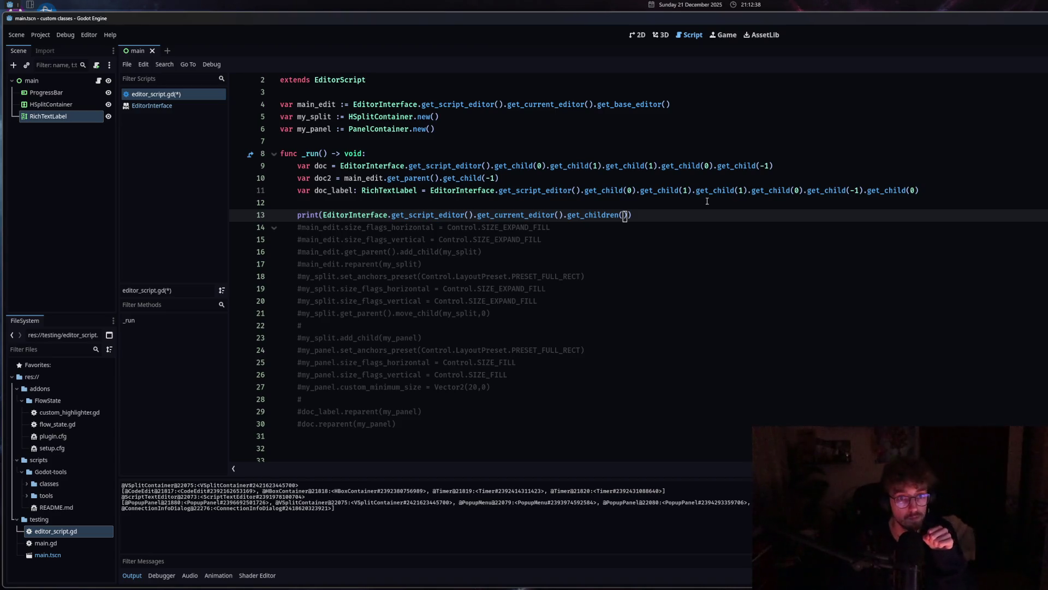
Append .get_child(1) after get_current_editor() on line 13 and run the script.
double_click(640, 189)
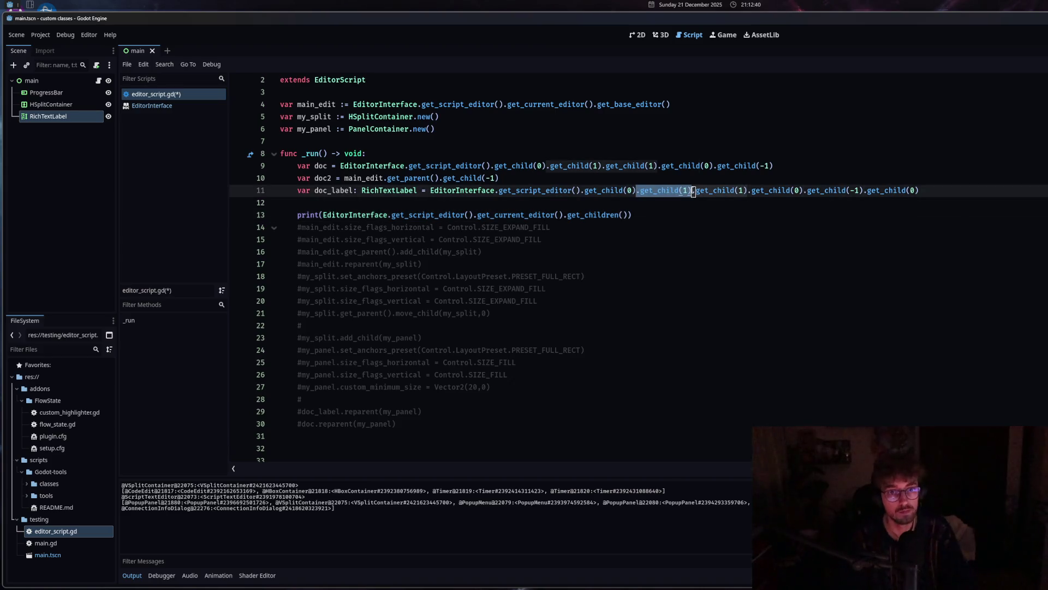
left_click(565, 215)
type(".get_child(1)")
key("ctrl+shift+x")
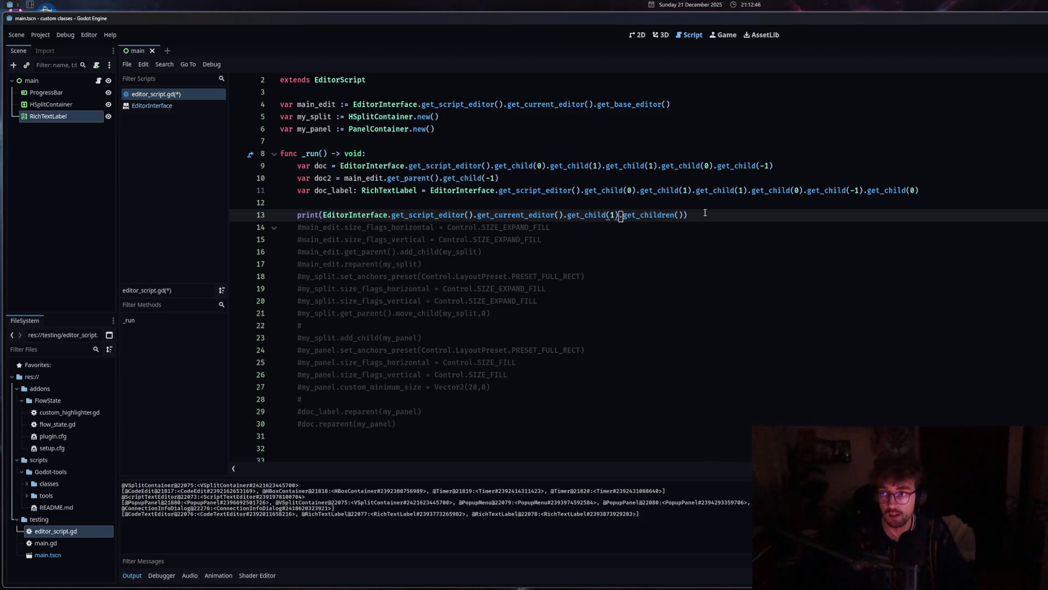
Replace line 13's print argument with the script editor's get_child(0) chain from line 11 and run it.
left_click_drag(524, 190, 689, 190)
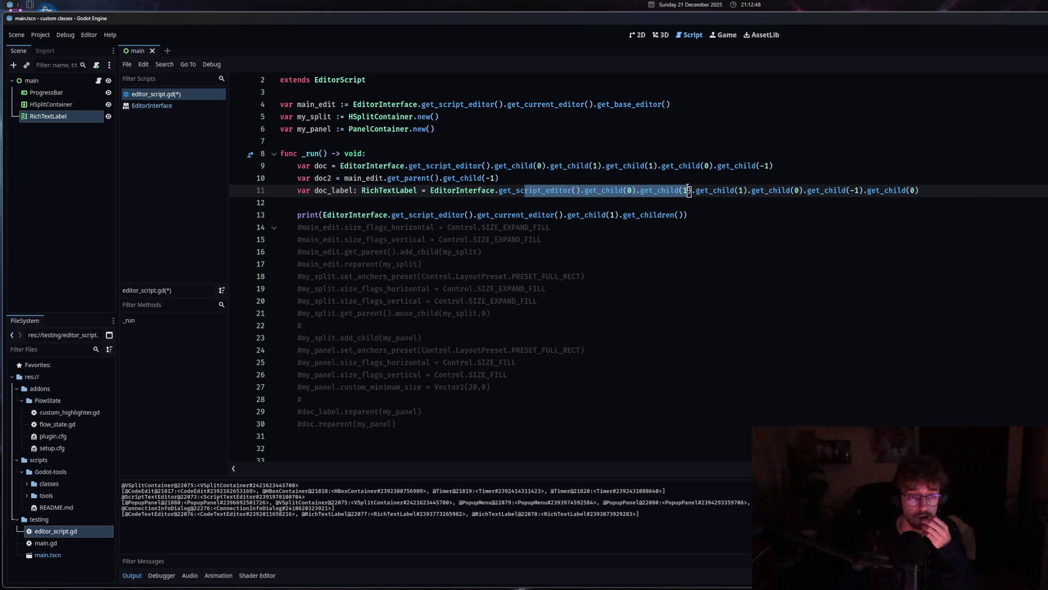
left_click_drag(429, 190, 638, 190)
key("ctrl+c")
mouse_move(685, 215)
left_mouse_down()
mouse_move(289, 215)
mouse_move(322, 215)
left_mouse_up()
key("ctrl+v")
key("ctrl+shift+x")
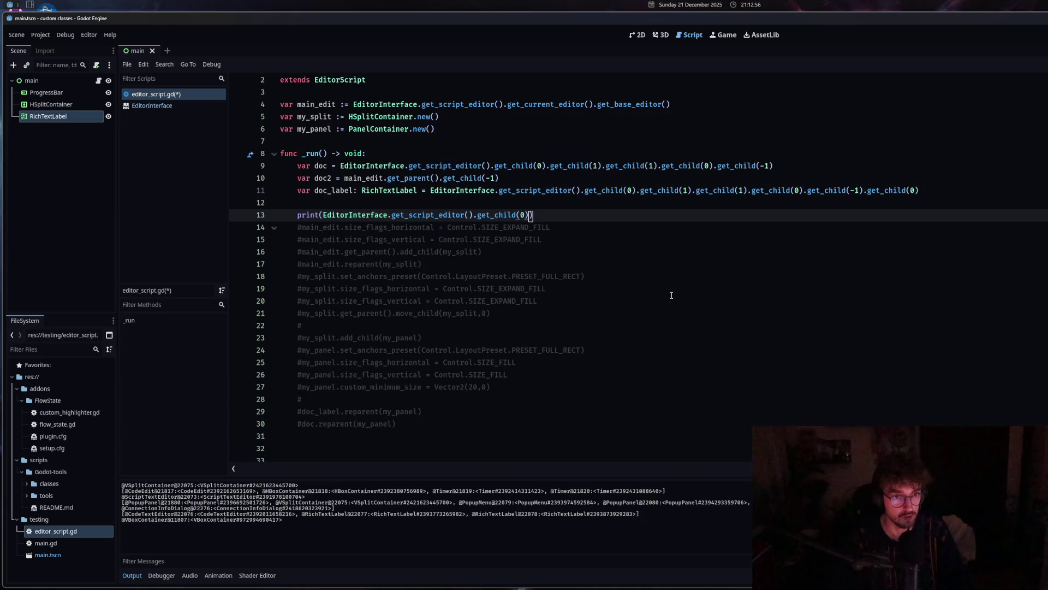
Append get_child(1) twice to the print chain, running the script after each.
left_click_drag(691, 191, 638, 190)
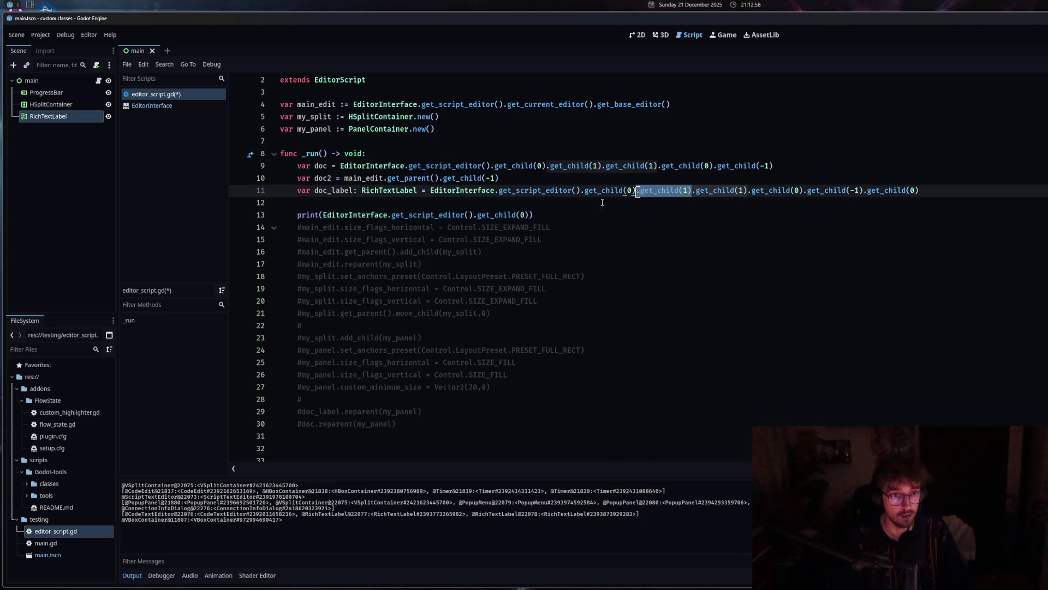
left_click(606, 212)
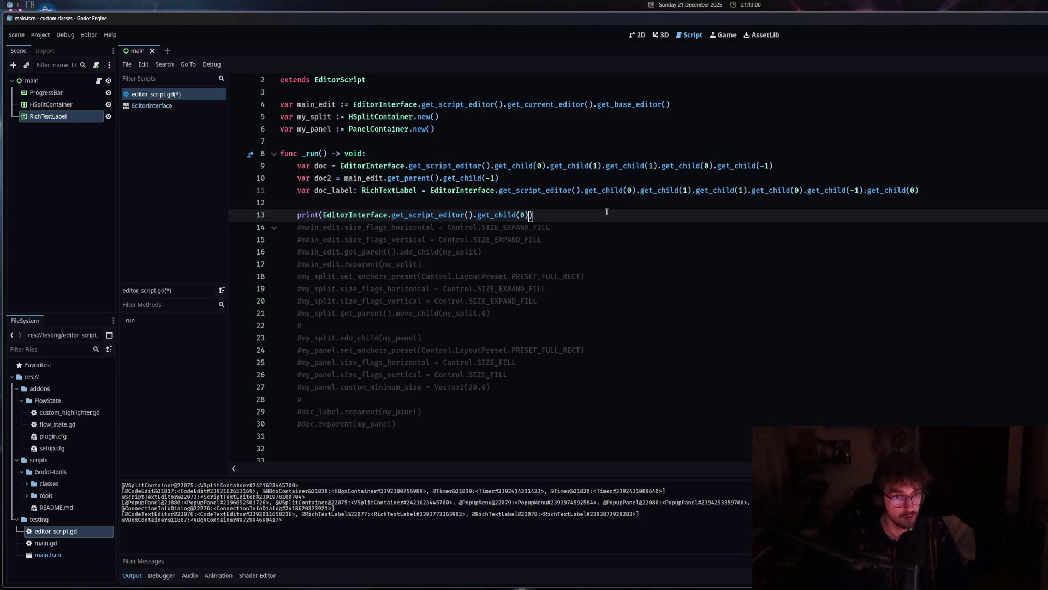
key("ctrl+v")
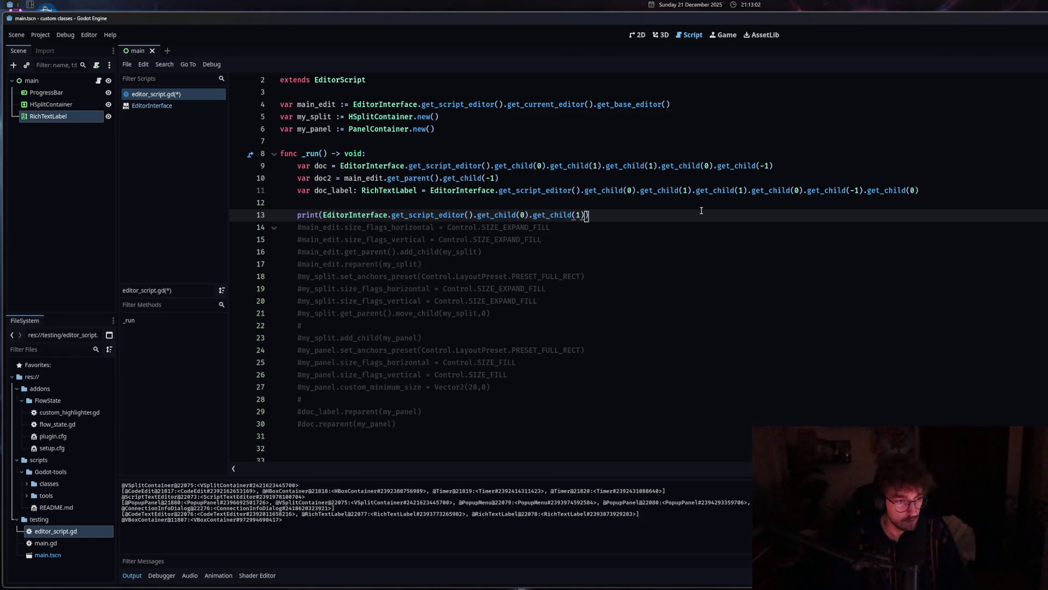
key("ctrl+shift+x")
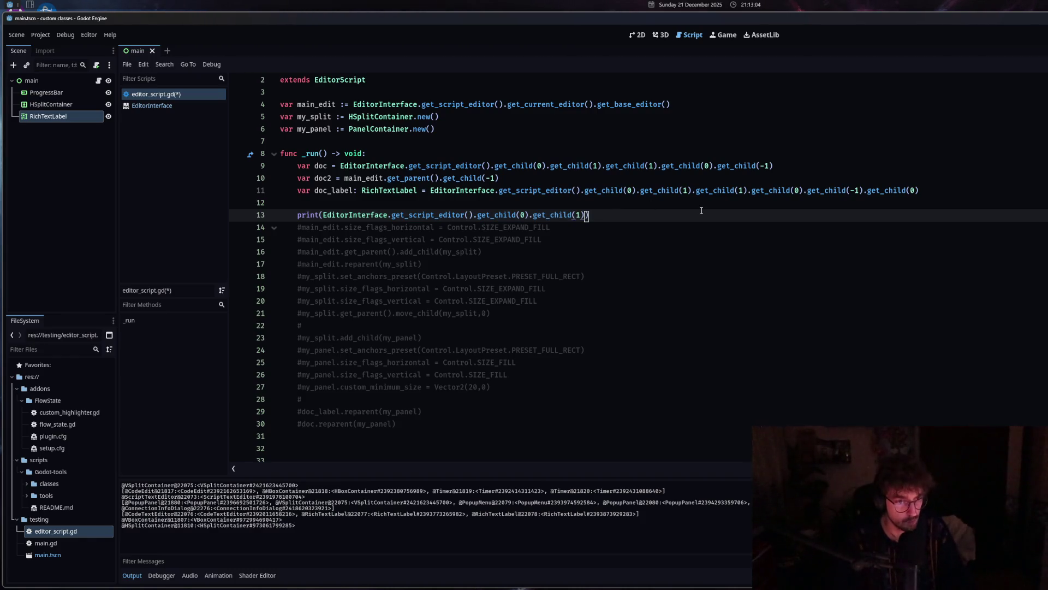
key("ctrl+v")
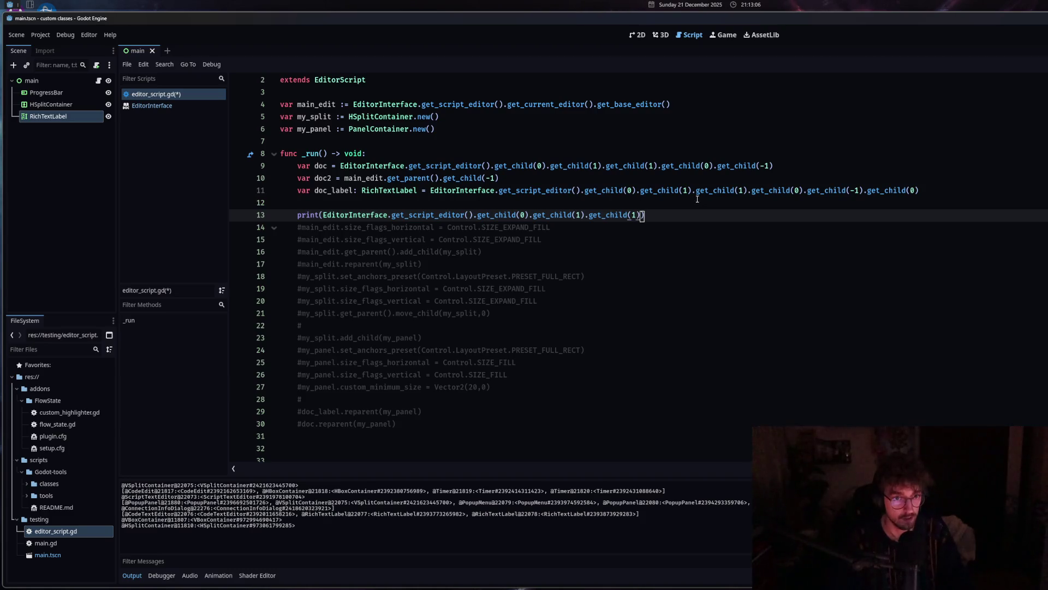
key("ctrl+shift+x")
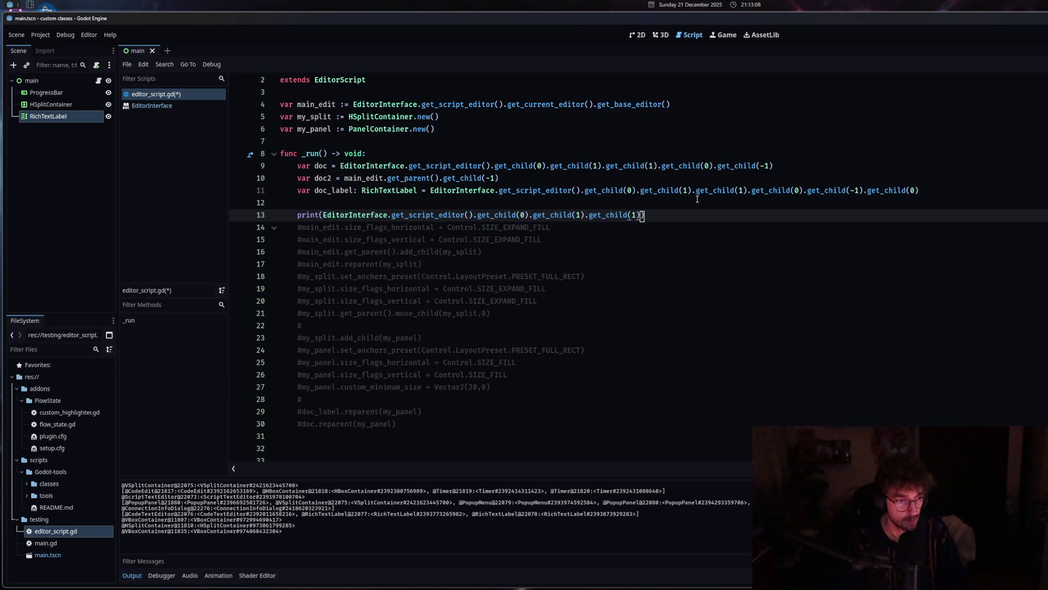
Append get_child(0) to the chain and run it, printing the TabContainer.
left_click_drag(748, 190, 805, 190)
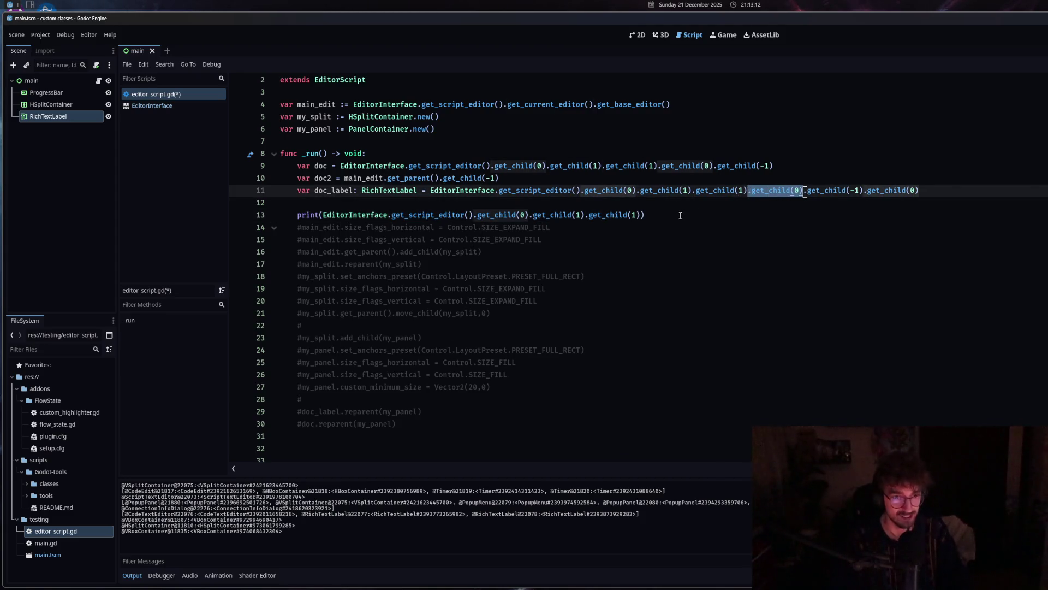
left_click(641, 216)
key("ctrl+v")
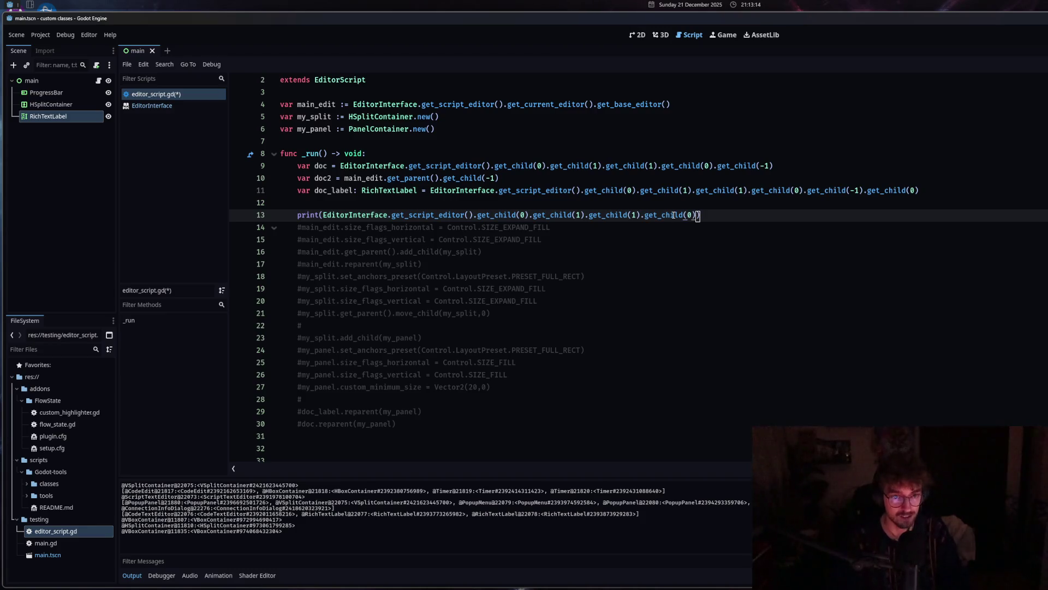
key("ctrl+shift+x")
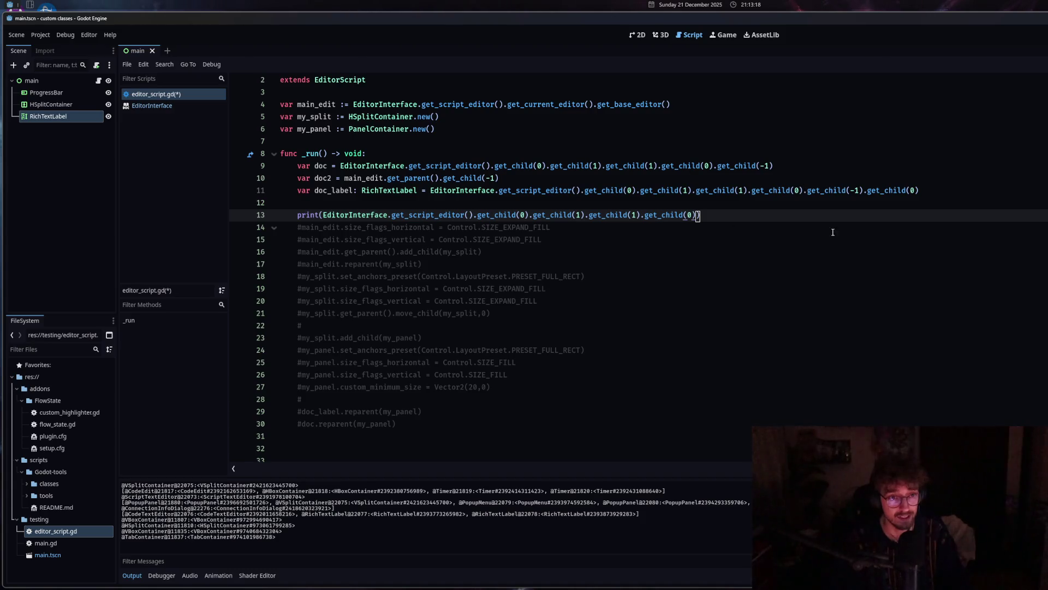
mouse_move(607, 194)
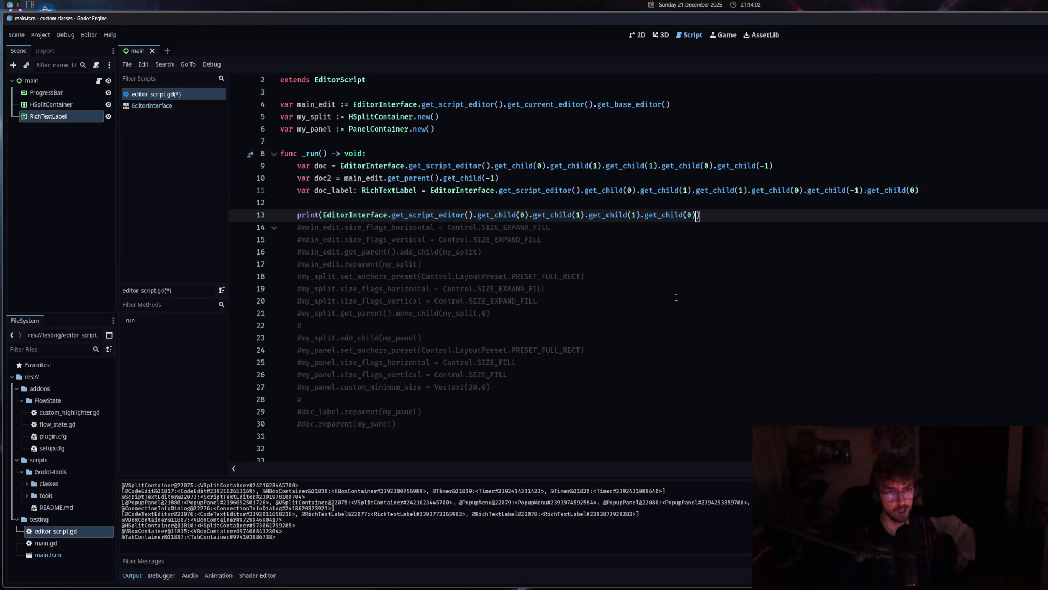
Delete the chained print on line 13 and save editor_script.gd.
left_click_drag(703, 214, 276, 213)
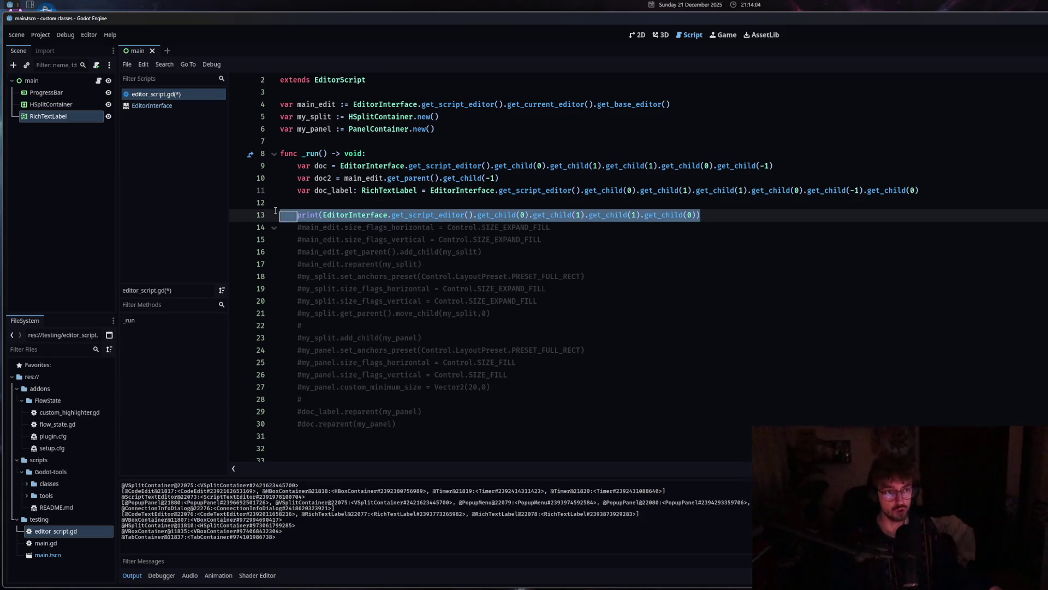
key("BackSpace")
key("BackSpace")
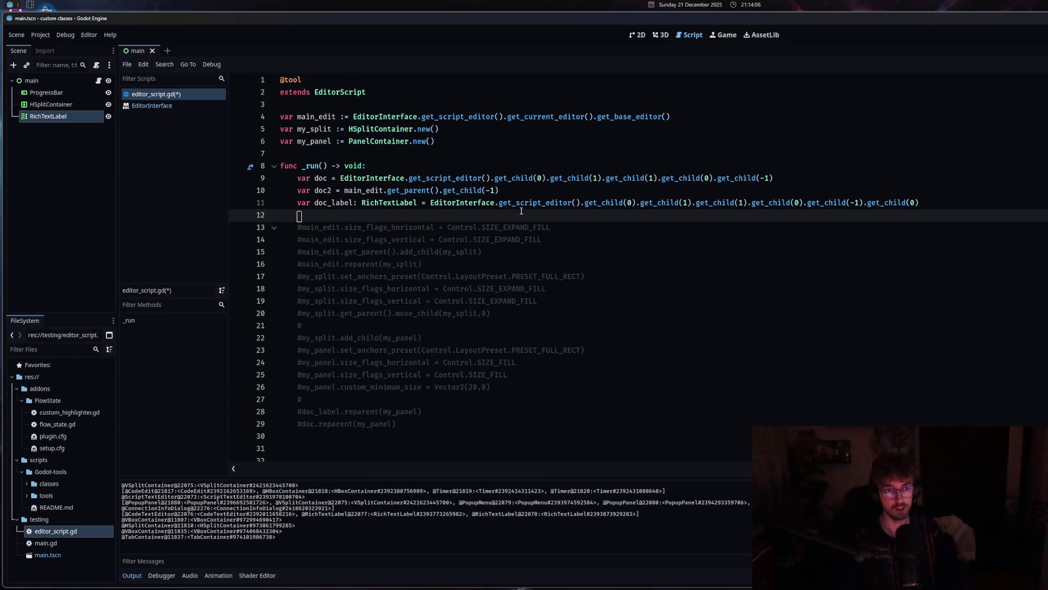
key("ctrl+s")
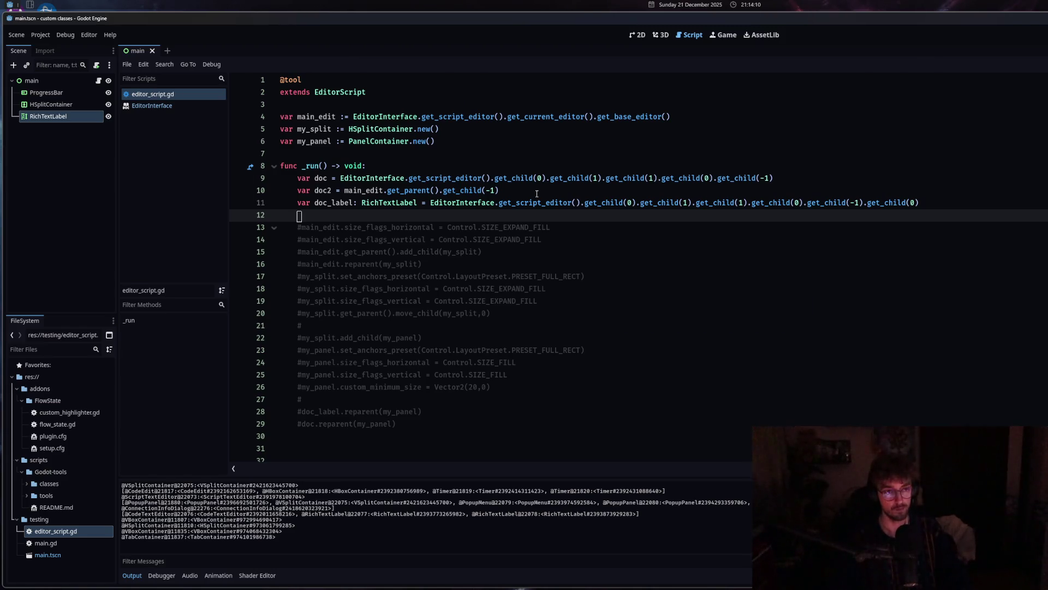
Write print(EditorInterface.get_script_editor().get_children()) on a new line and run the script.
left_click_drag(340, 178, 491, 178)
left_click(375, 220)
key("Return")
type("print(")
key("ctrl+v")
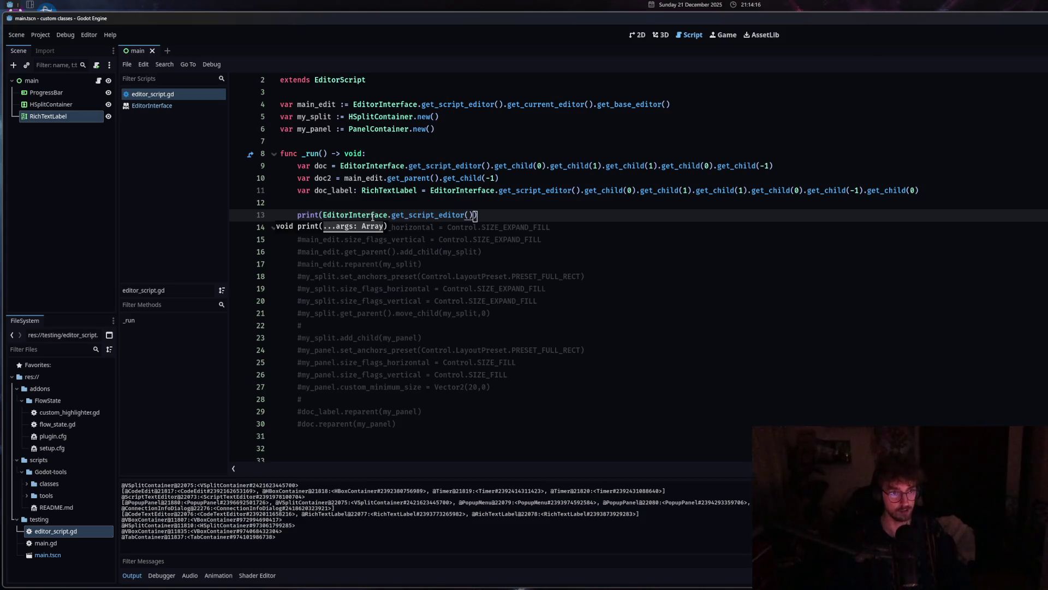
type(".get_ch")
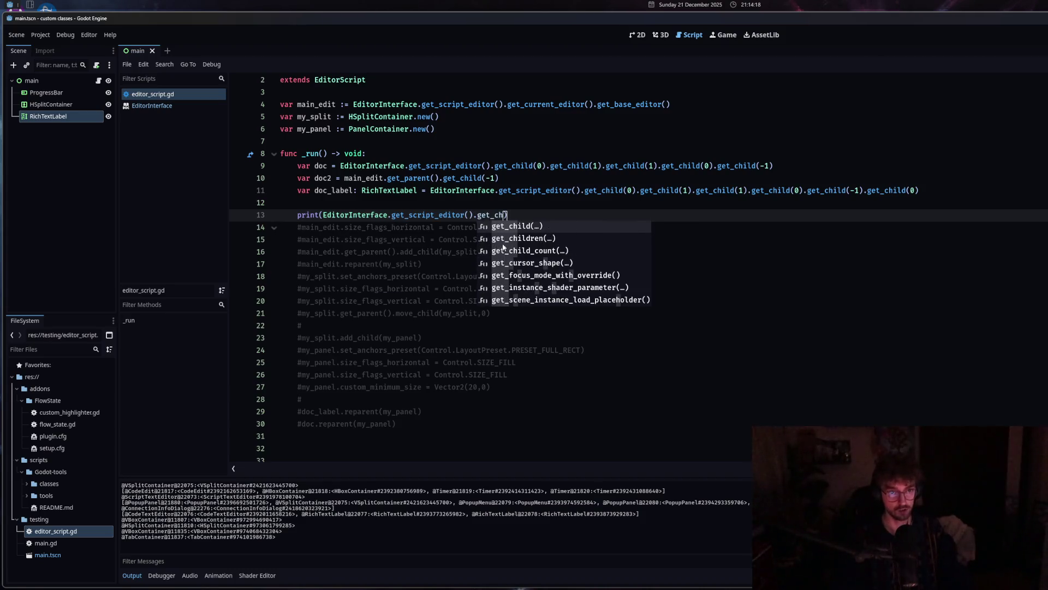
key("Down")
key("Return")
key("ctrl+shift+x")
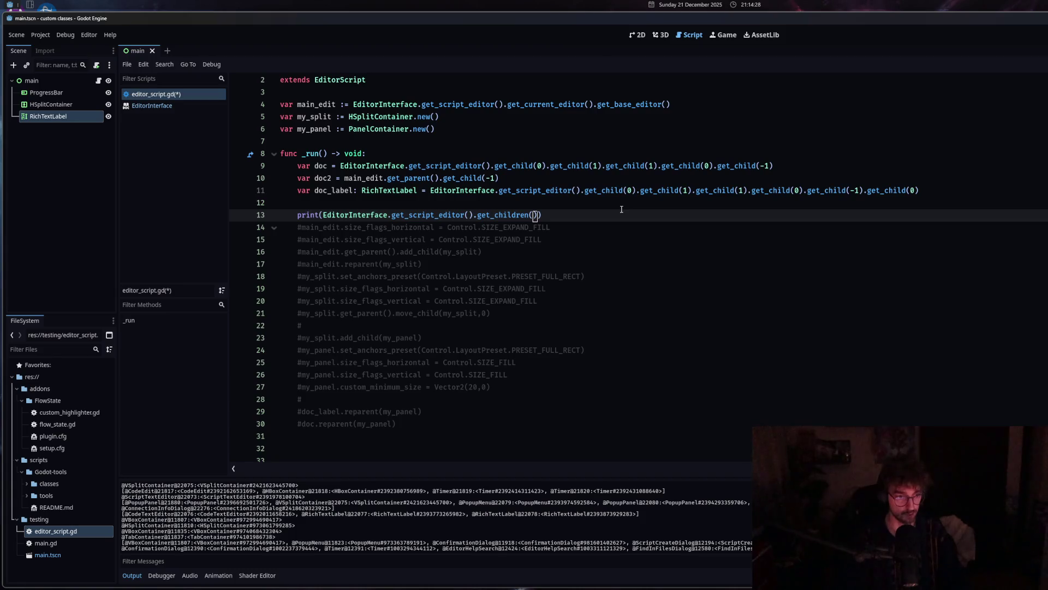
type(")")
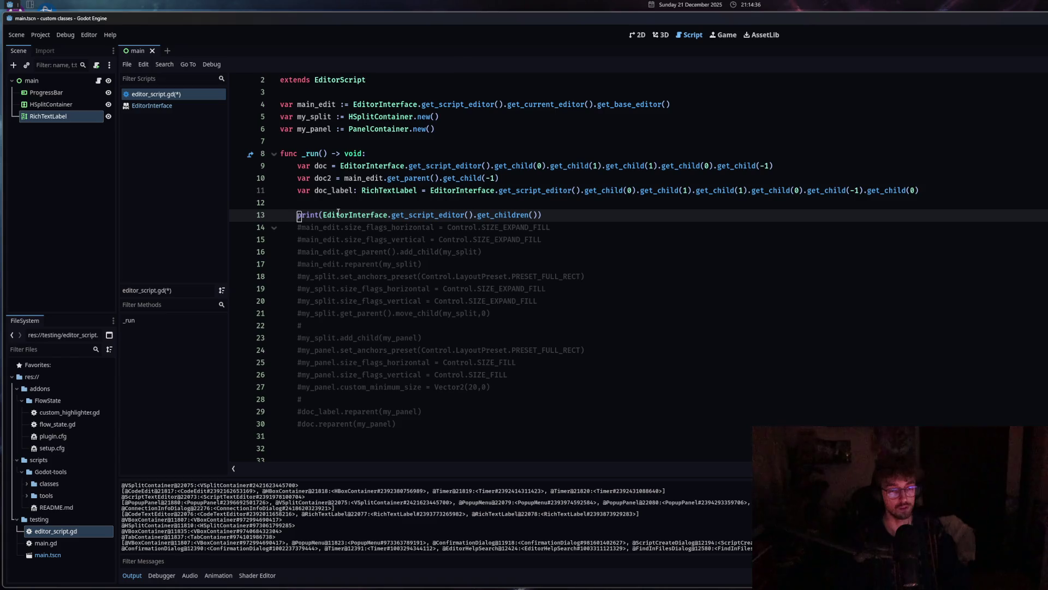
key("Return")
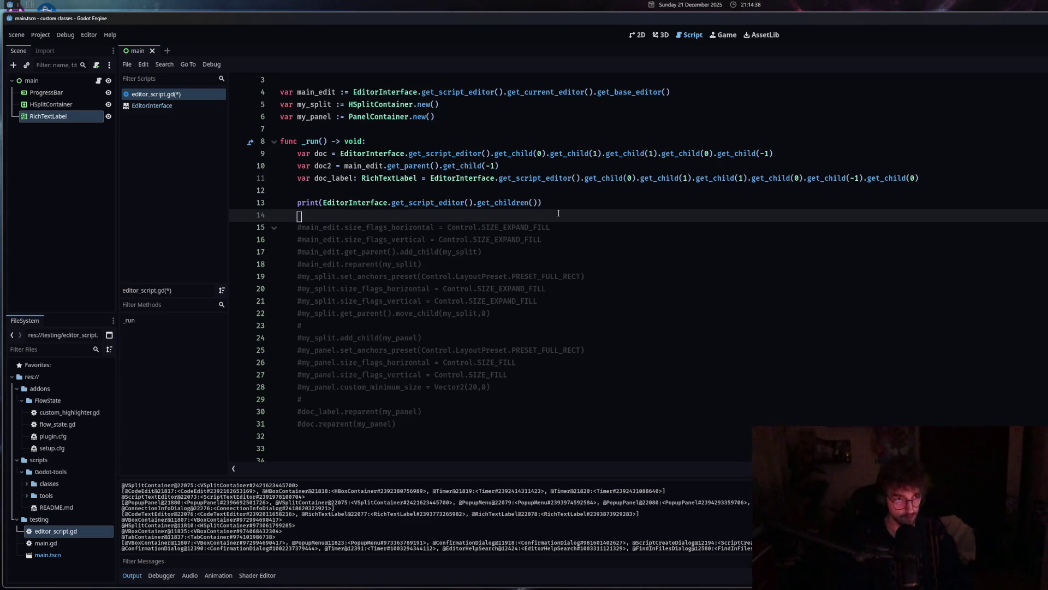
Type var step_1 = EditorInterface.get_script_editor().get_children().find() on line 14, argument still empty.
type("var step_1 =")
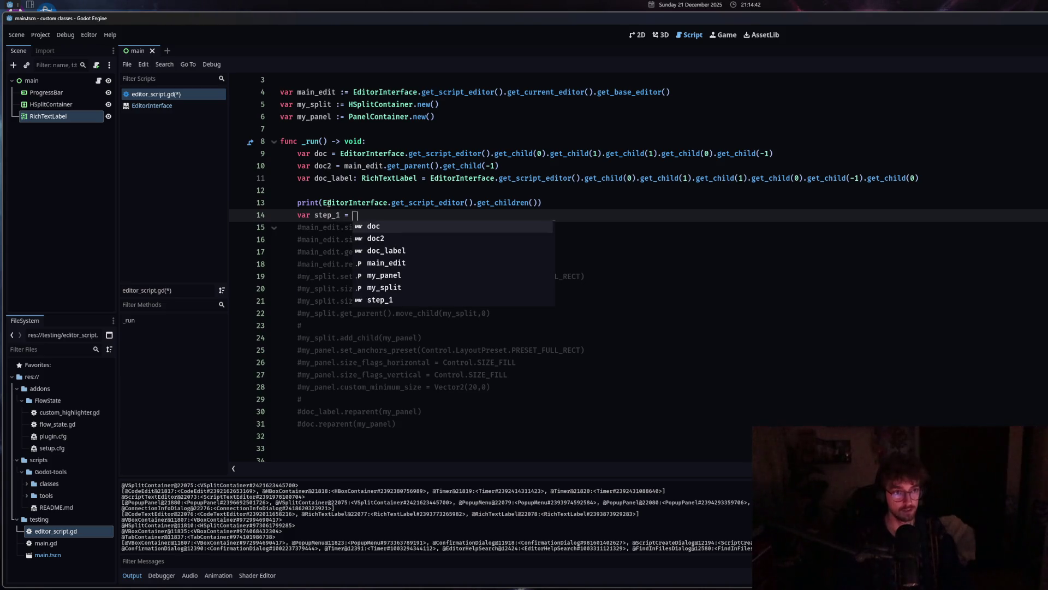
left_click_drag(323, 202, 475, 203)
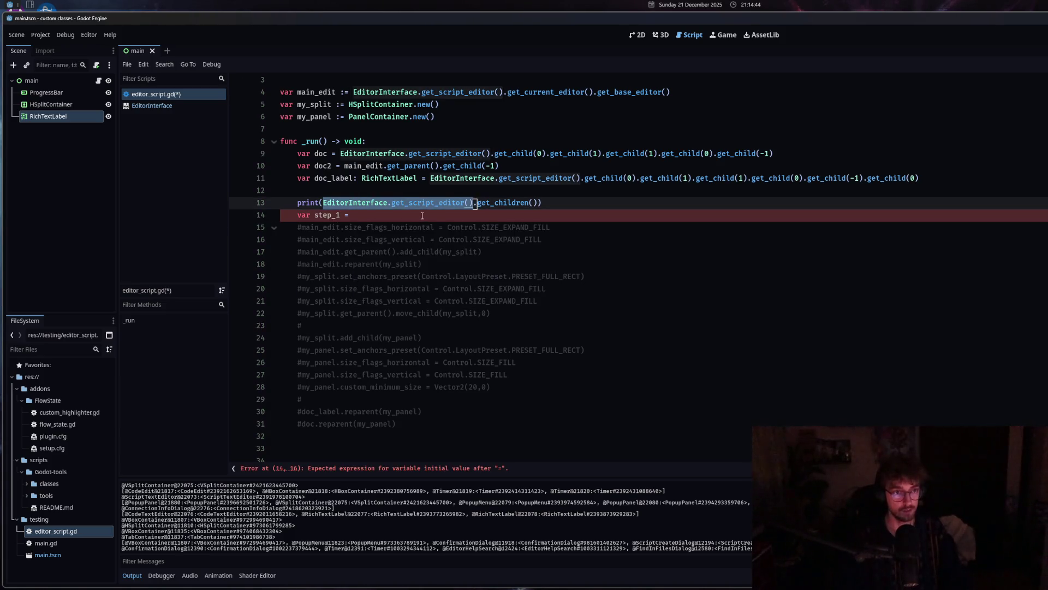
key("ctrl+c")
left_click(422, 215)
key("ctrl+v")
type(".")
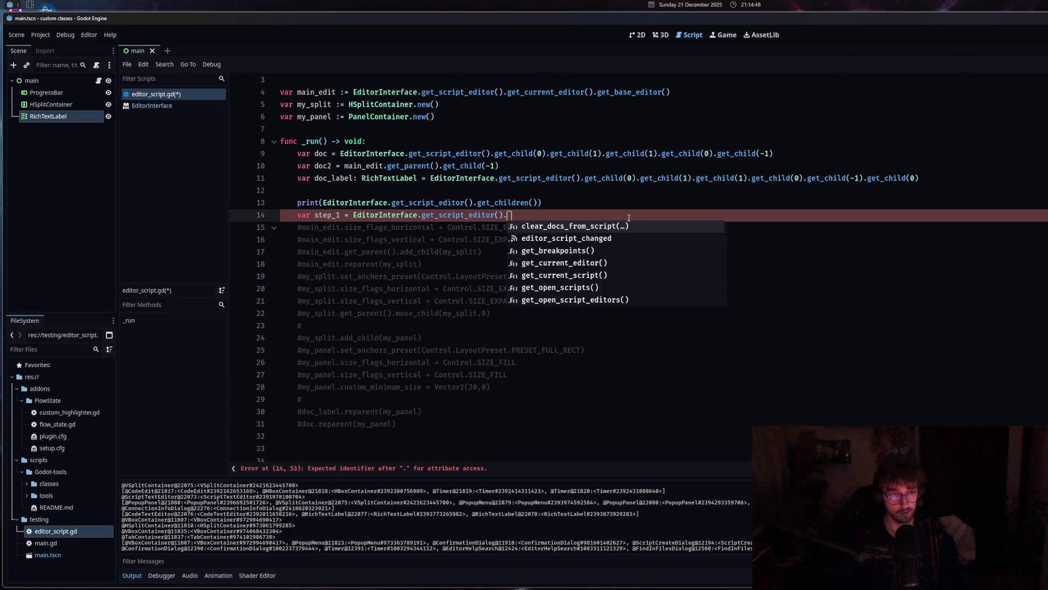
type("get_ch")
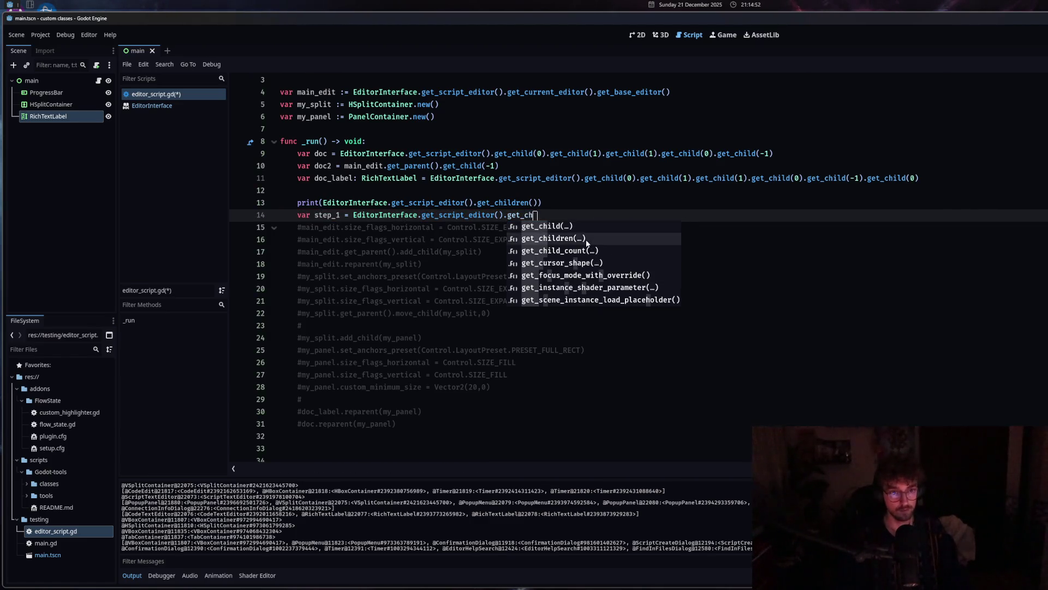
left_click(587, 240)
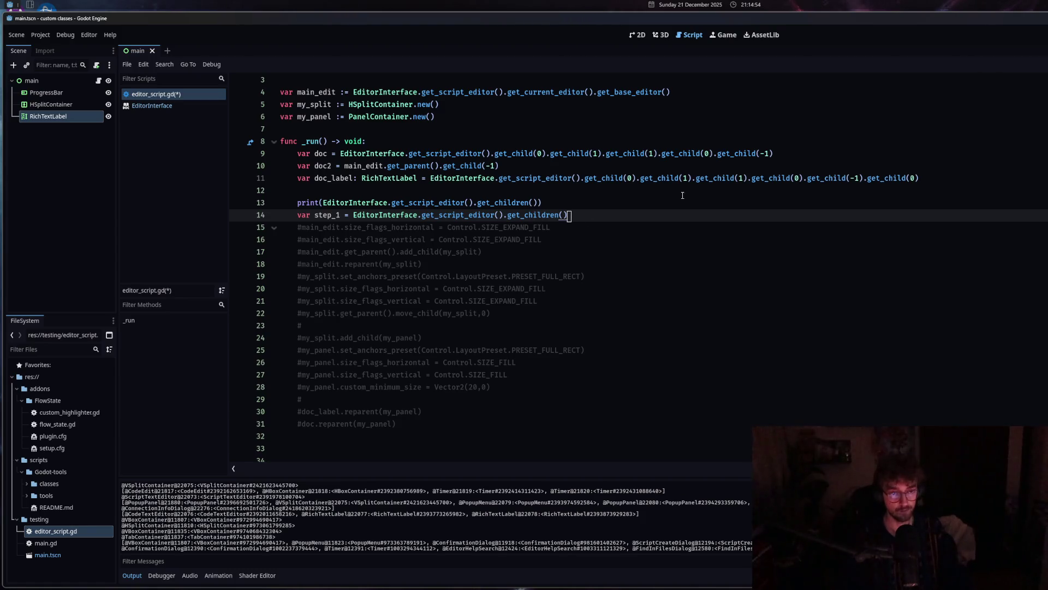
type(".find(")
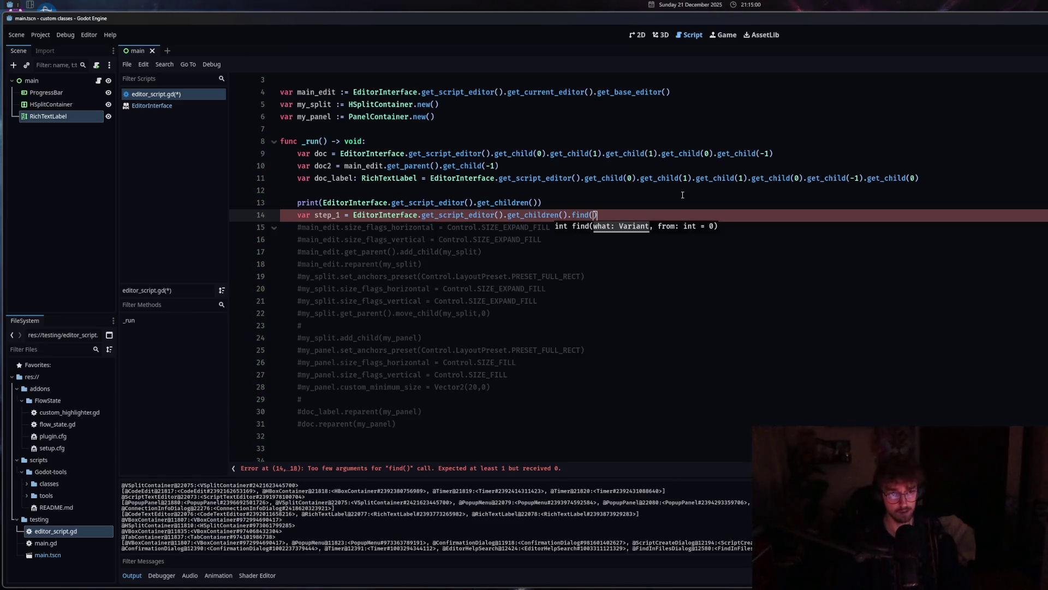
left_click_drag(598, 215, 505, 216)
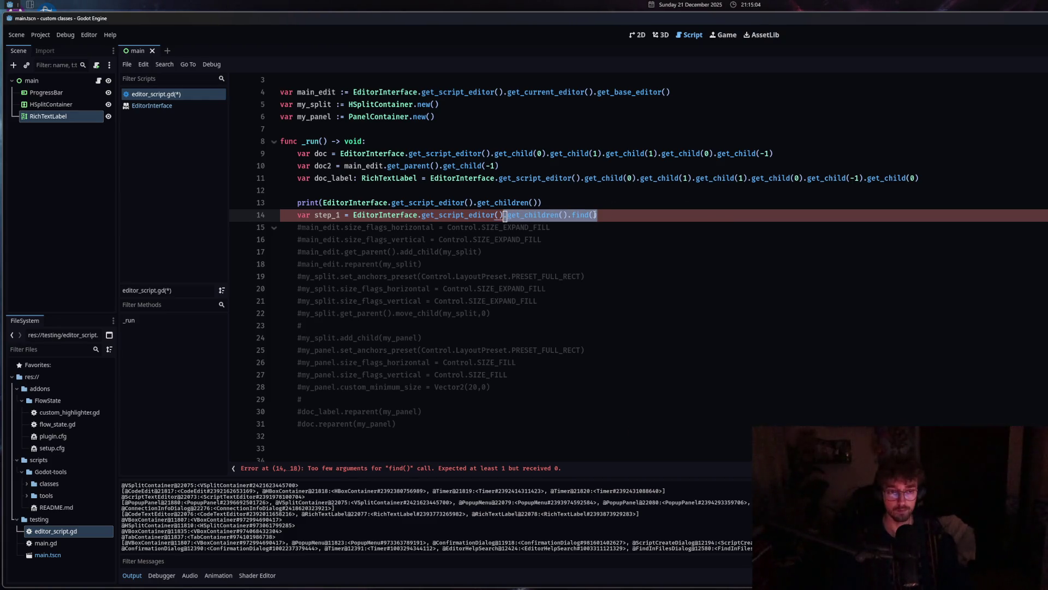
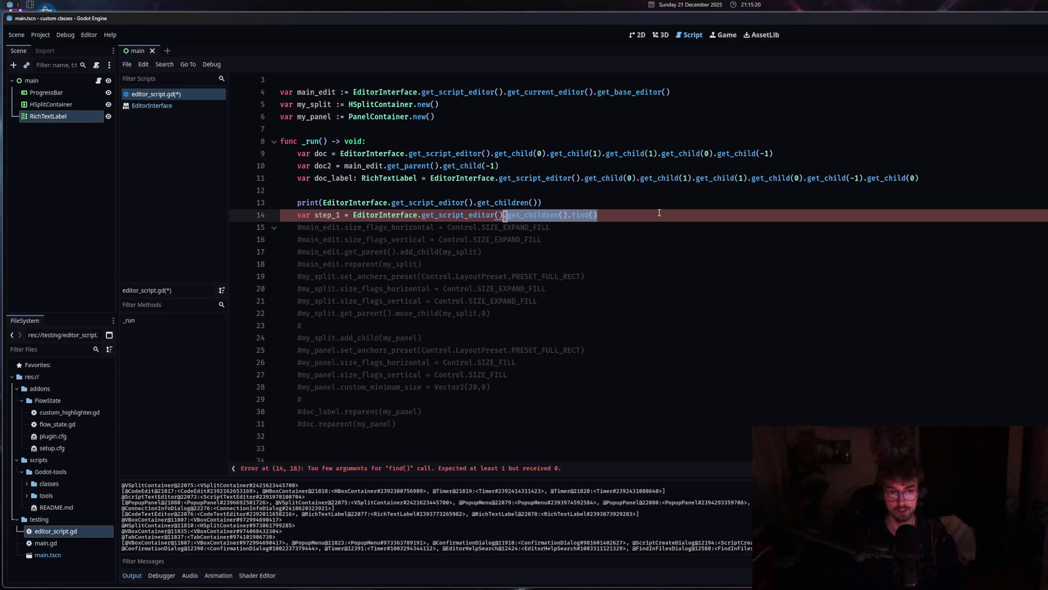
Replace the broken find() line 14 with 'for child: Node in'.
left_click(622, 215)
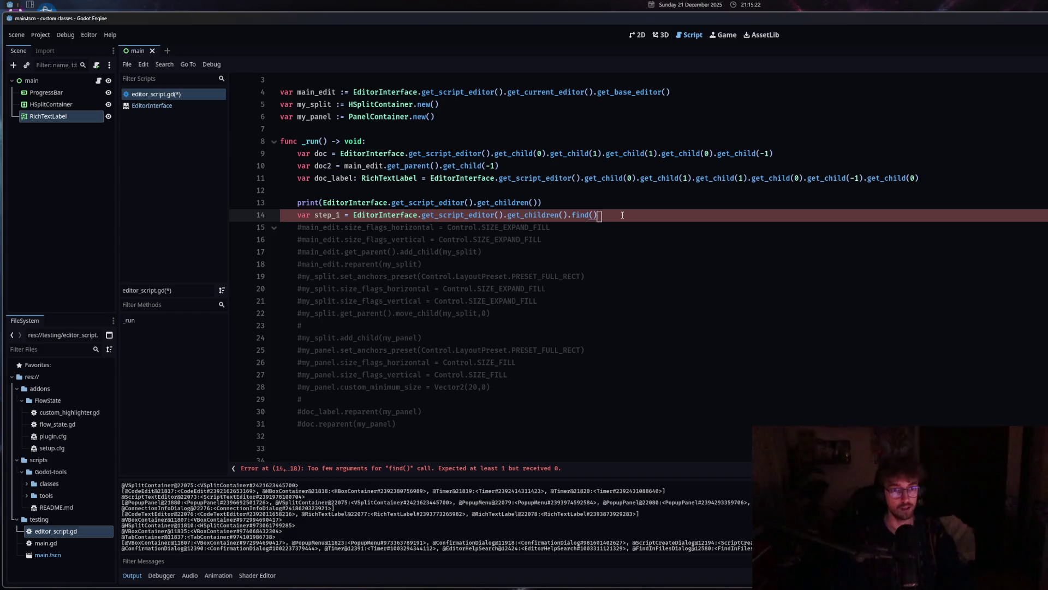
key("shift+Home")
key("BackSpace")
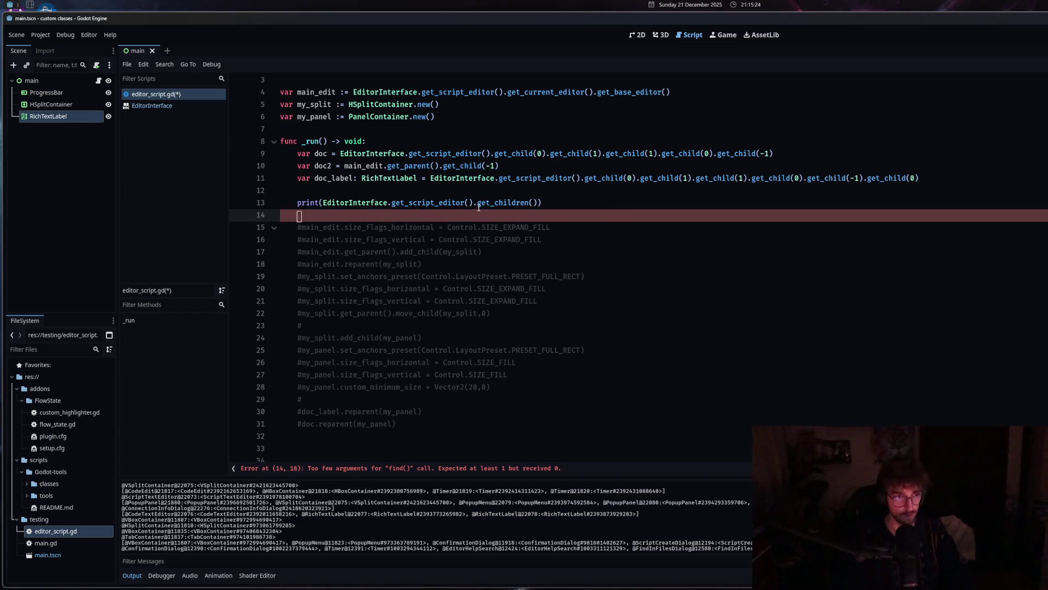
type("for")
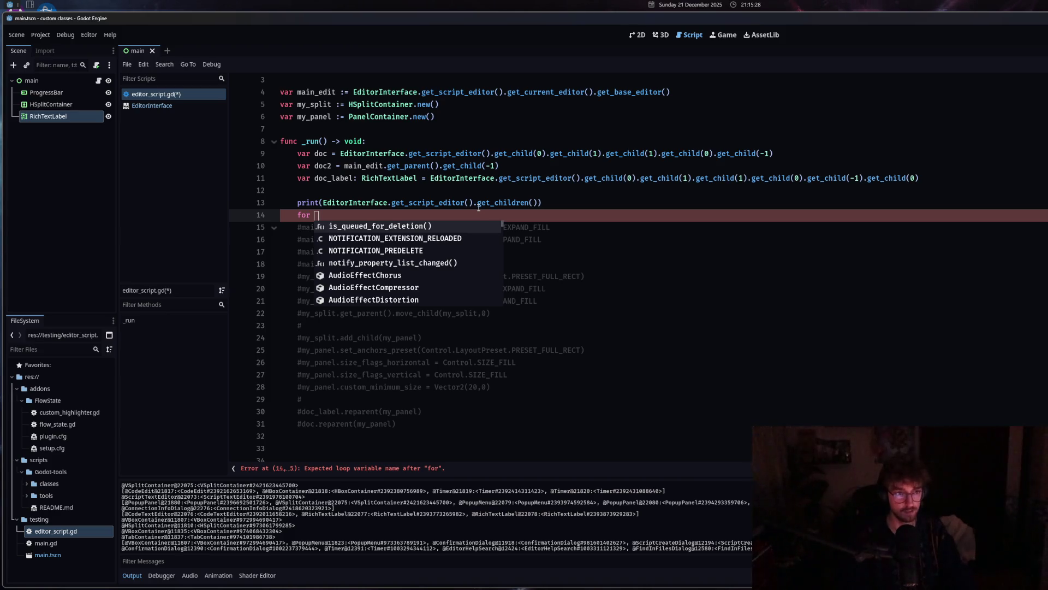
type(" child in")
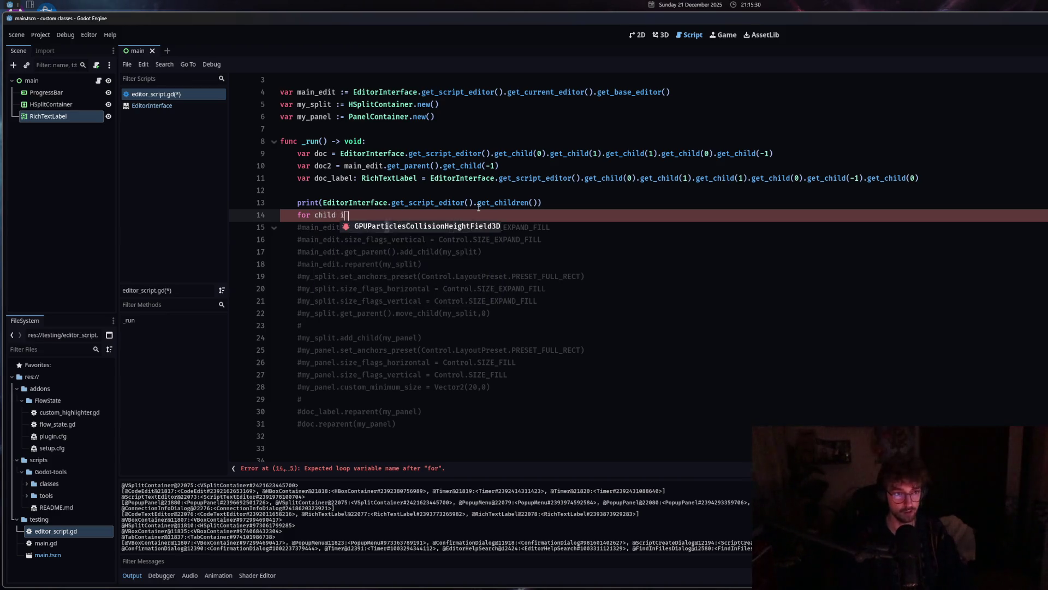
left_click(337, 214)
type(": Node")
left_click(405, 211)
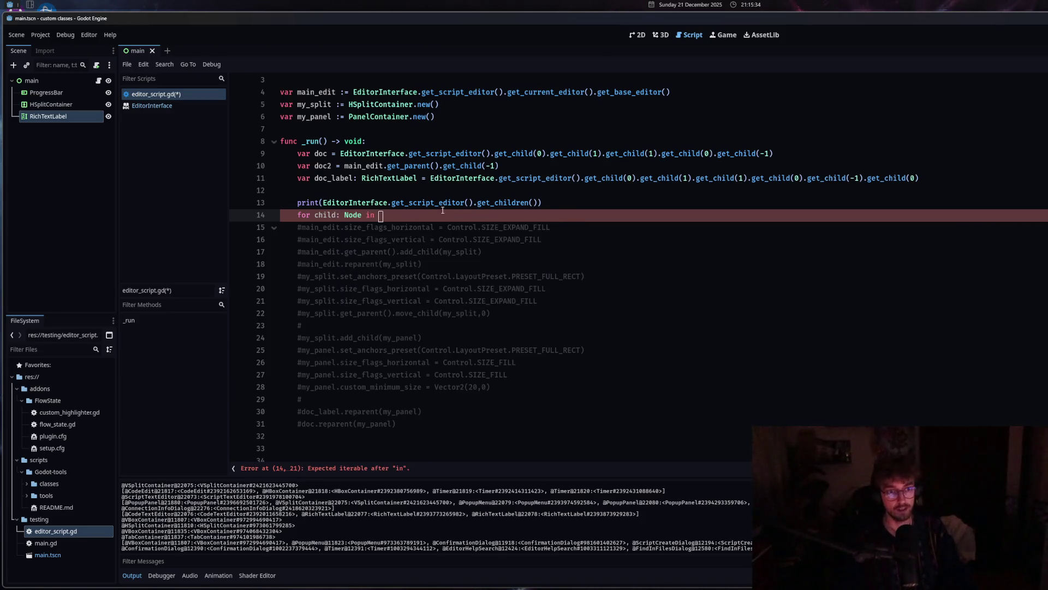
Copy line 13's get_script_editor().get_children() call in as the loop's iterable and start its body.
left_click_drag(323, 202, 539, 201)
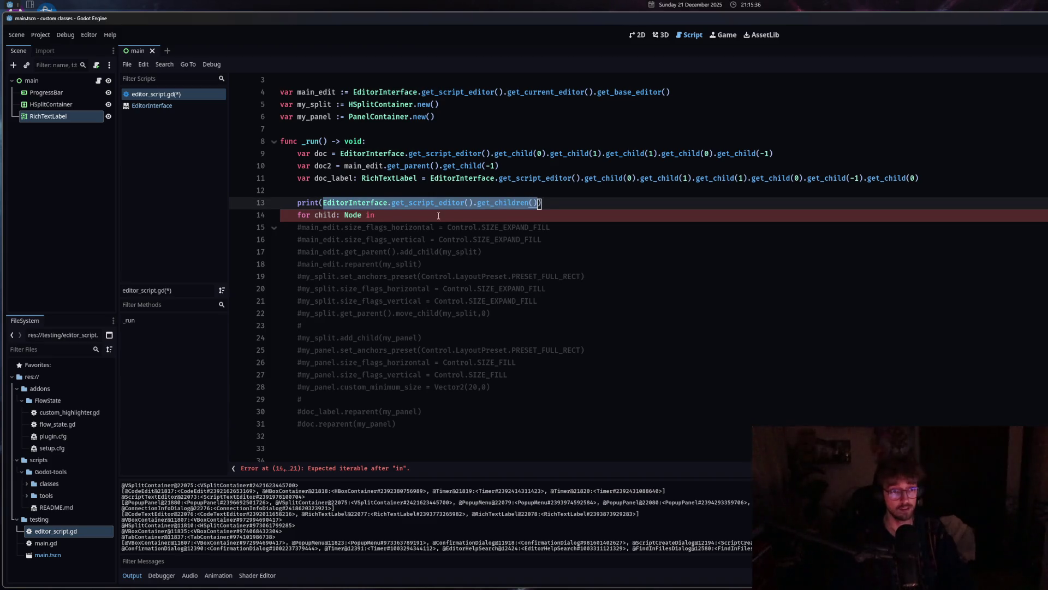
key("ctrl+c")
left_click(438, 216)
key("ctrl+v")
key("Return")
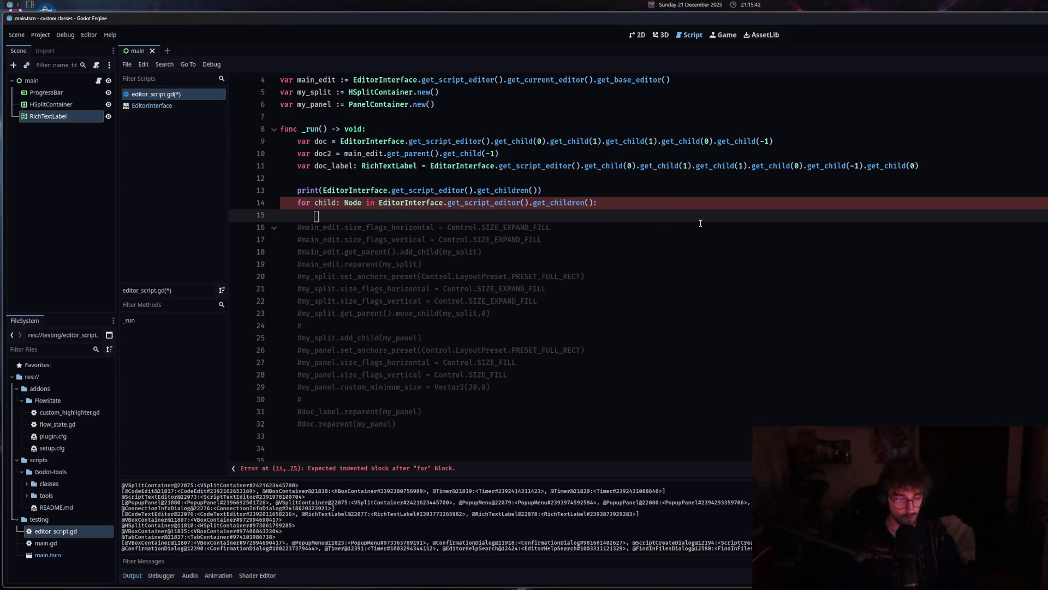
Add 'if child is VBoxContainer:' with 'print(child)' to the loop body and run the script with Ctrl+Shift+X.
type("if child is ")
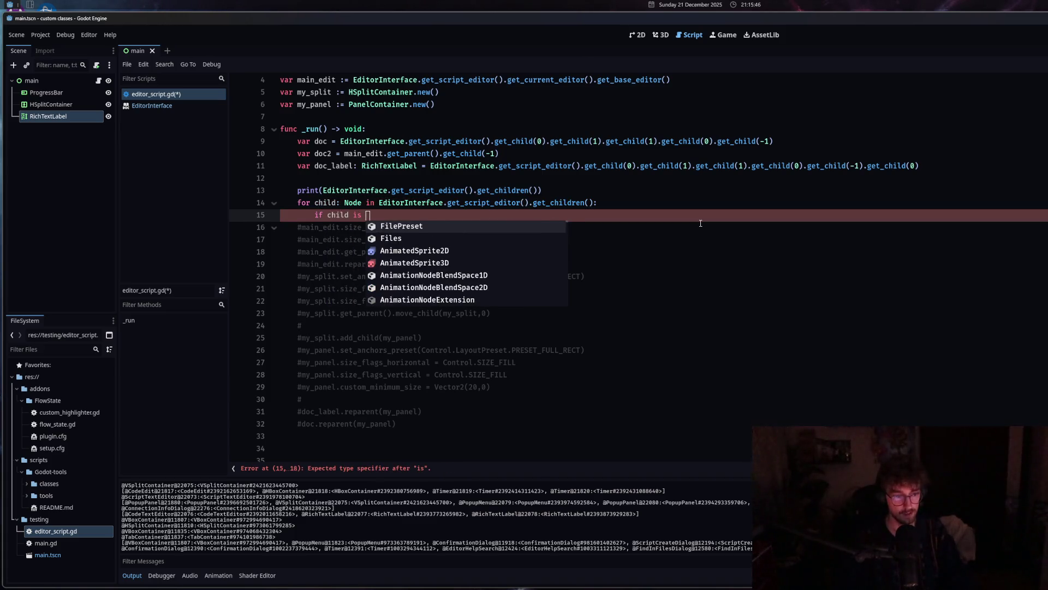
type("VBox")
key("Return")
type(":")
key("Return")
type("print(child)")
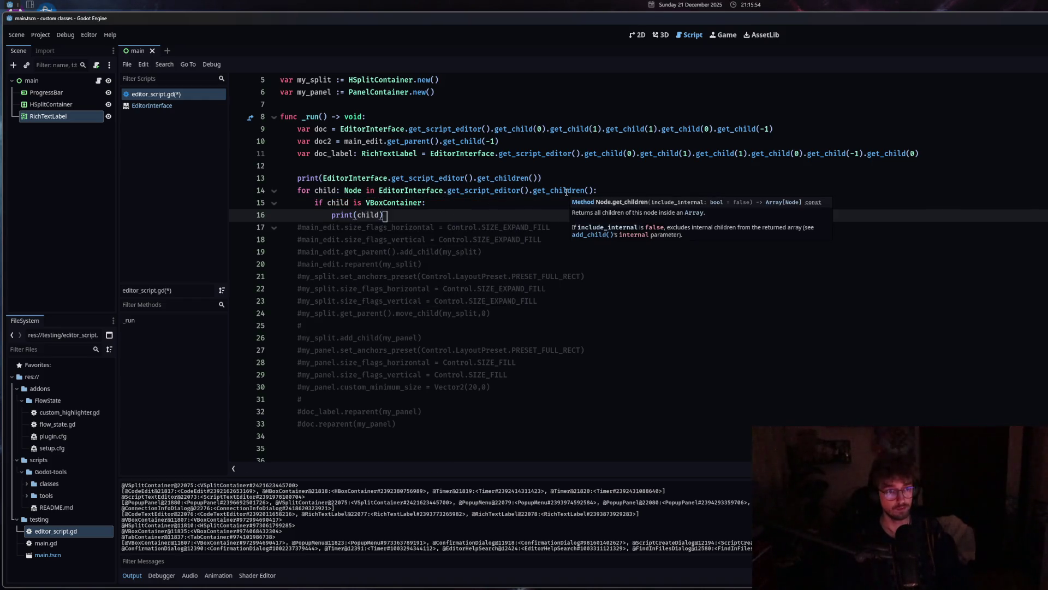
key("ctrl+shift+x")
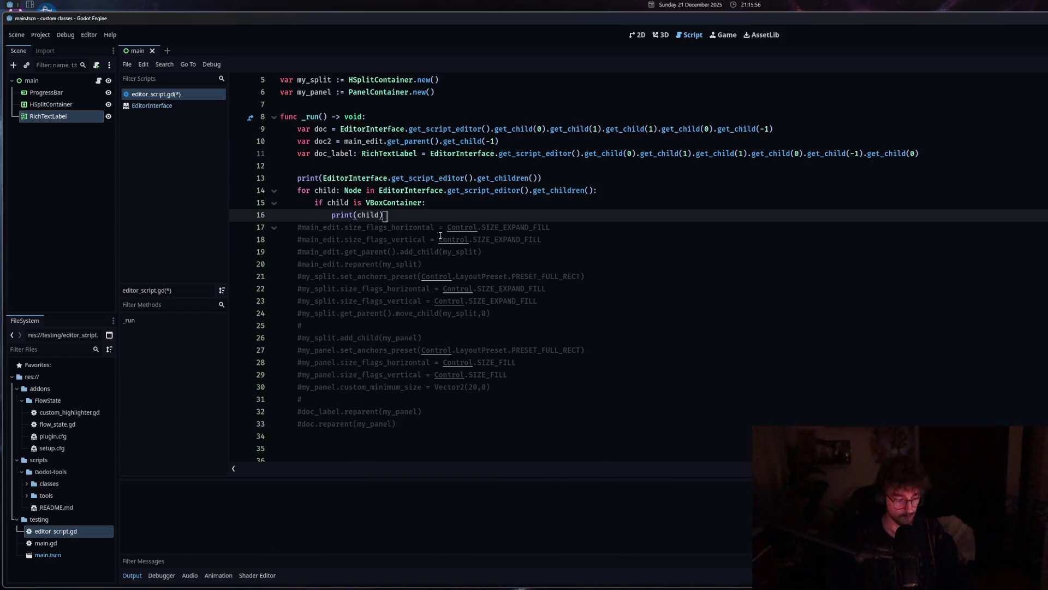
Insert '.get_child(0)' before '.get_children()' on line 13 and rerun the script.
left_click_drag(282, 496, 143, 500)
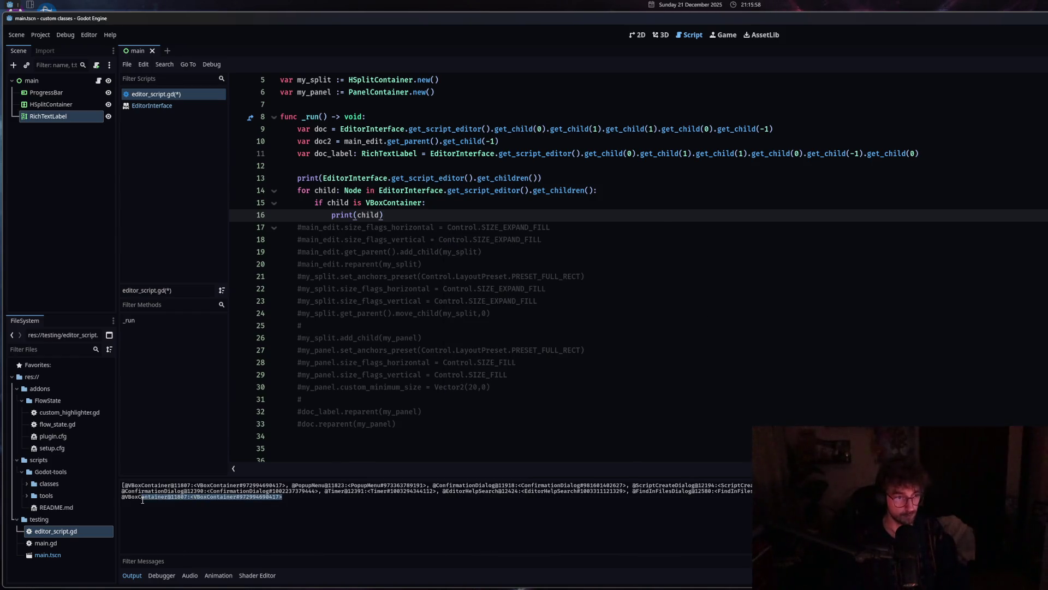
key("ctrl+c")
left_click_drag(585, 155, 644, 156)
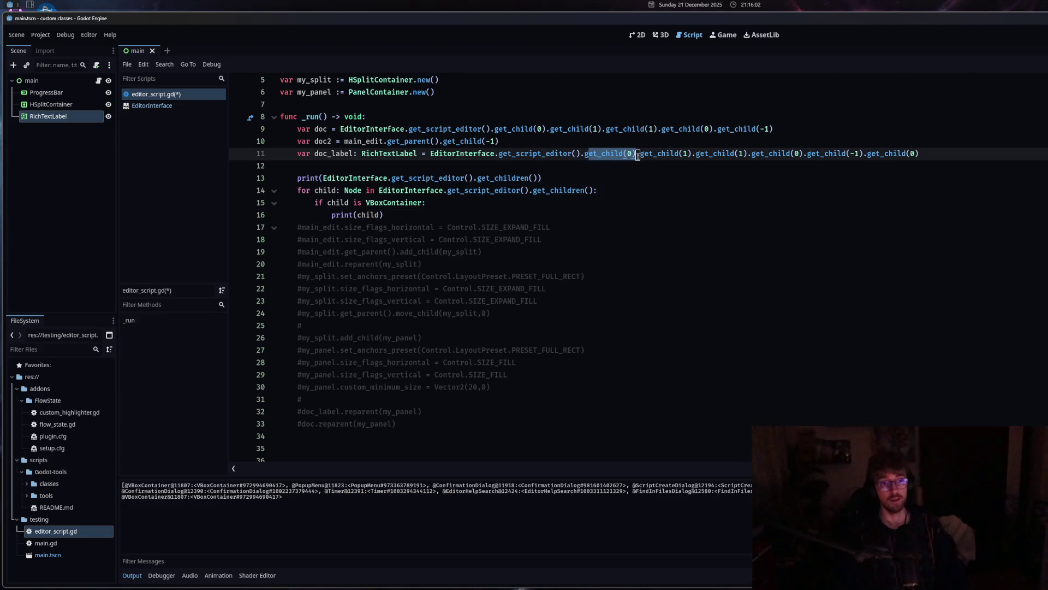
left_click(538, 178)
left_click_drag(584, 155, 641, 154)
left_click(474, 178)
type(".get_child(0)")
key("ctrl+shift+x")
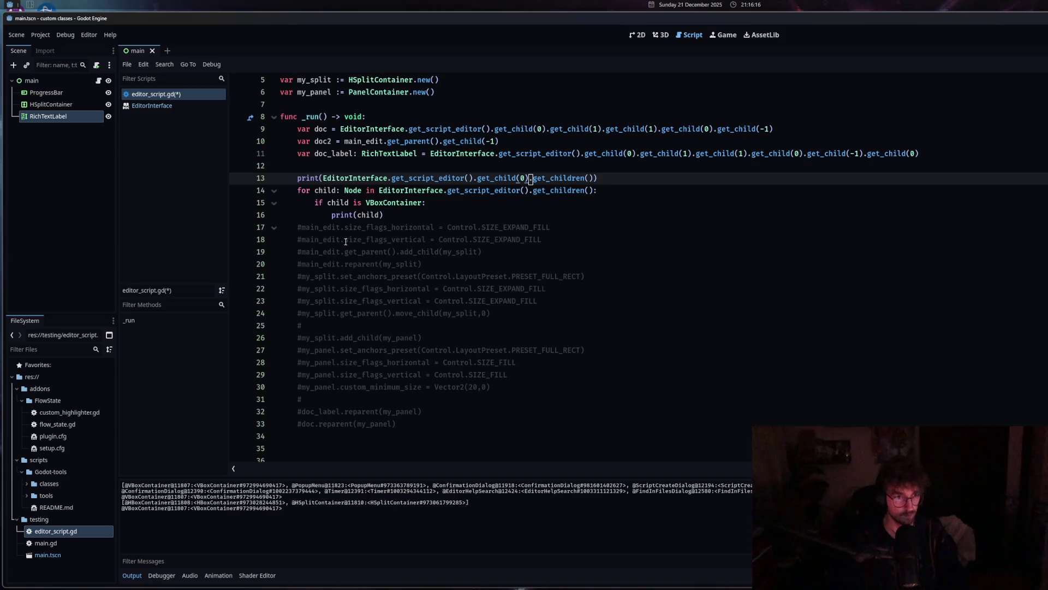
Add a blank line between line 13's print and the for loop.
left_click(396, 217)
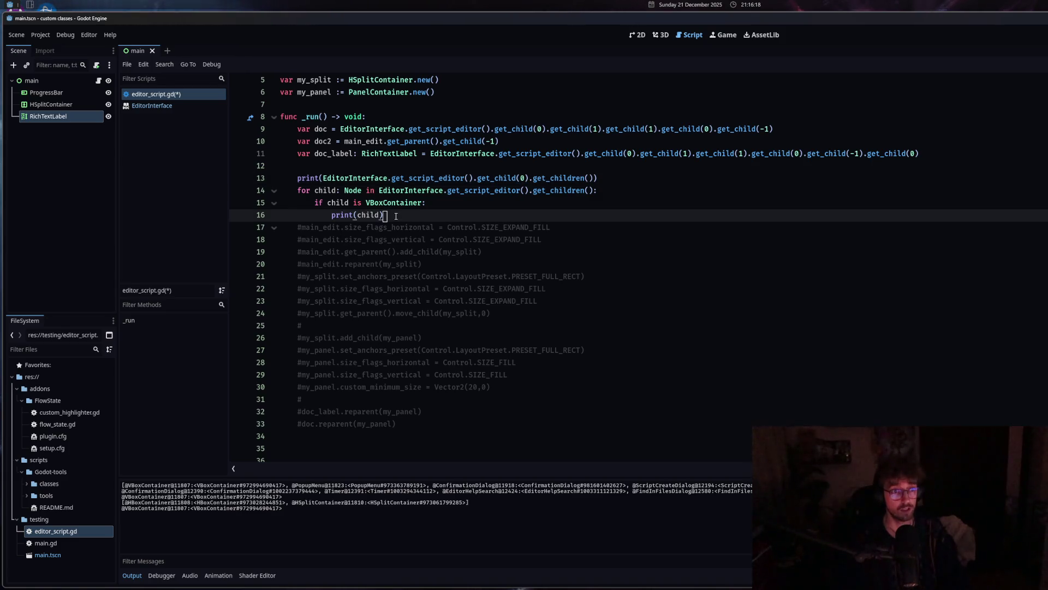
left_click_drag(396, 216, 331, 215)
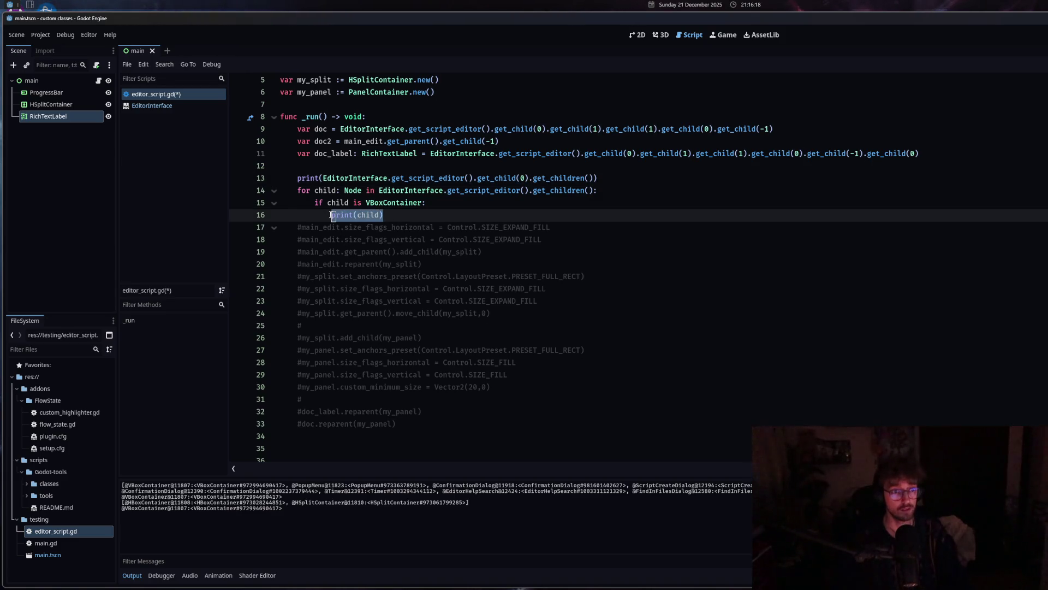
left_click(639, 186)
key("Up")
key("Return")
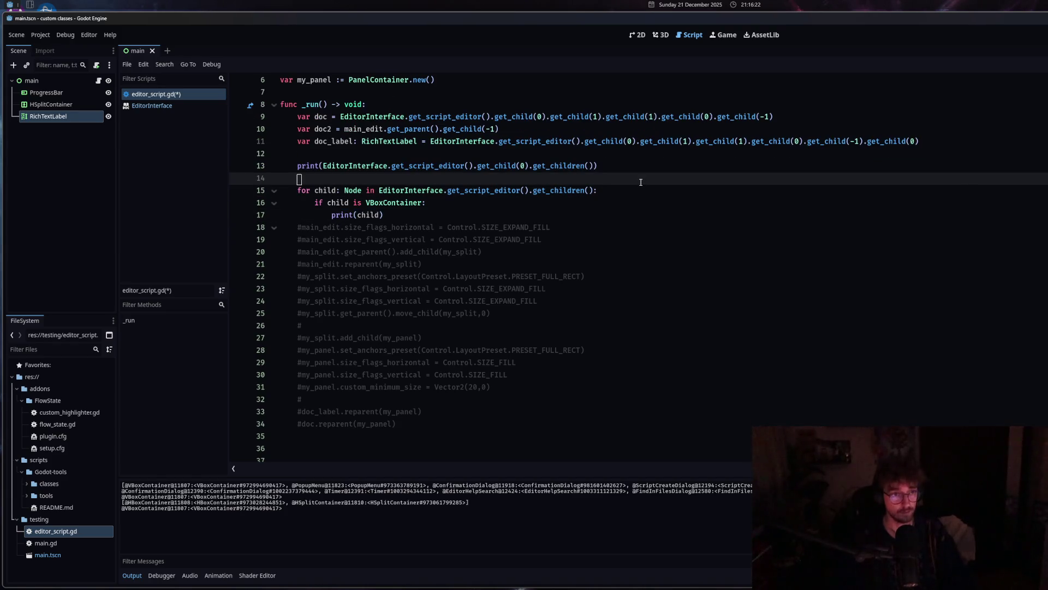
Declare 'var current_child: Node = null' above the loop.
type("var ")
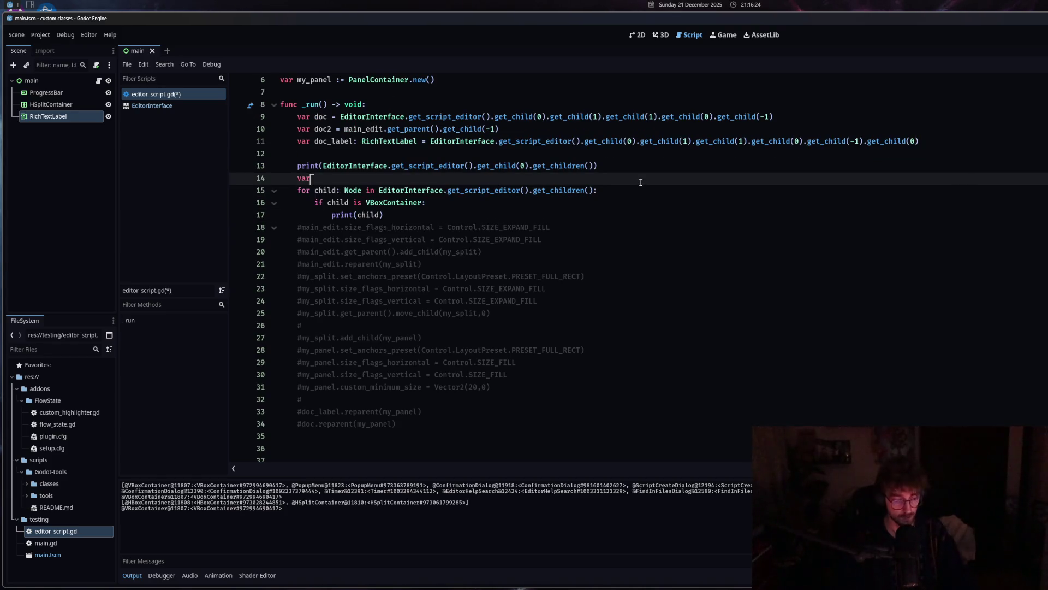
type("cuirre")
key("BackSpace")
key("BackSpace")
type("rre")
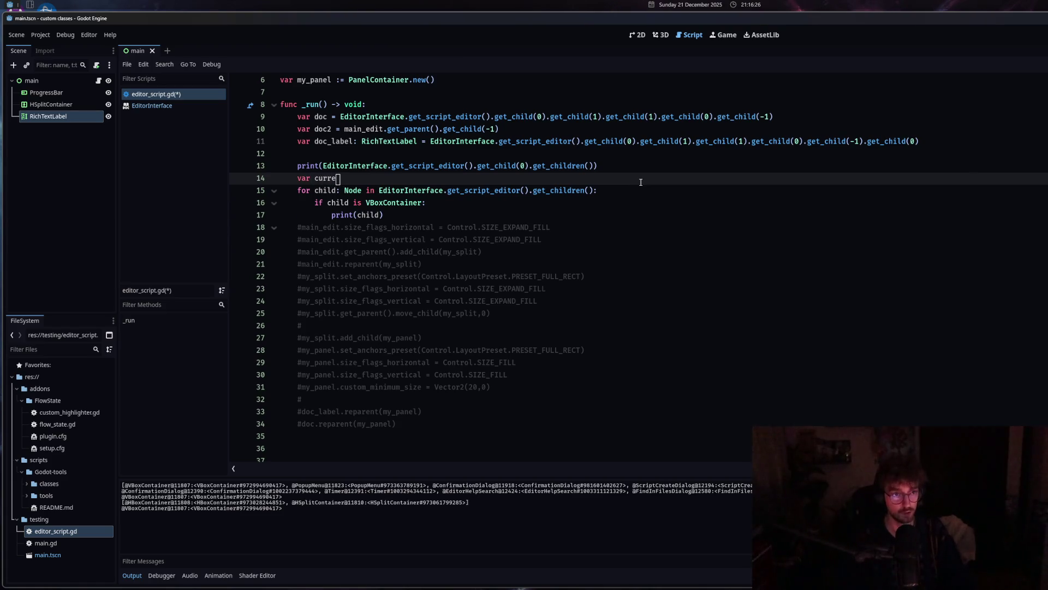
type("Node")
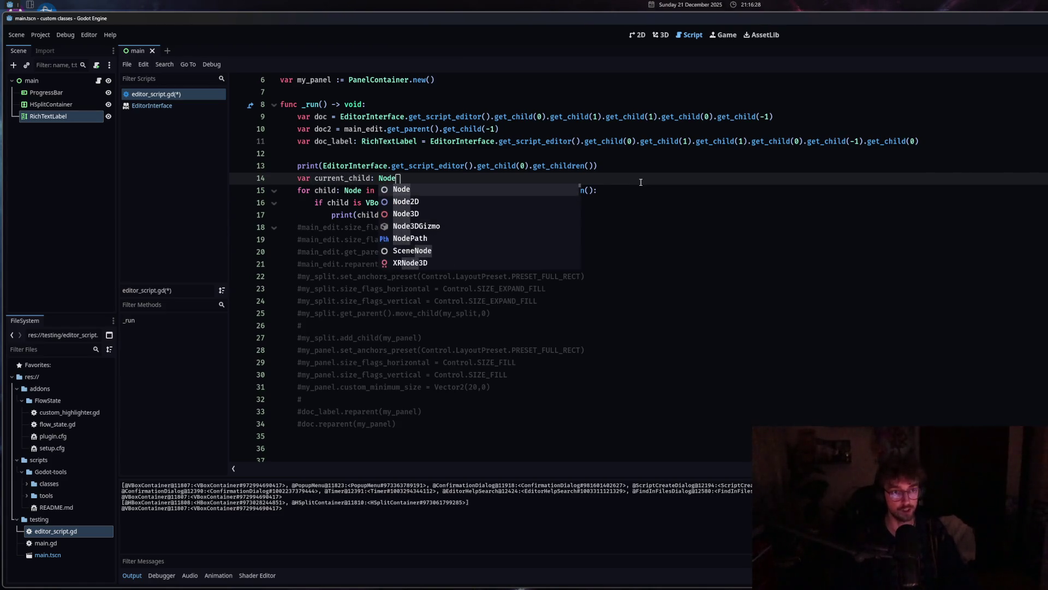
key("Escape")
key("Down")
key("Down")
key("Home")
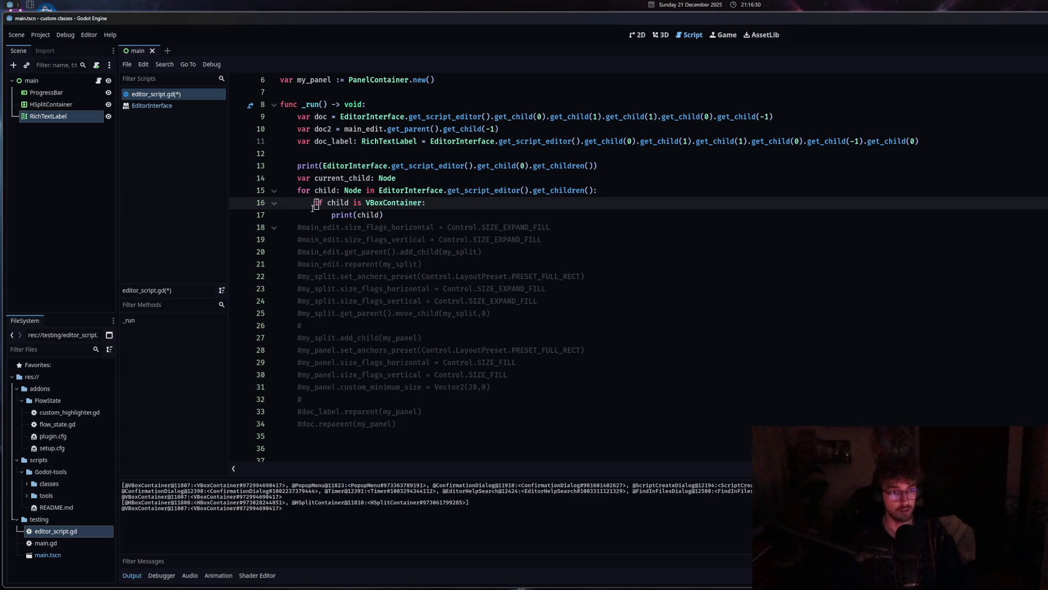
left_click_drag(425, 213, 332, 216)
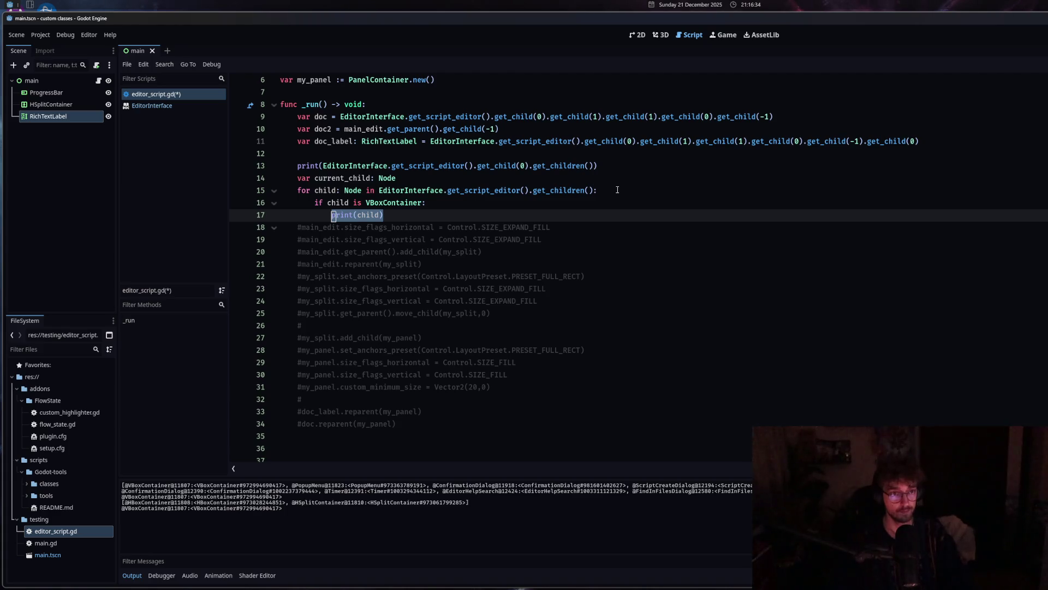
left_click(568, 182)
type("= null")
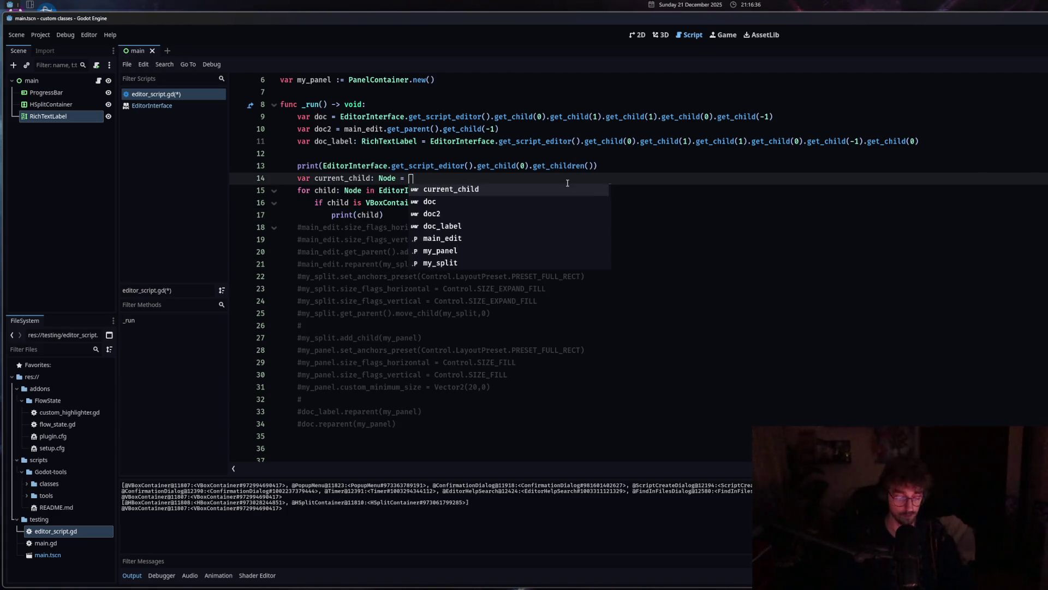
Replace print(child) with 'current_child = child' followed by 'break'.
left_click_drag(384, 216, 332, 215)
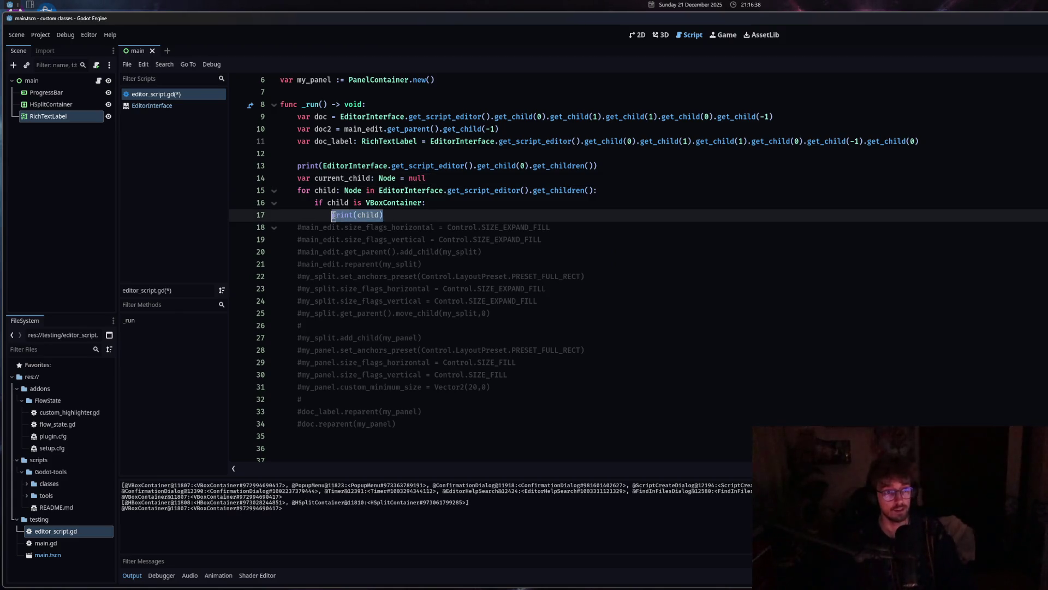
type("current_child ")
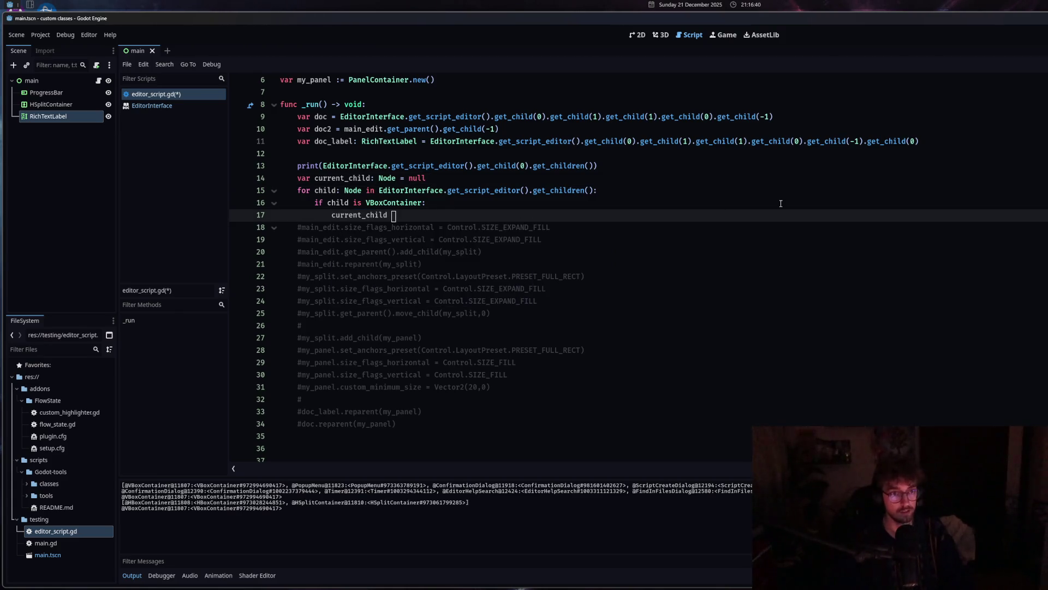
type("= ch")
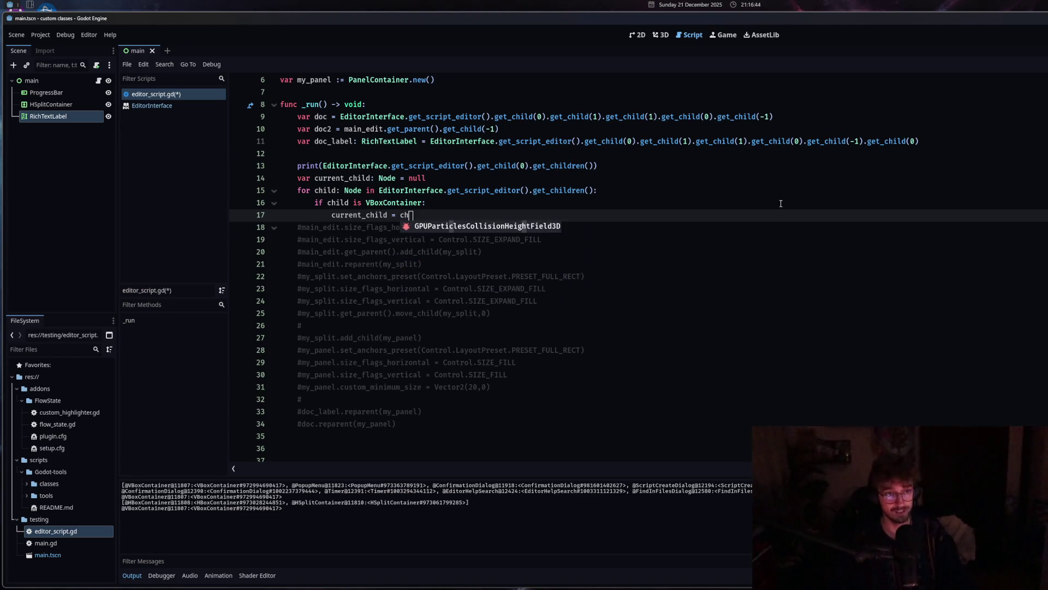
type("ild")
key("Return")
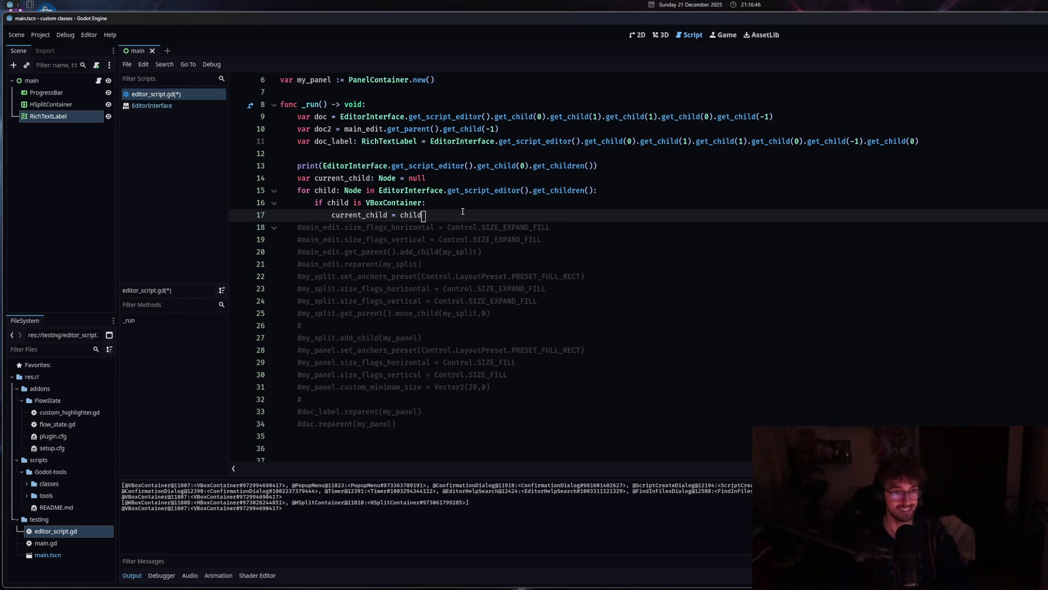
key("Return")
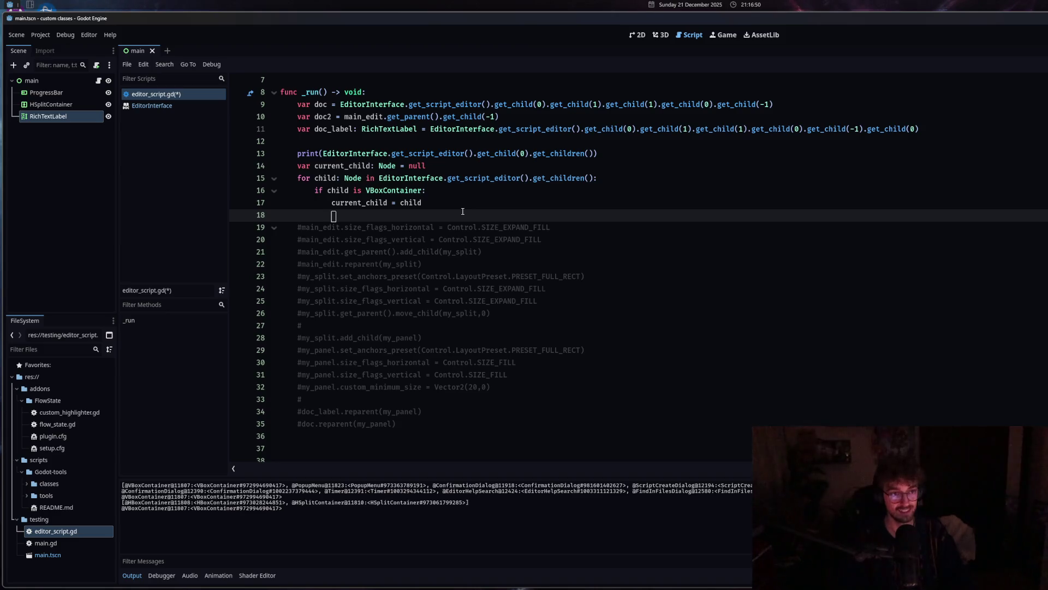
type("break")
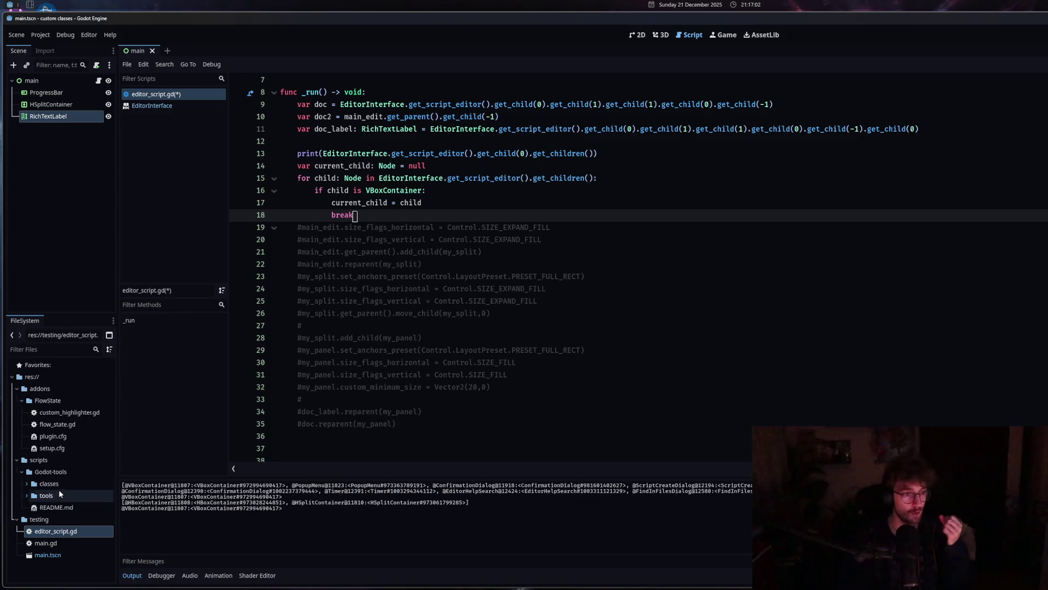
Open flow_state.gd and look over its code_completion, mouse_entered and signal-disconnect code.
double_click(67, 425)
scroll(621, 394, "up", 20)
scroll(517, 308, "down", 10)
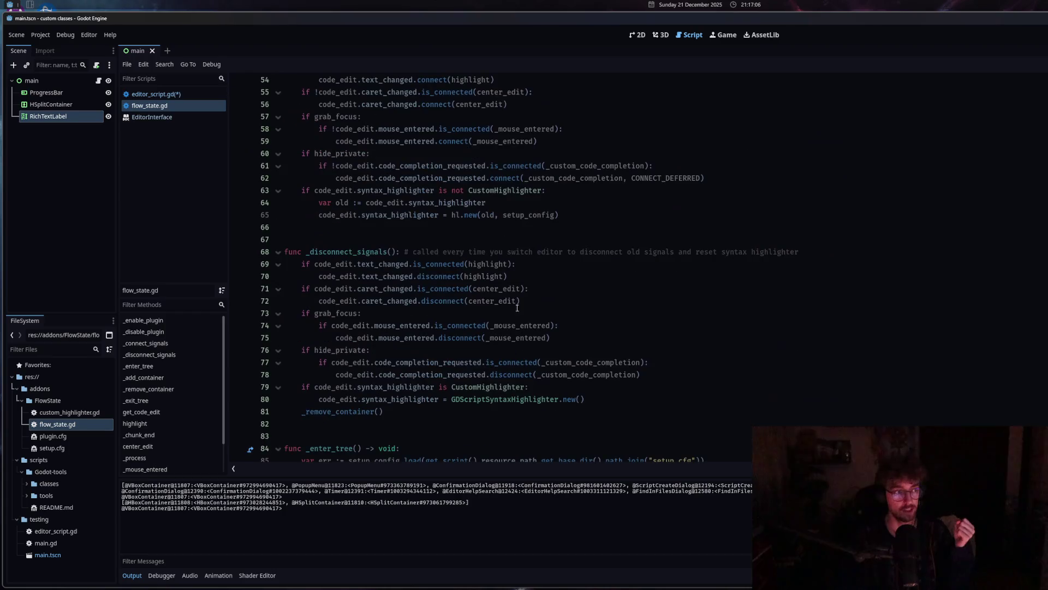
left_click(517, 301)
left_click(405, 165)
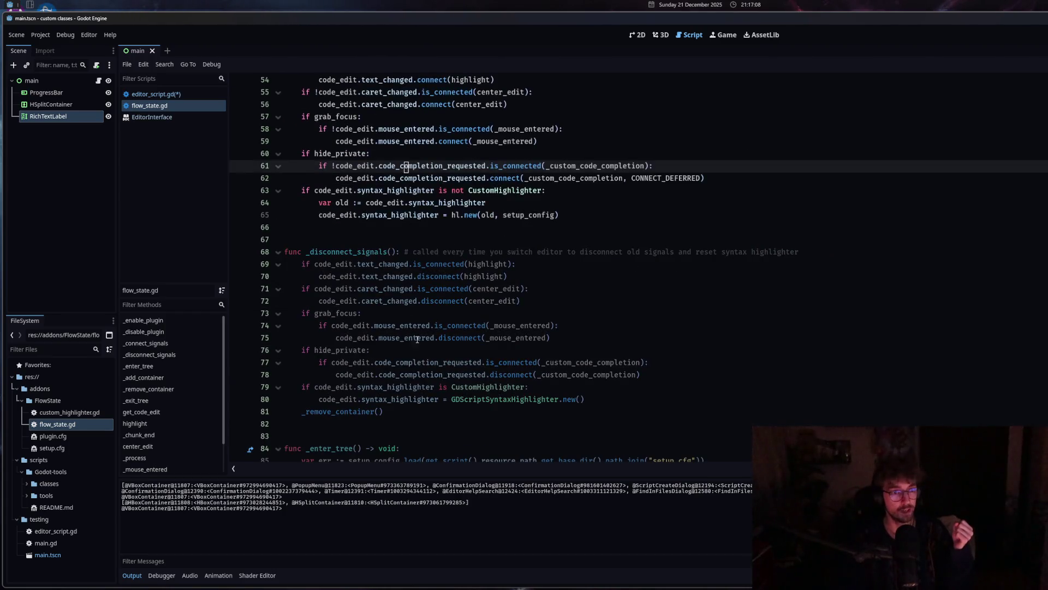
left_click(436, 326)
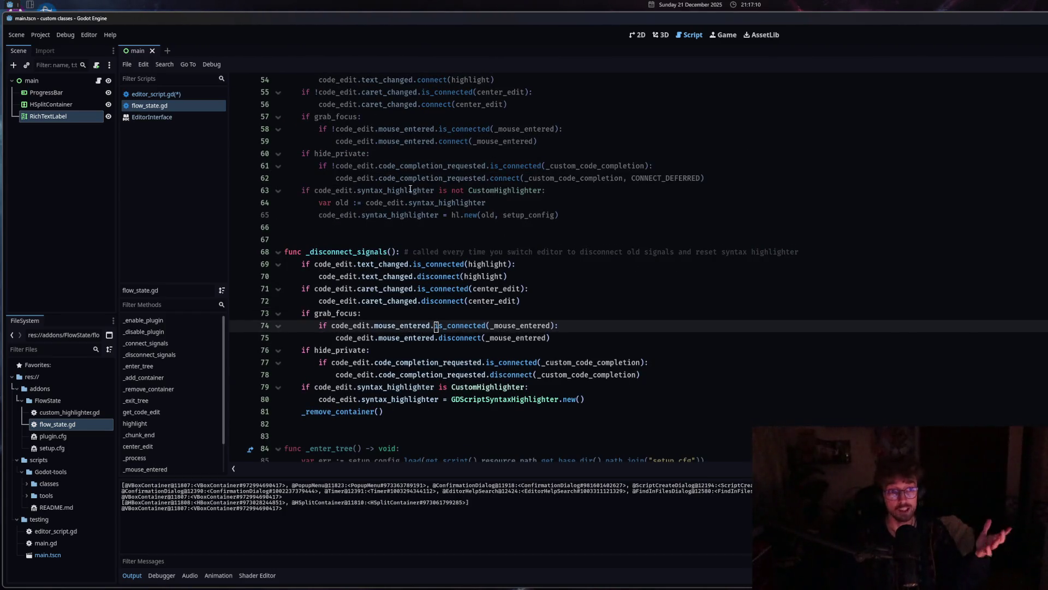
left_click(407, 165)
left_click(375, 288)
Read flow_state.gd's header comments, then return to editor_script.gd.
scroll(375, 295, "up", 15)
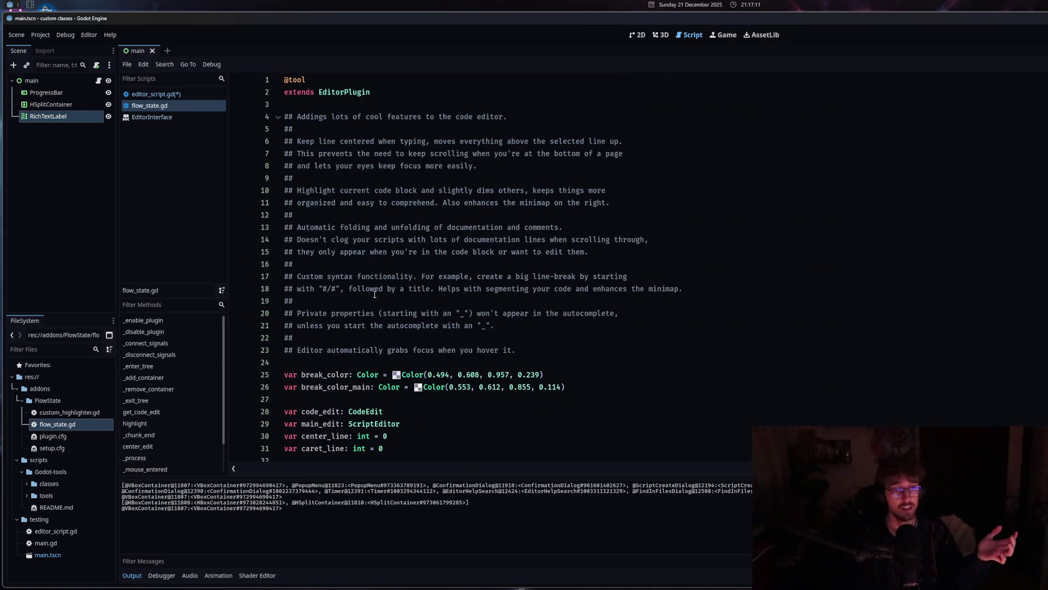
left_click(286, 129)
left_click(449, 240)
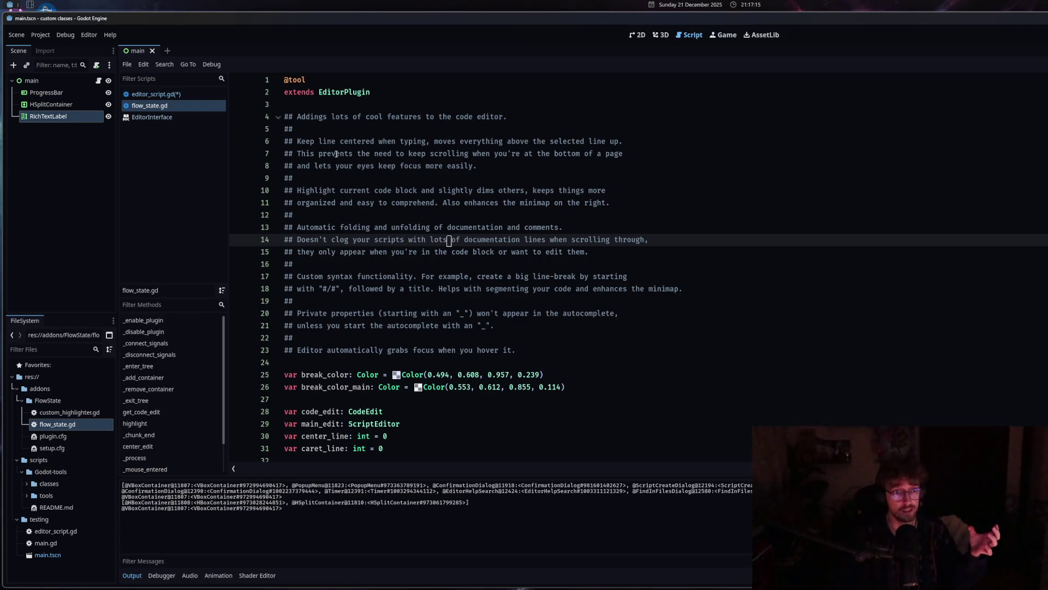
scroll(389, 267, "down", 20)
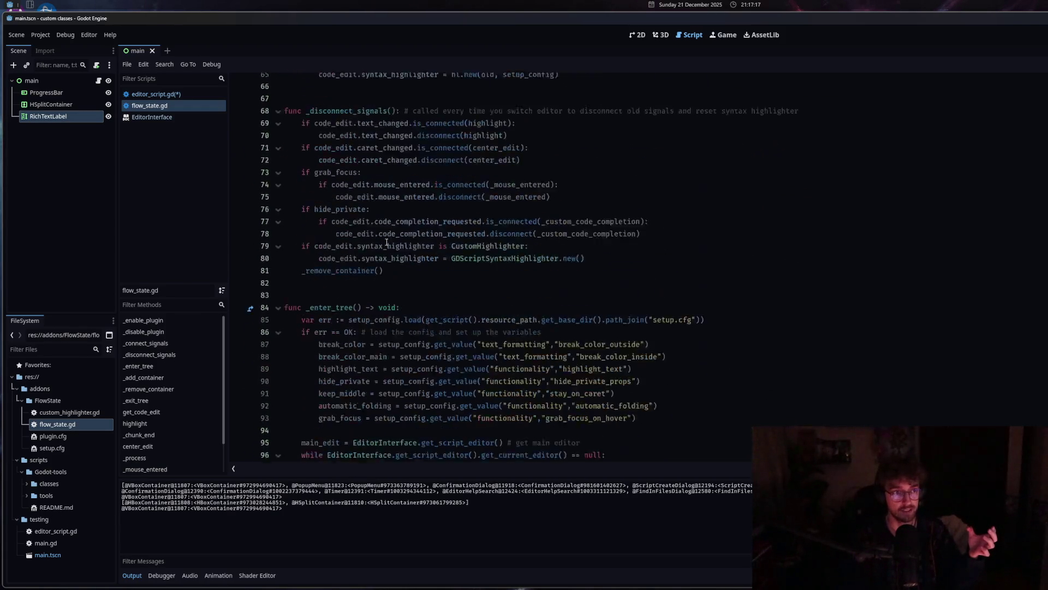
left_click(141, 94)
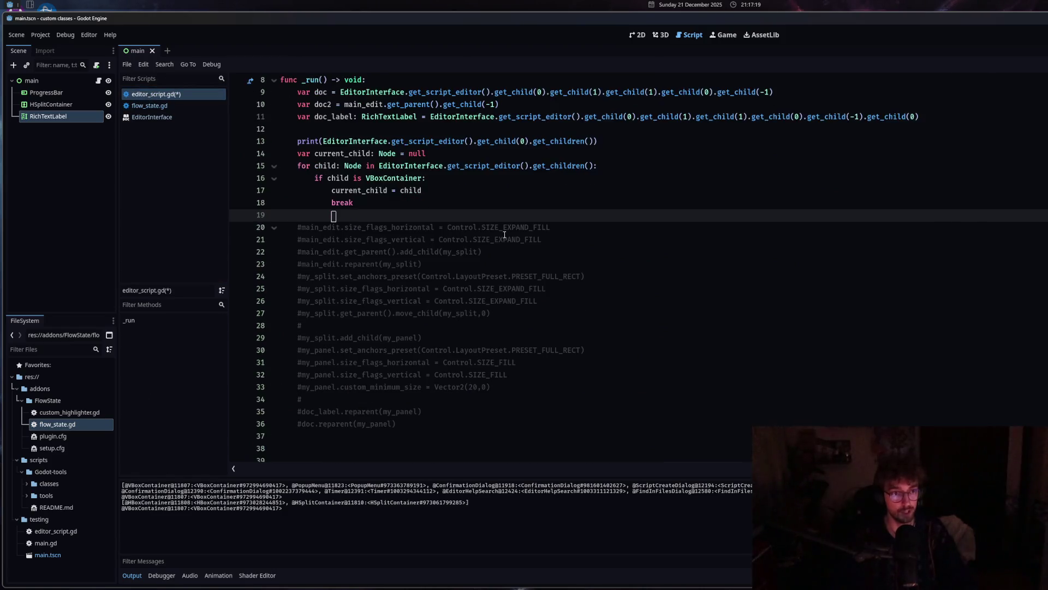
Delete the extra blank lines after 'break', indent the empty line, then go back to flow_state.gd.
key("BackSpace")
key("BackSpace")
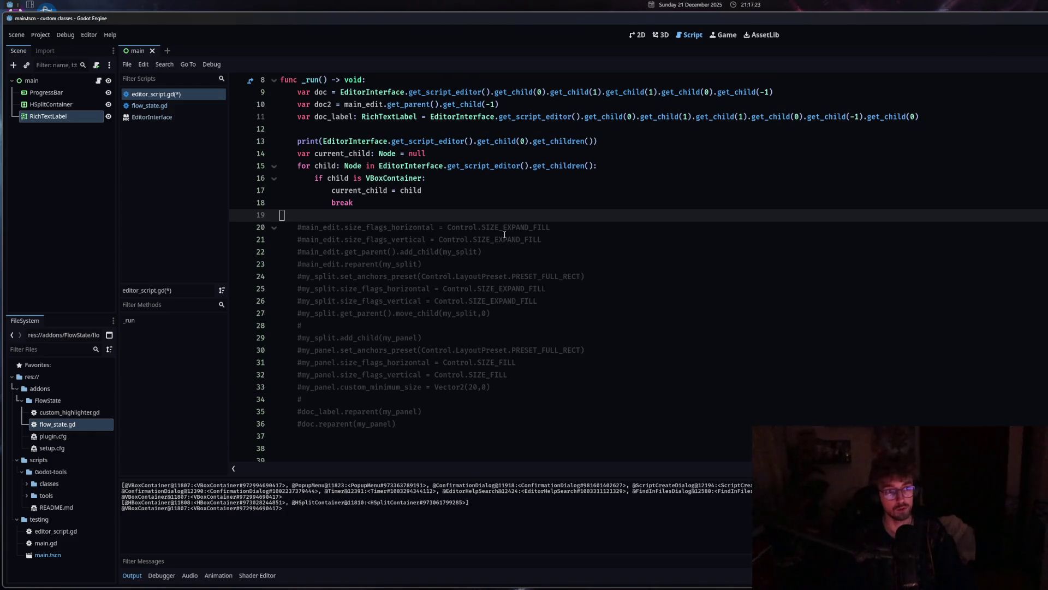
key("Tab")
scroll(485, 246, "up", 2)
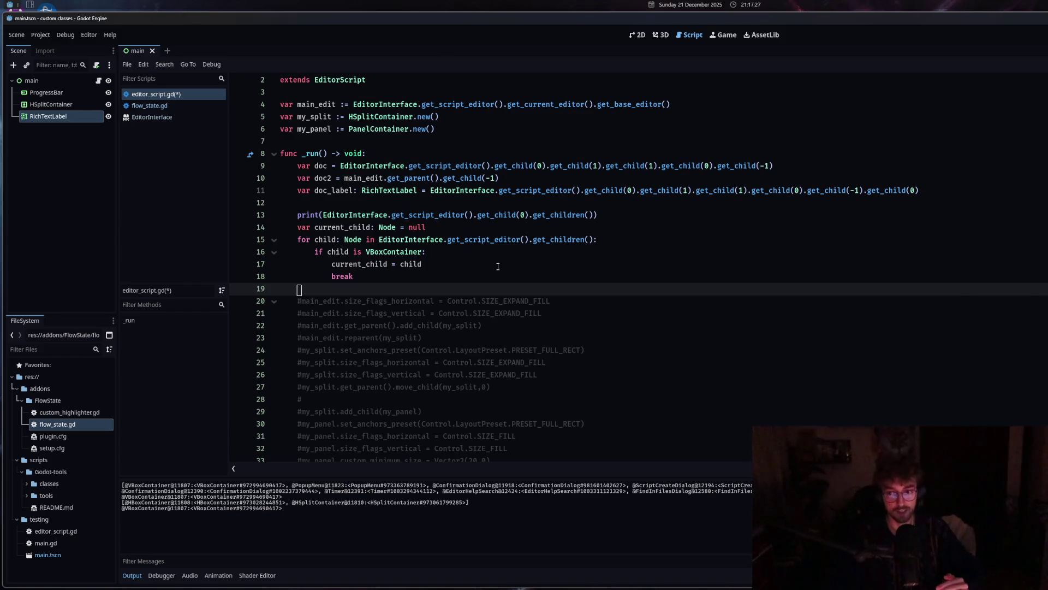
scroll(498, 266, "down", 2)
left_click(582, 313)
scroll(581, 313, "down", 1)
scroll(582, 313, "up", 1)
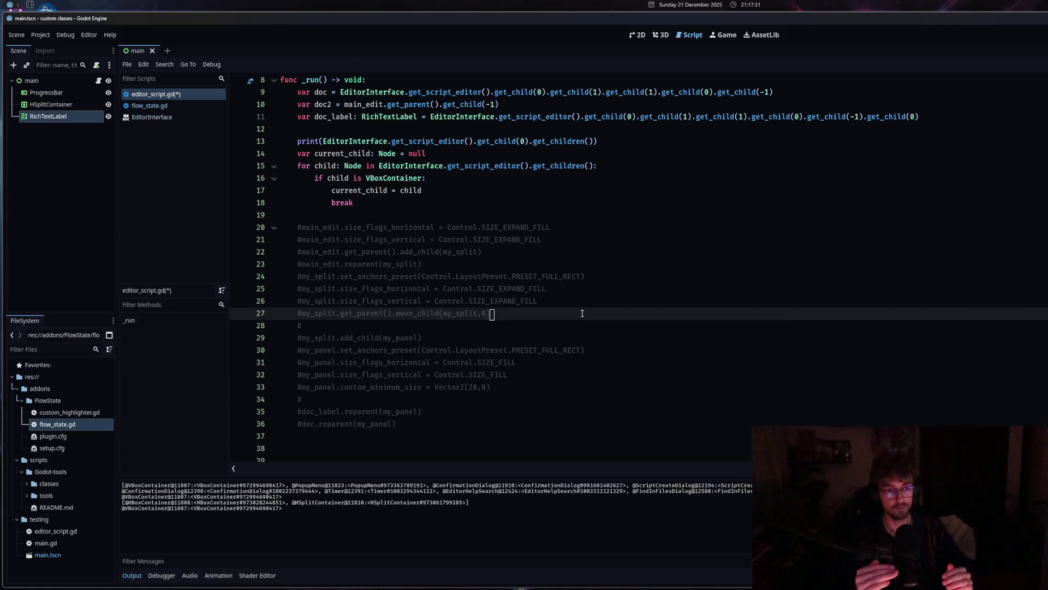
left_click(186, 104)
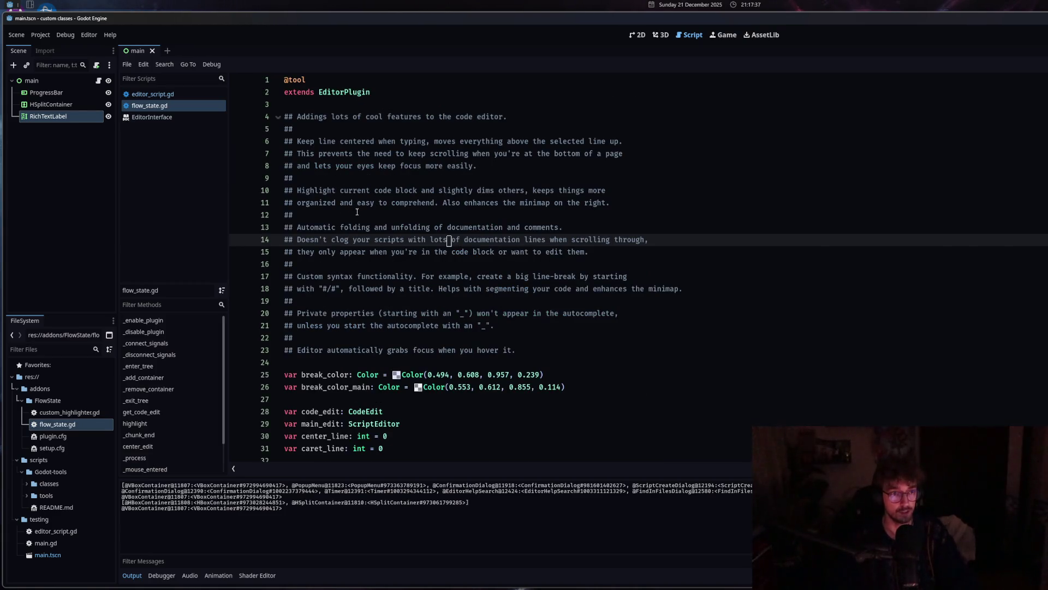
scroll(356, 205, "down", 10)
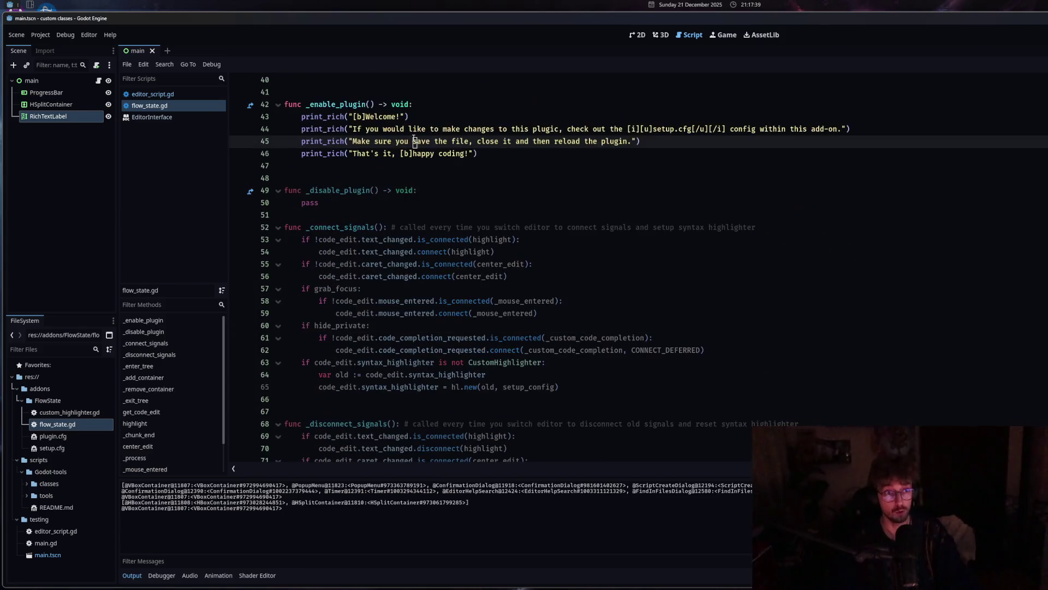
left_click(376, 199)
left_click(419, 141)
left_click(435, 313)
key("Down")
scroll(661, 417, "down", 1)
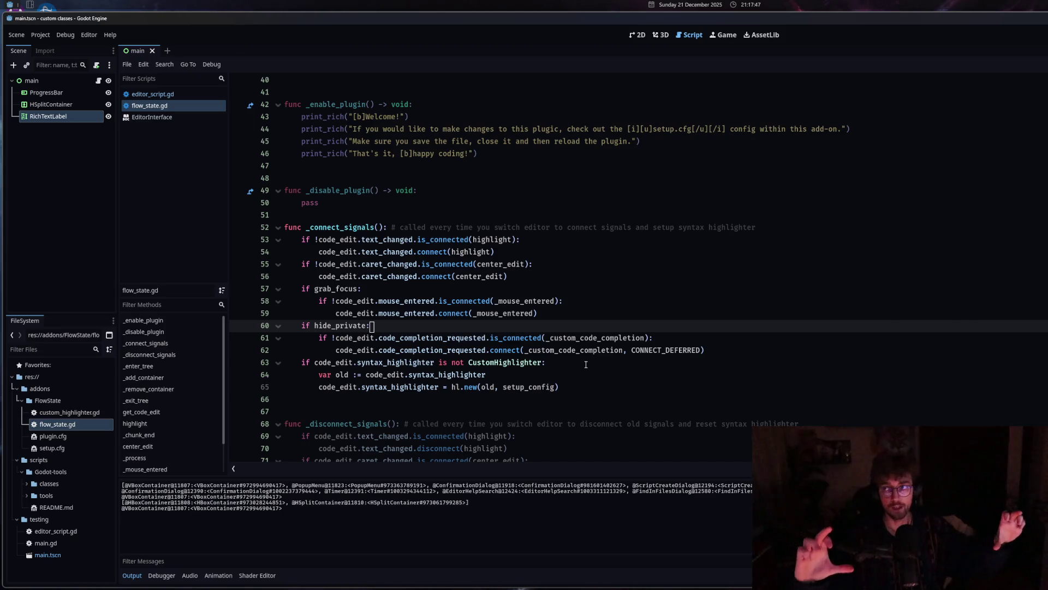
scroll(505, 344, "down", 4)
left_click(505, 343)
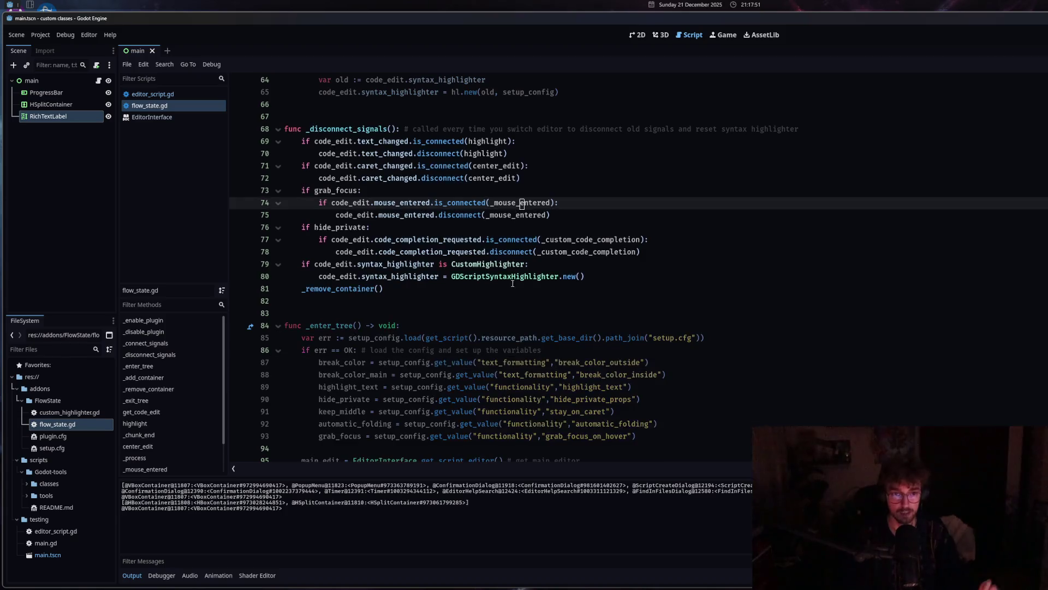
scroll(466, 331, "up", 13)
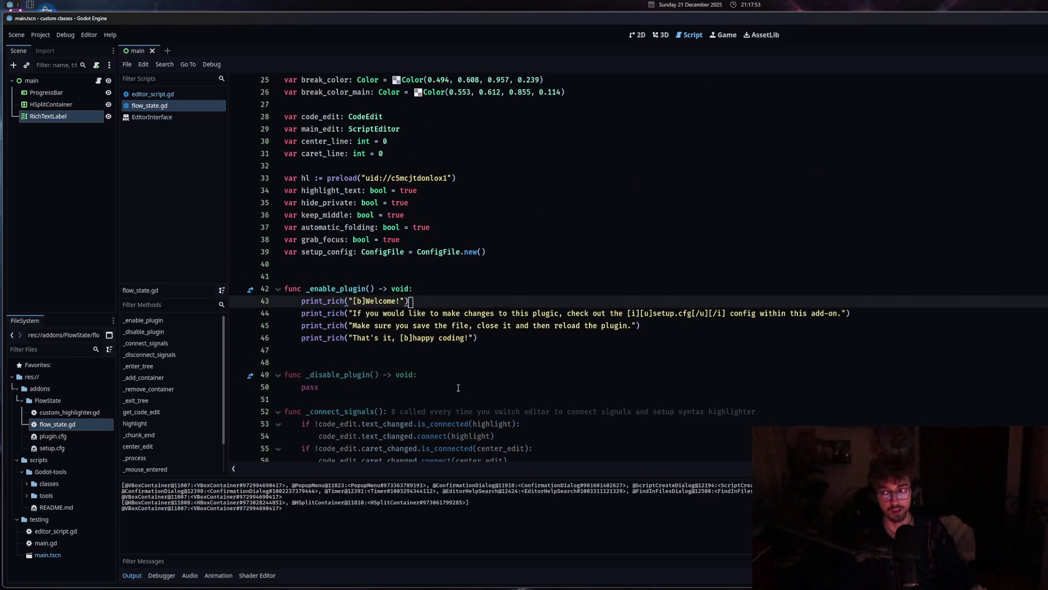
scroll(458, 388, "down", 6)
left_click(463, 350)
scroll(463, 356, "up", 7)
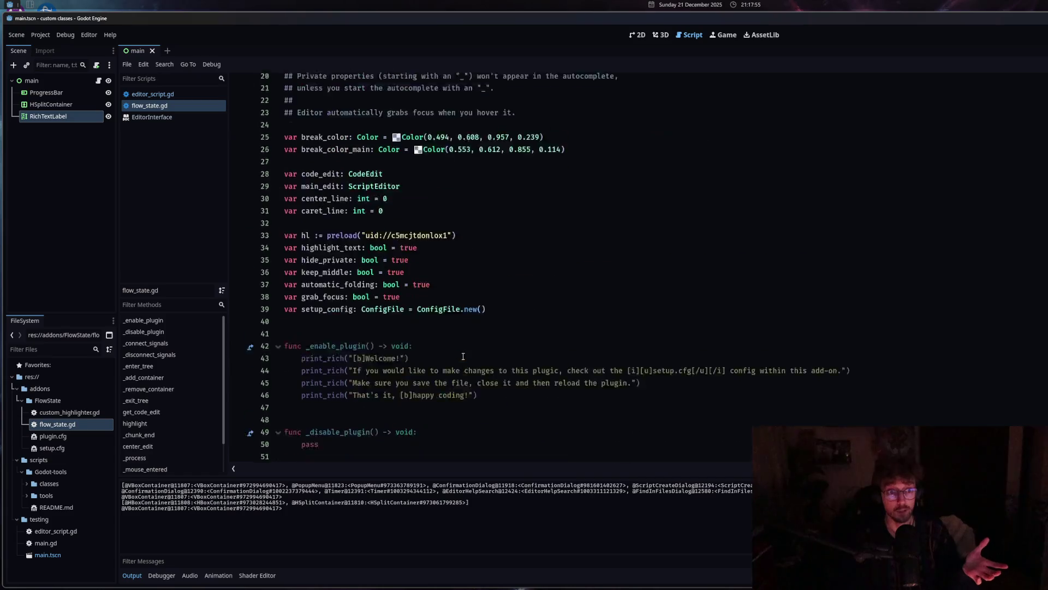
scroll(463, 356, "up", 7)
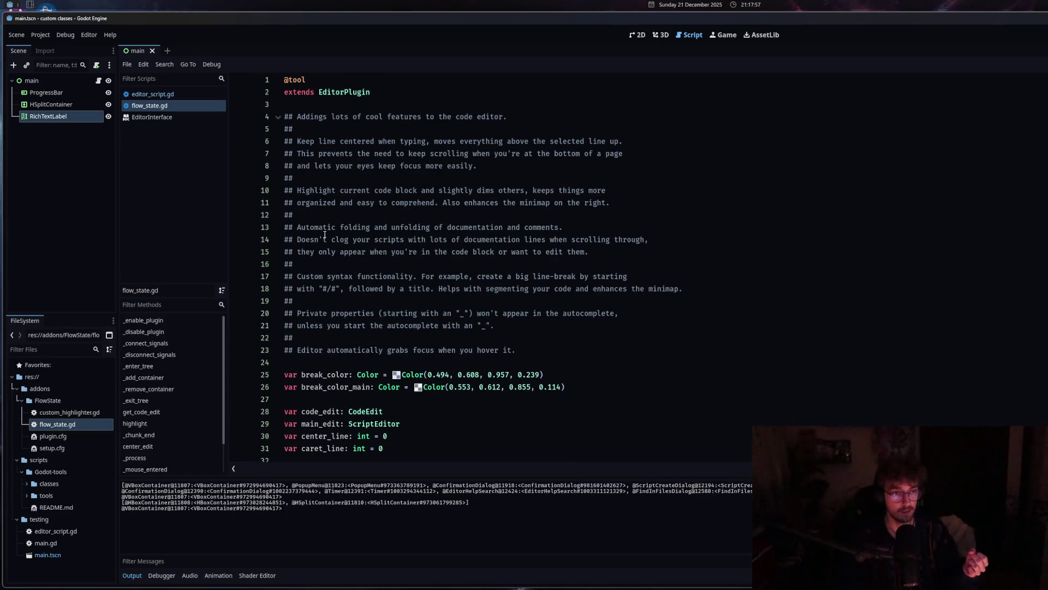
scroll(393, 284, "down", 3)
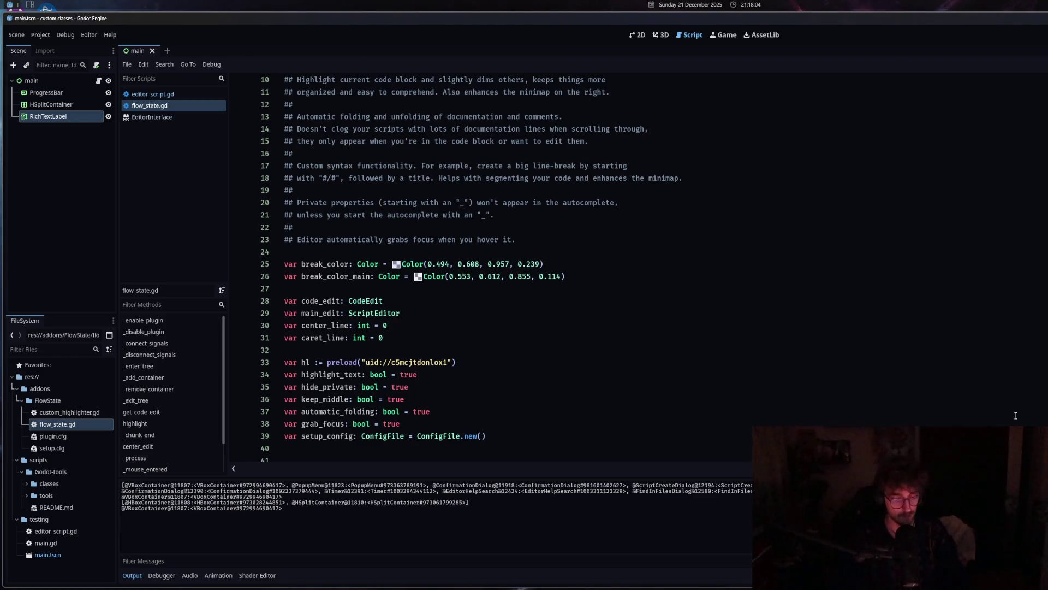
key("alt+space")
type("text")
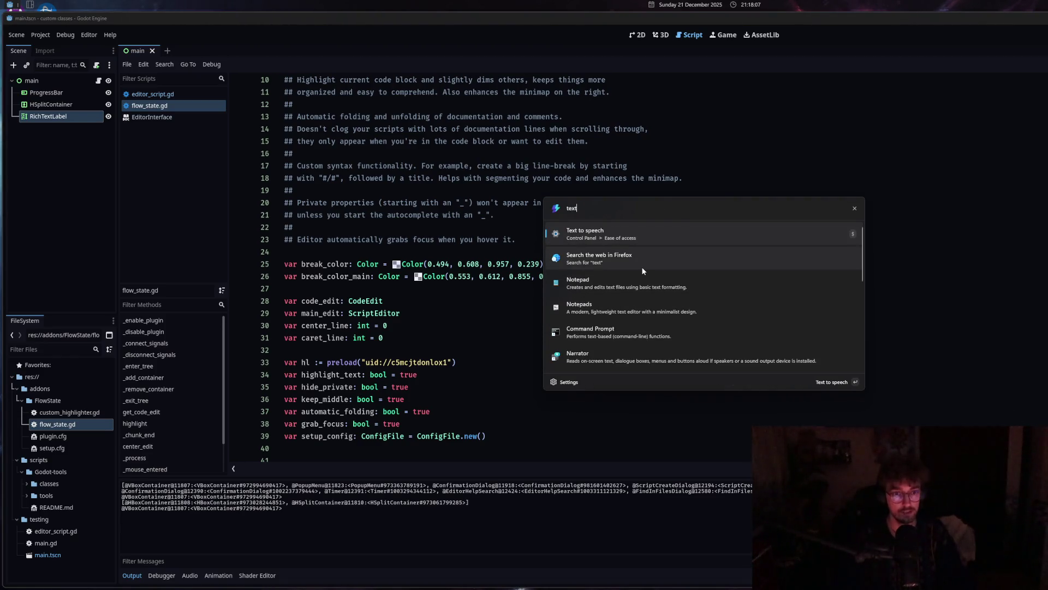
left_click(627, 309)
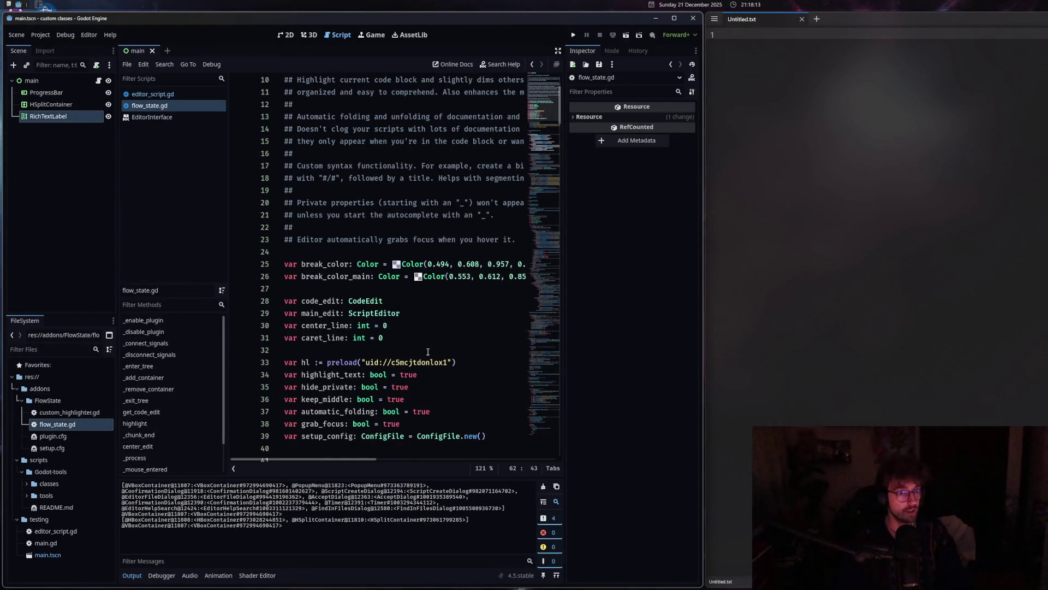
scroll(491, 301, "down", 6)
scroll(491, 301, "down", 18)
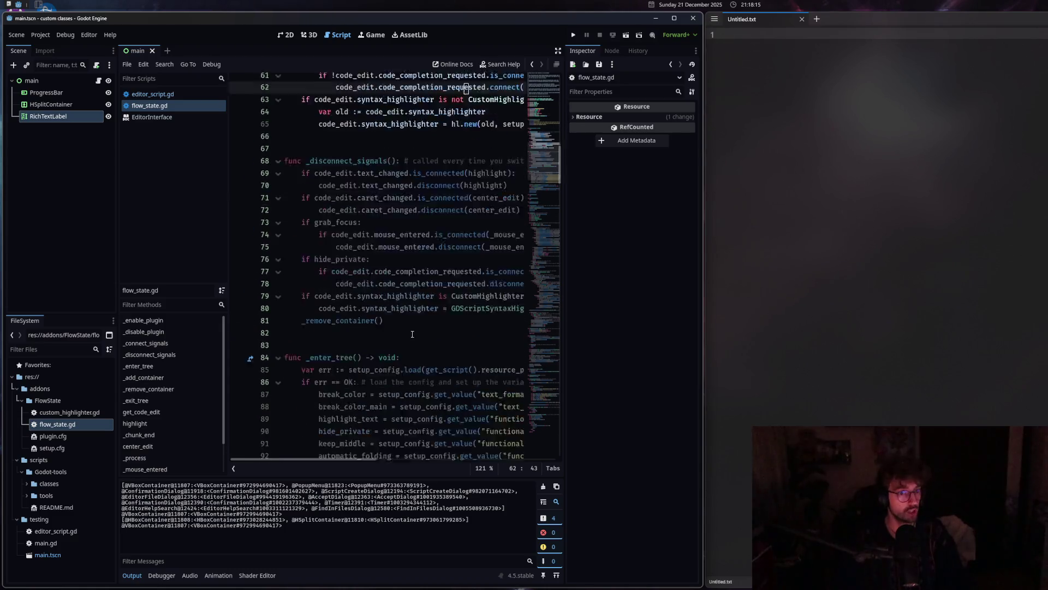
left_click(478, 252)
scroll(539, 274, "up", 6)
scroll(539, 274, "up", 7)
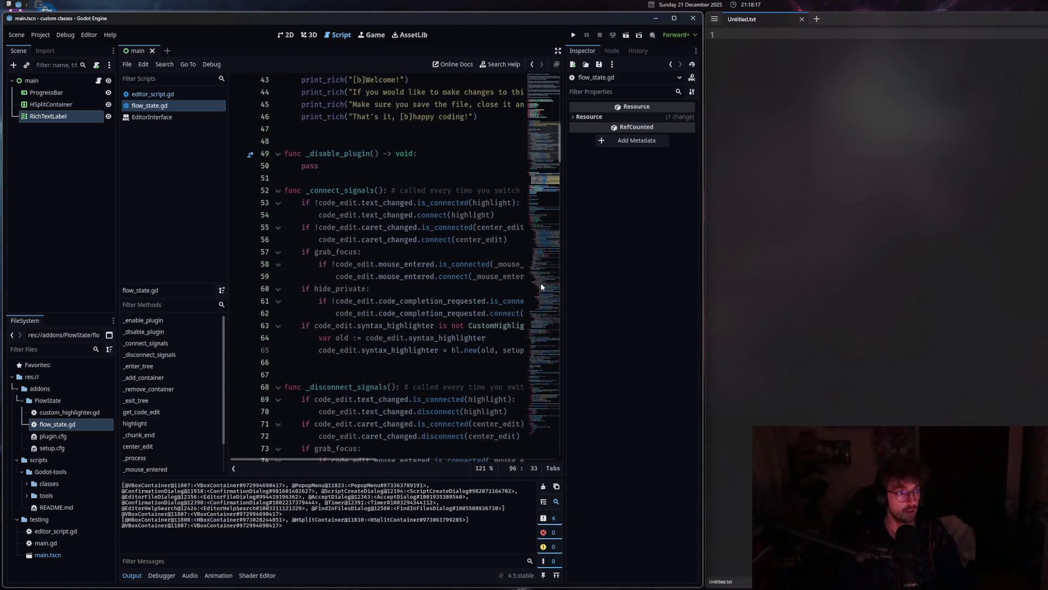
scroll(539, 284, "up", 8)
scroll(540, 284, "down", 19)
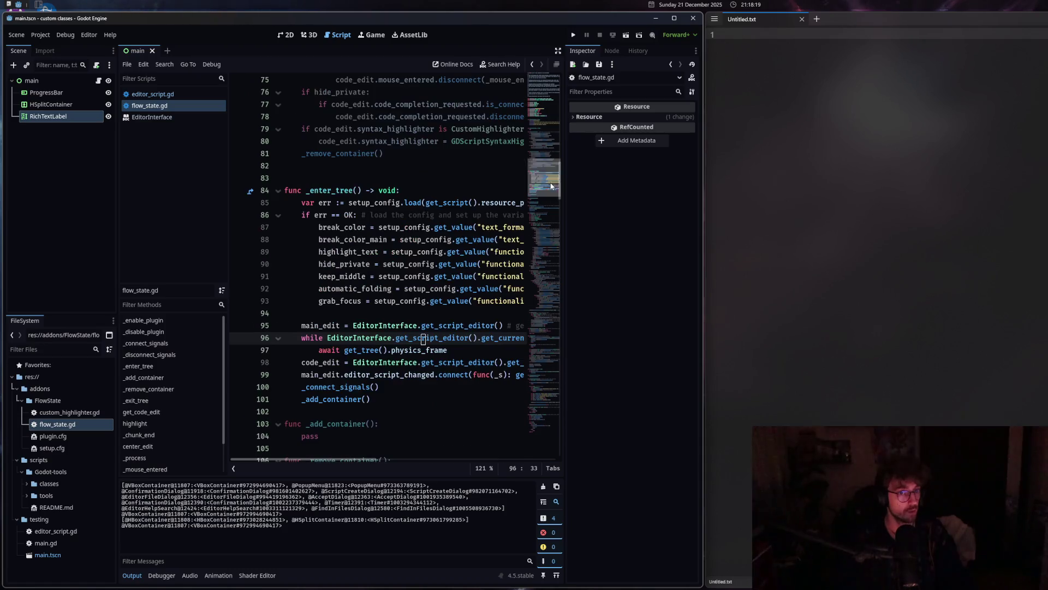
scroll(543, 124, "up", 17)
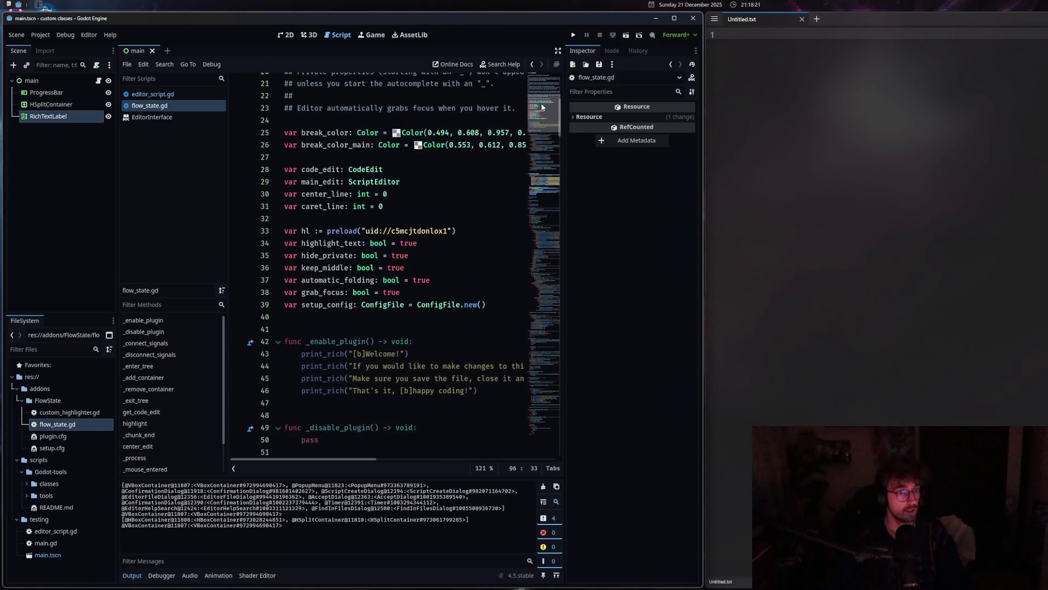
key("alt+F4")
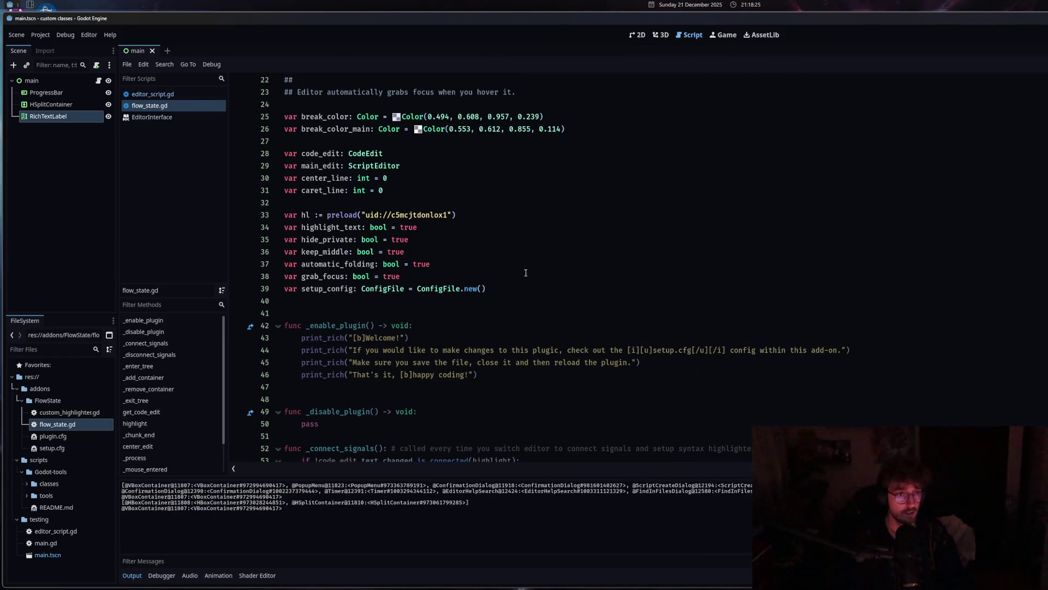
Open better_timer.gd from the classes folder in the project files.
scroll(526, 273, "up", 7)
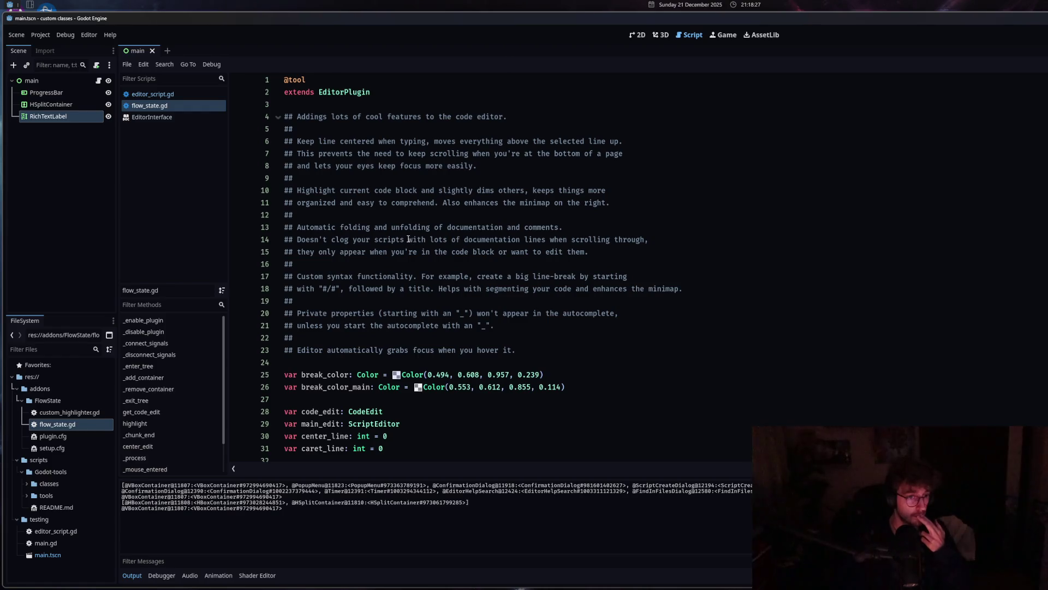
scroll(464, 352, "down", 15)
scroll(411, 348, "up", 7)
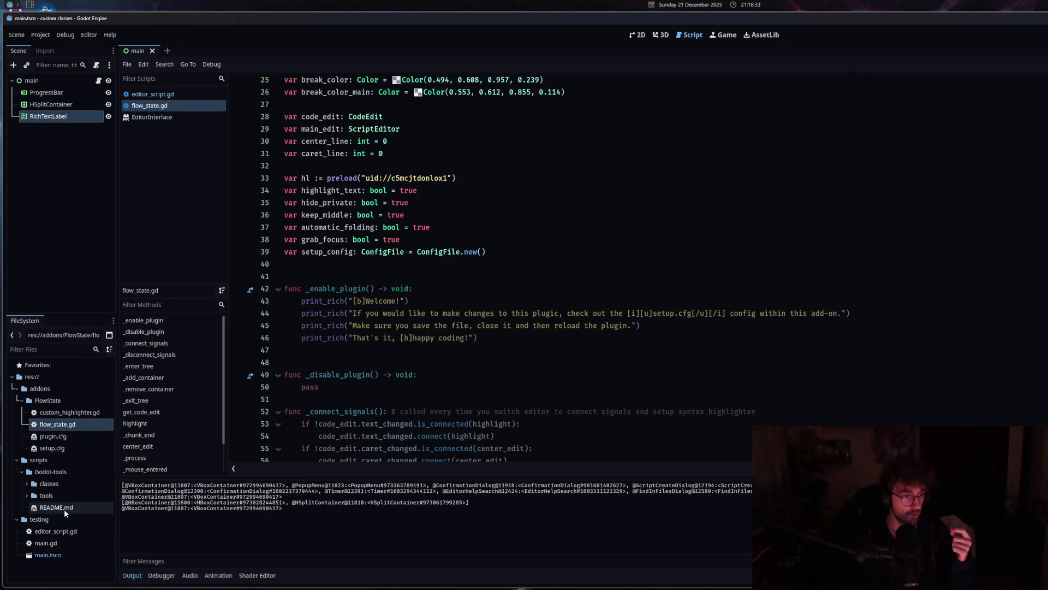
left_click(25, 483)
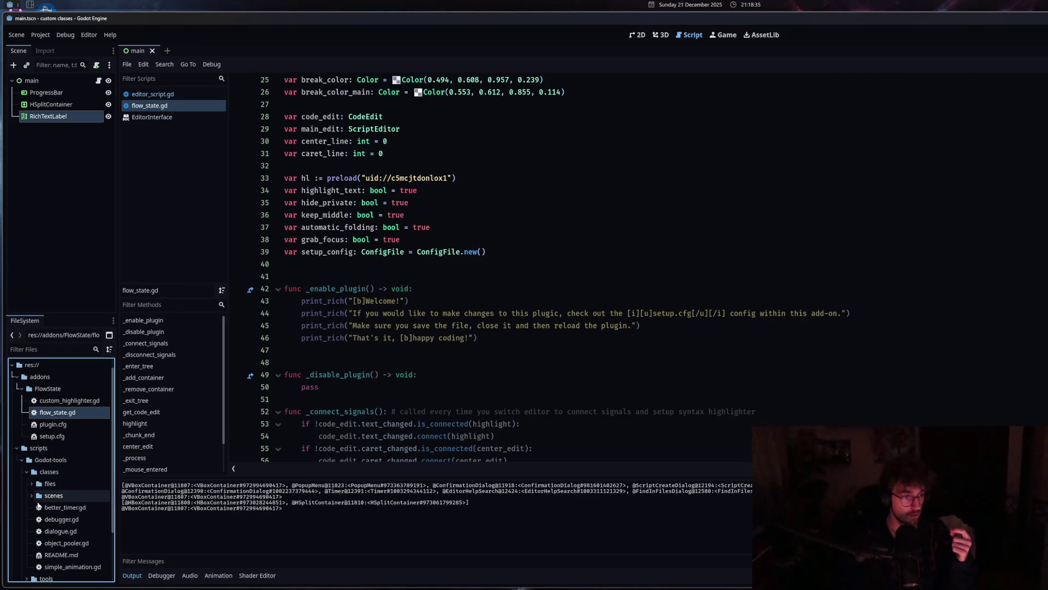
double_click(77, 508)
Review better_timer.gd's time_elapsed and paused-return code, undoing two recent edits.
scroll(379, 368, "up", 15)
scroll(364, 386, "up", 4)
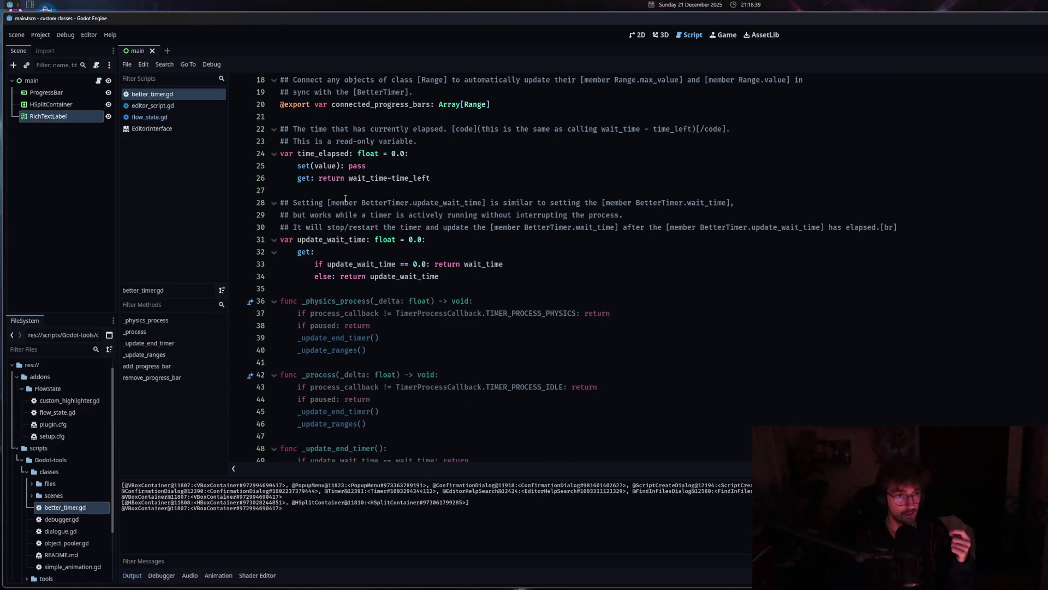
left_click(306, 252)
left_click(353, 153)
scroll(366, 330, "up", 6)
scroll(365, 330, "down", 8)
left_click(400, 312)
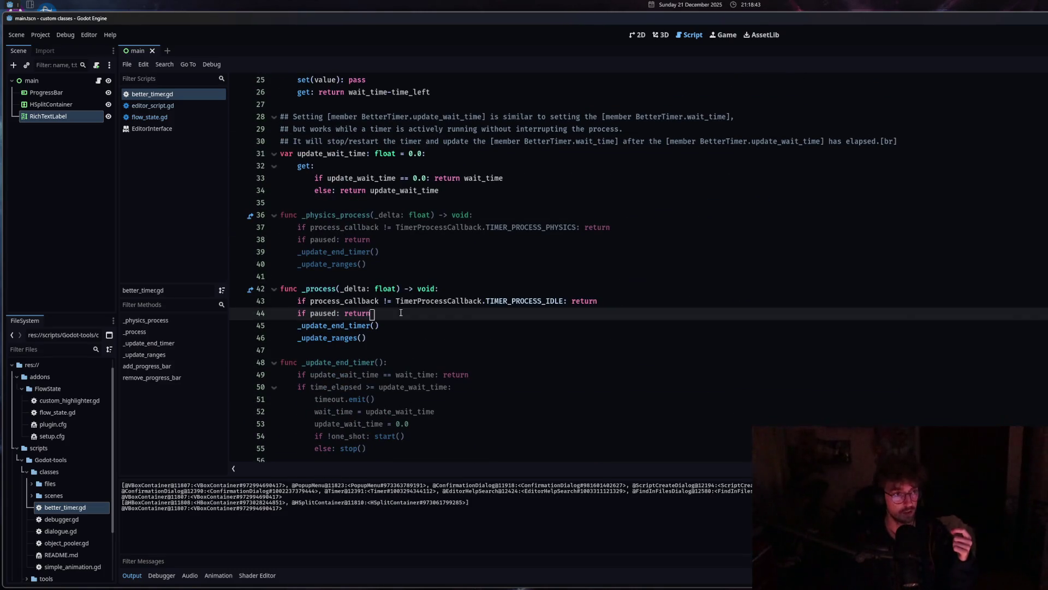
key("ctrl+z")
key("ctrl+z")
key("ctrl+z")
key("ctrl+z")
key("ctrl+z")
key("ctrl+z")
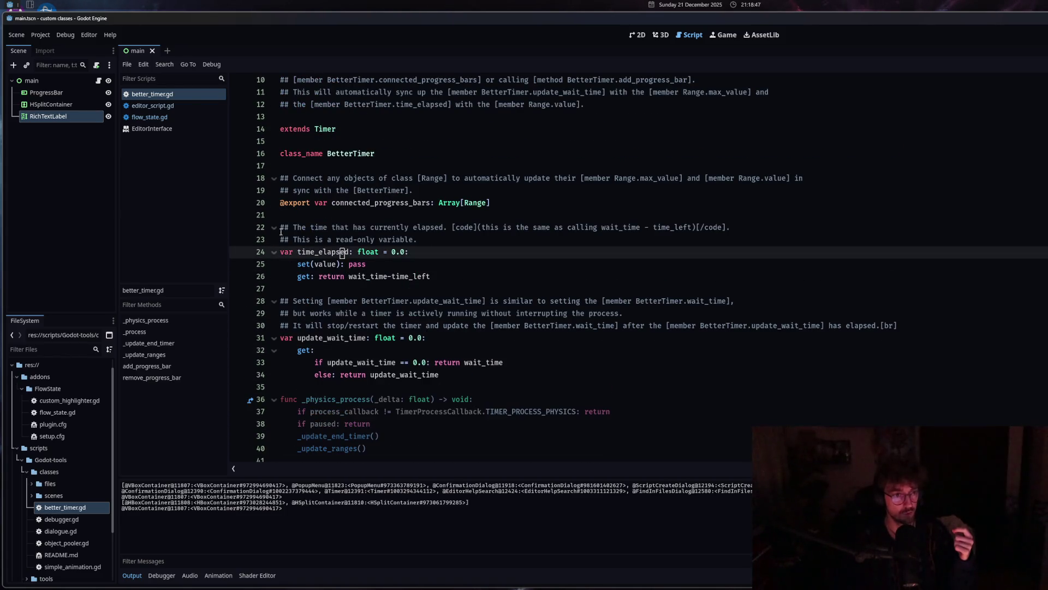
key("ctrl+z")
key("ctrl+z")
key("ctrl+z")
key("ctrl+z")
key("ctrl+z")
key("ctrl+z")
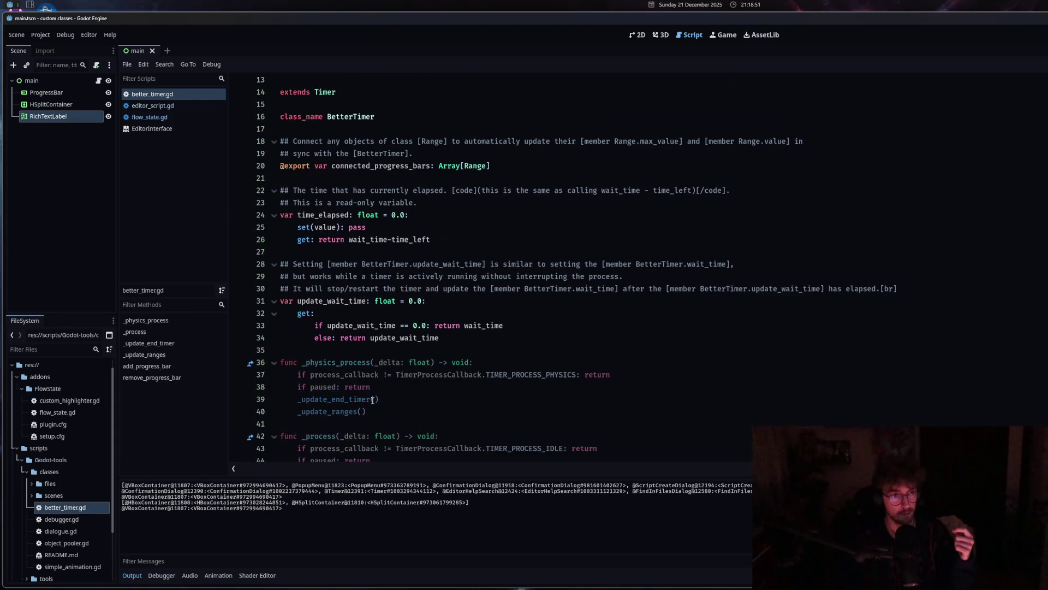
Inspect the _update_end_timer call and function, then the wait_time getter on line 26.
left_click(364, 399)
scroll(364, 399, "down", 5)
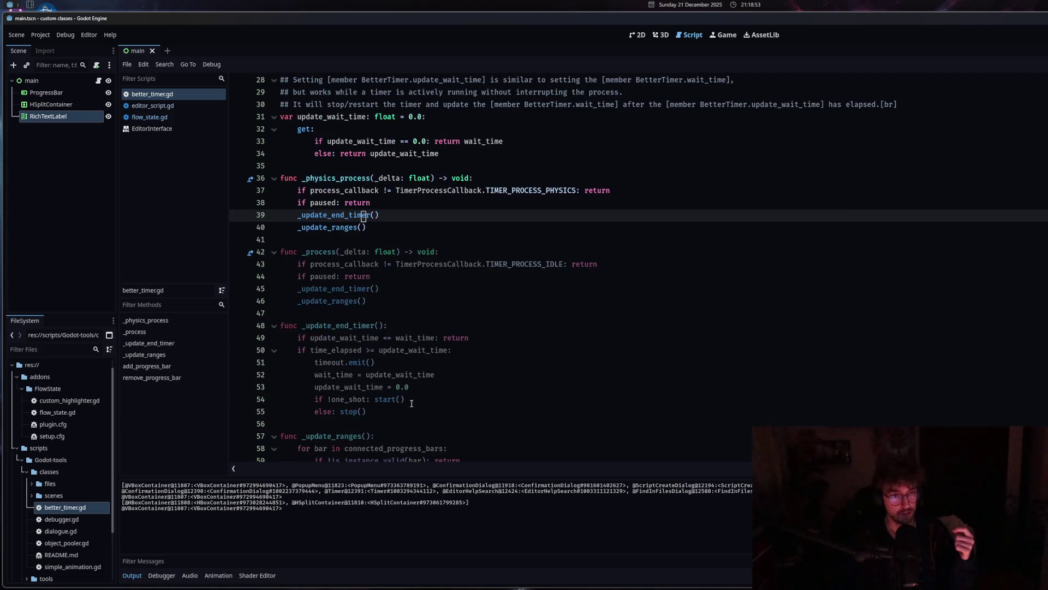
left_click(411, 330)
scroll(407, 340, "up", 3)
scroll(407, 339, "down", 5)
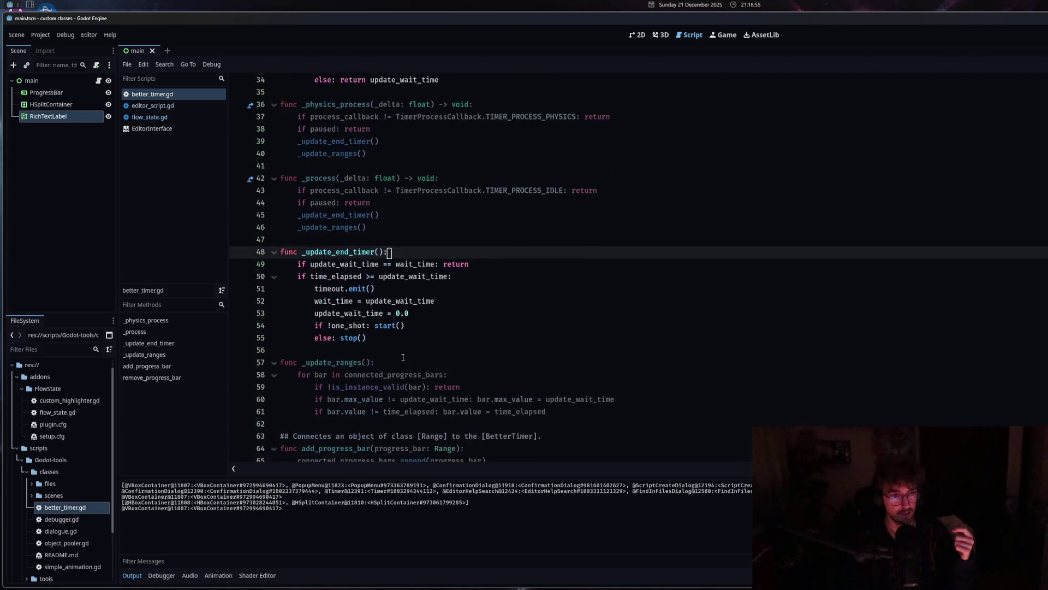
scroll(409, 328, "down", 5)
left_click(414, 215)
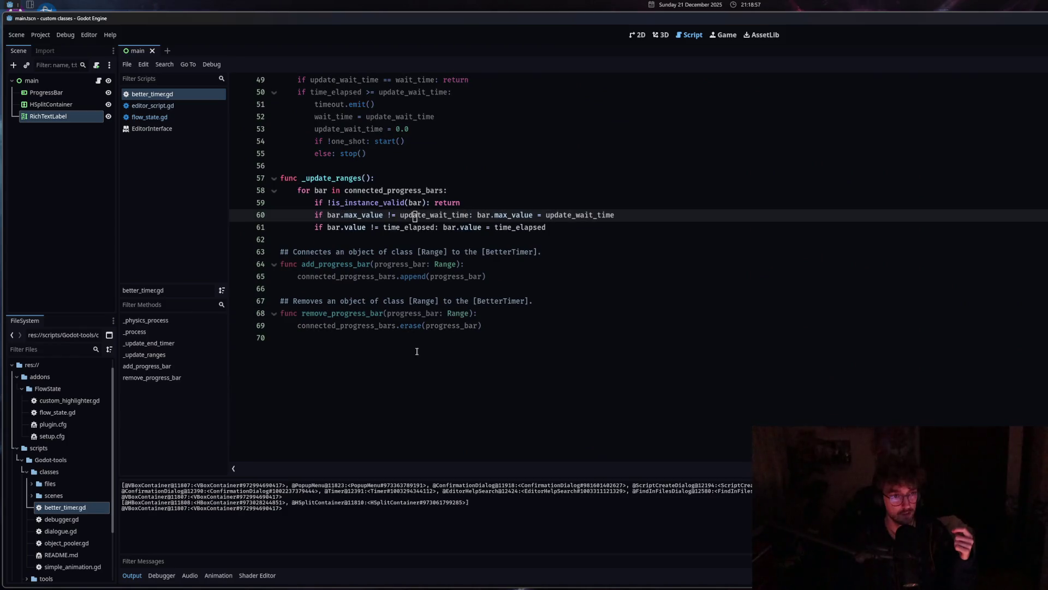
left_click(417, 325)
key("Up")
key("Up")
key("Up")
scroll(417, 368, "up", 13)
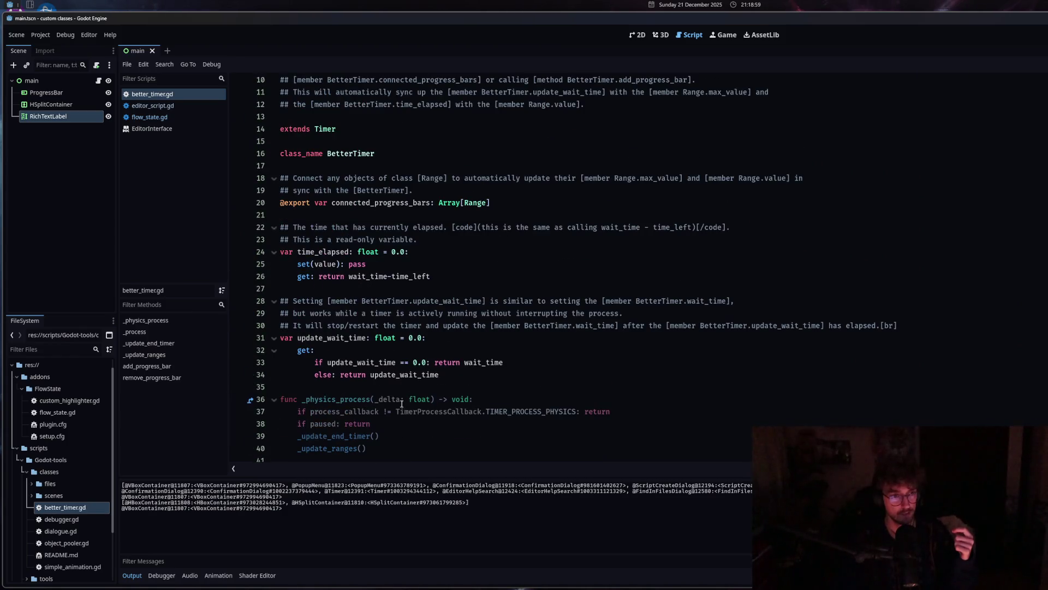
left_click(354, 274)
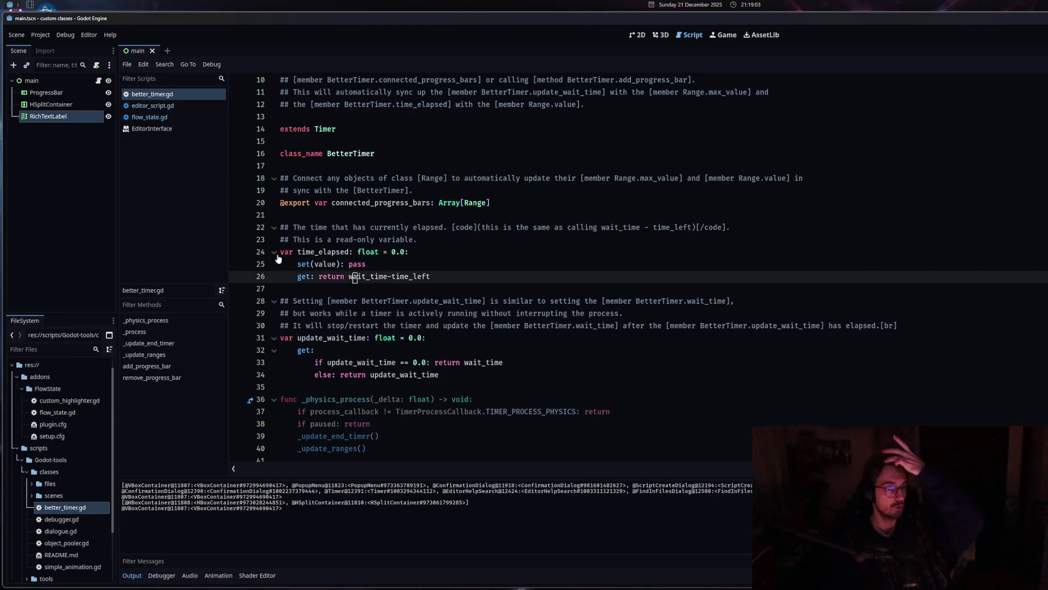
Fold and unfold the line 22 comment block, then close better_timer.gd.
left_click(274, 229)
left_click(274, 228)
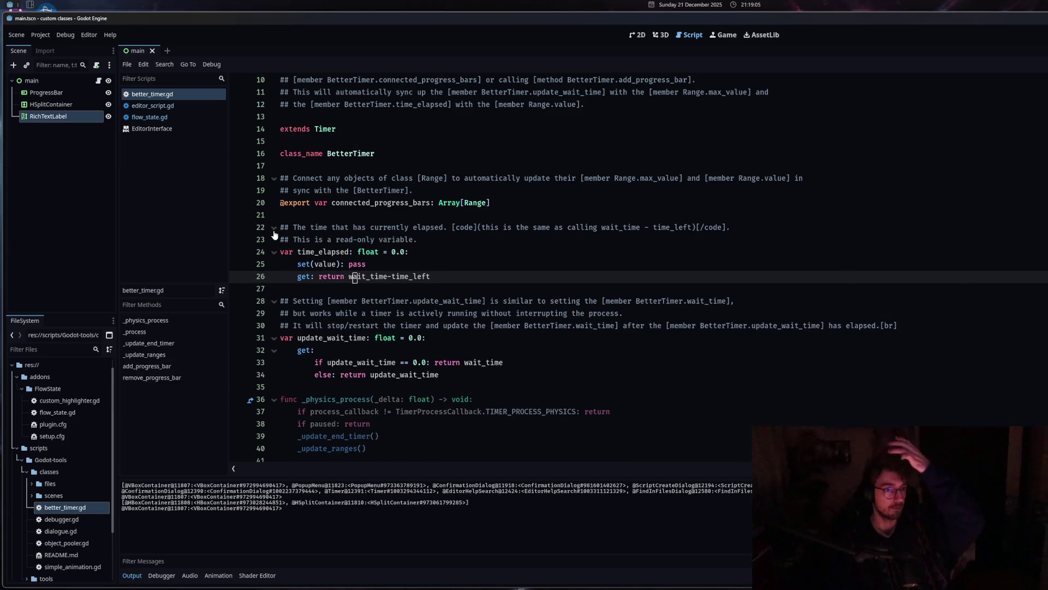
middle_click(172, 94)
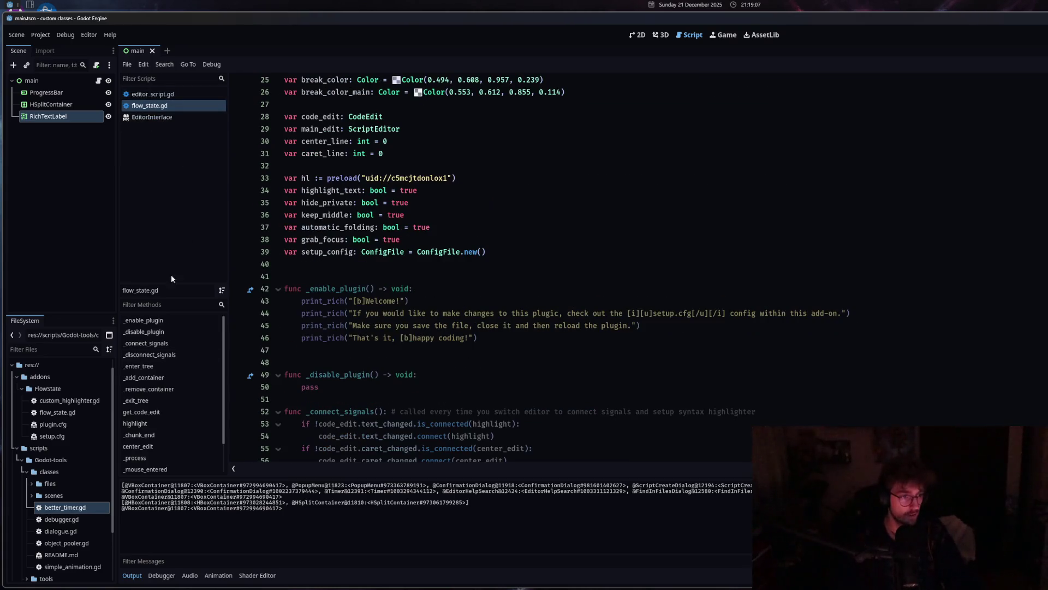
double_click(61, 519)
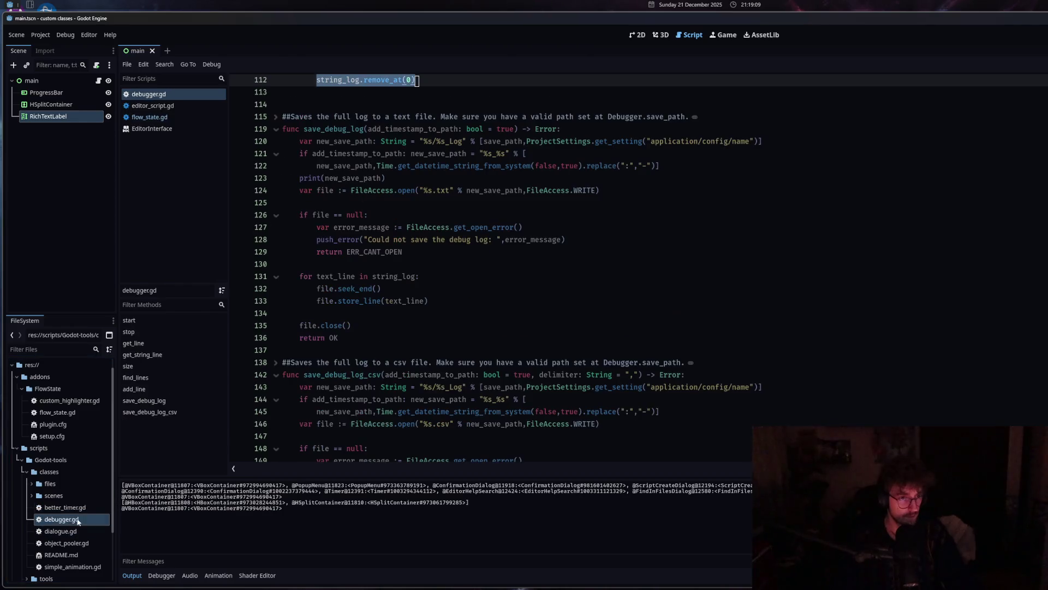
scroll(403, 415, "down", 2)
scroll(393, 273, "up", 6)
left_click(385, 141)
left_click(366, 265)
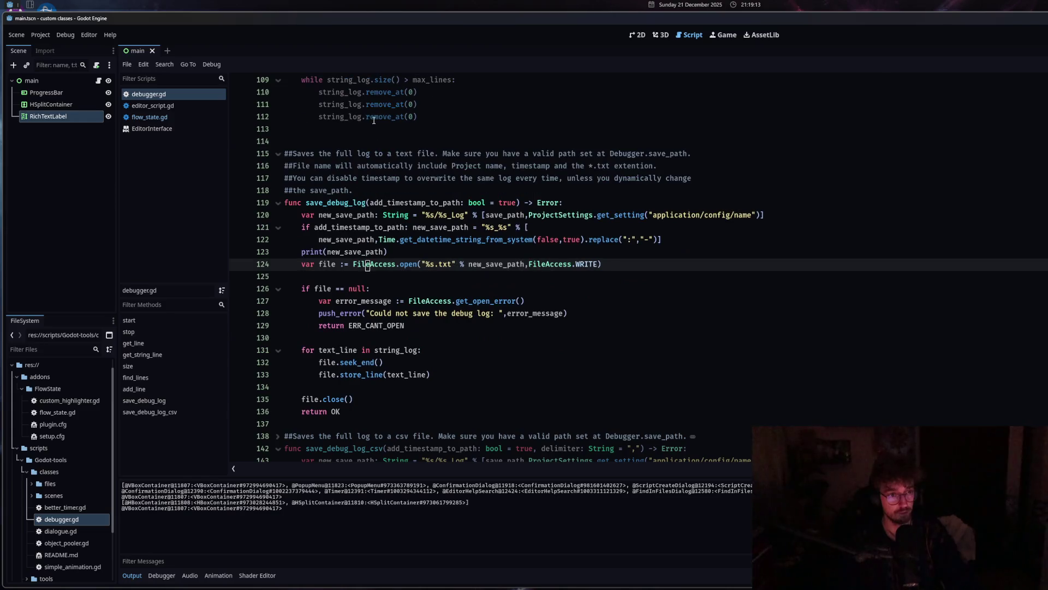
left_click(416, 112)
scroll(383, 164, "down", 1)
left_click(359, 202)
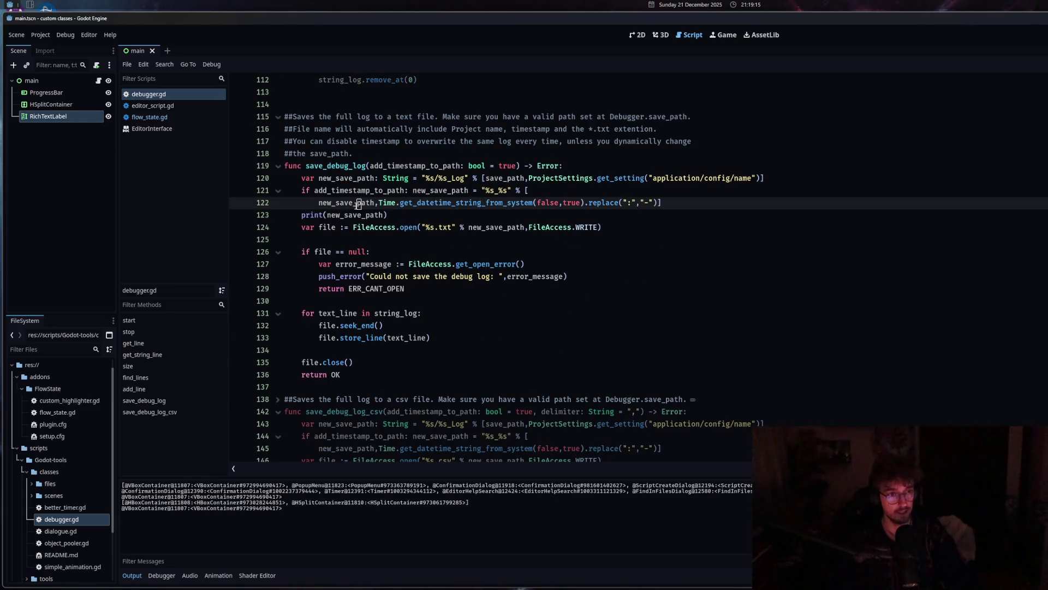
scroll(362, 429, "down", 13)
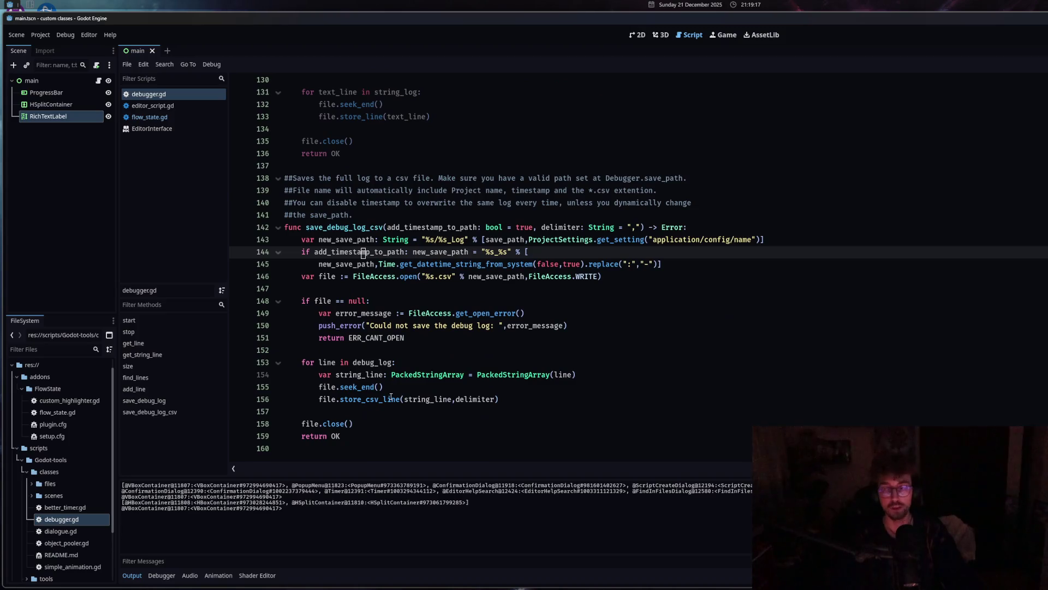
scroll(391, 382, "up", 20)
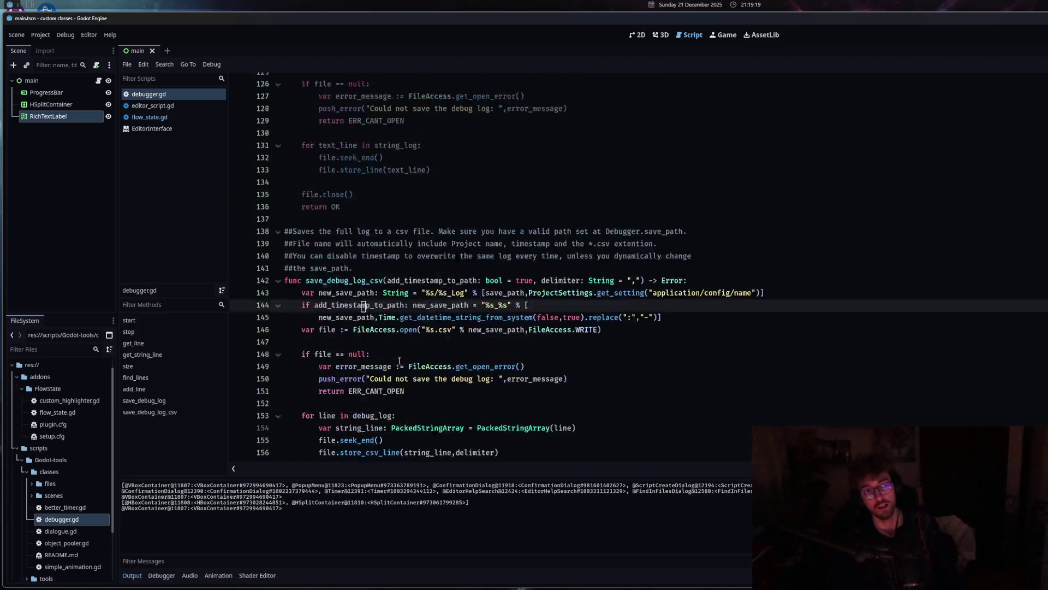
left_click(389, 415)
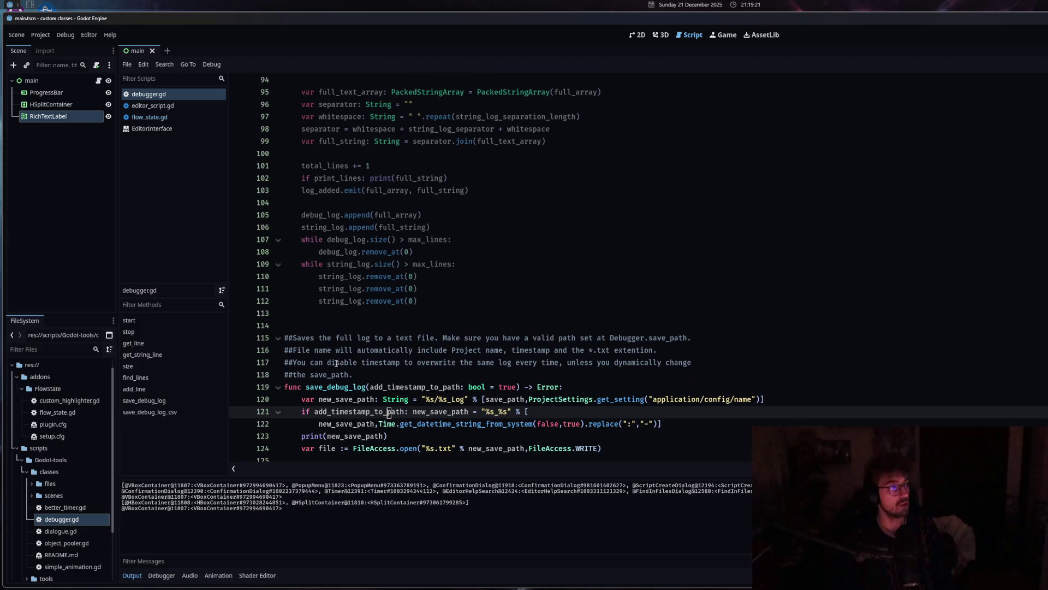
scroll(337, 364, "up", 15)
scroll(377, 218, "up", 15)
scroll(420, 326, "down", 20)
left_click(393, 374)
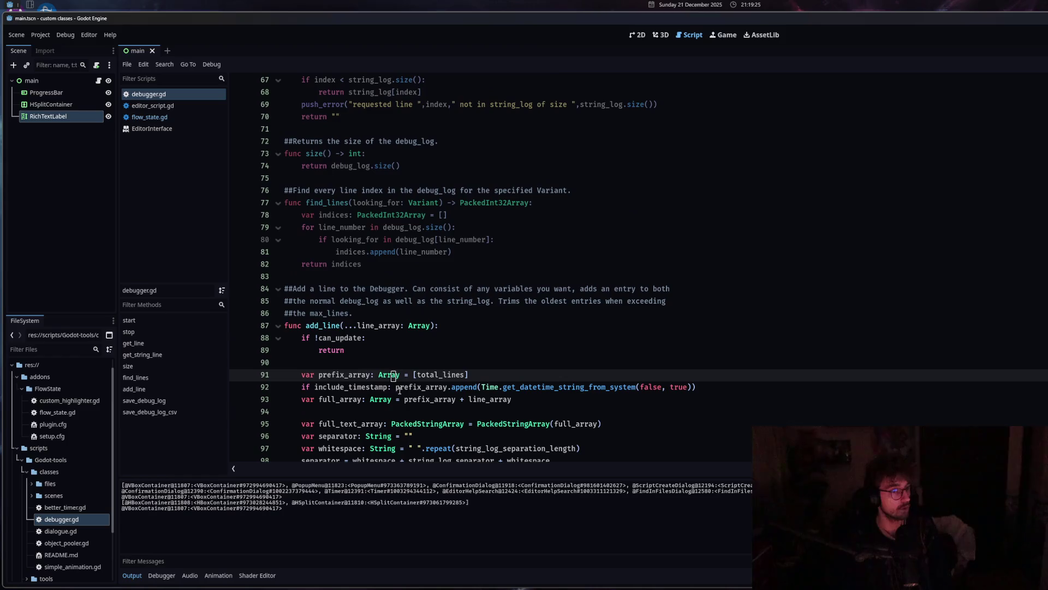
left_click(376, 251)
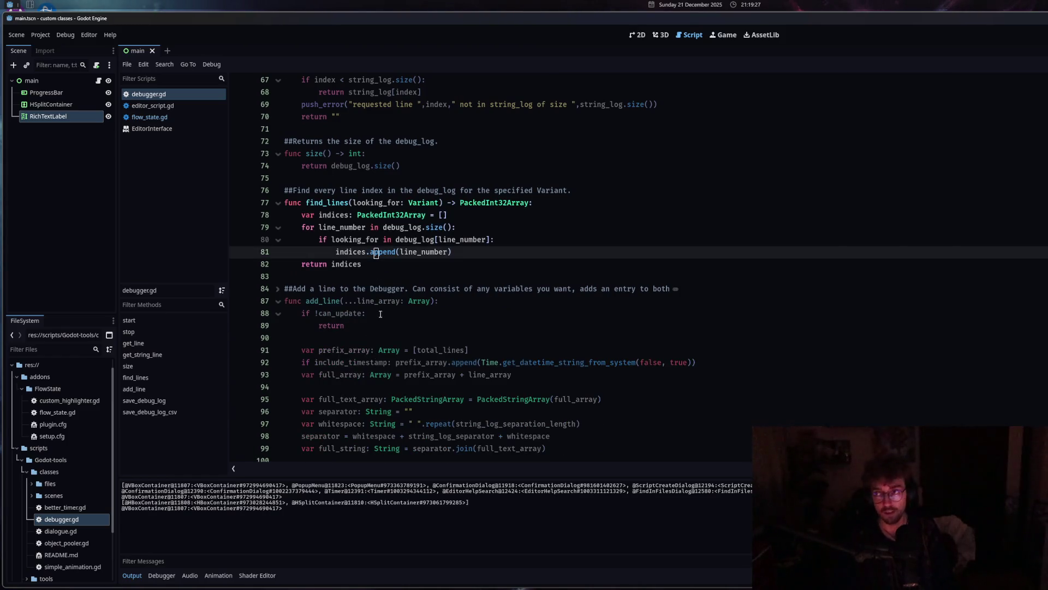
scroll(381, 314, "up", 7)
left_click(319, 313)
left_click(346, 338)
left_click(380, 264)
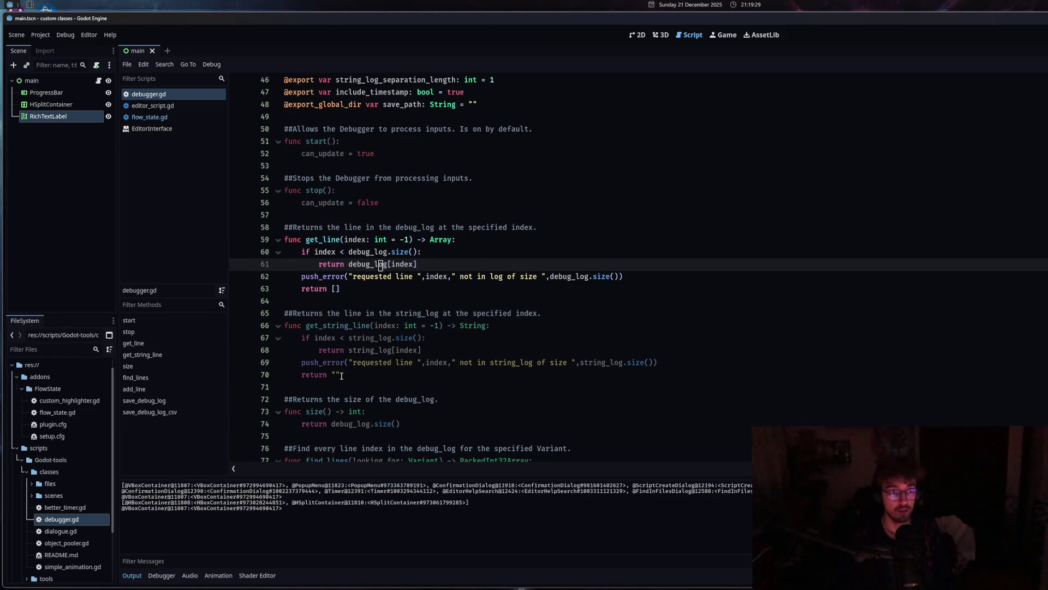
middle_click(166, 93)
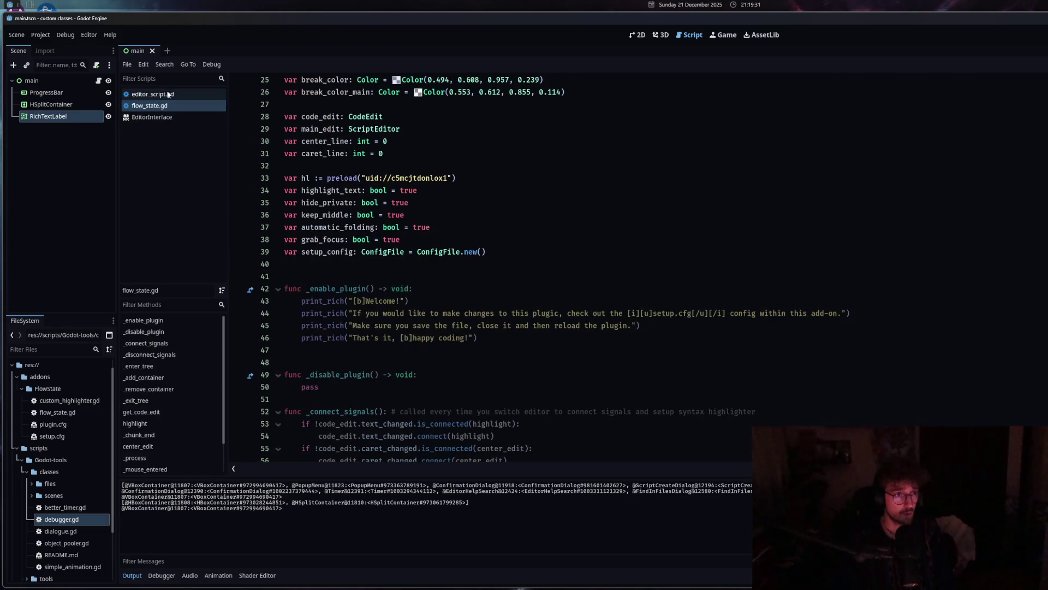
Reopen better_timer.gd and remove the space after ## on comment lines 28–30.
double_click(65, 508)
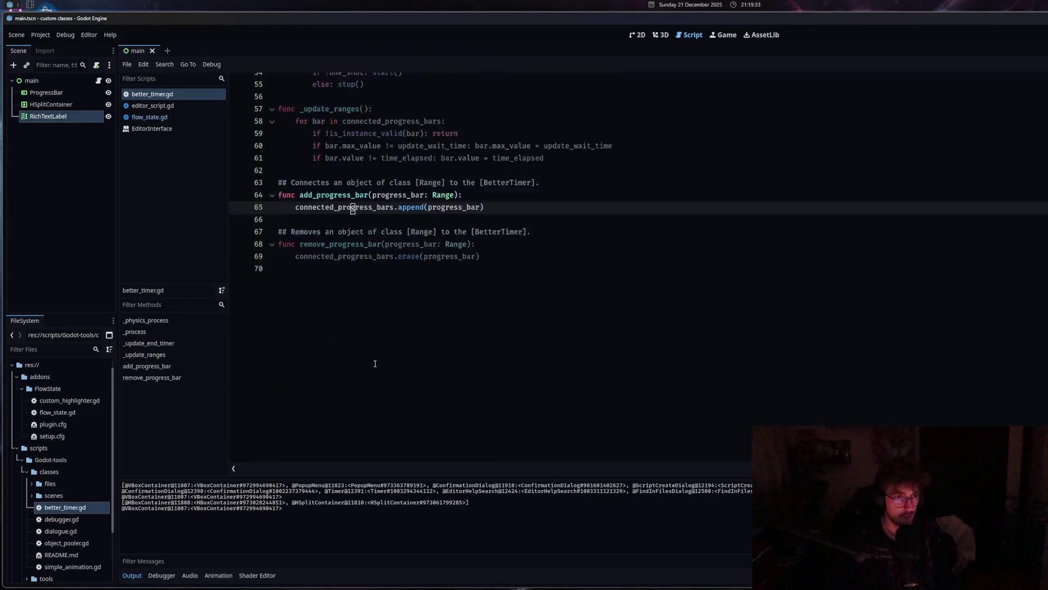
scroll(375, 363, "up", 12)
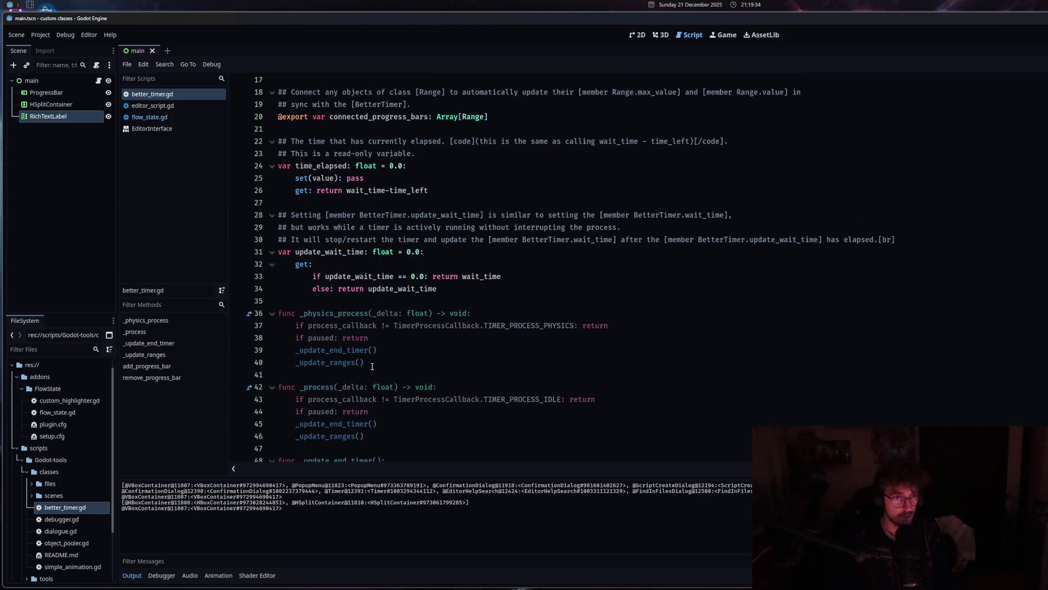
left_click(292, 216)
key("BackSpace")
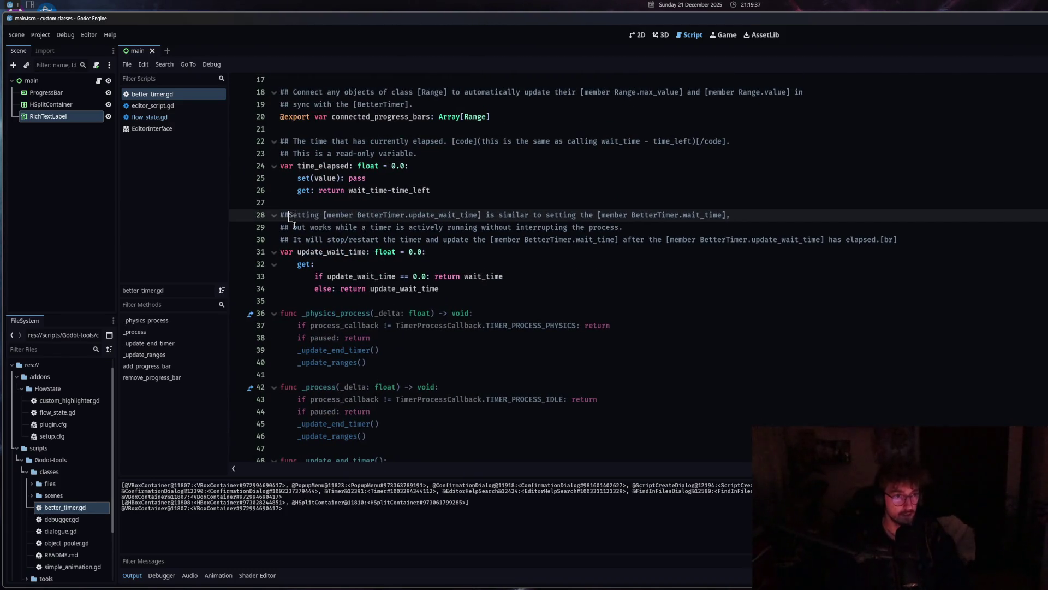
left_click(293, 227)
key("BackSpace")
left_click(292, 239)
key("BackSpace")
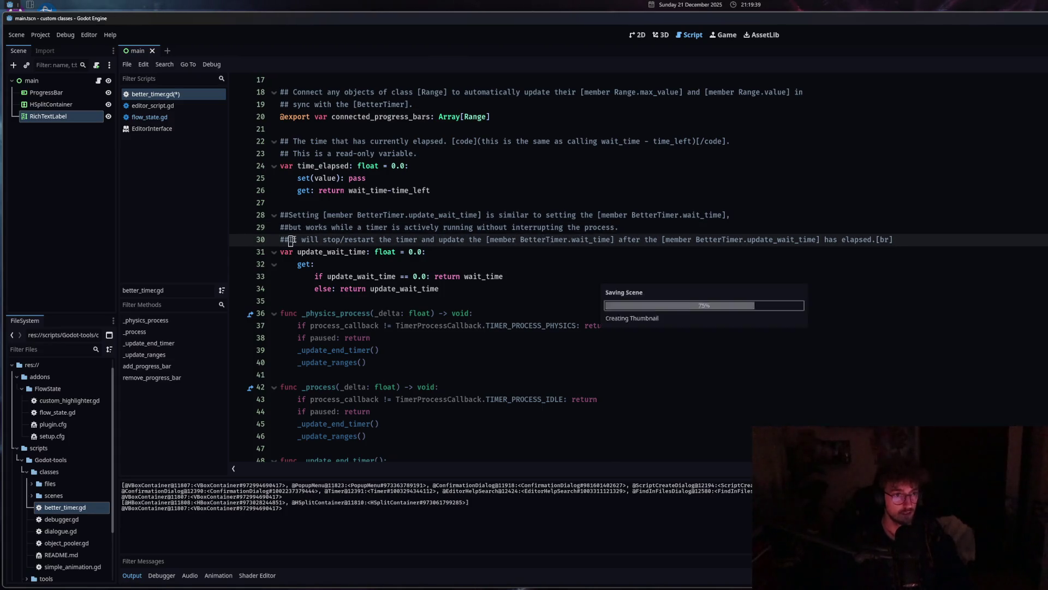
Step through lines 17–42, including the doc comments, update_wait_time and _physics_process.
left_click(351, 388)
left_click(356, 265)
left_click(293, 215)
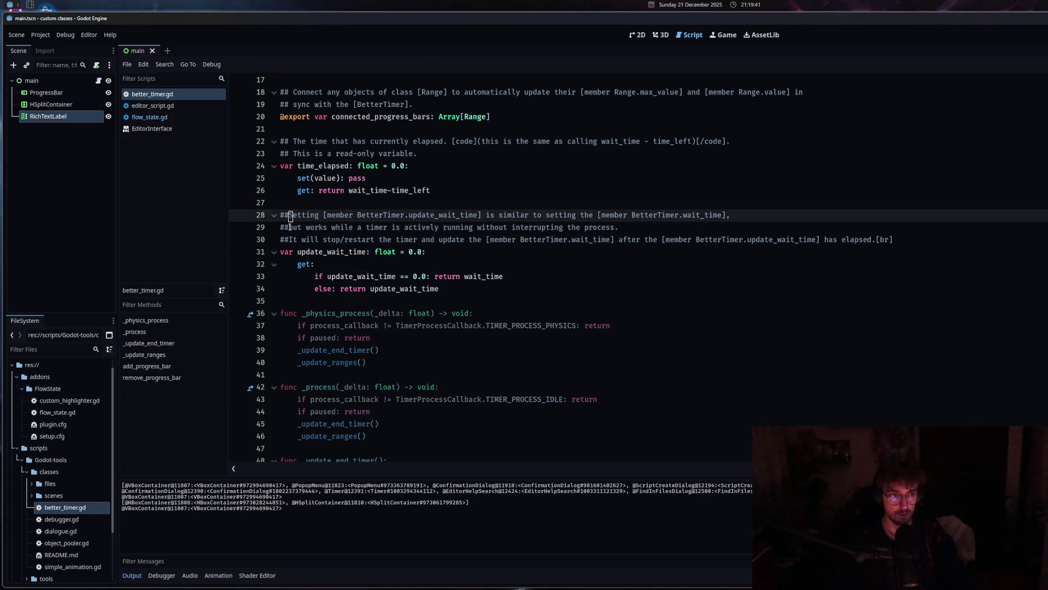
left_click(292, 227)
left_click(291, 239)
left_click(341, 276)
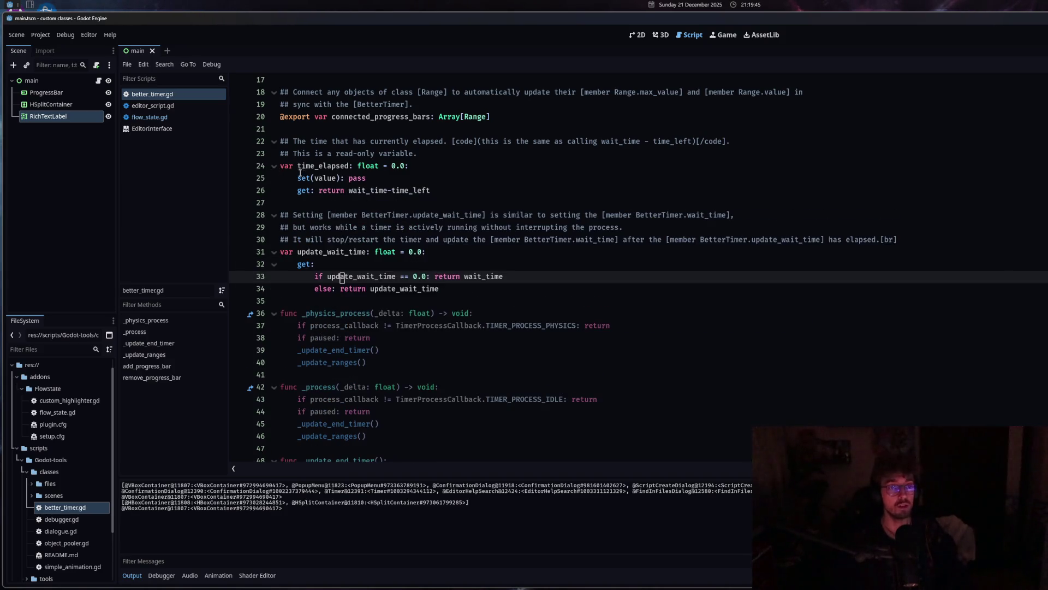
double_click(286, 166)
left_click(288, 312)
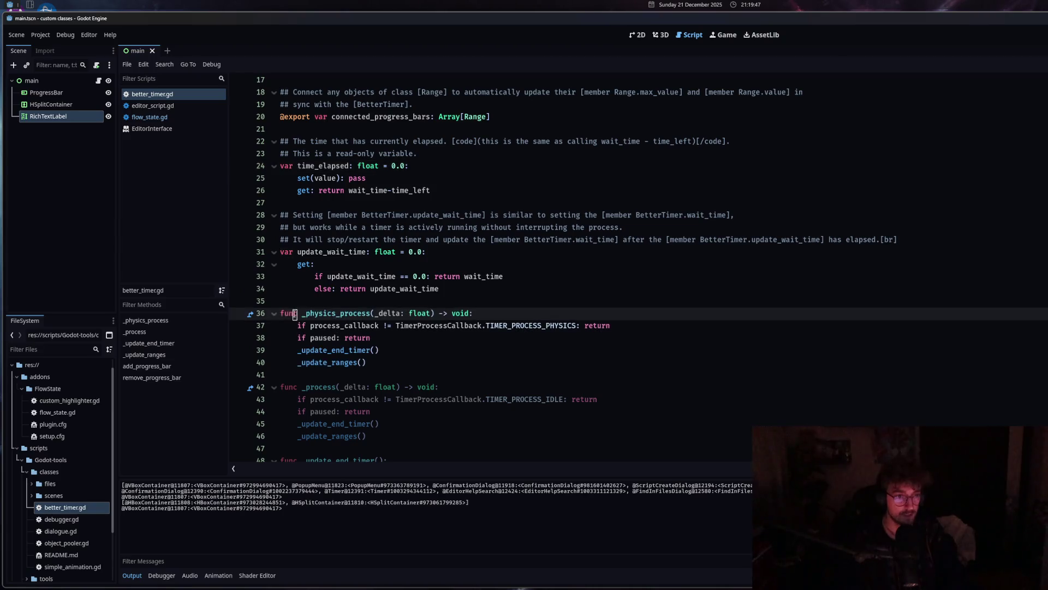
left_click(355, 361)
scroll(363, 406, "up", 5)
left_click(339, 276)
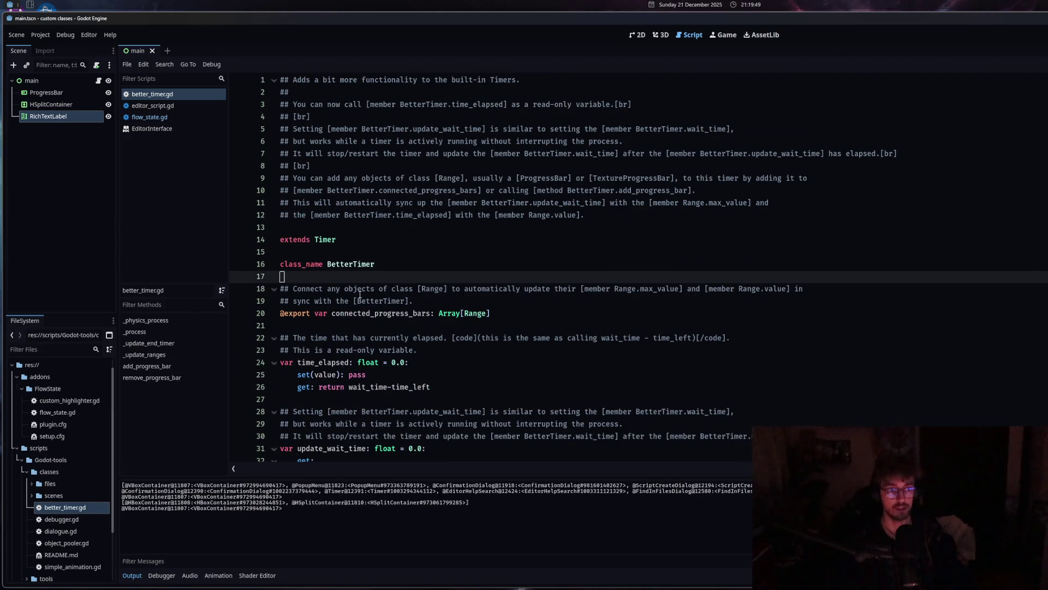
left_click(306, 313)
Close better_timer.gd and add a '#' comment line after the _remove_container call in flow_state.gd.
middle_click(163, 95)
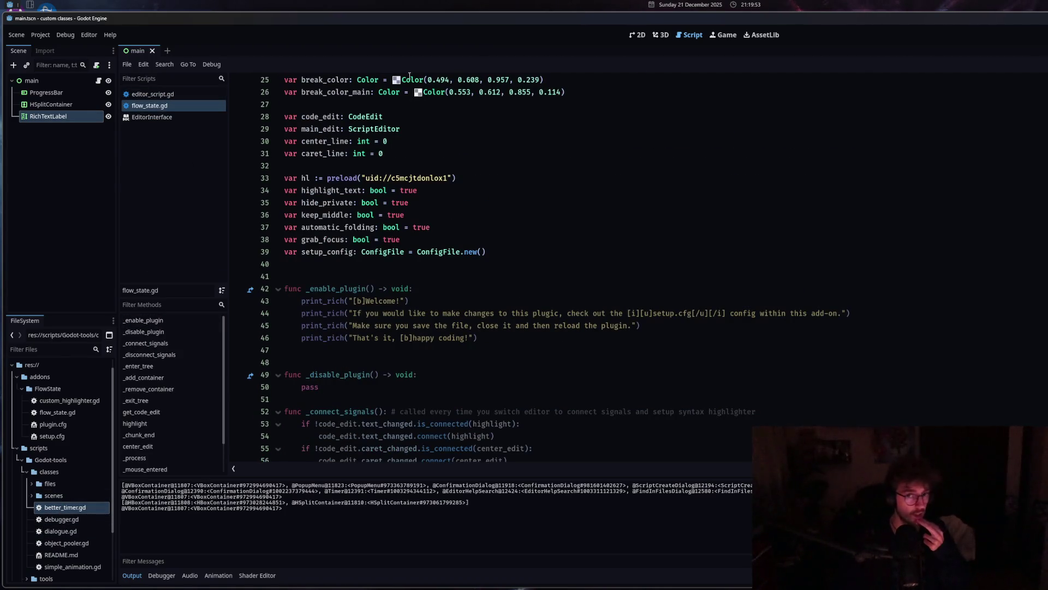
scroll(482, 342, "up", 5)
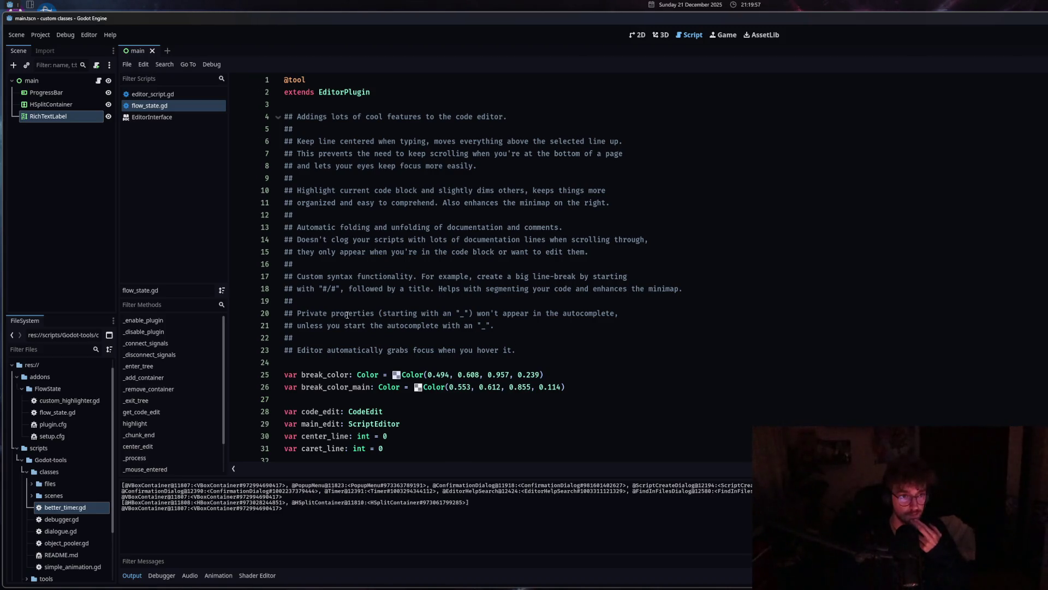
scroll(356, 276, "down", 15)
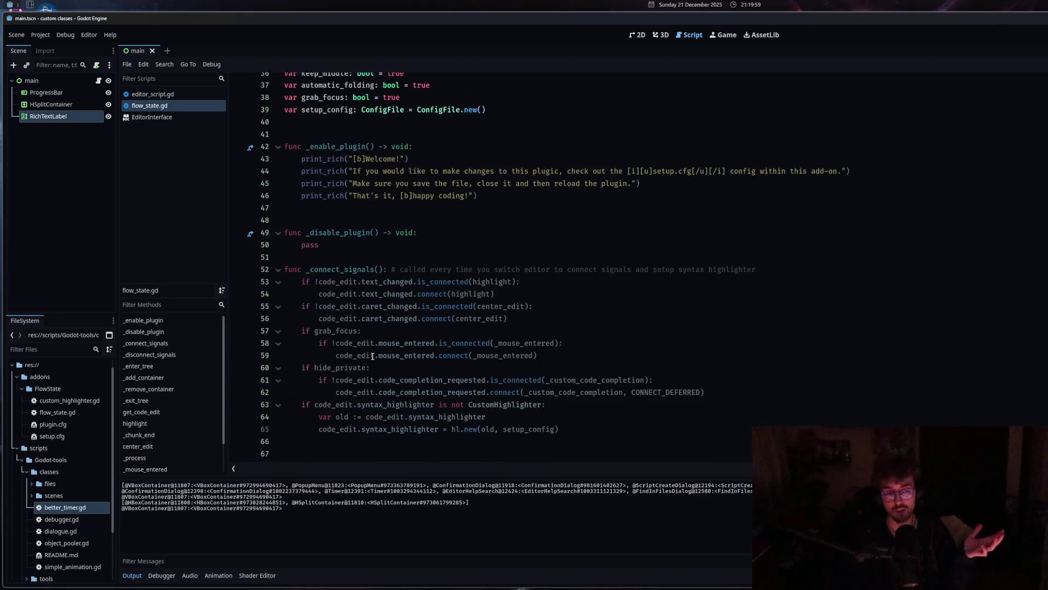
scroll(367, 362, "down", 5)
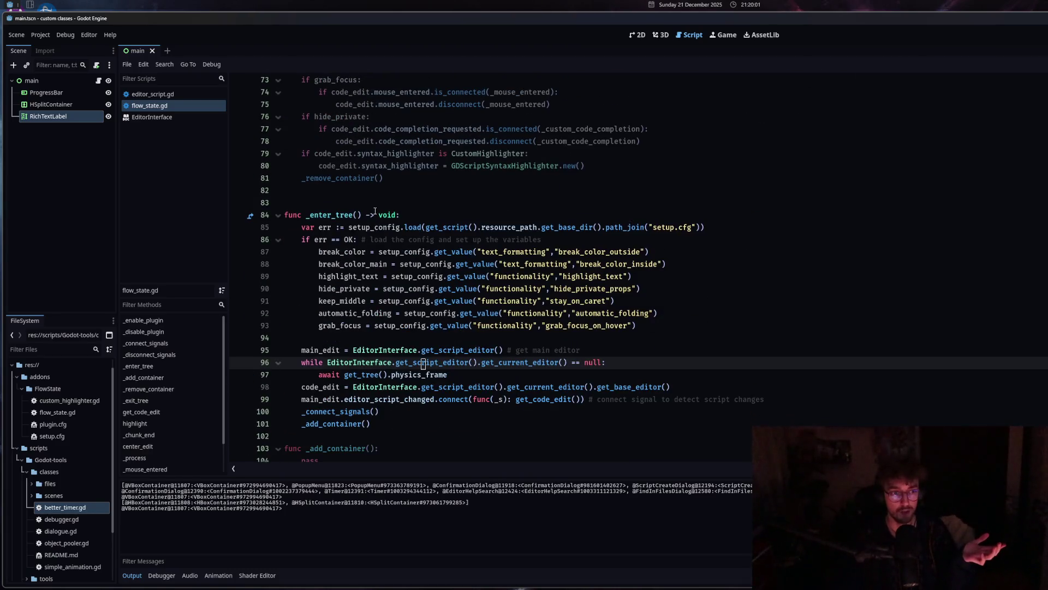
left_click(376, 191)
key("Return")
key("Return")
left_click(379, 181)
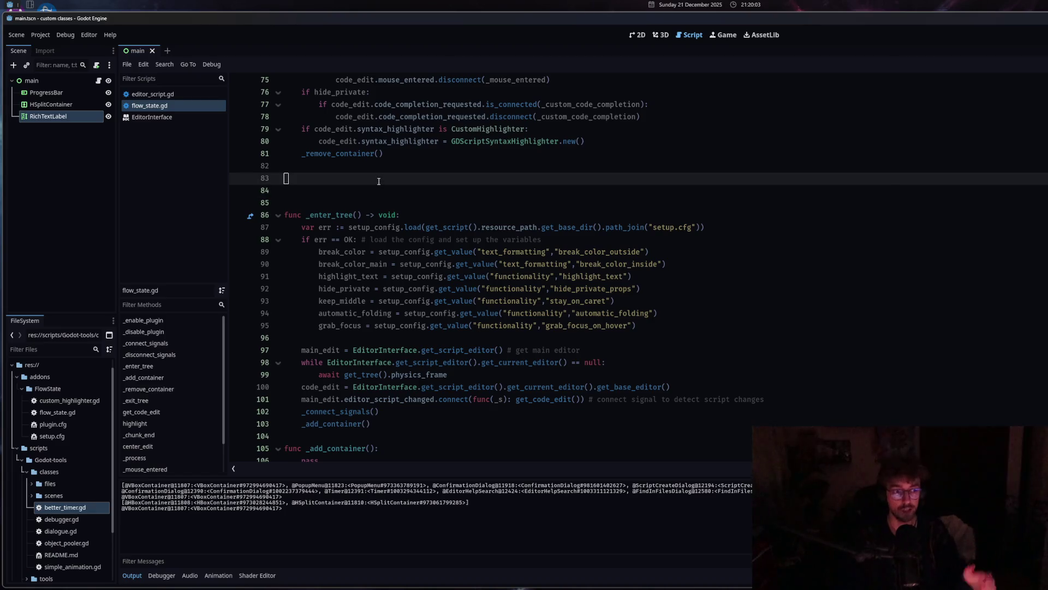
type("####dddddd")
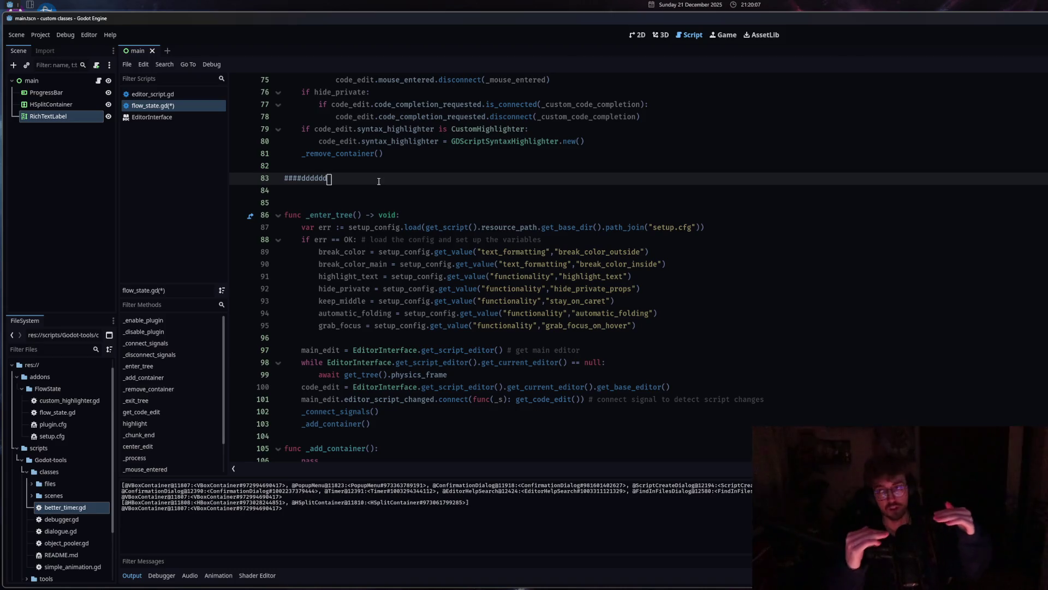
Delete the test text from the line 83 break comment and add blank lines above it.
left_click_drag(379, 181, 289, 180)
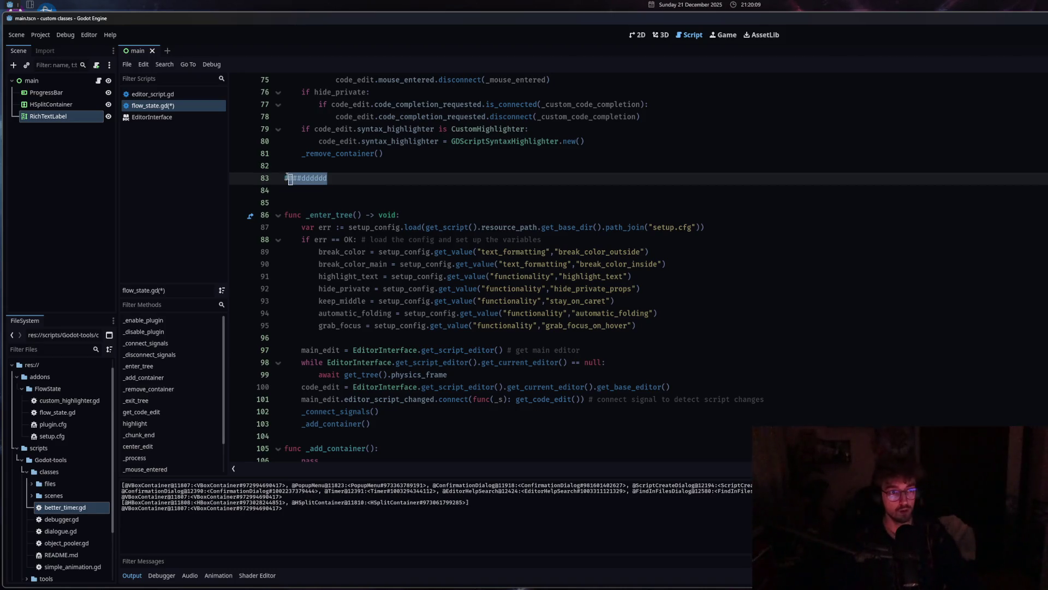
key("BackSpace")
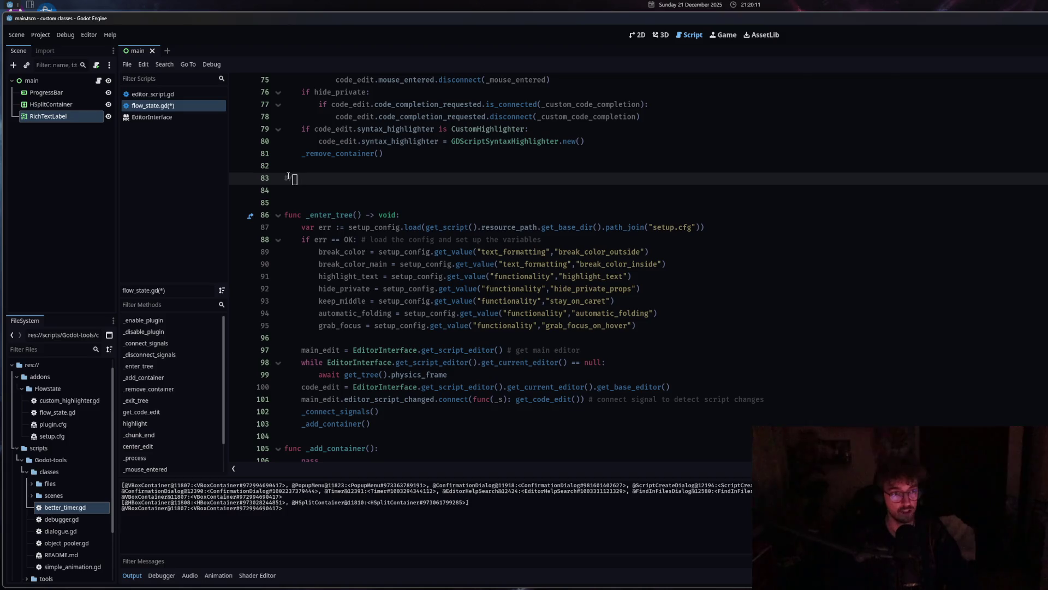
key("Up")
key("ctrl+shift+Return")
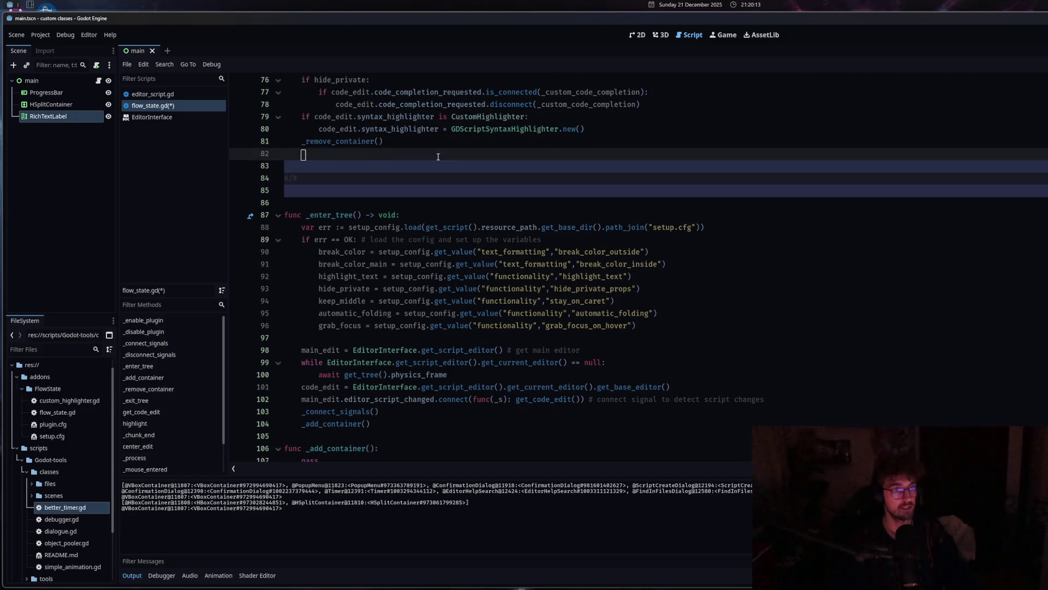
left_click(431, 264)
left_click(527, 342)
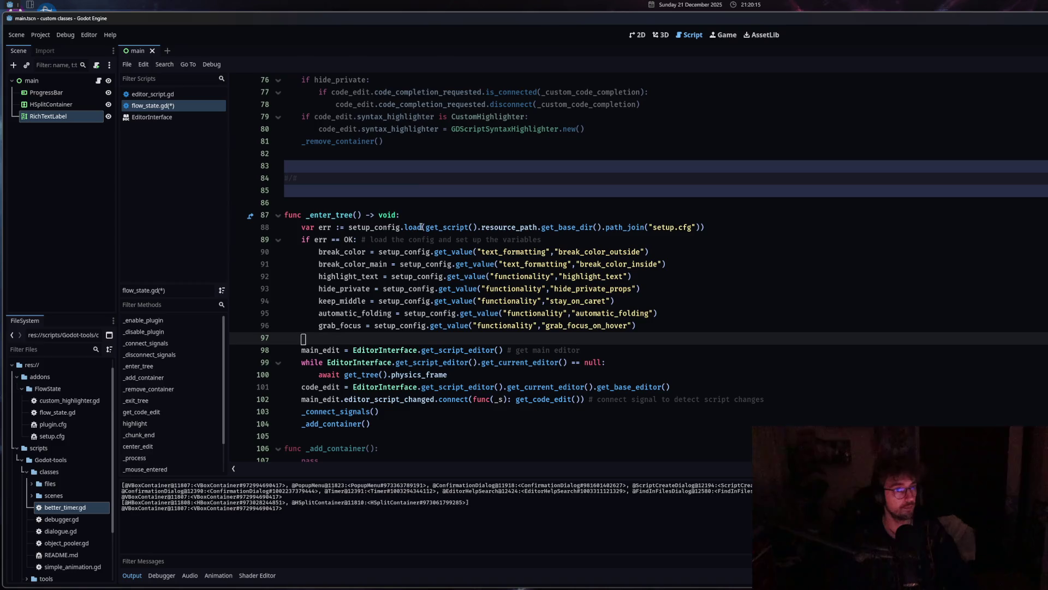
scroll(424, 307, "up", 10)
scroll(425, 307, "down", 11)
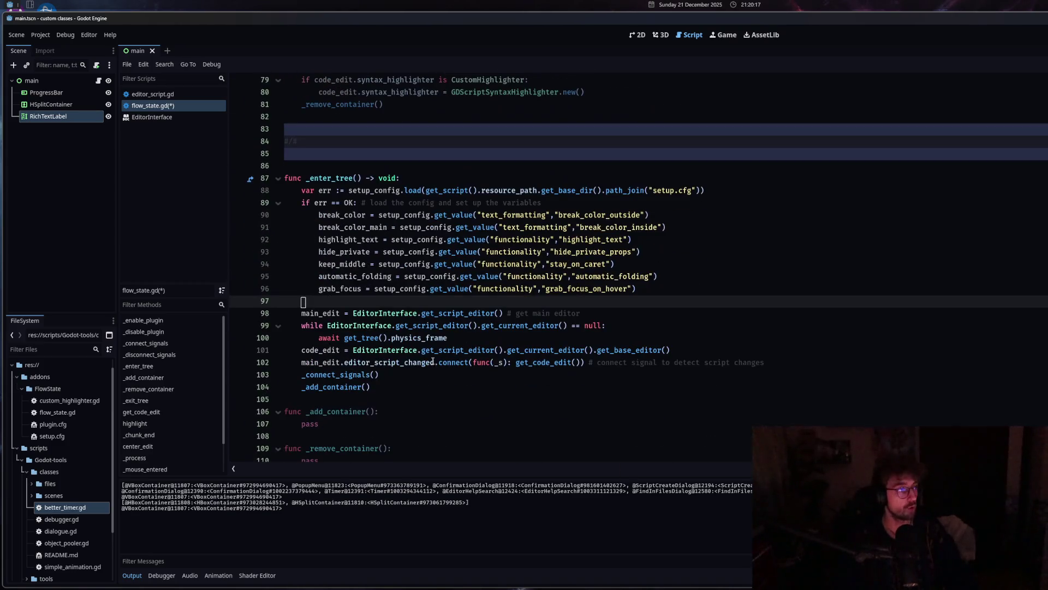
left_click_drag(1015, 18, 736, 18)
Remove the trial 'This is ___' comment so only two blank lines precede _enter_tree.
mouse_move(950, 24)
left_mouse_down()
mouse_move(778, 24)
mouse_move(535, 209)
mouse_move(542, 158)
left_mouse_up()
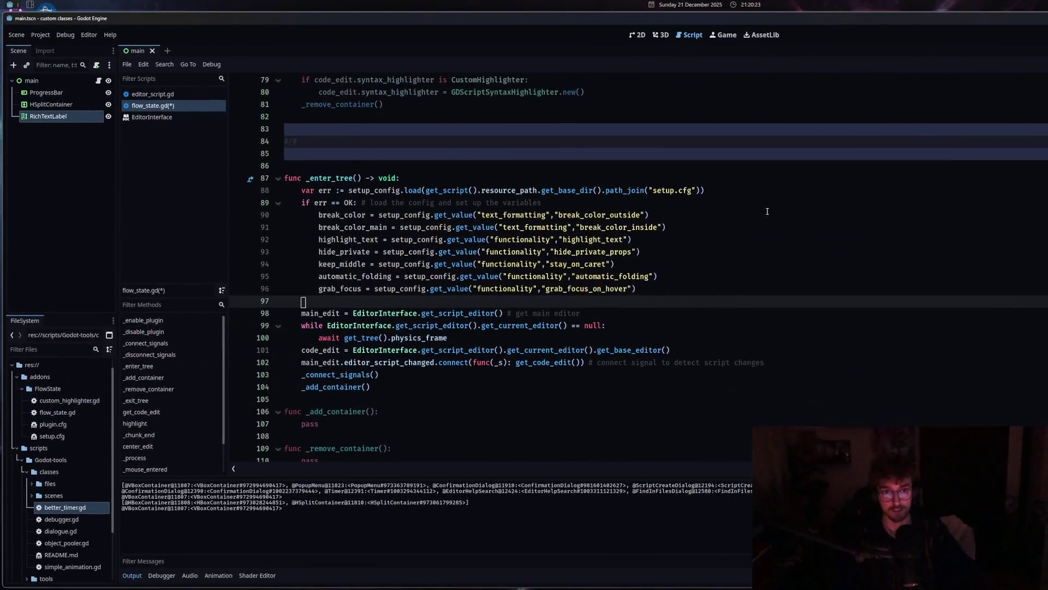
scroll(322, 180, "down", 5)
scroll(321, 180, "up", 6)
left_click(321, 180)
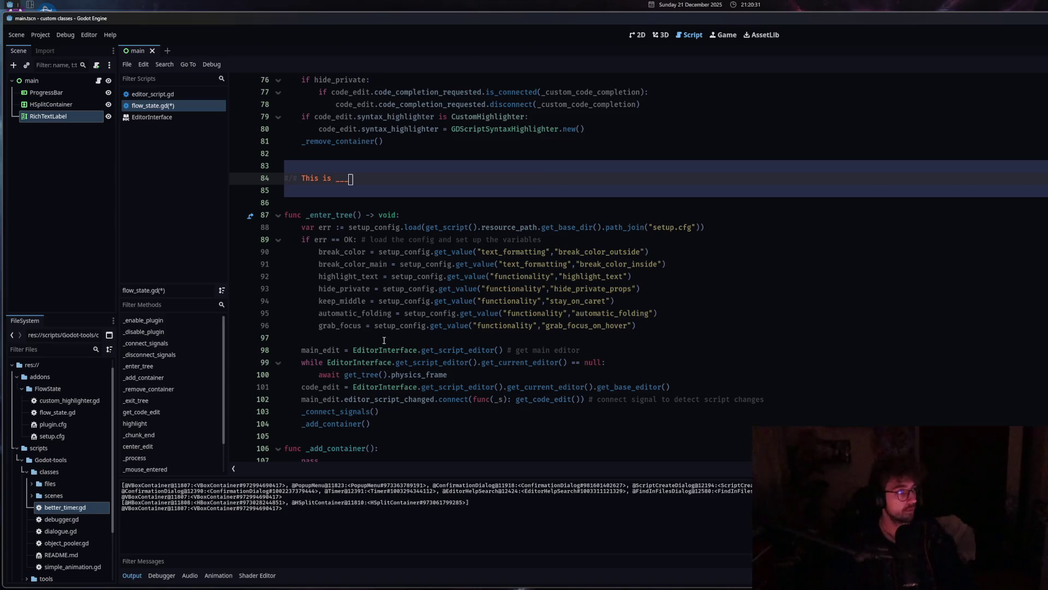
scroll(384, 340, "up", 5)
key("ctrl+z")
key("ctrl+z")
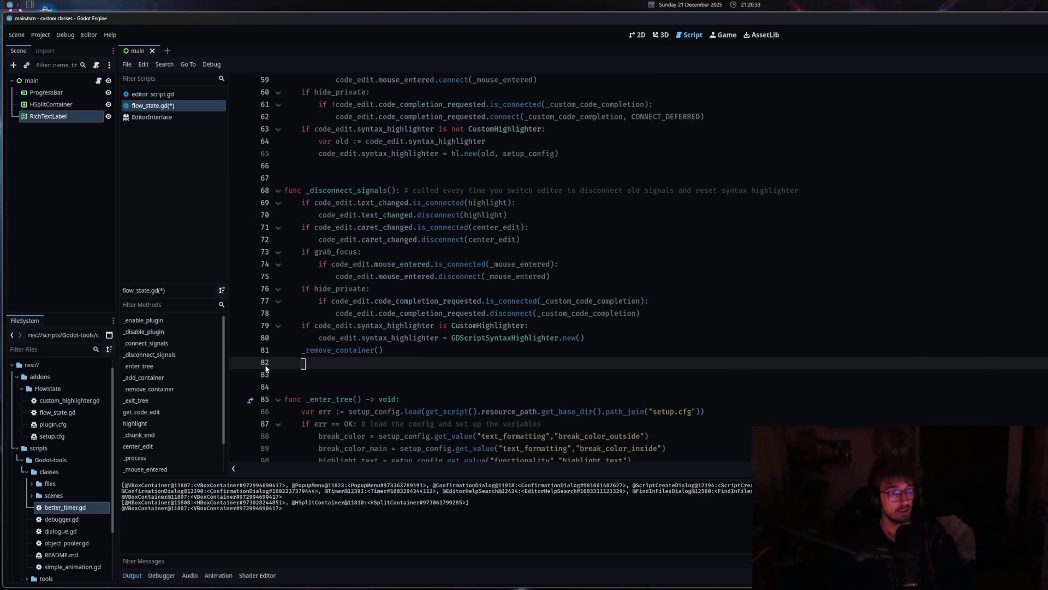
left_click(470, 128)
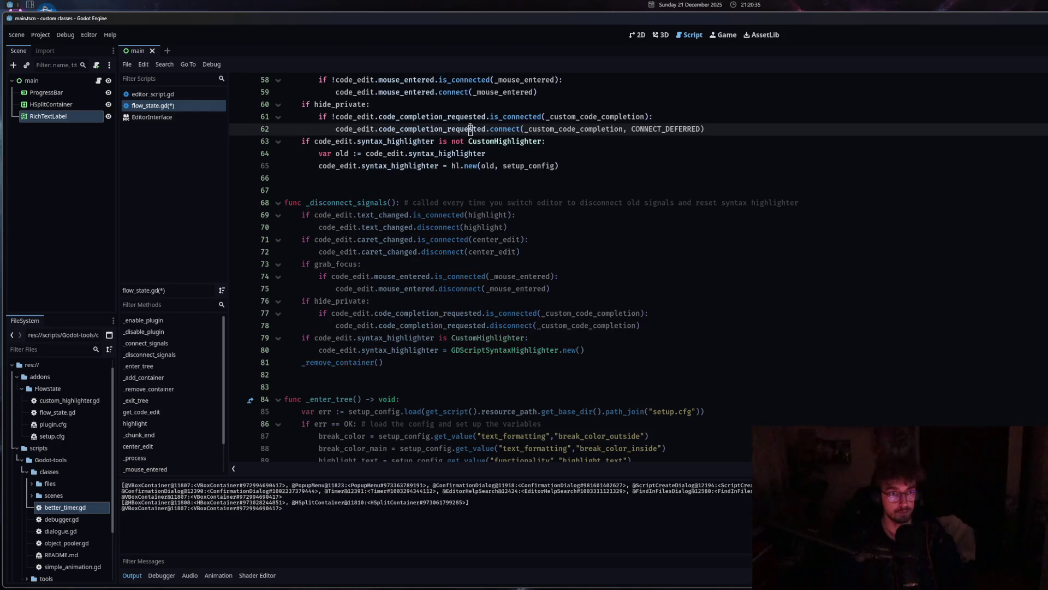
left_click(153, 93)
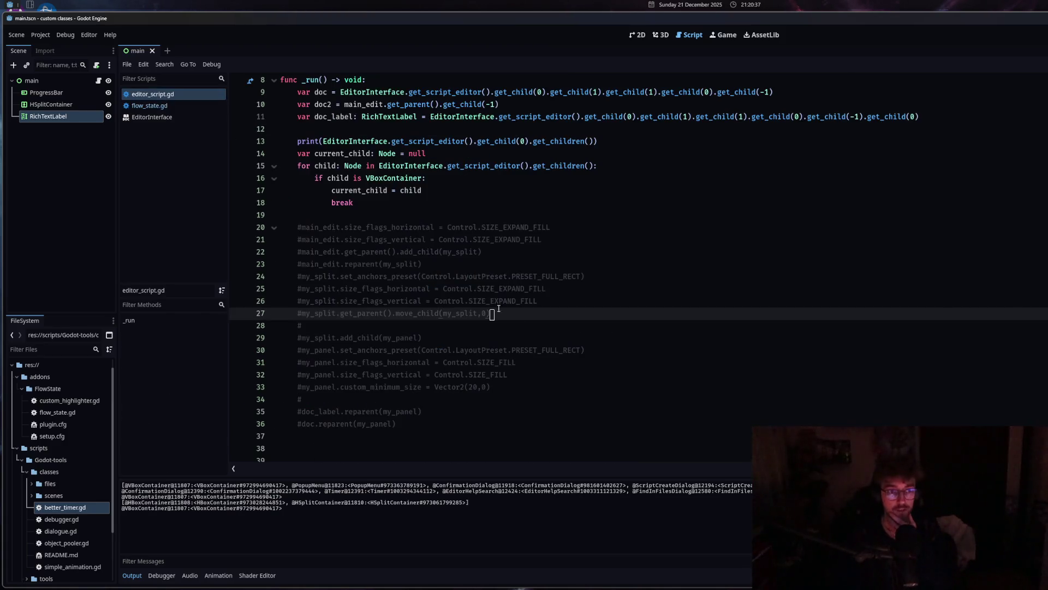
left_click(170, 105)
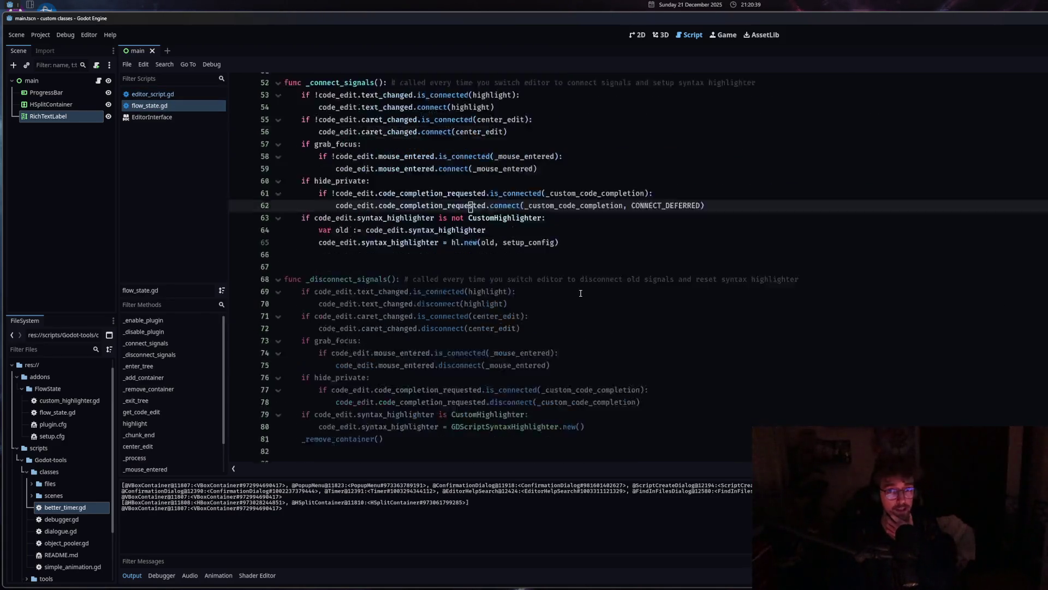
scroll(471, 312, "up", 15)
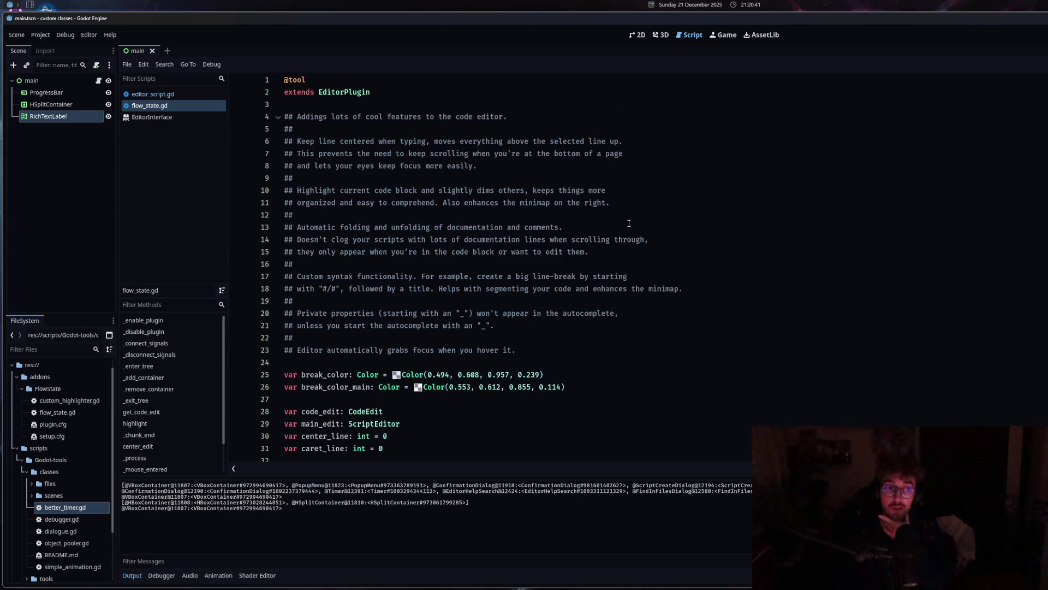
scroll(393, 339, "down", 2)
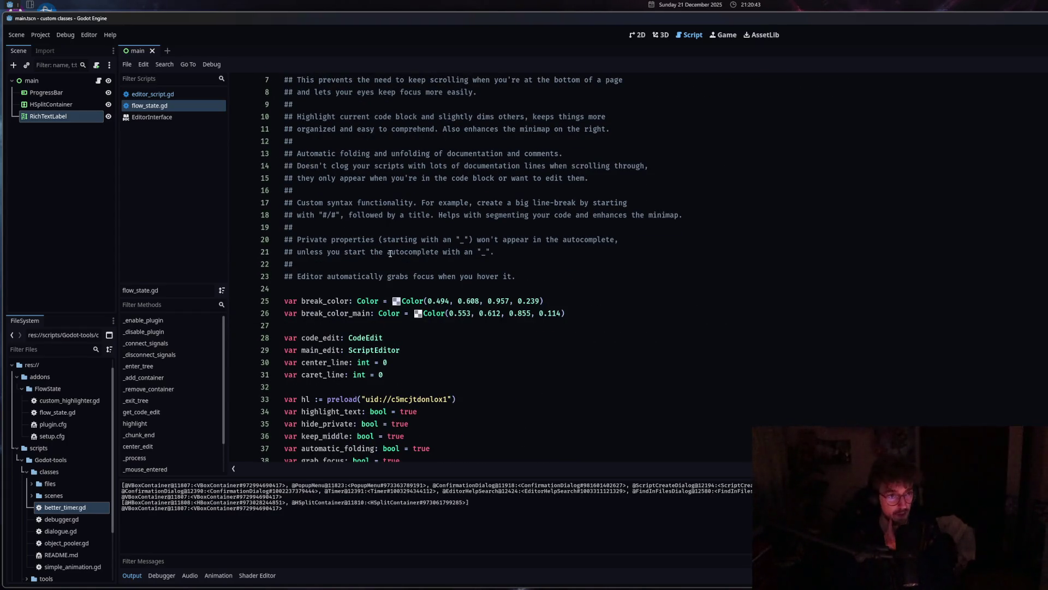
left_click_drag(299, 215, 369, 208)
left_click(398, 215)
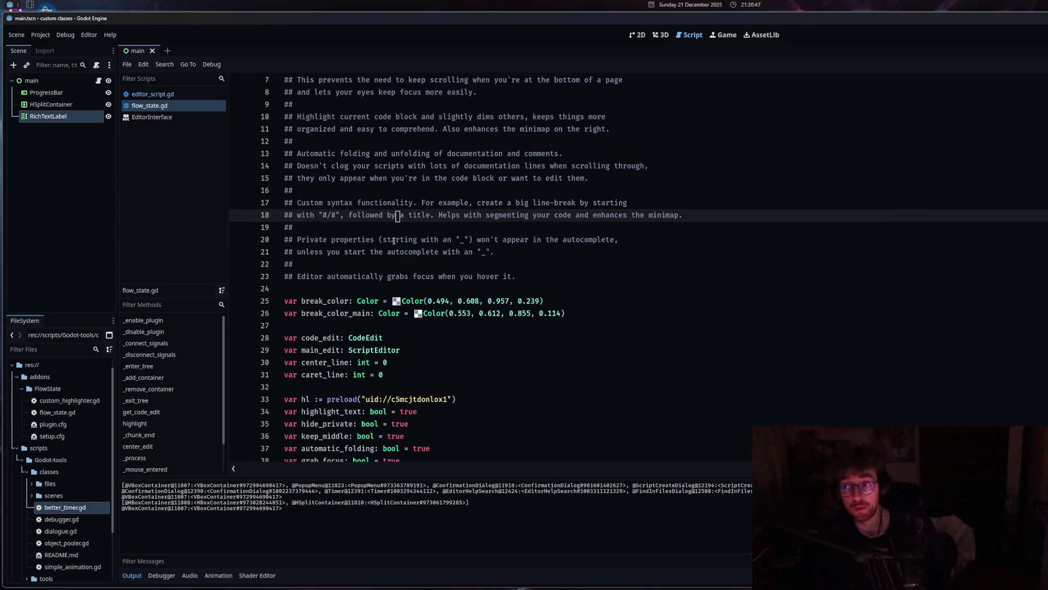
scroll(407, 365, "down", 4)
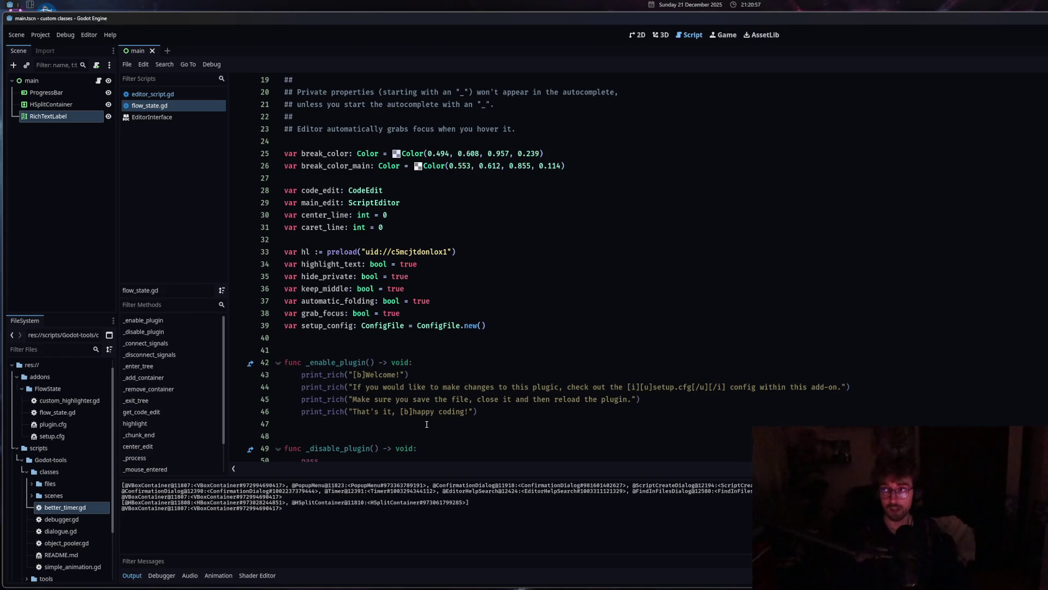
right_click(377, 350)
key("Escape")
scroll(328, 306, "down", 3)
left_click(325, 288)
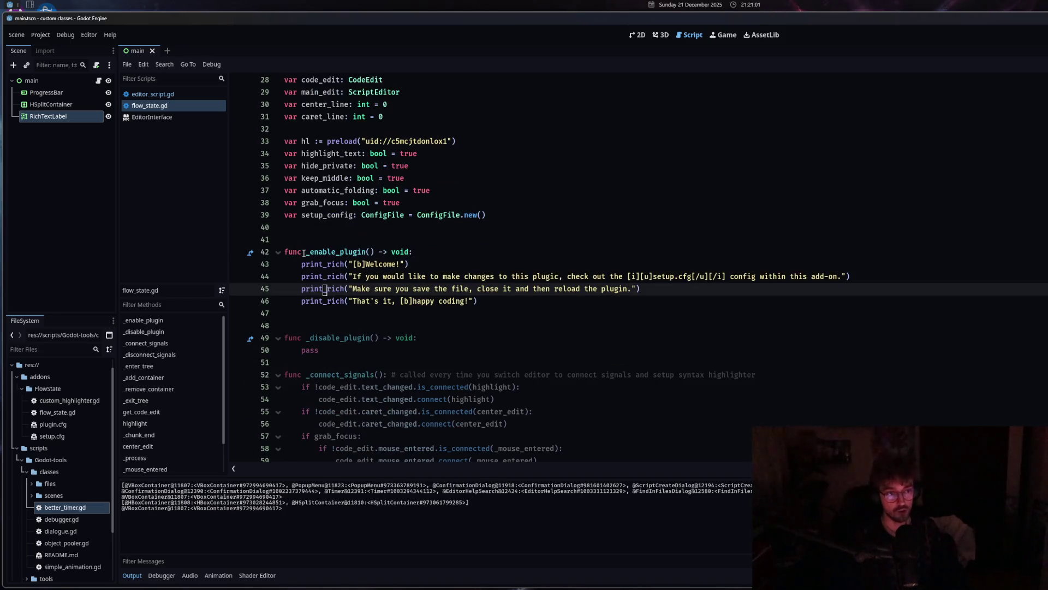
left_click(305, 252)
left_click(333, 386)
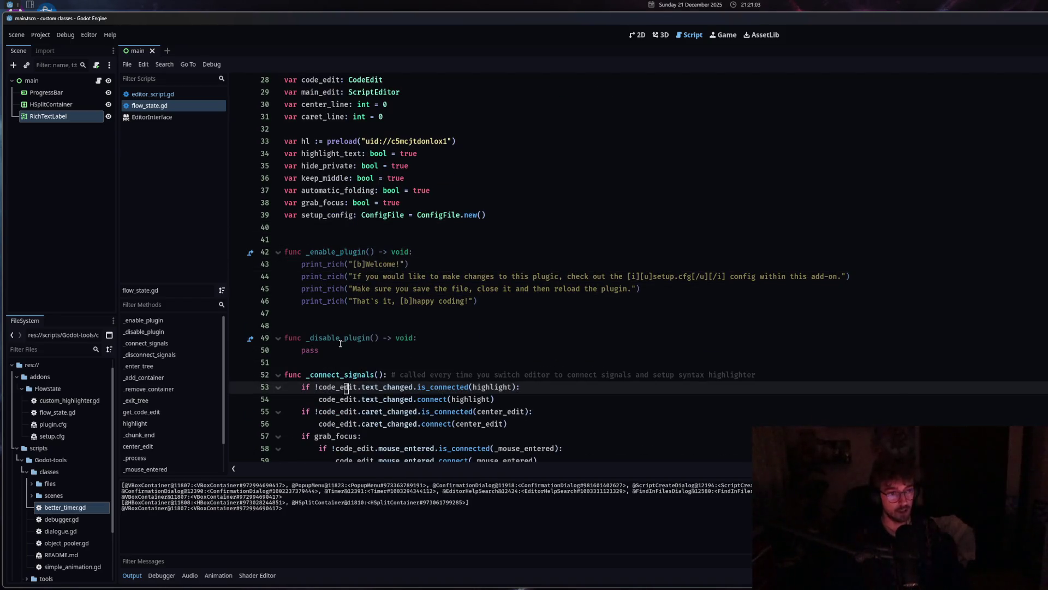
left_click(342, 337)
scroll(343, 354, "down", 3)
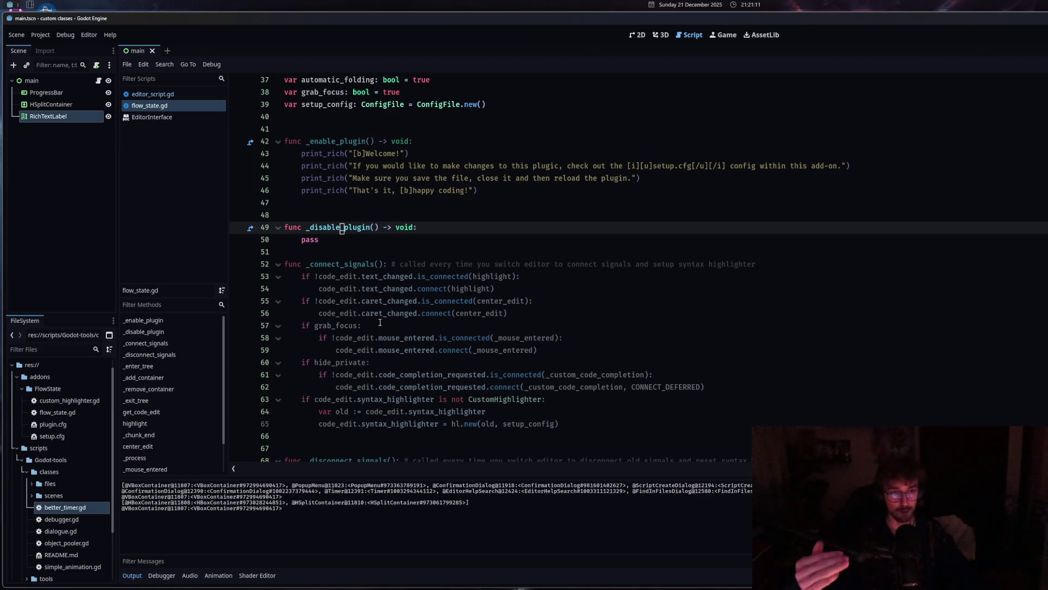
scroll(380, 322, "down", 4)
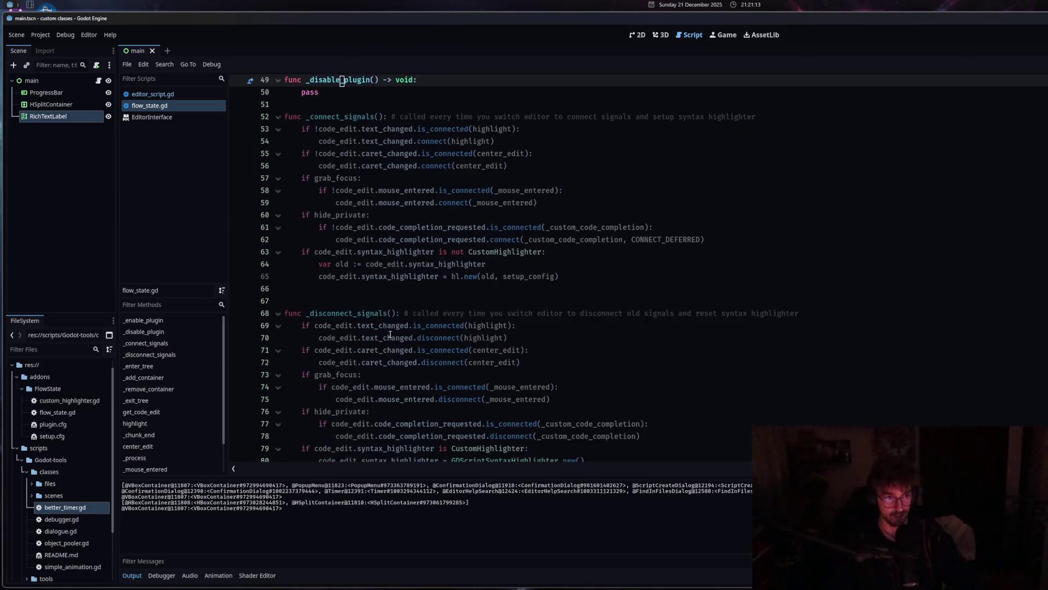
left_click(411, 253)
left_click(305, 119)
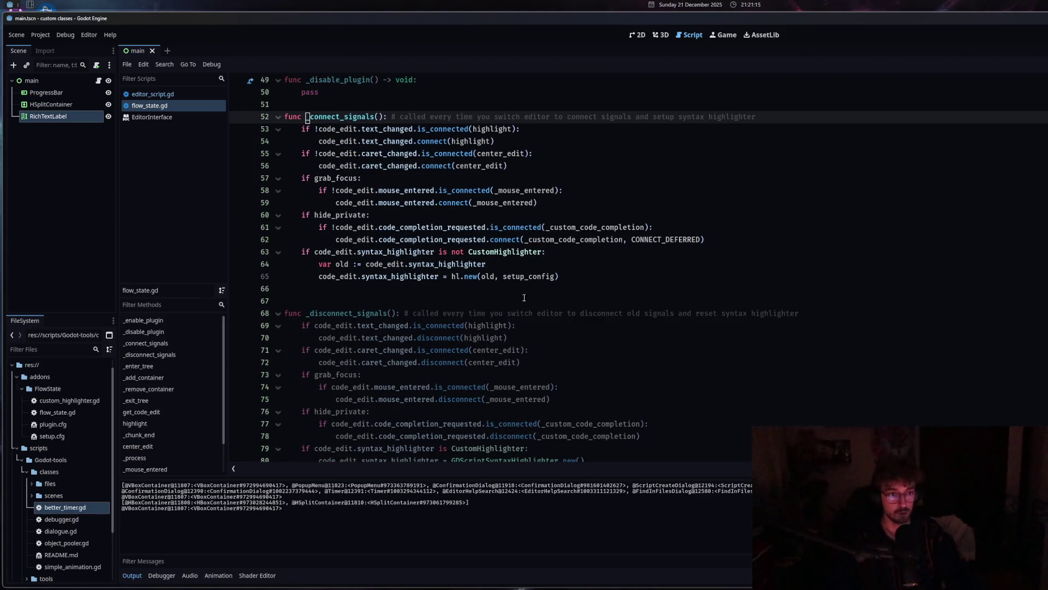
Start a 'conne' call on a new line after line 65, then delete it.
left_click(569, 276)
key("Return")
type("conne")
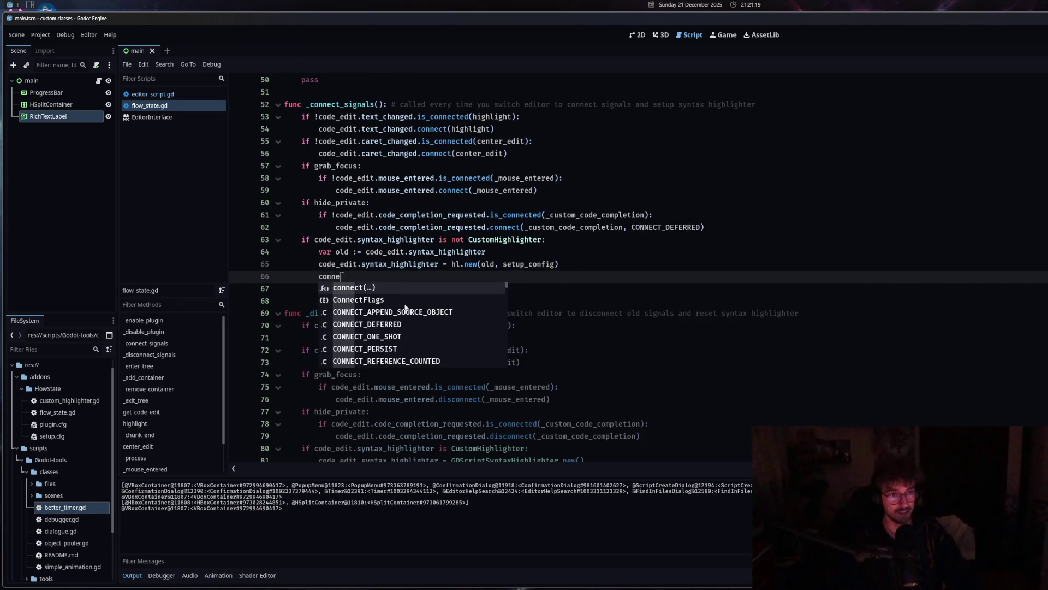
scroll(406, 328, "down", 10)
scroll(506, 306, "up", 10)
double_click(321, 277)
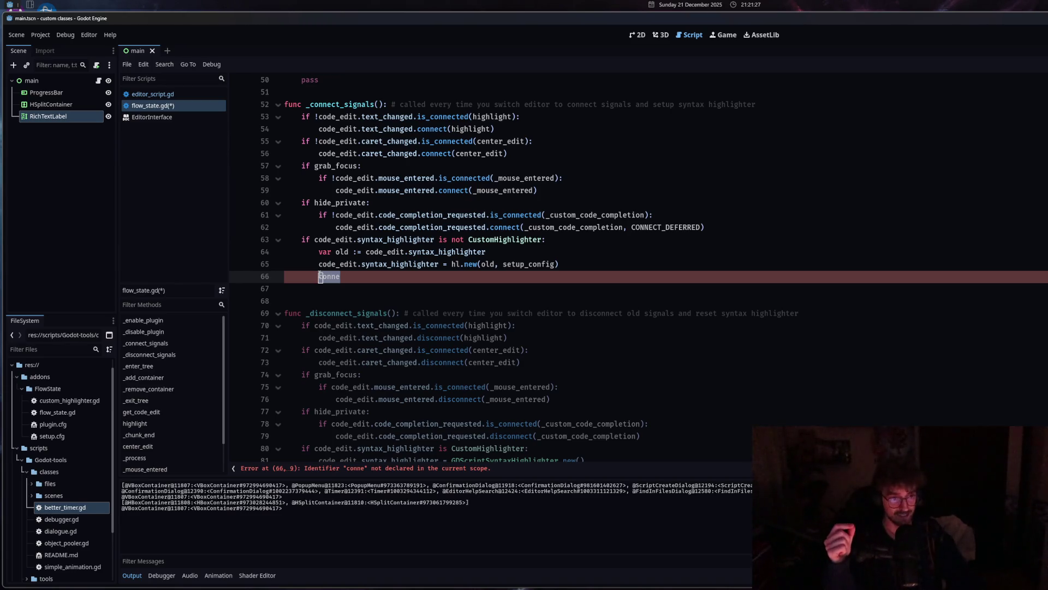
key("BackSpace")
Try a '_conn' call from the suggestions, delete it too, and save flow_state.gd.
key("ctrl+space")
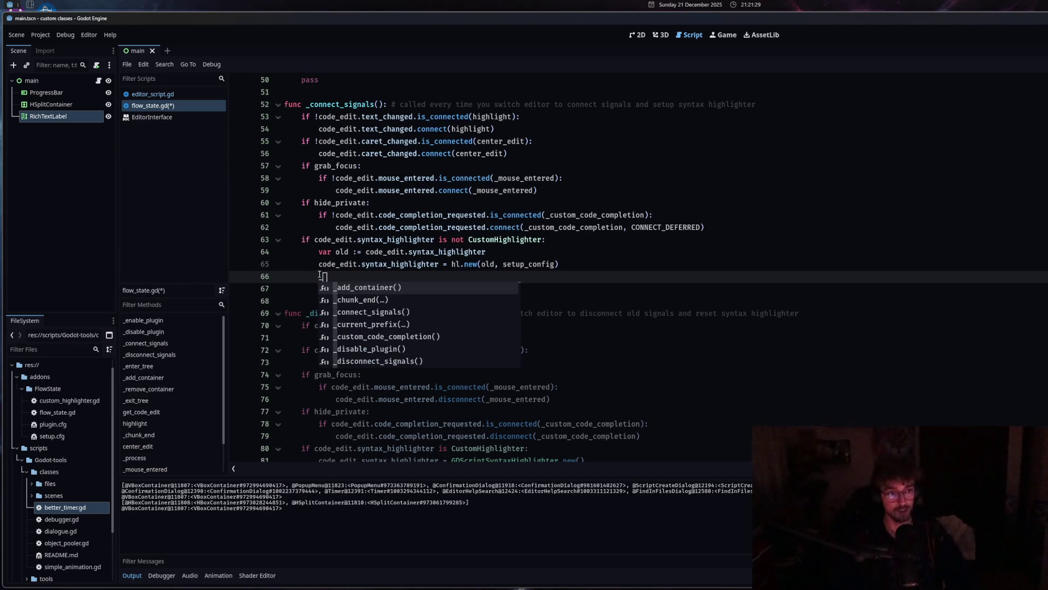
type("conn")
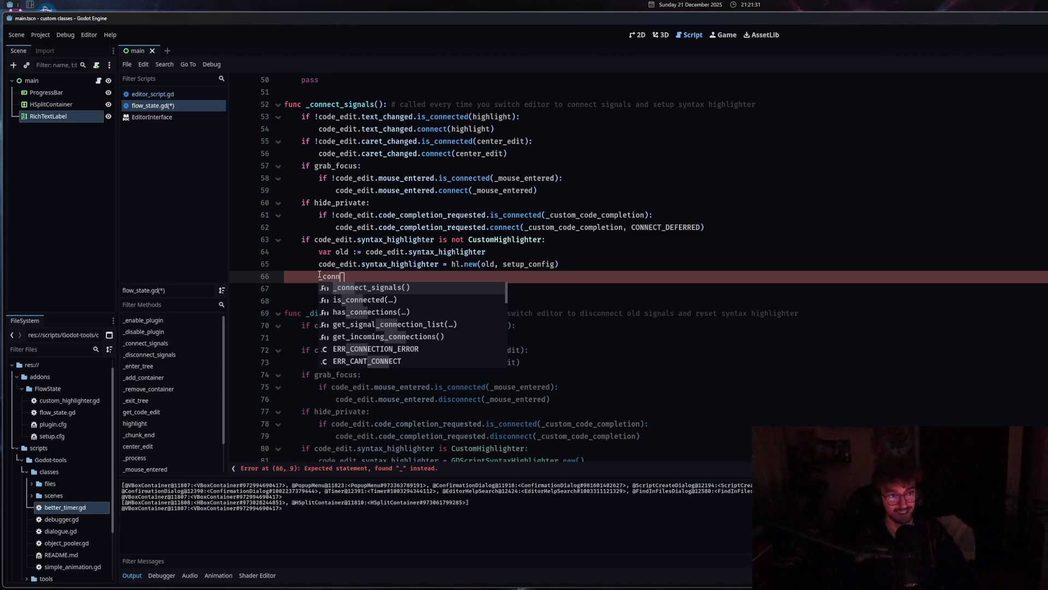
double_click(322, 277)
key("BackSpace")
key("BackSpace")
scroll(317, 278, "up", 5)
key("ctrl+s")
left_click(372, 216)
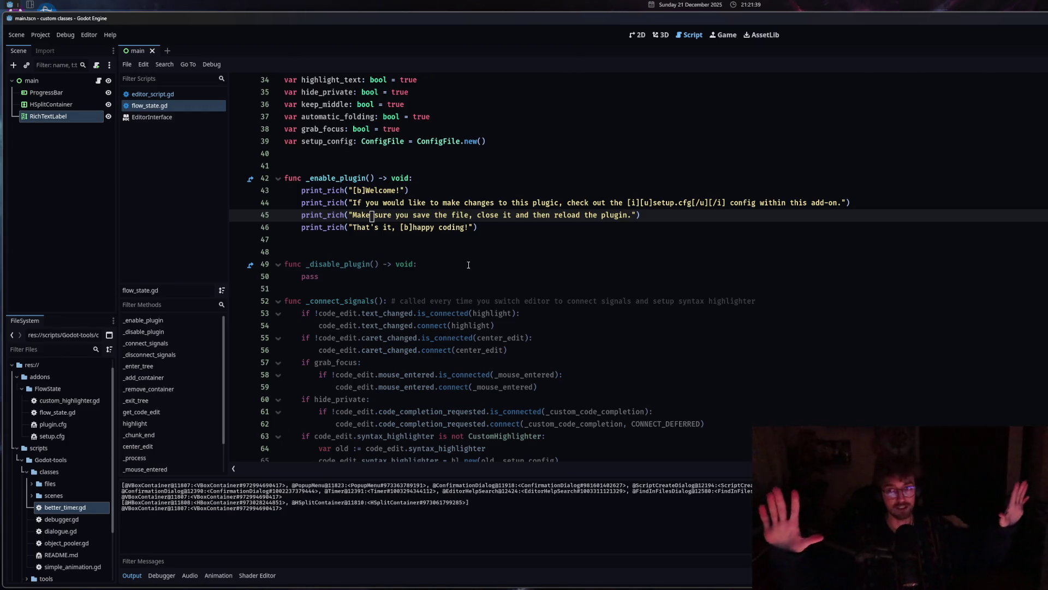
scroll(959, 181, "up", 7)
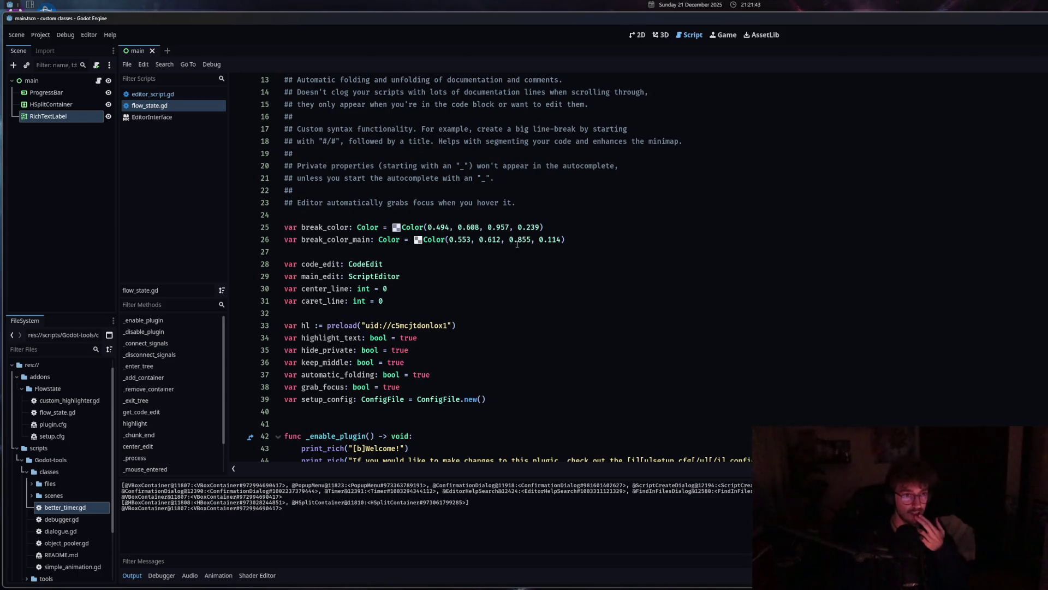
left_click(385, 203)
scroll(365, 286, "down", 1)
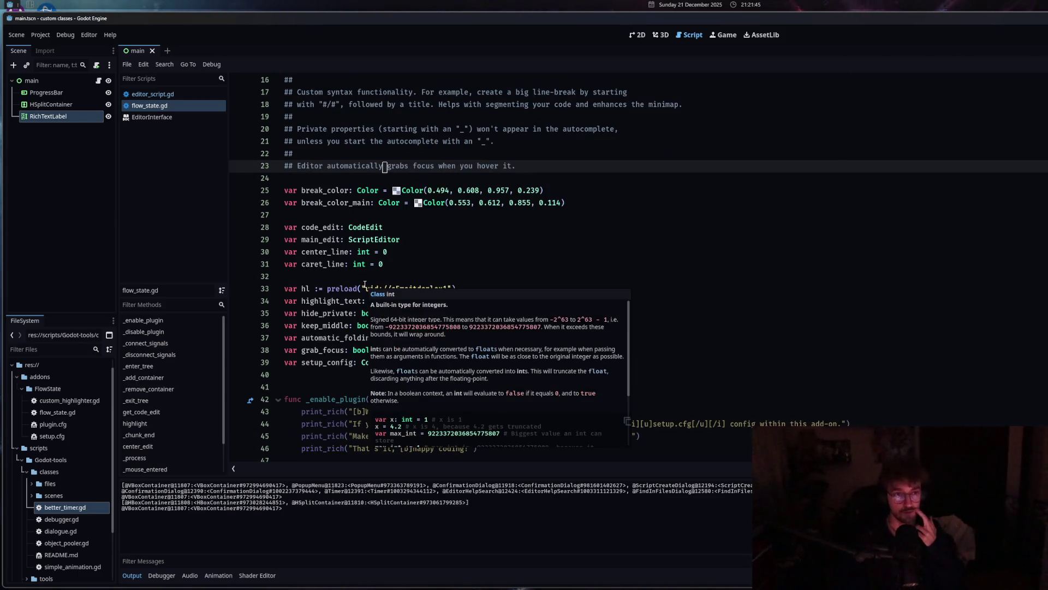
scroll(364, 284, "down", 5)
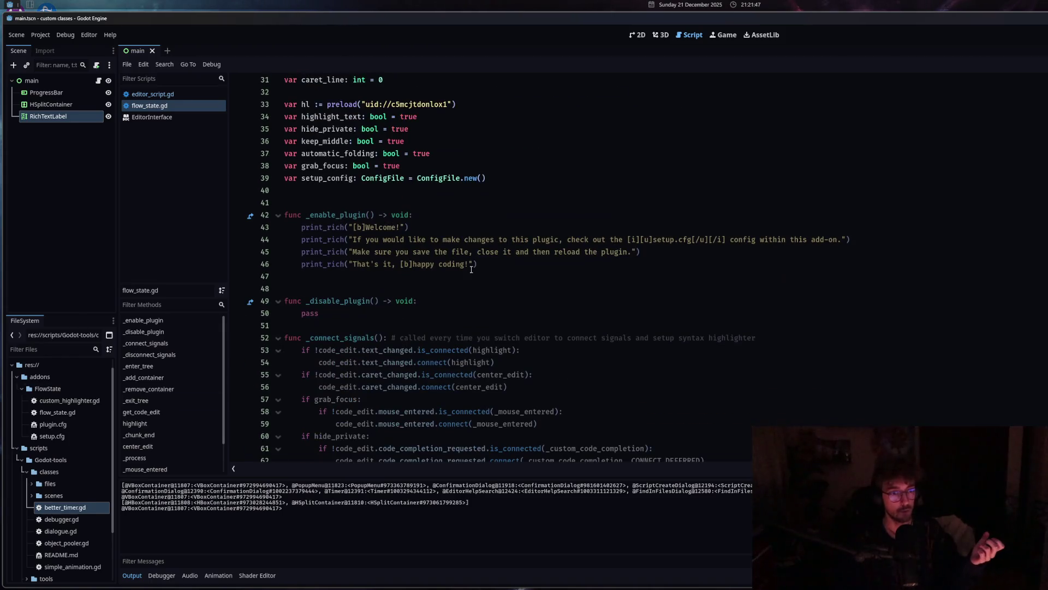
scroll(471, 269, "down", 8)
left_click(487, 313)
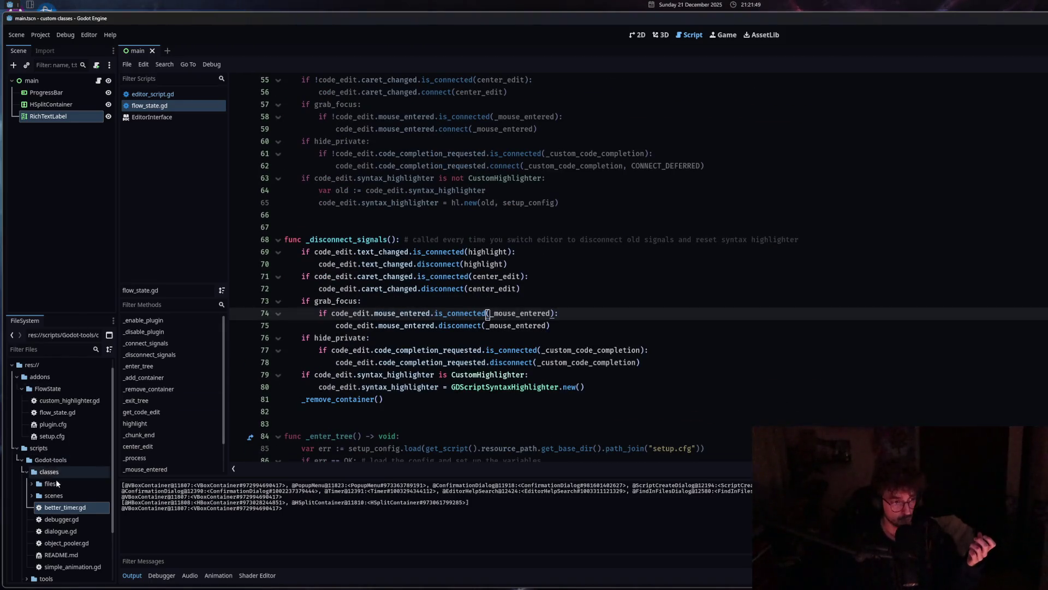
left_click(63, 542)
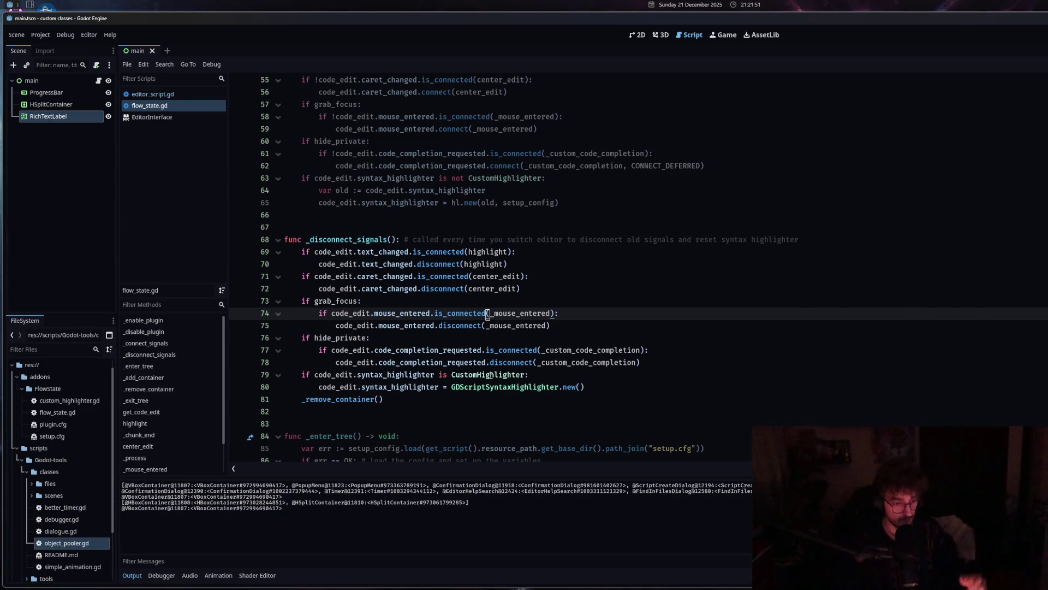
left_click(589, 215)
Put the caret after 'highlight' on line 70 and return focus to the Godot editor.
left_click(590, 301)
left_click(590, 267)
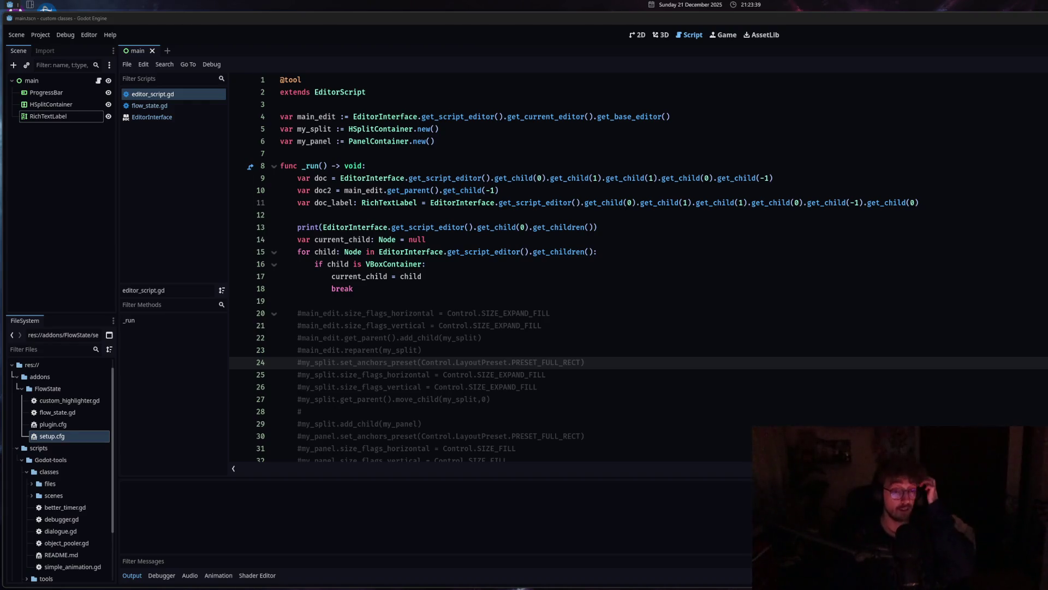
left_click(488, 362)
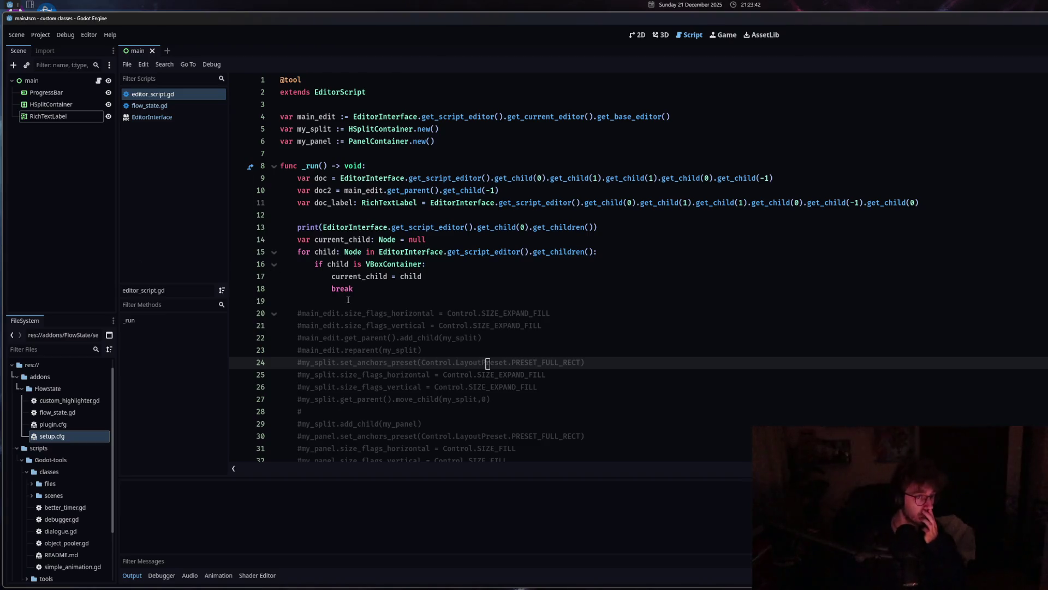
Switch to flow_state.gd, scroll to its header comments, then close it from the script list.
left_click(172, 107)
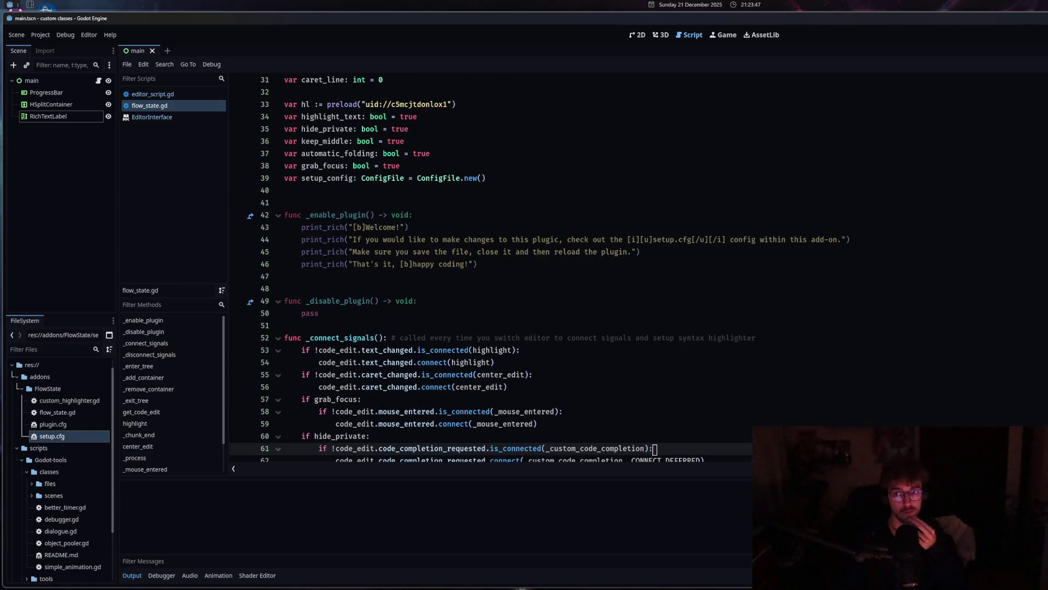
scroll(523, 316, "up", 10)
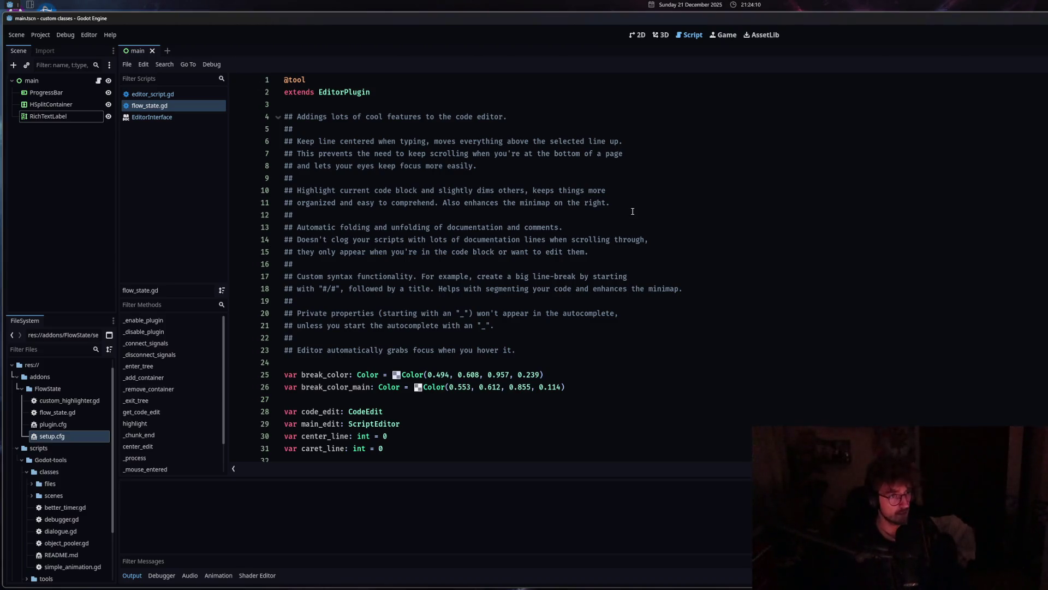
left_click(358, 214)
key("Down")
key("Down")
key("Down")
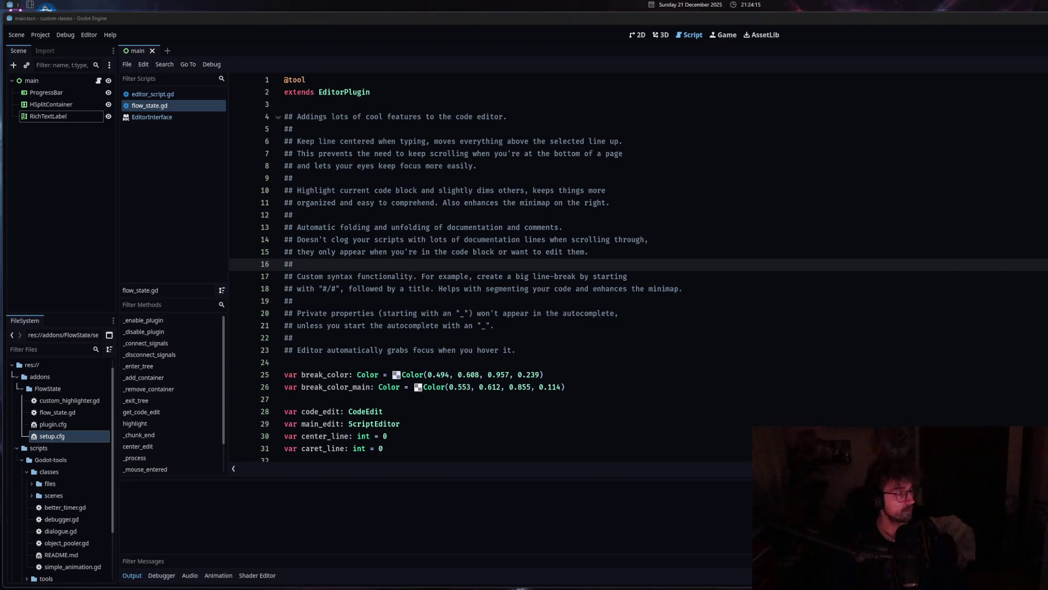
left_click(748, 229)
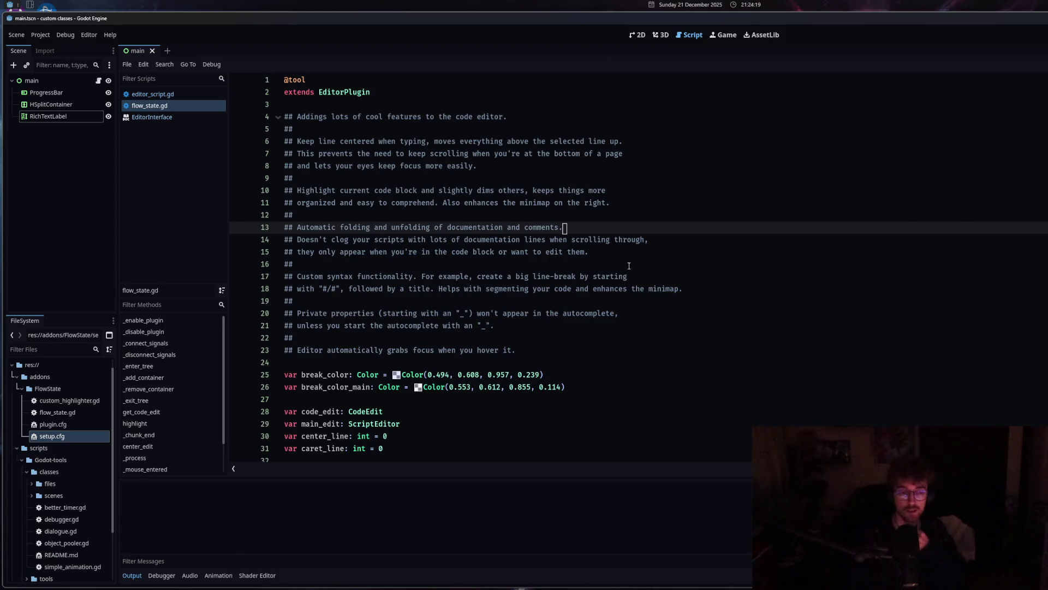
middle_click(154, 106)
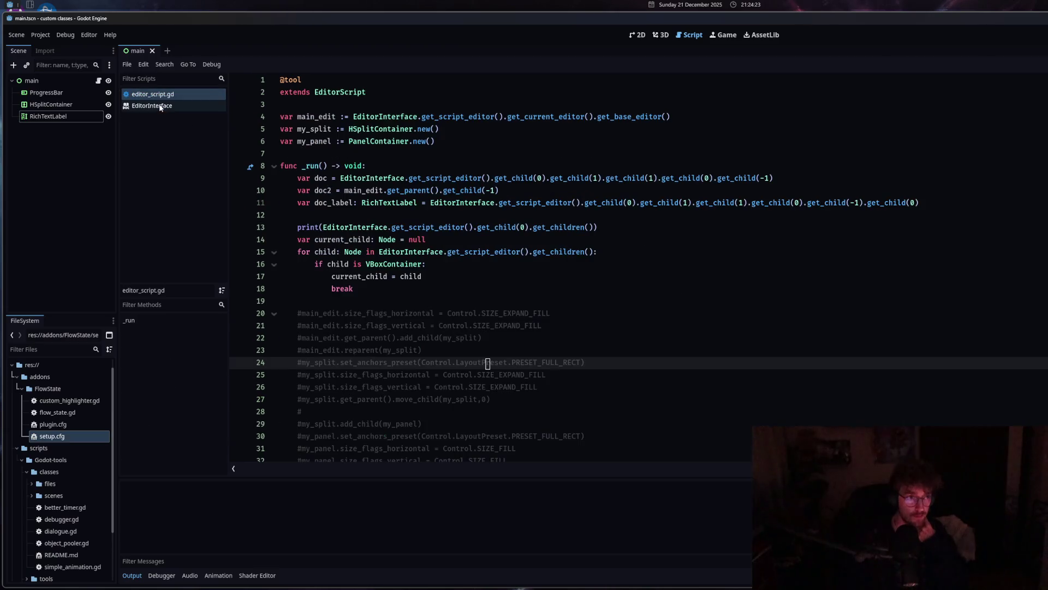
Run editor_script.gd with Ctrl+Shift+X and select the HBoxContainer and HSplitContainer entries in Output.
left_click(304, 238)
left_click_drag(298, 227, 521, 227)
left_click(537, 301)
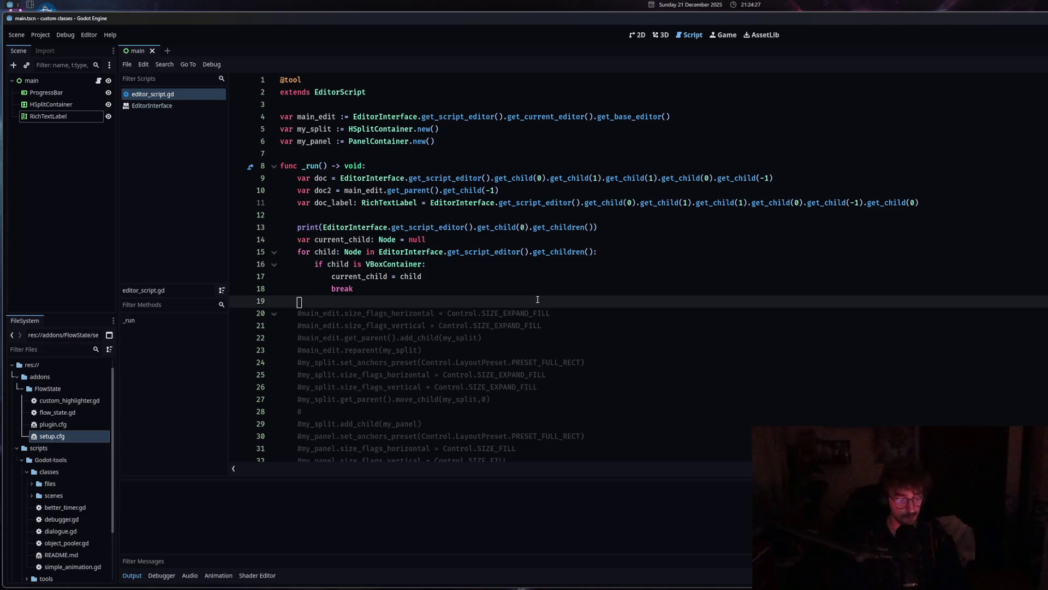
key("ctrl+shift+x")
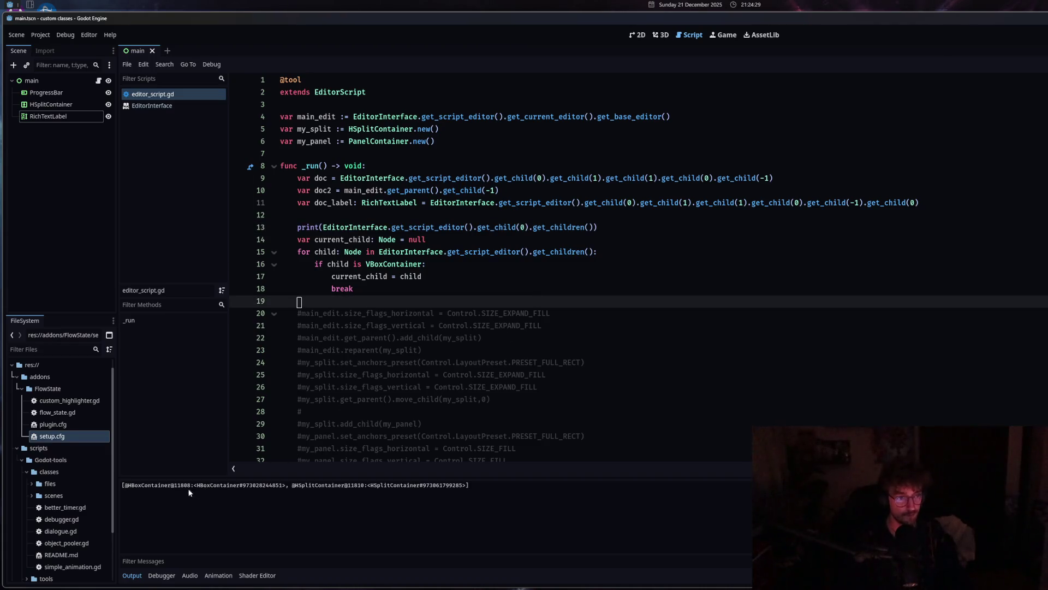
left_click_drag(131, 488, 274, 493)
left_click_drag(331, 485, 389, 489)
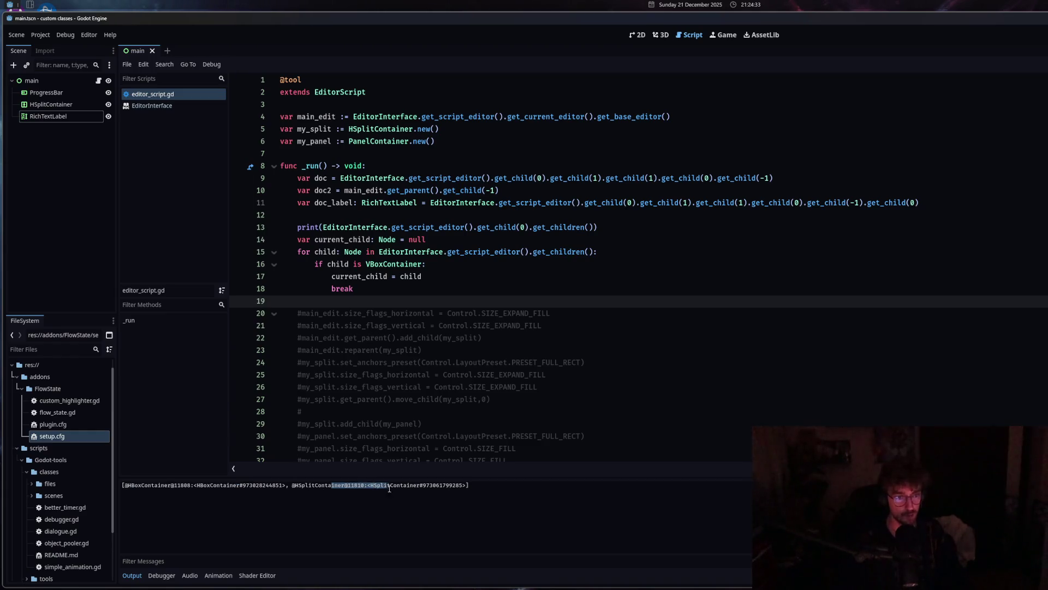
Add an empty loop-level line after the break on line 18.
mouse_move(484, 253)
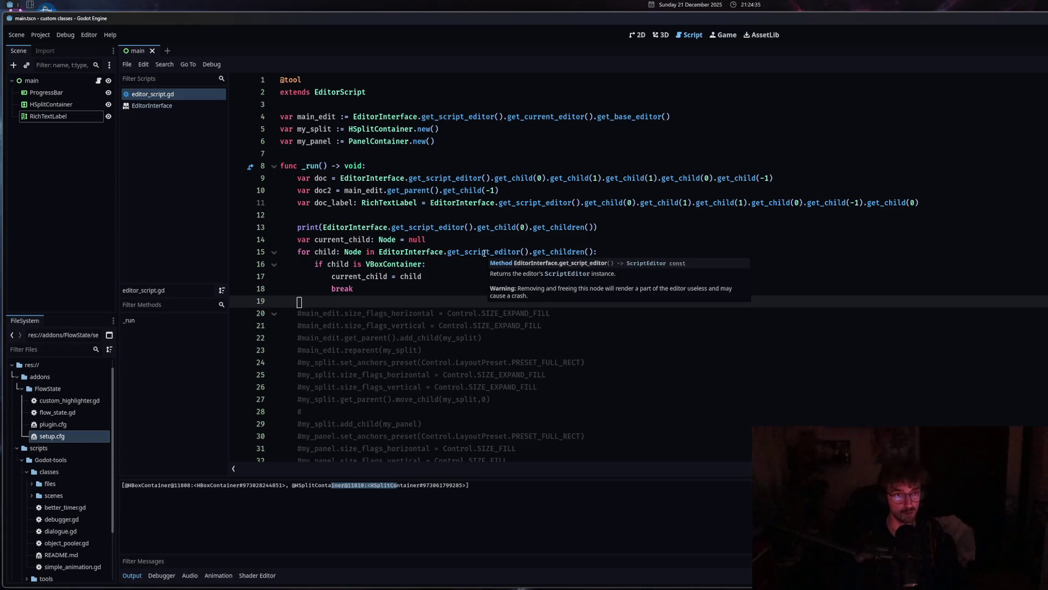
left_click(500, 228)
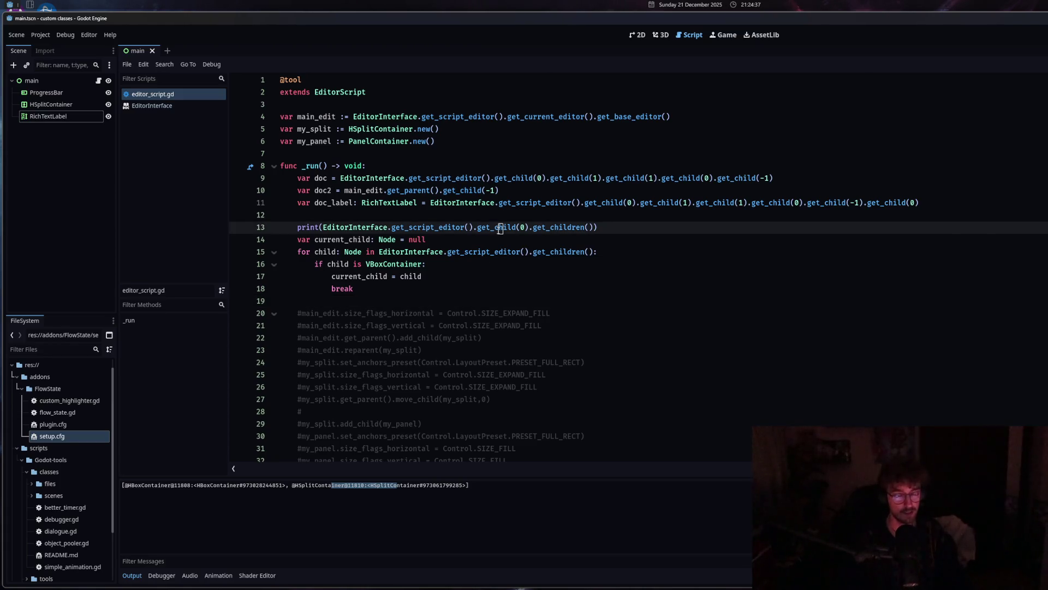
left_click(366, 289)
key("Return")
key("BackSpace")
key("BackSpace")
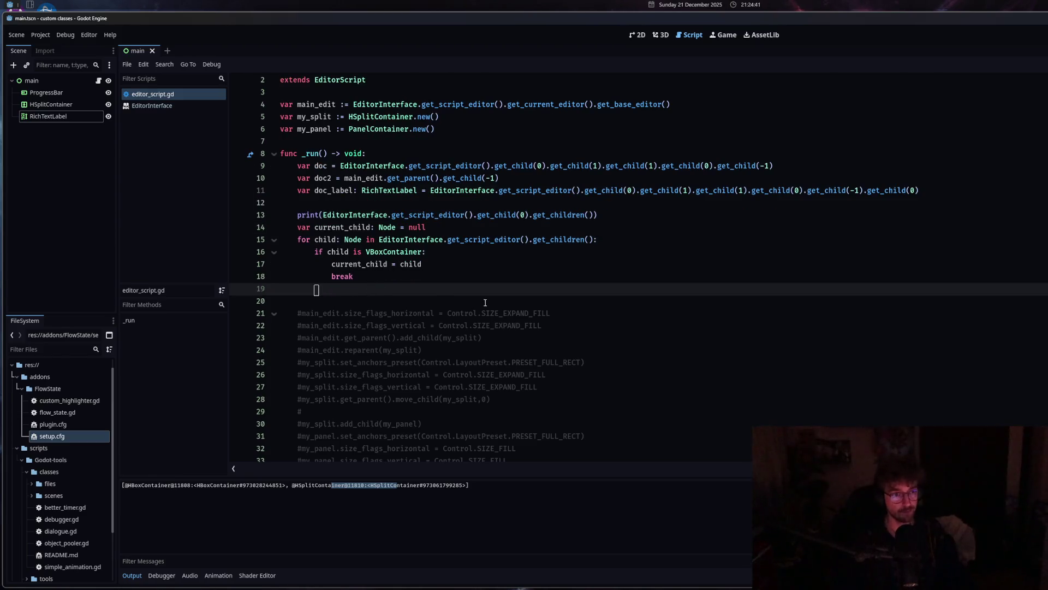
Write the loop header 'for child: Node in current_child.get_children():'.
type("for ")
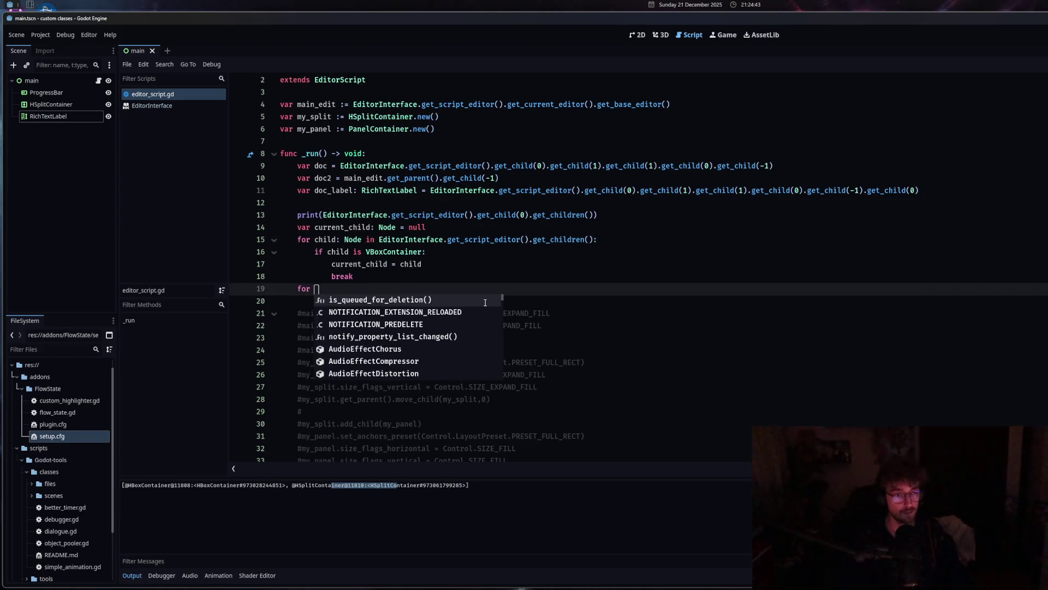
type("child: Node in")
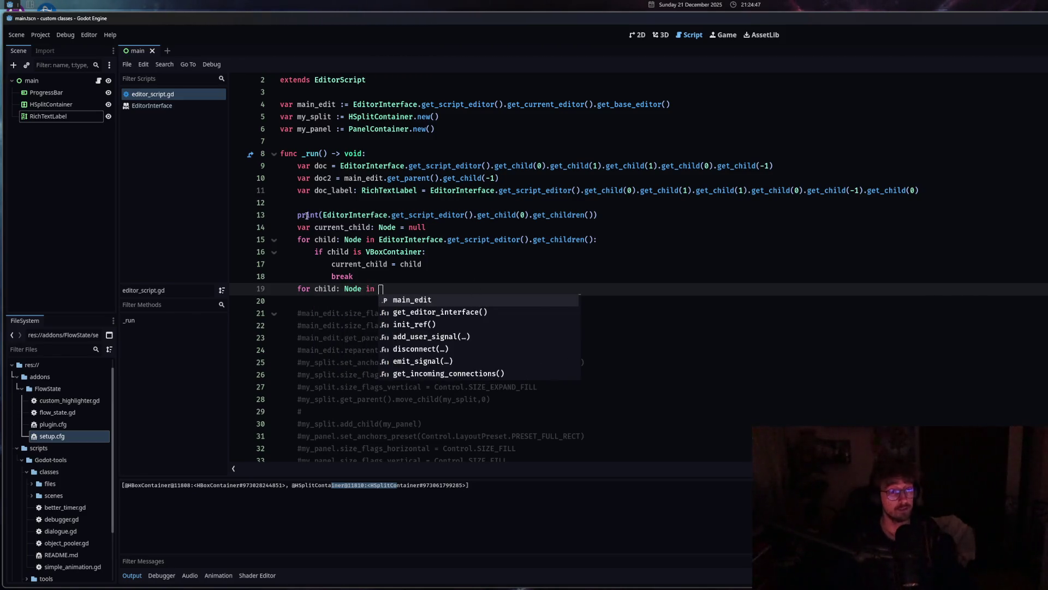
left_click(371, 227)
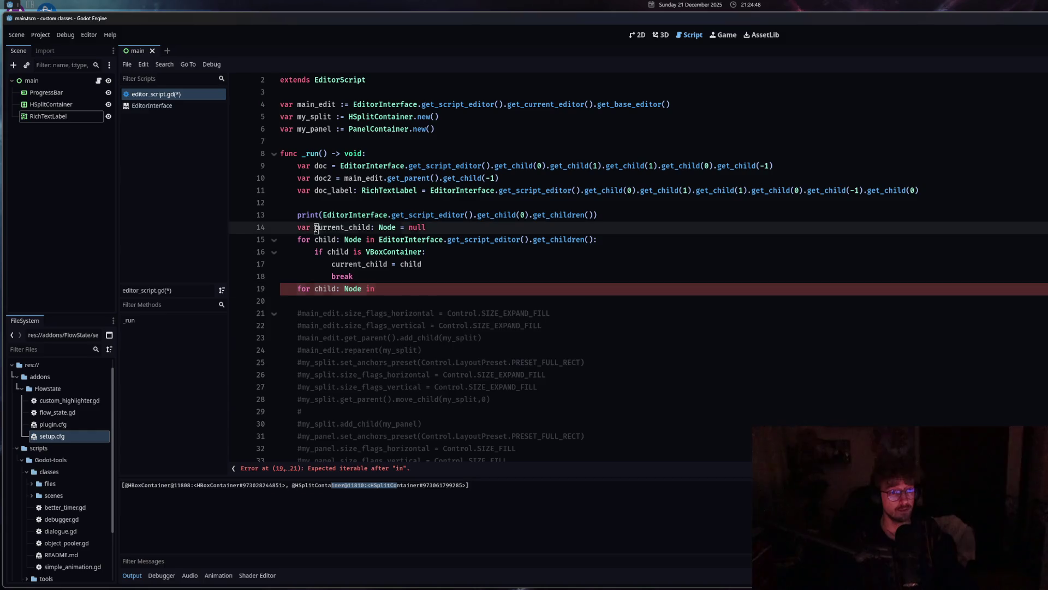
key("ctrl+c")
left_click(415, 287)
key("ctrl+v")
type(".get_ch")
left_click(594, 311)
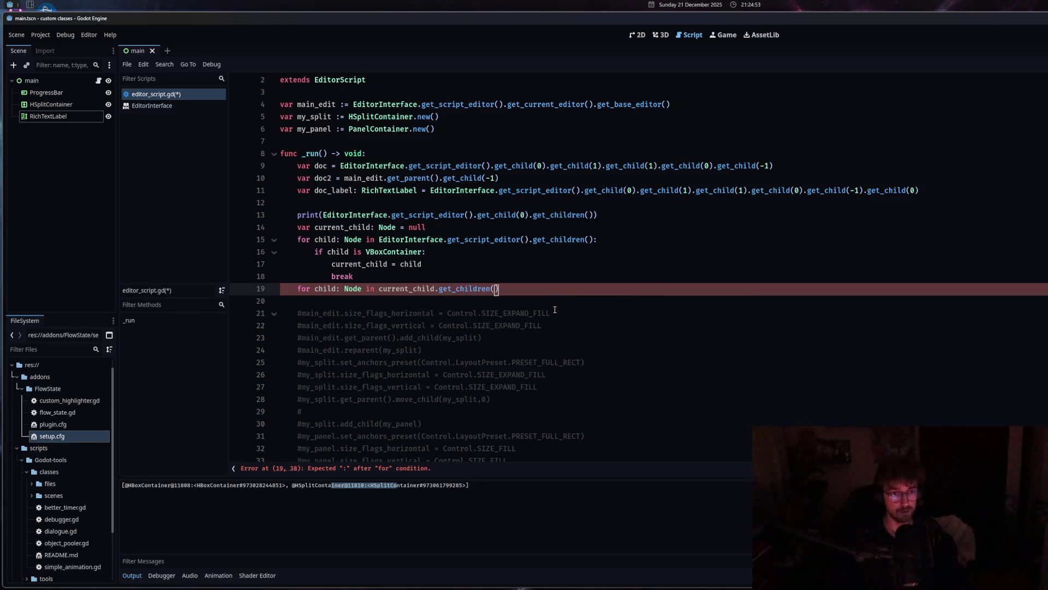
key("End")
type(":")
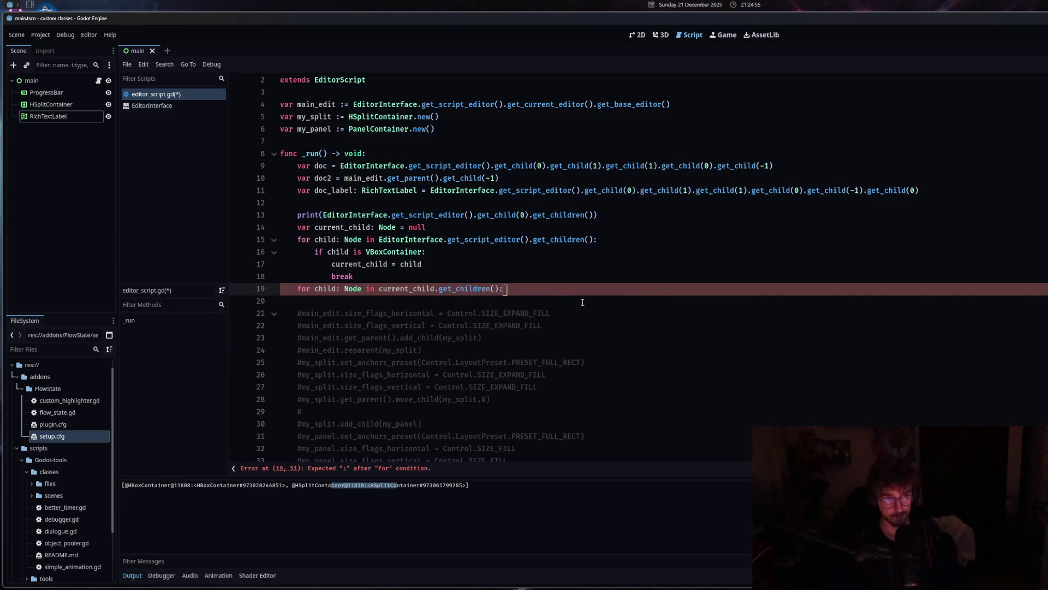
key("Return")
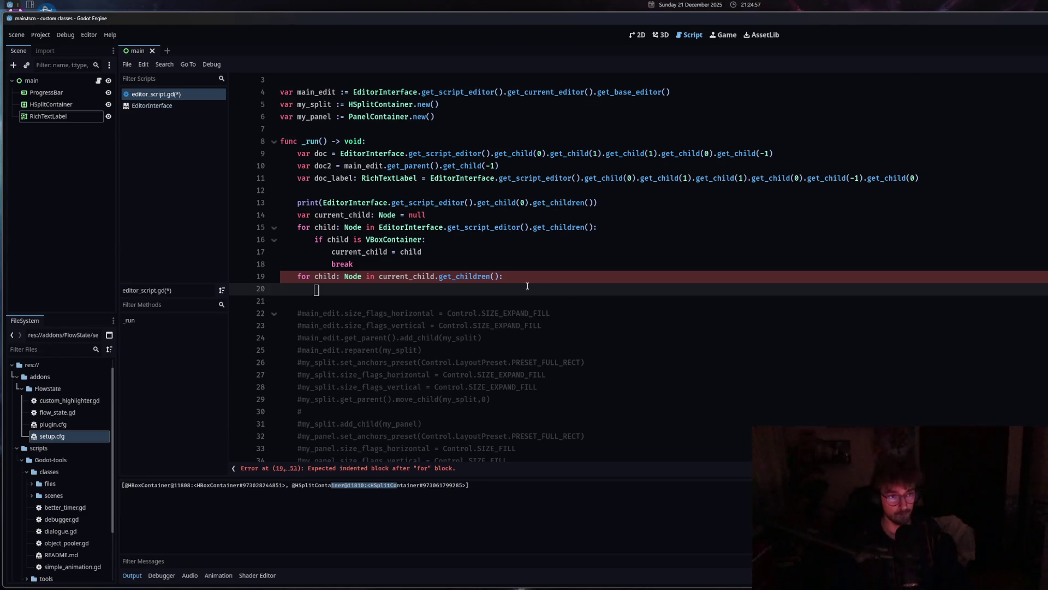
Fill the loop body with 'if child is HSplitContainer: current_child = child' and break.
type("if child is ")
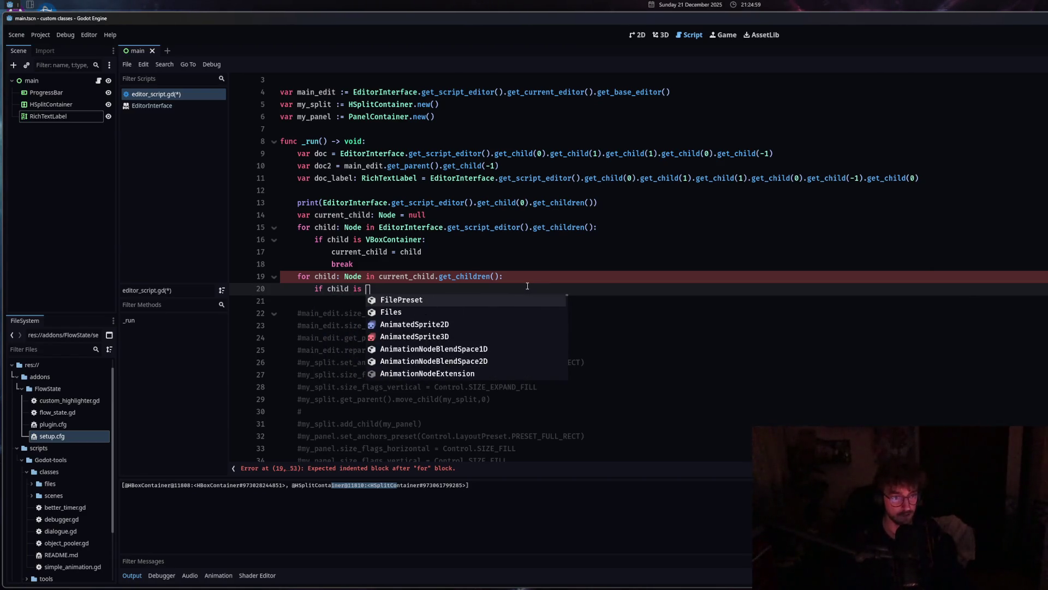
type("HSplit")
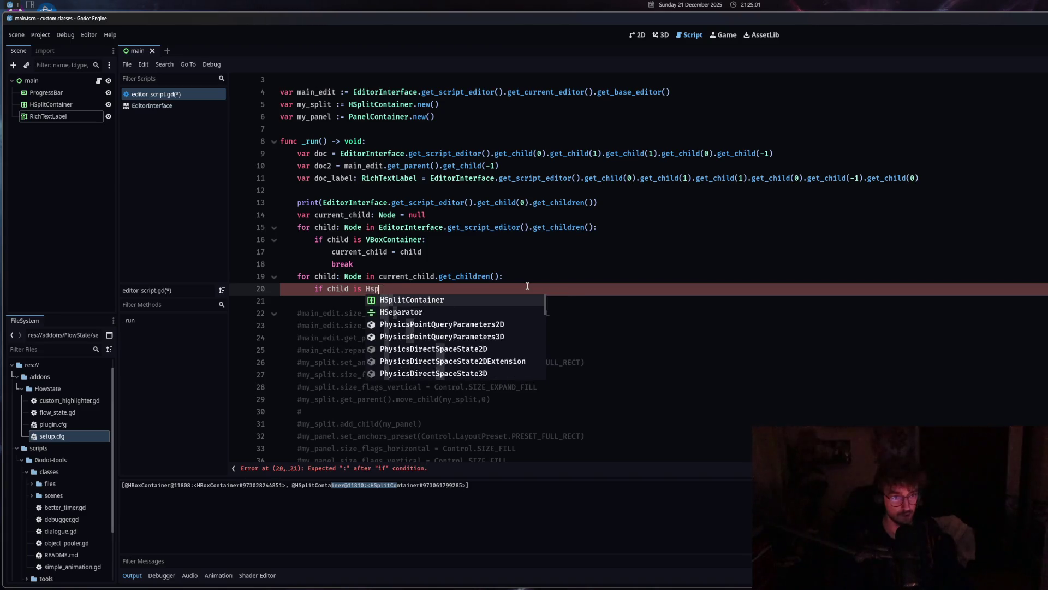
key("Return")
type(":")
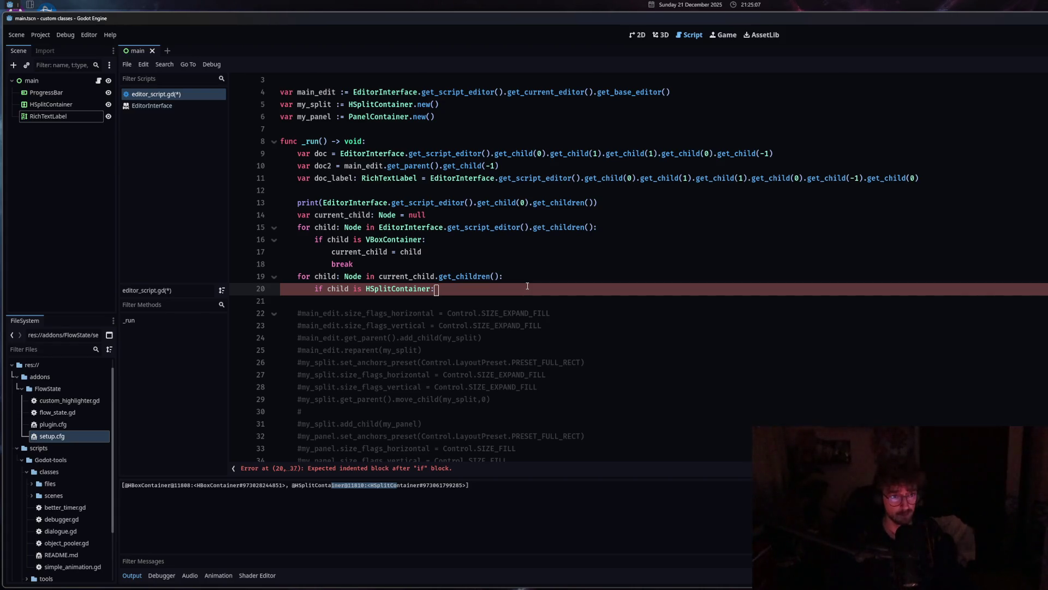
key("Return")
type("cur")
key("Return")
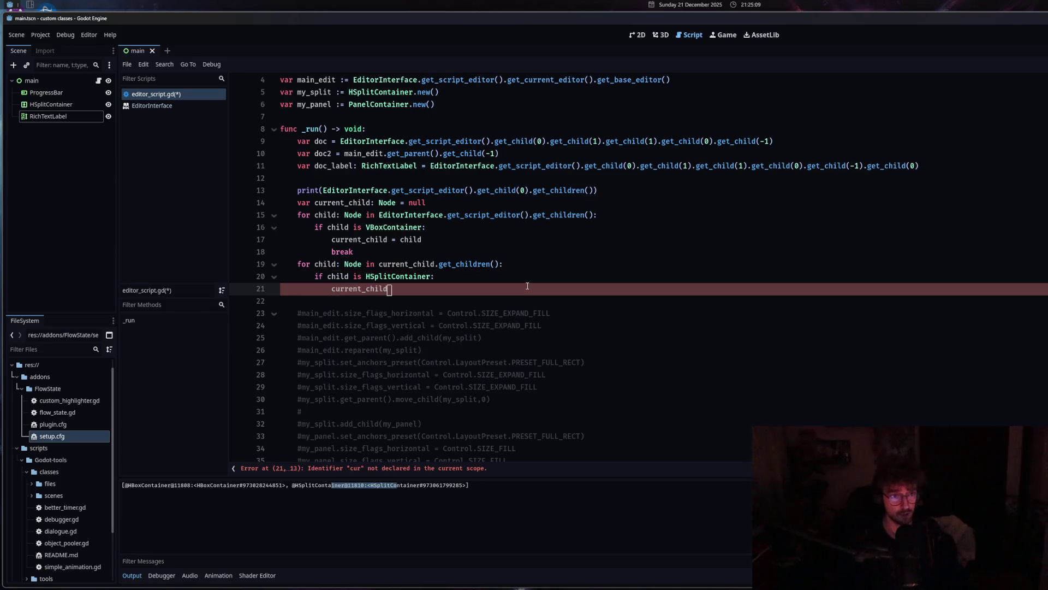
type(" = c")
key("Return")
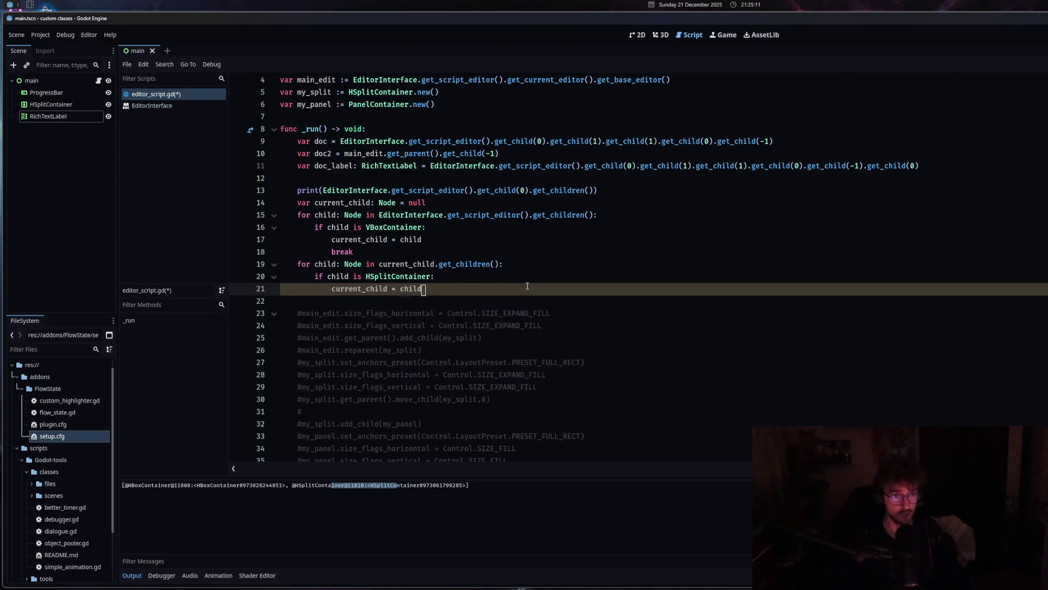
key("Return")
type("bre")
key("Return")
left_click(445, 242)
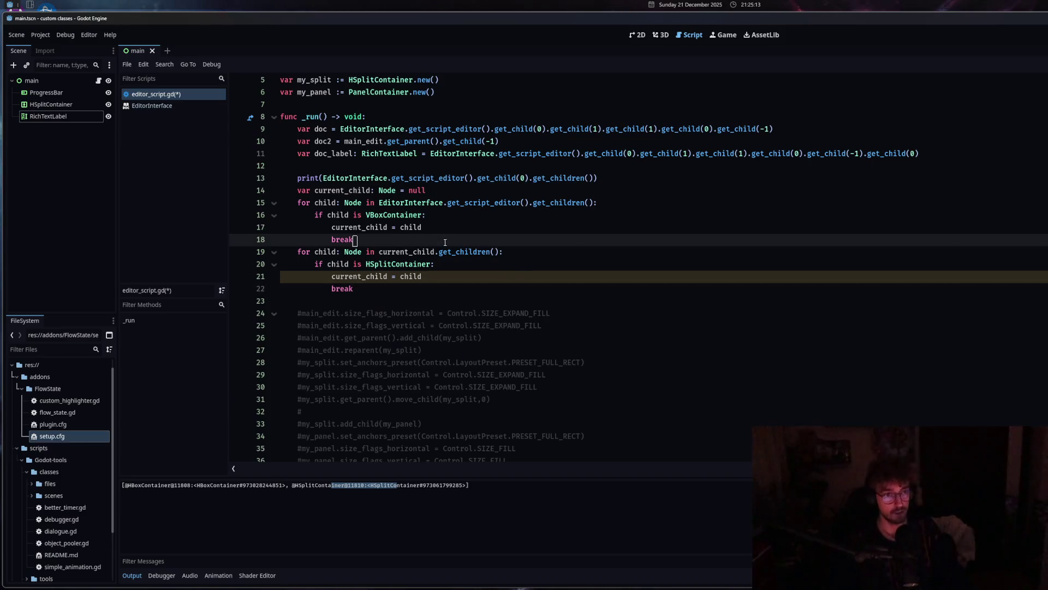
Add 'if child is null: return' at function level after the first loop.
key("Return")
key("BackSpace")
key("BackSpace")
type("if ")
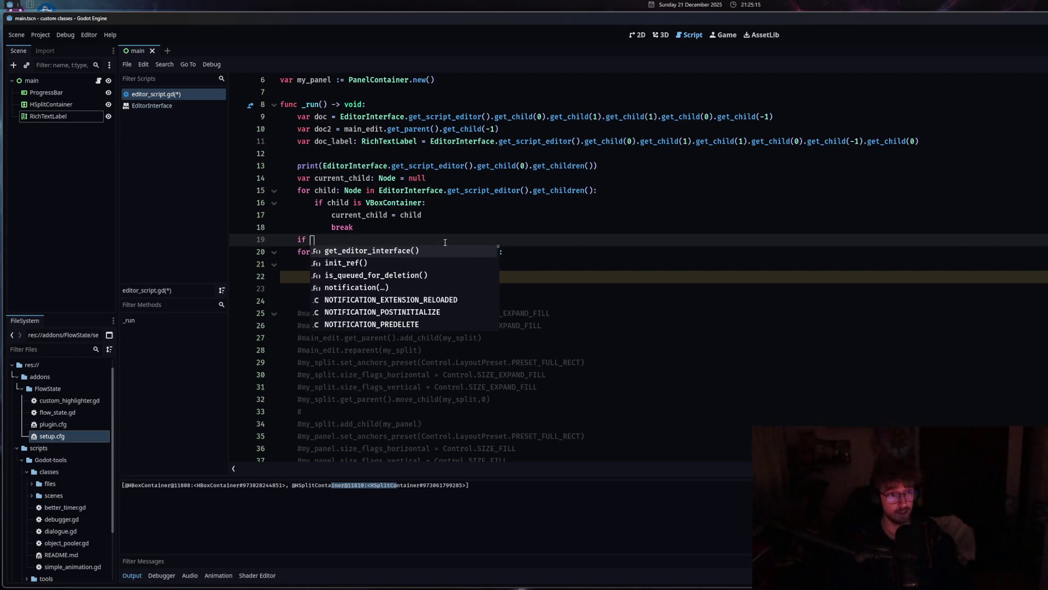
type("child ")
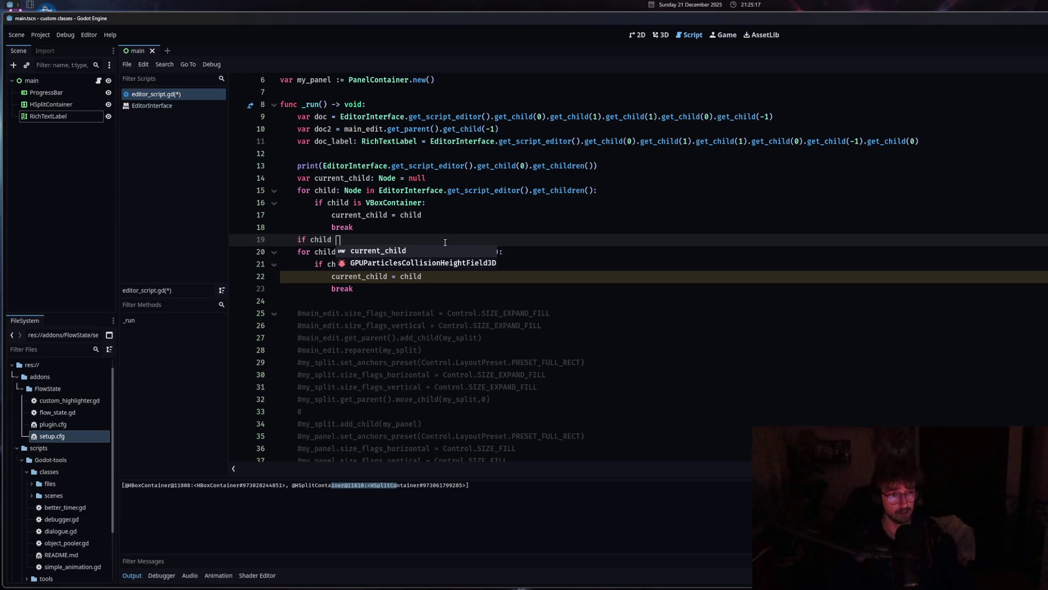
type("i")
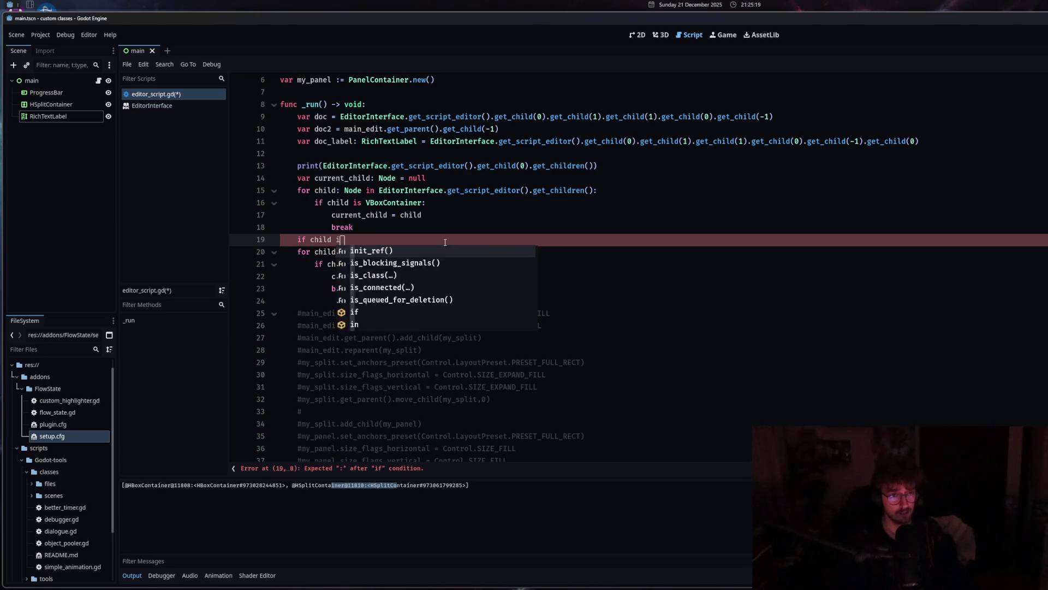
type("s null: return")
double_click(340, 239)
type("==")
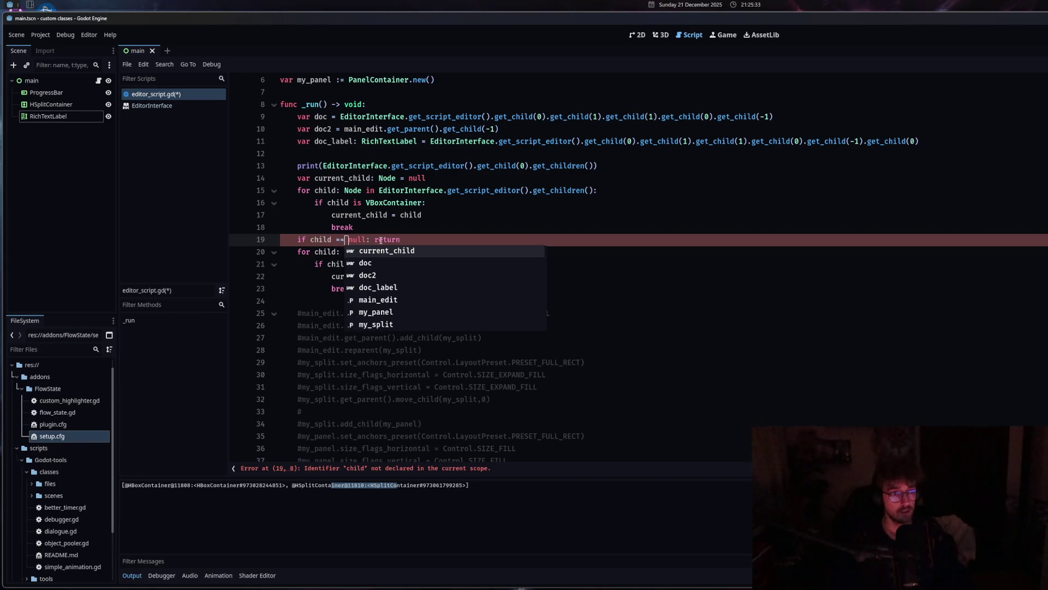
key("ctrl+z")
key("ctrl+z")
Rewrite the check as 'if current_child == null: return'.
left_click(311, 240)
type("curre")
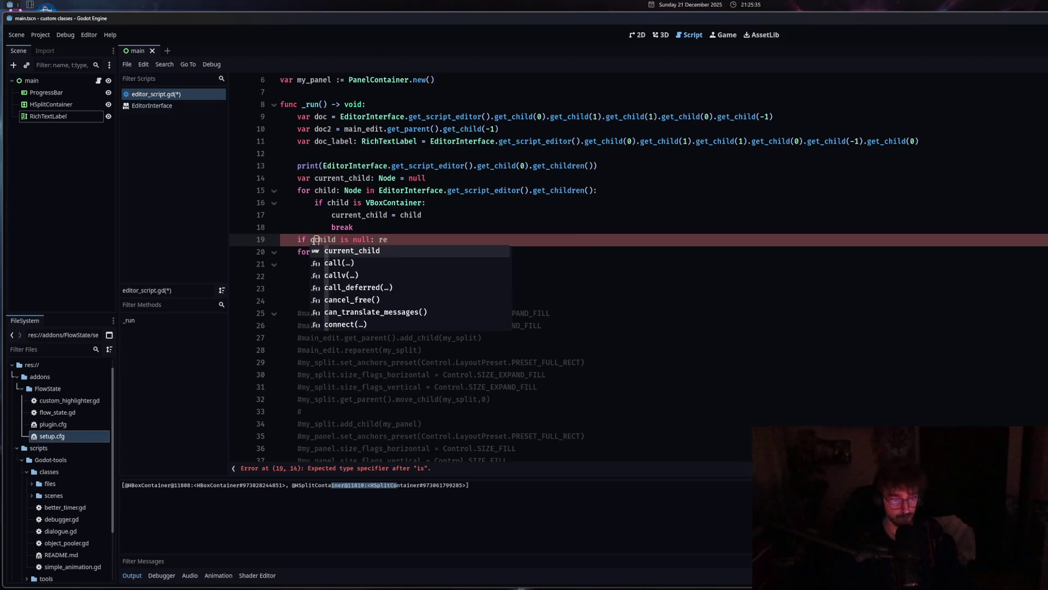
type("nt_")
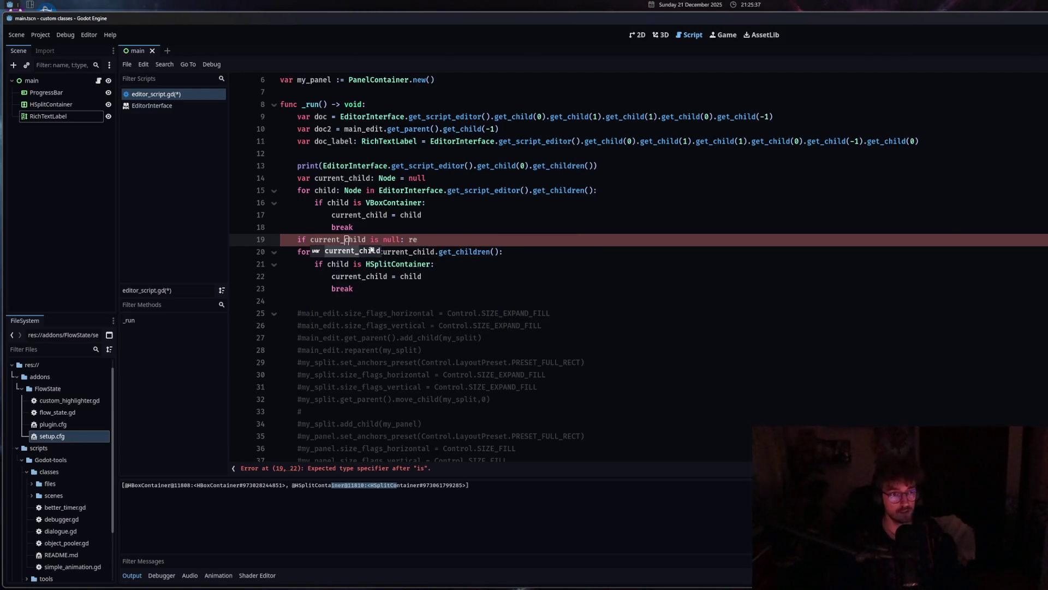
key("Return")
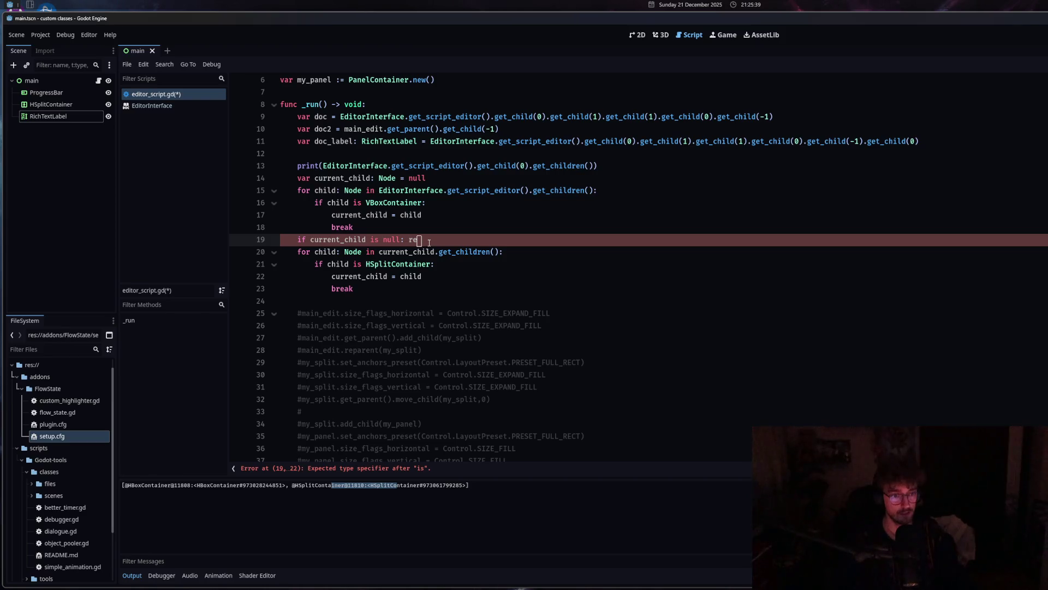
type("return")
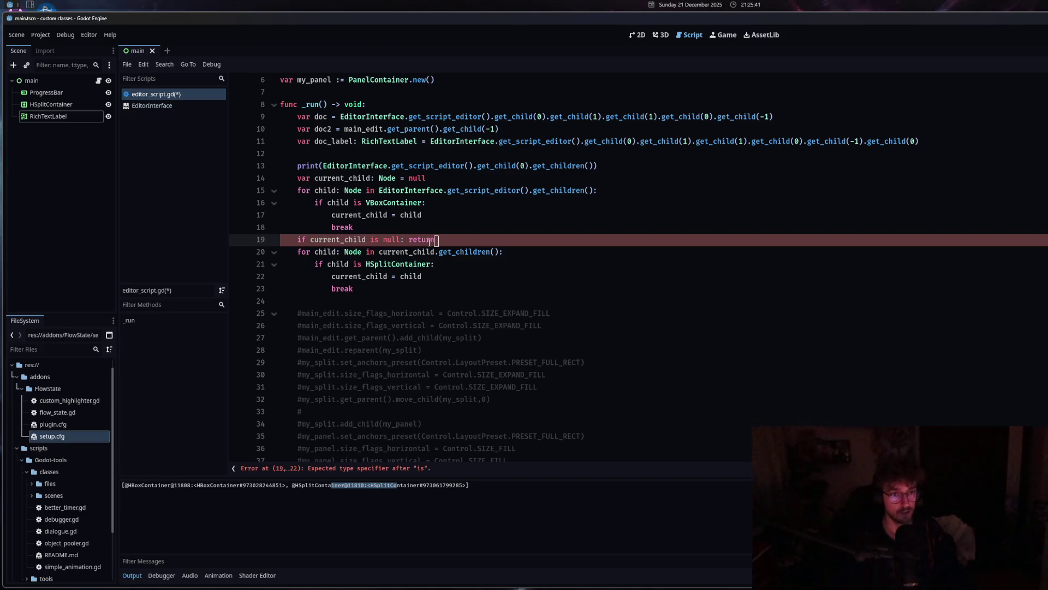
double_click(377, 240)
type("==")
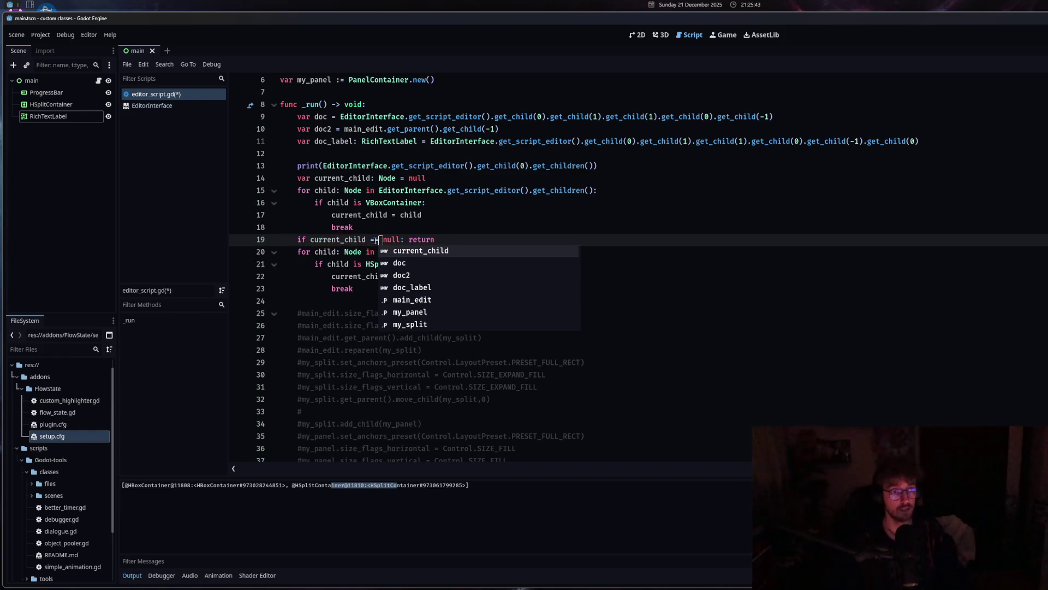
triple_click(284, 240)
left_click_drag(283, 241, 298, 241)
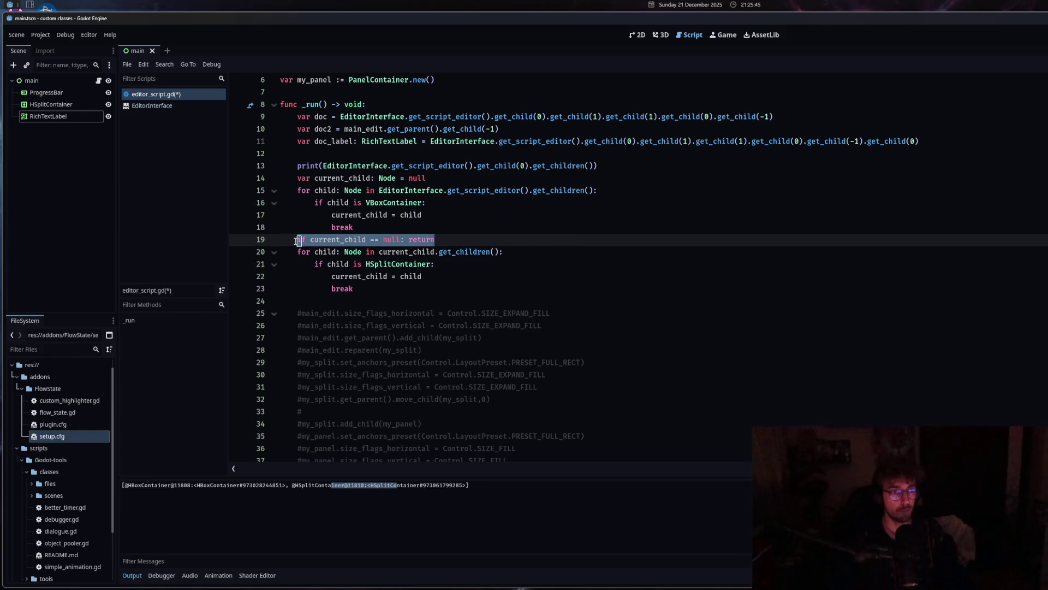
Add print(current_child) after the HSplitContainer loop and run the script.
left_click(393, 291)
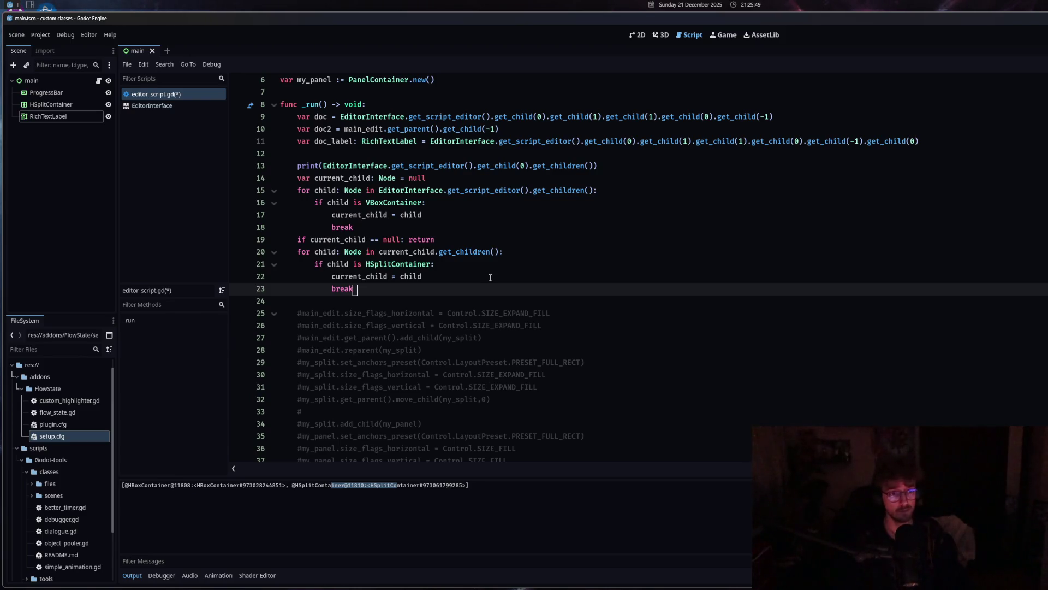
key("Return")
type("print(cu")
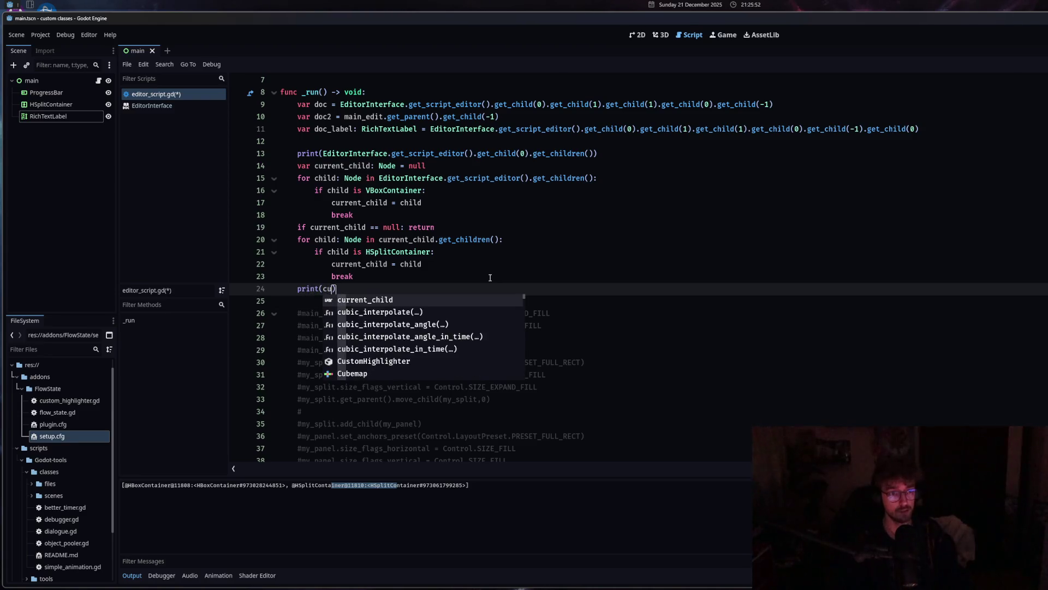
key("Return")
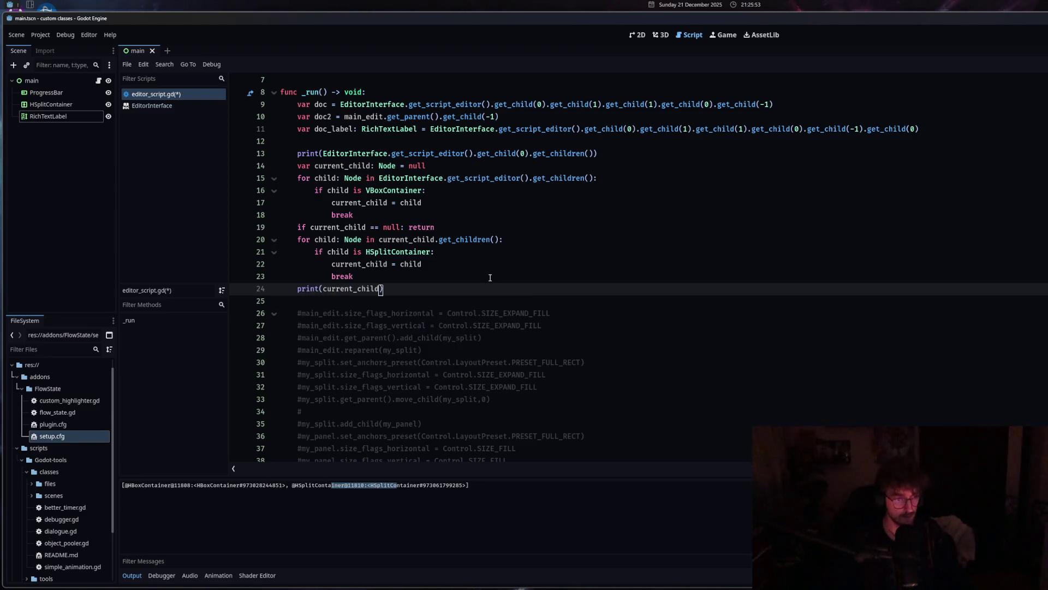
key("ctrl+shift+x")
left_click(469, 517)
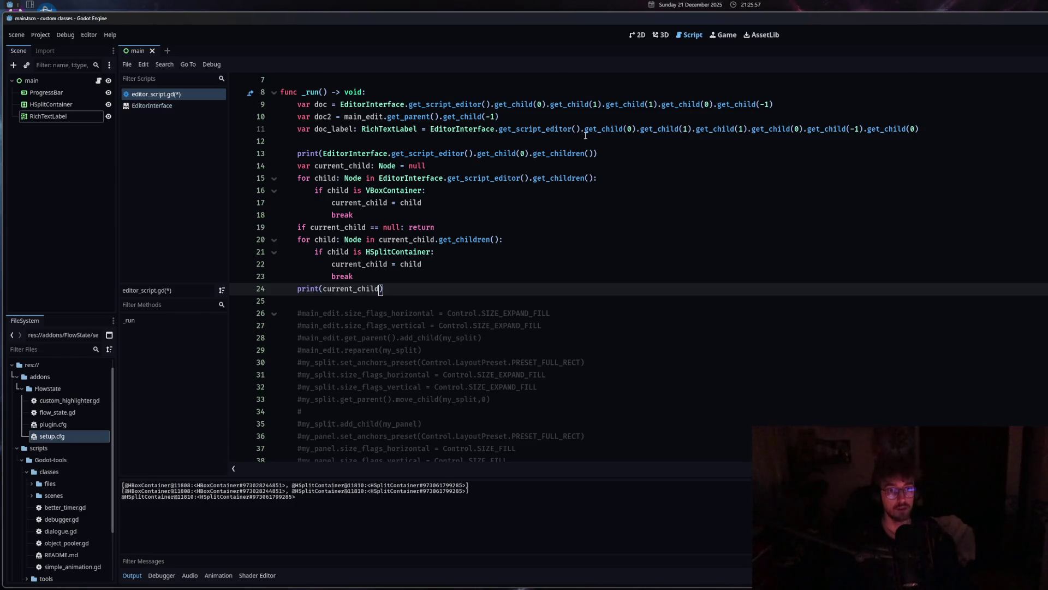
Insert .get_child(1) from line 9 into the line 13 print chain and rerun the script.
scroll(586, 135, "up", 1)
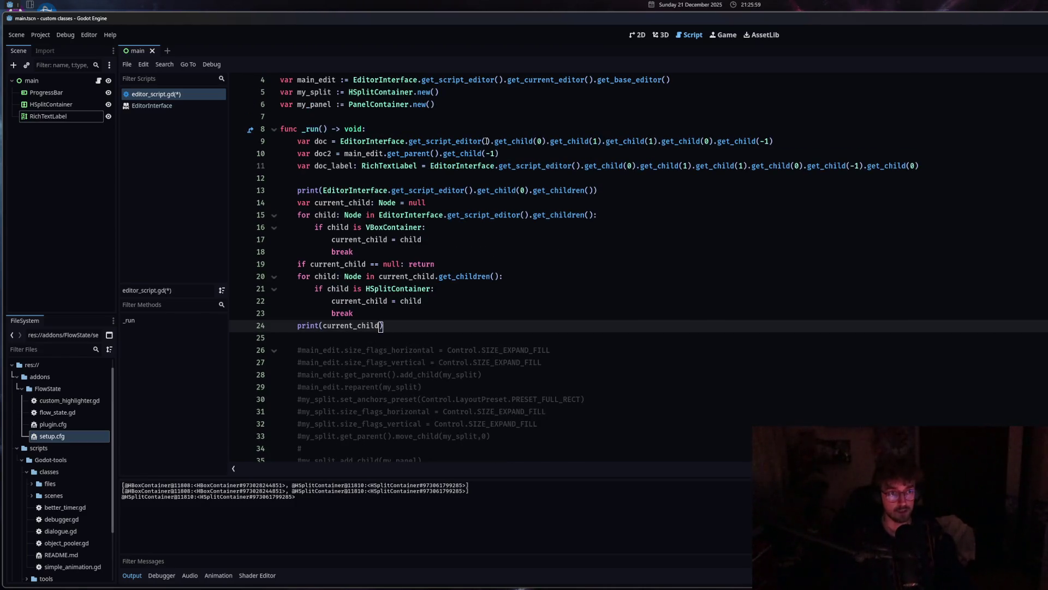
left_click(548, 141)
left_click_drag(548, 142, 659, 142)
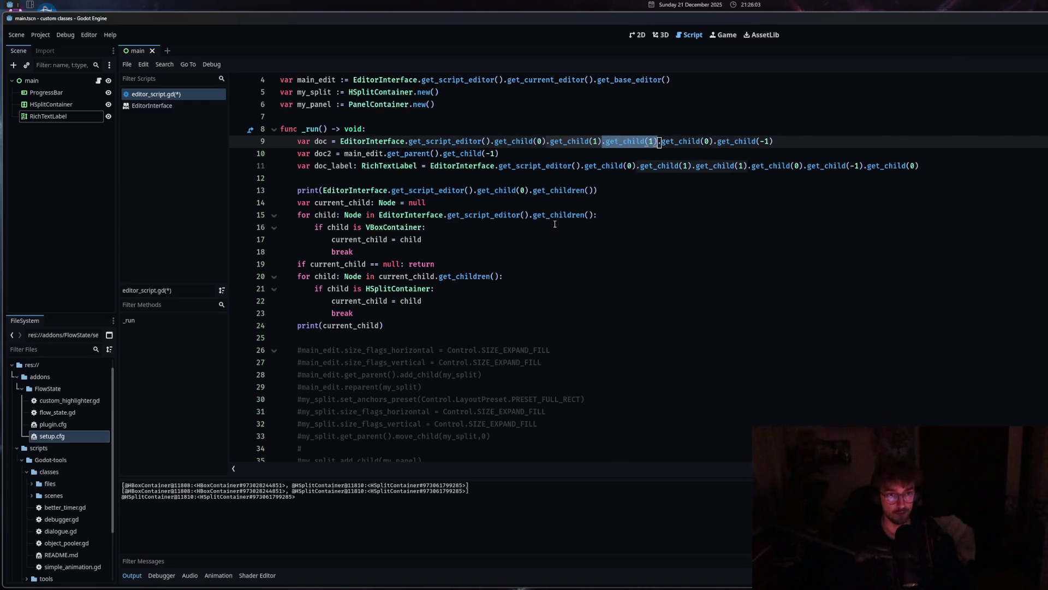
left_click(530, 191)
key("ctrl+v")
left_click(579, 276)
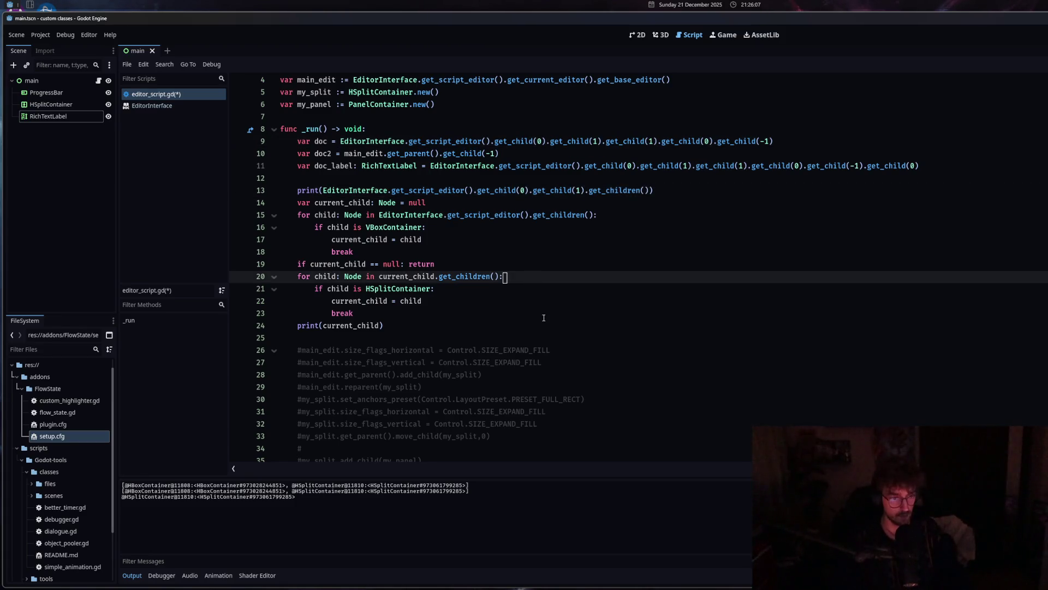
key("ctrl+shift+x")
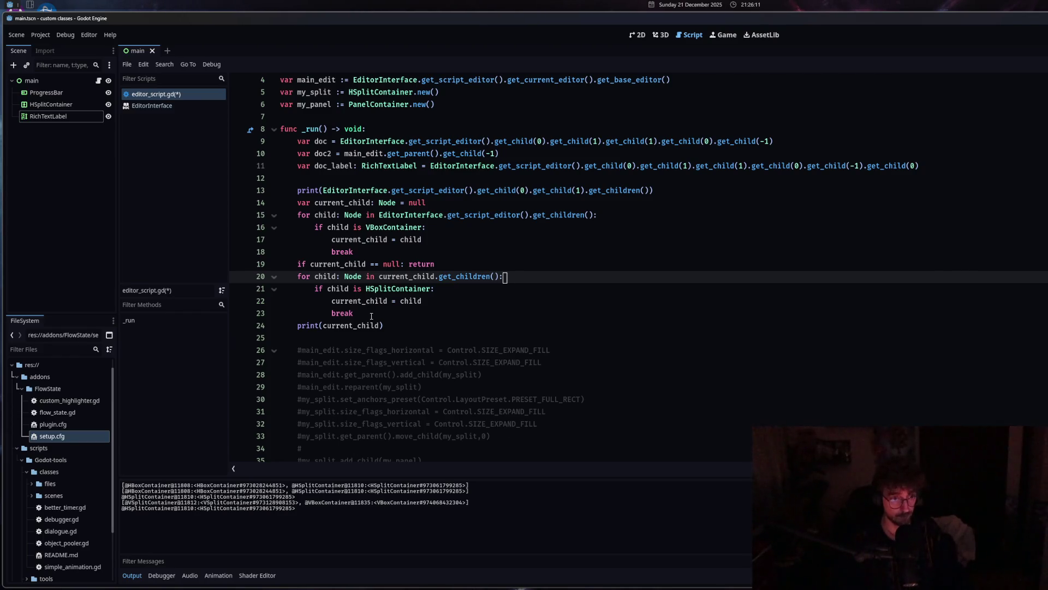
Remove the print(current_child) line and duplicate the HSplitContainer loop block.
left_click_drag(384, 326, 291, 326)
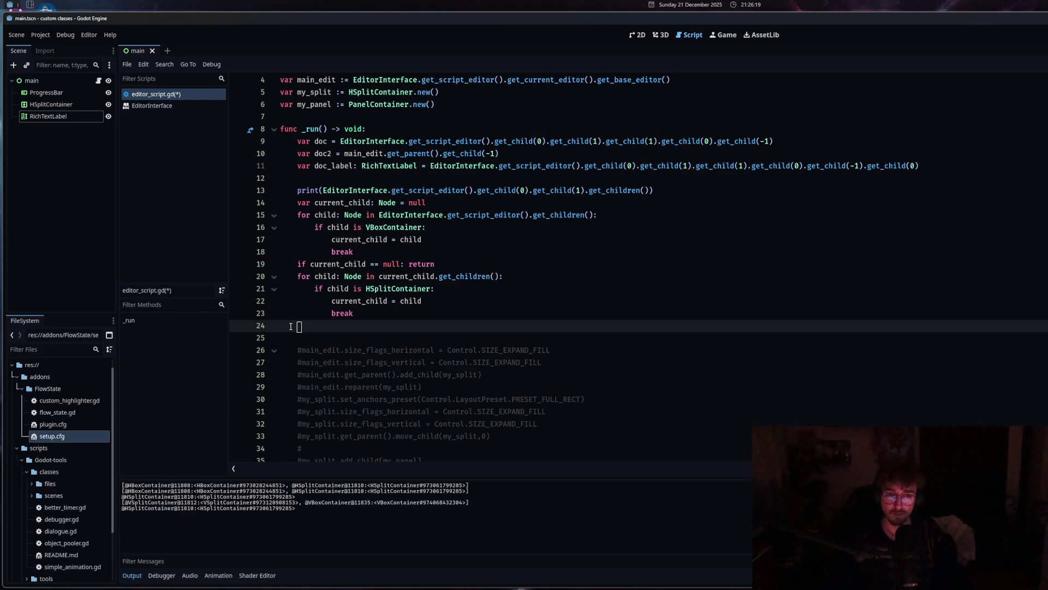
left_click(298, 277)
left_click_drag(298, 277, 369, 315)
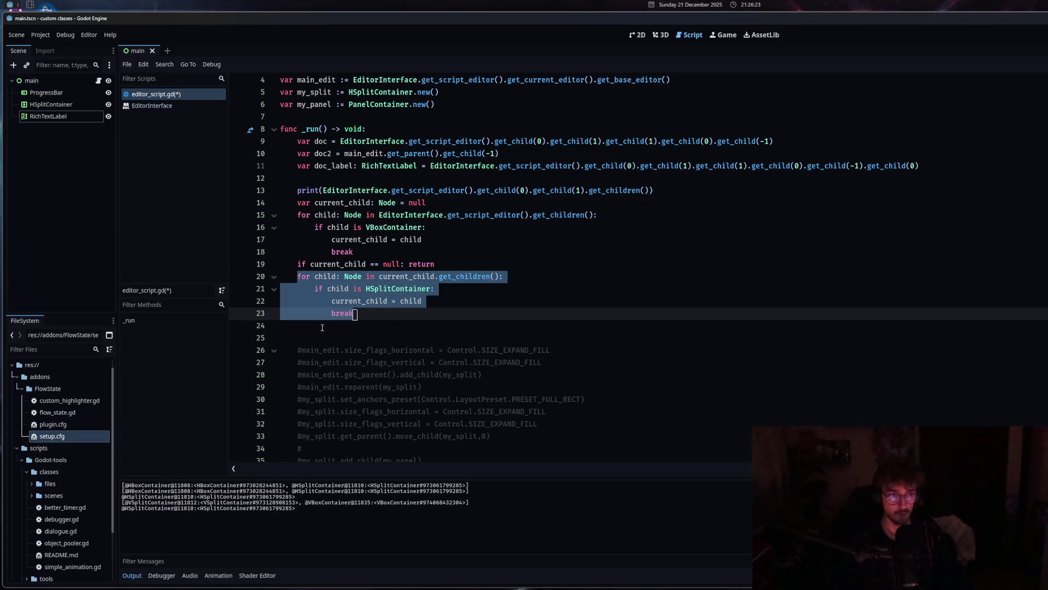
key("ctrl+shift+d")
Change the copied loop's type to VSplitContainer and save the script.
left_click(371, 301)
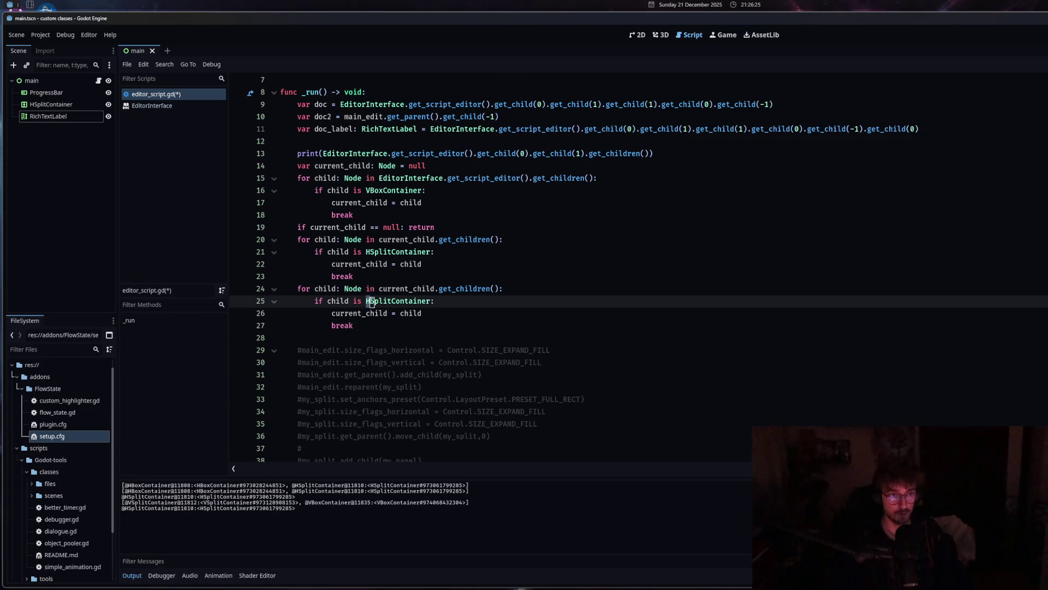
key("BackSpace")
type("V")
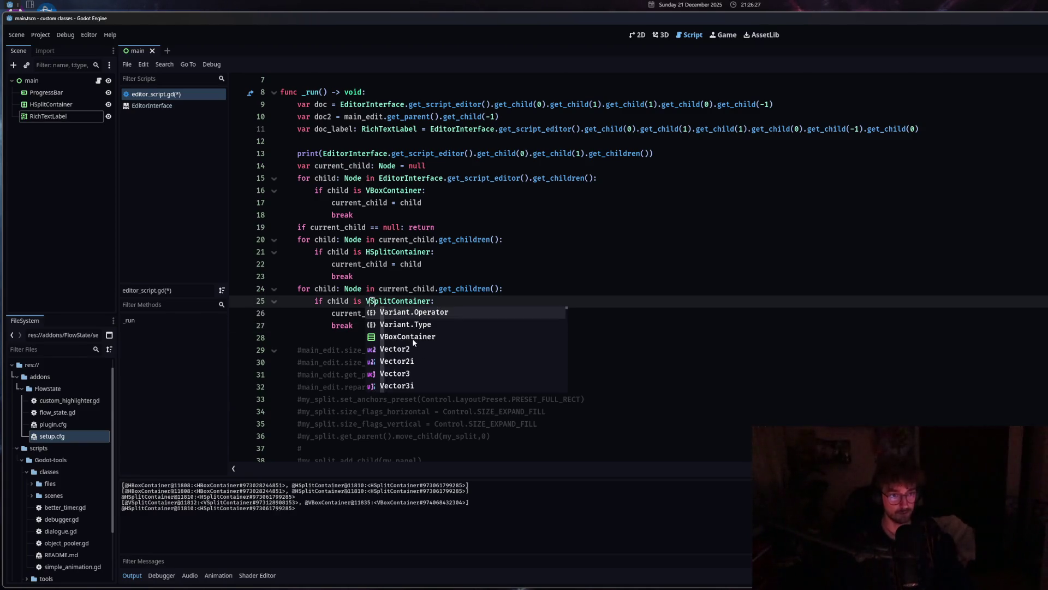
type("S")
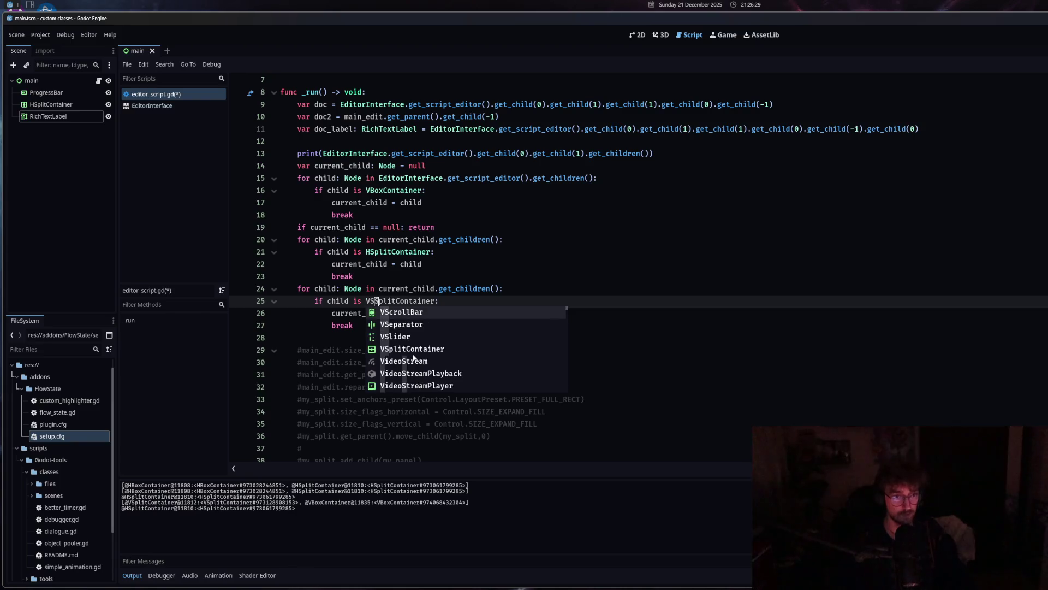
key("BackSpace")
key("Escape")
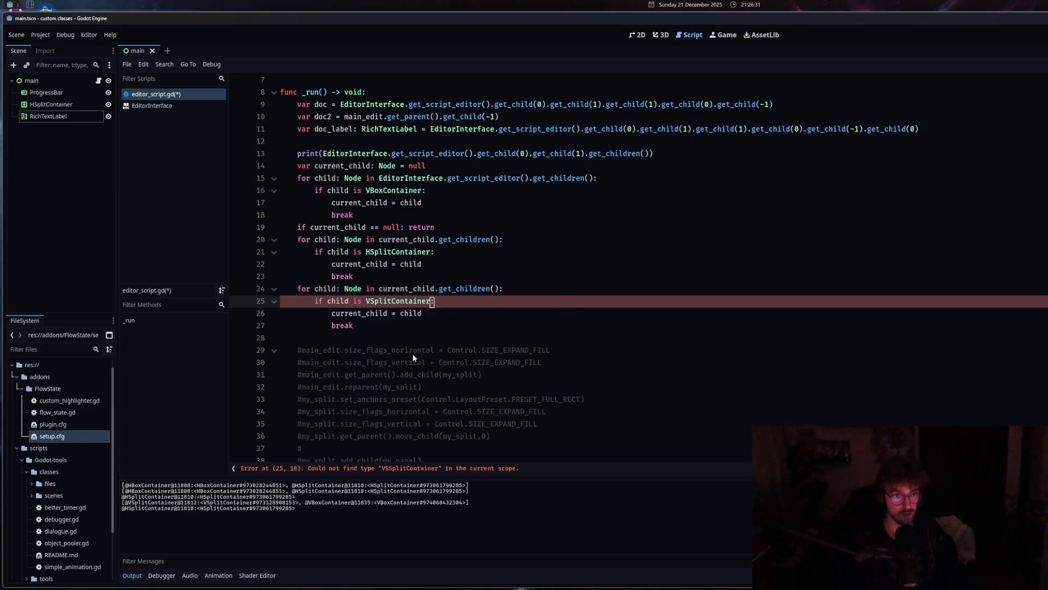
type(":")
left_click(469, 338)
left_click(480, 326)
key("ctrl+s")
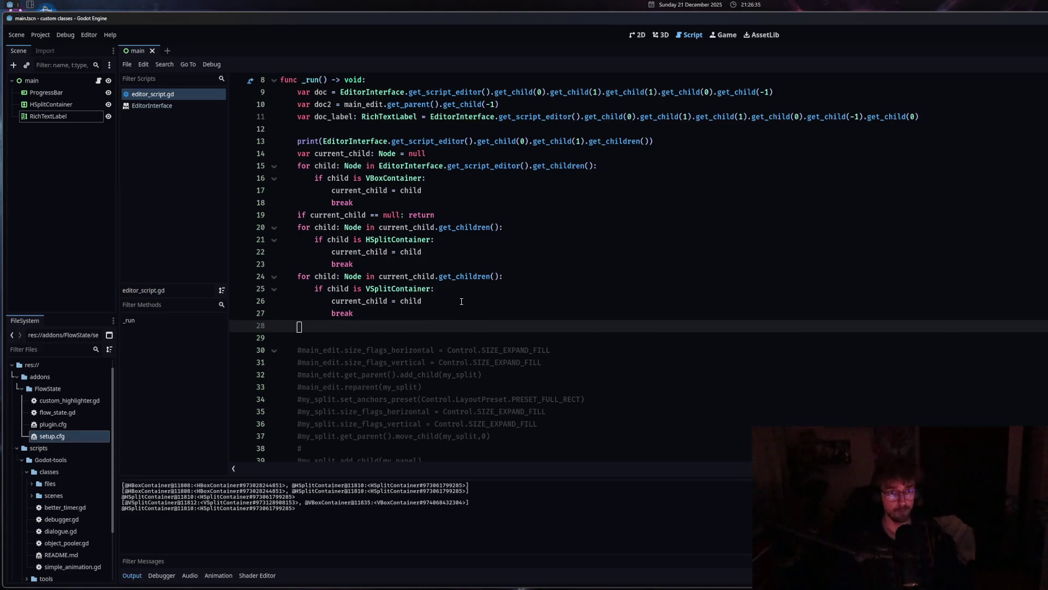
Paste another .get_child(1) into the line 13 print and run the script.
key("Return")
scroll(546, 245, "up", 1)
left_click(589, 177)
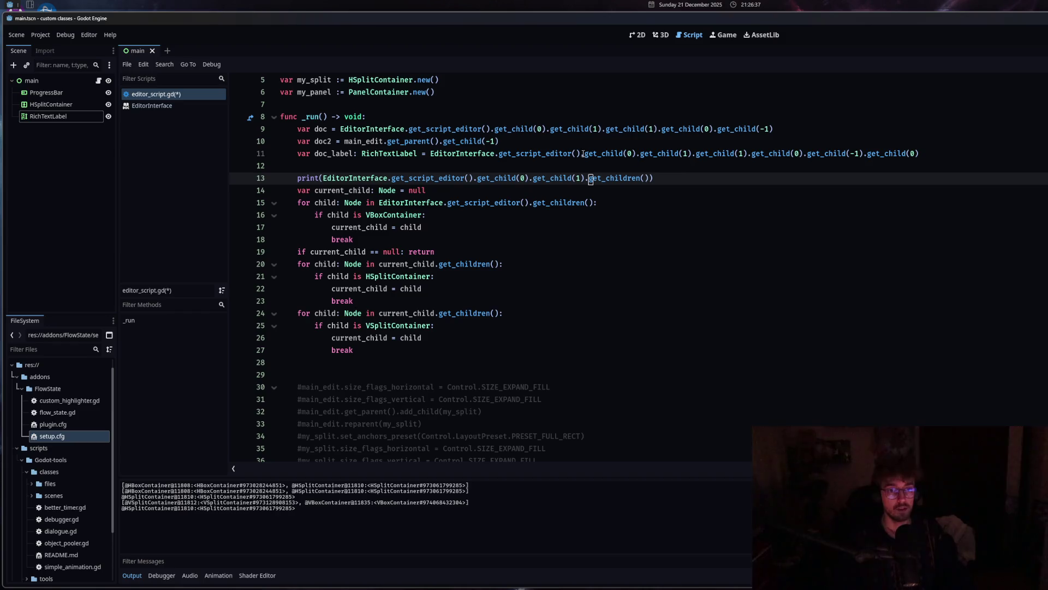
scroll(571, 249, "up", 1)
left_click_drag(603, 165, 659, 167)
key("ctrl+c")
left_click(585, 215)
key("ctrl+v")
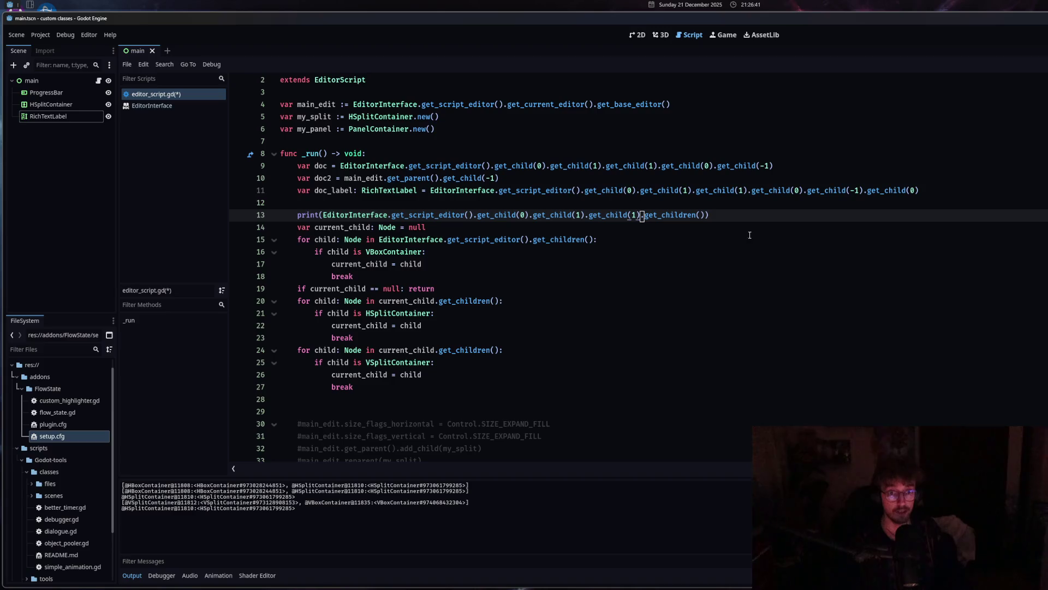
left_click(689, 165)
key("ctrl+shift+x")
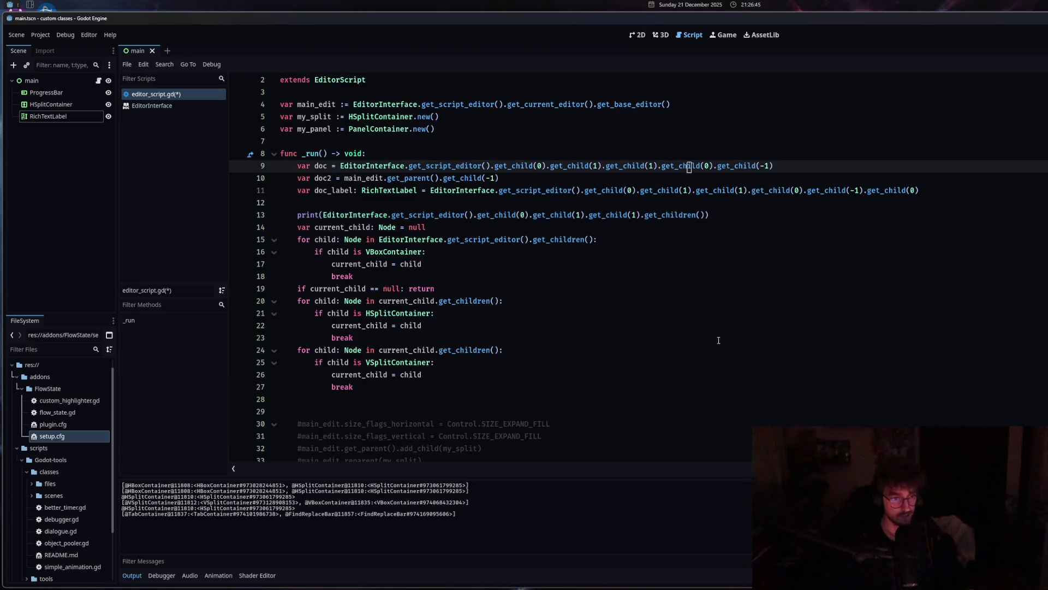
Duplicate the VSplitContainer loop, change its type to TabContainer, and save.
scroll(723, 339, "down", 1)
left_click_drag(354, 350, 295, 313)
key("ctrl+shift+d")
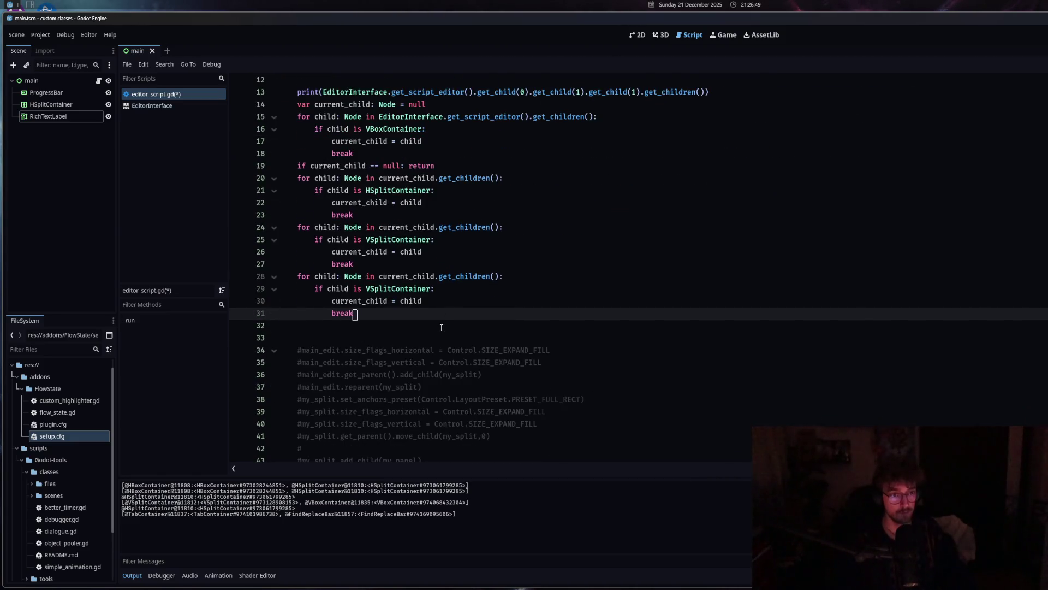
scroll(436, 306, "up", 1)
left_click_drag(366, 325, 393, 326)
type("Tab")
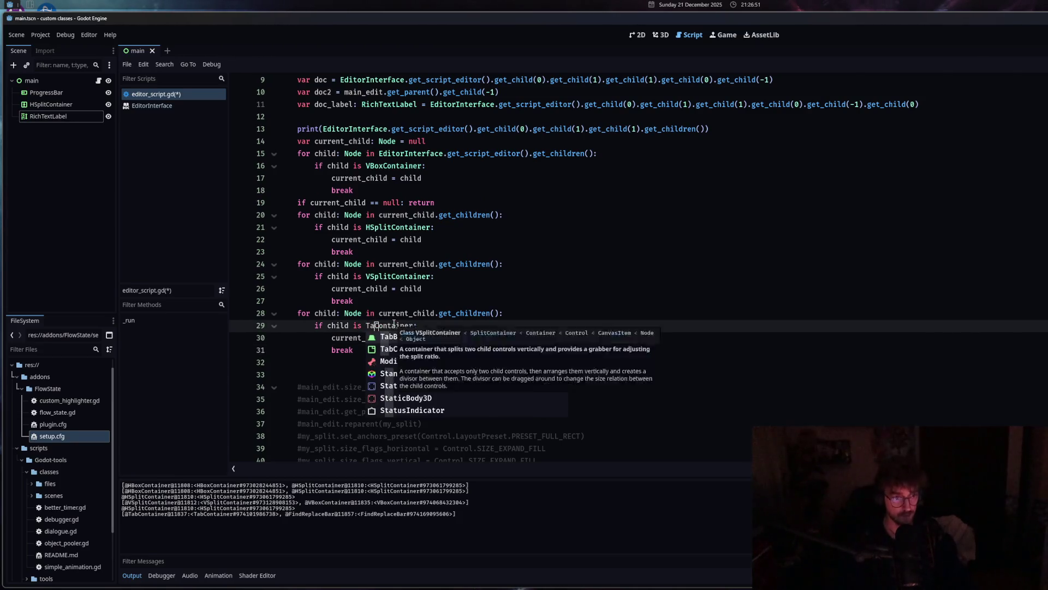
key("Tab")
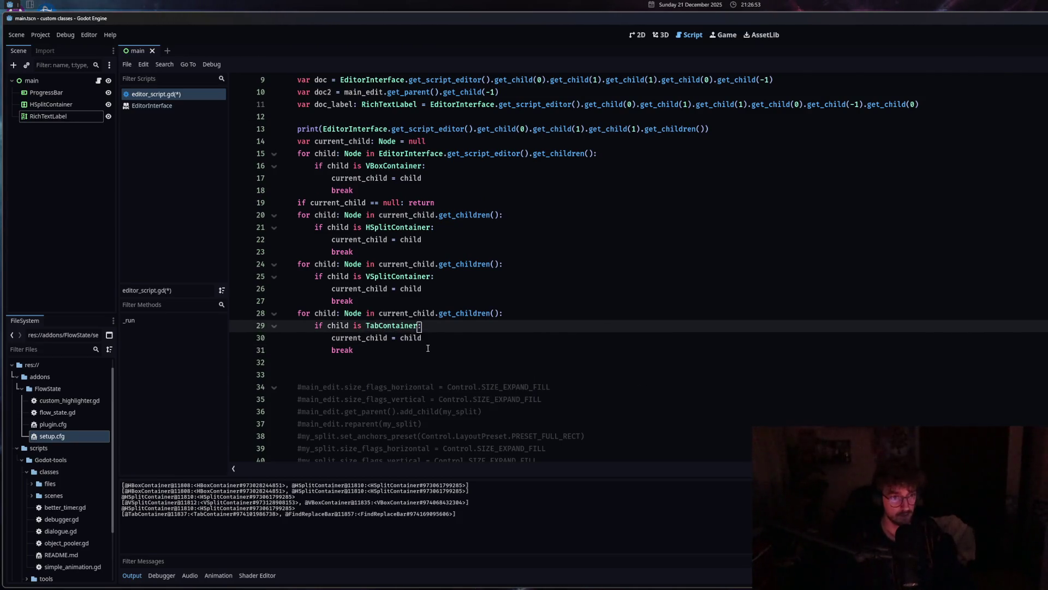
left_click(433, 349)
left_click(404, 364)
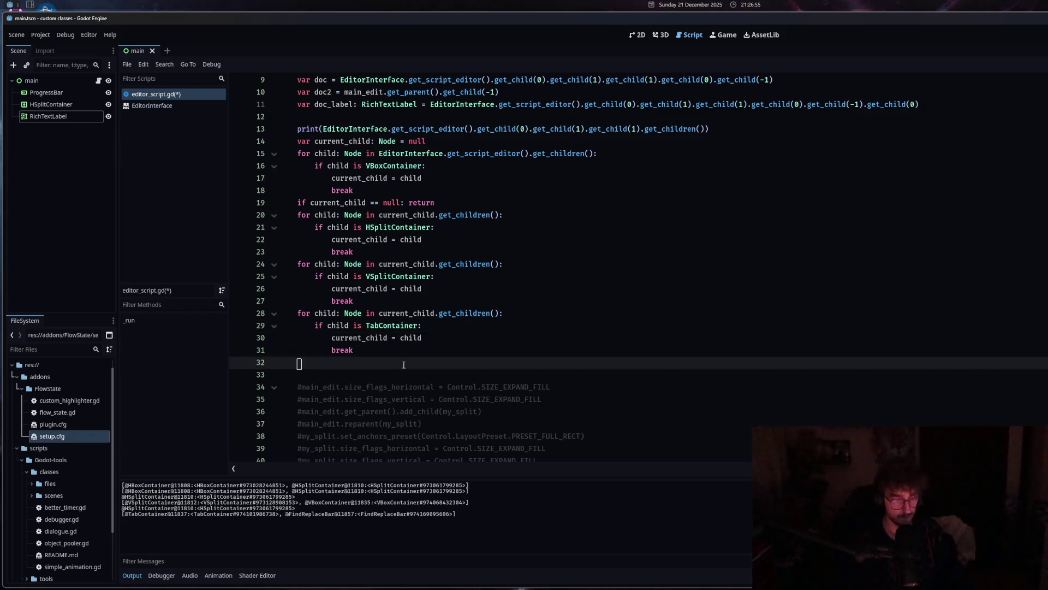
scroll(560, 284, "up", 2)
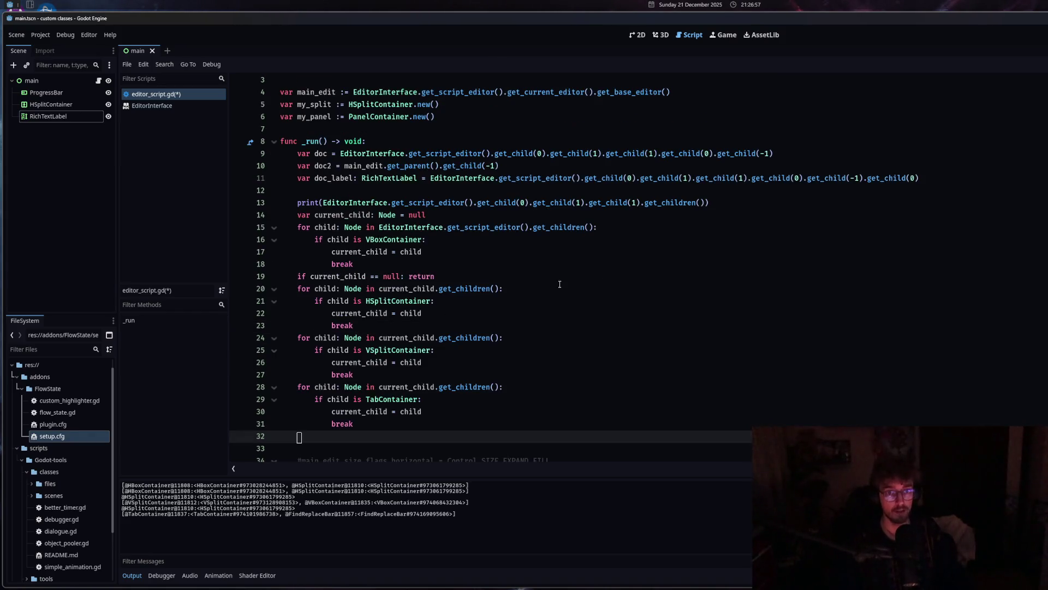
key("ctrl+s")
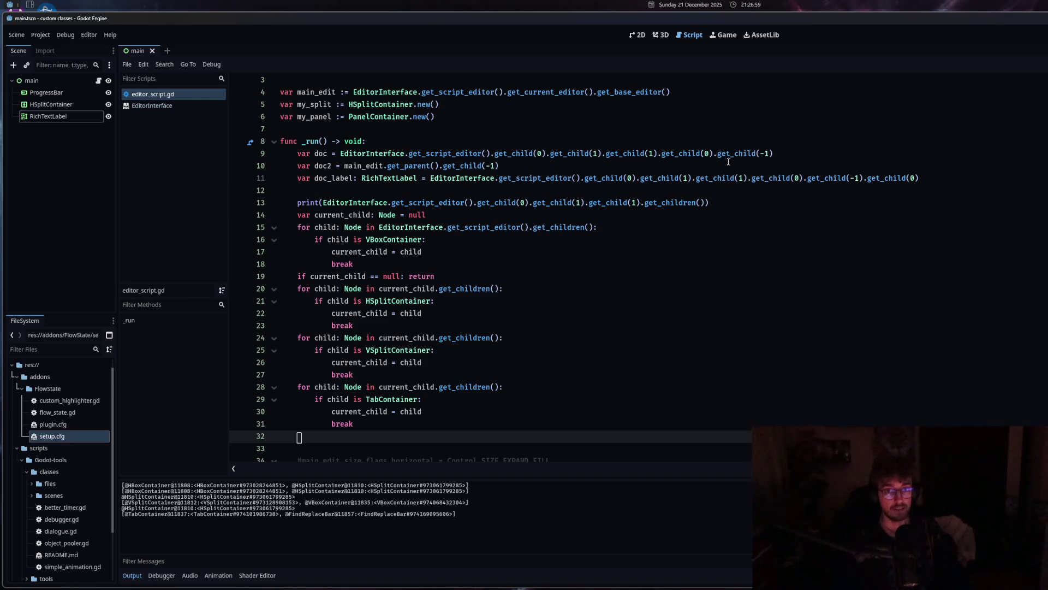
Add print(current_child.get_children()) at the end and run the script.
type("prti")
key("Return")
type("print(current_child.g)")
key("Return")
type(".get_ch")
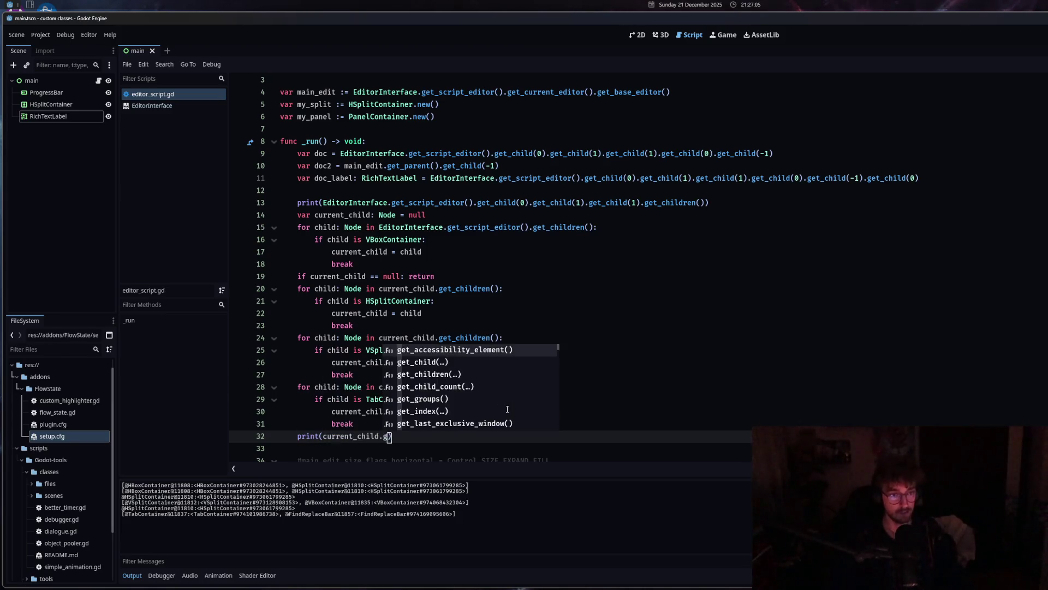
left_click(474, 403)
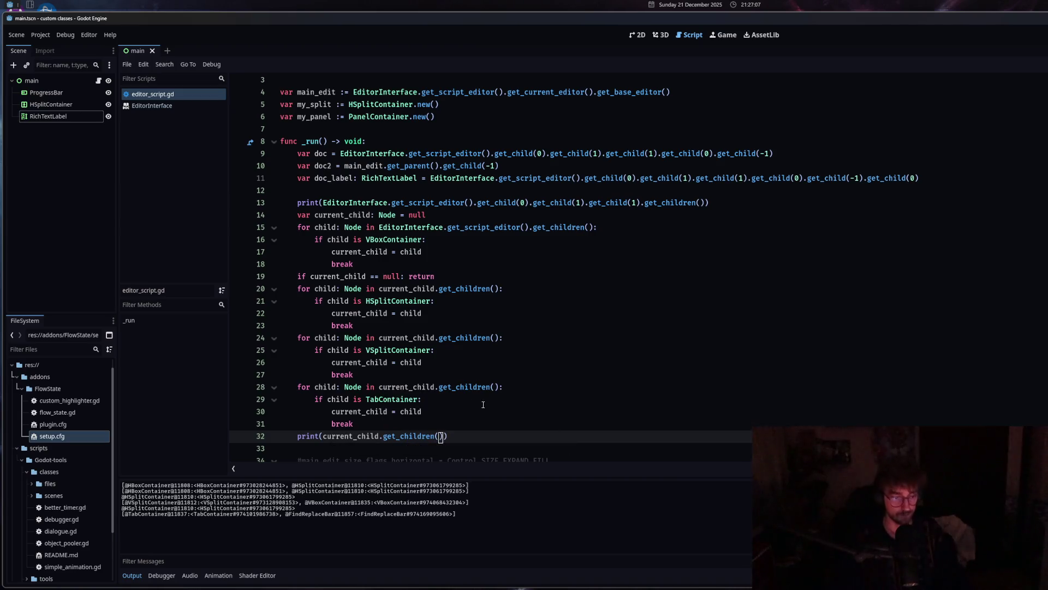
key("ctrl+shift+x")
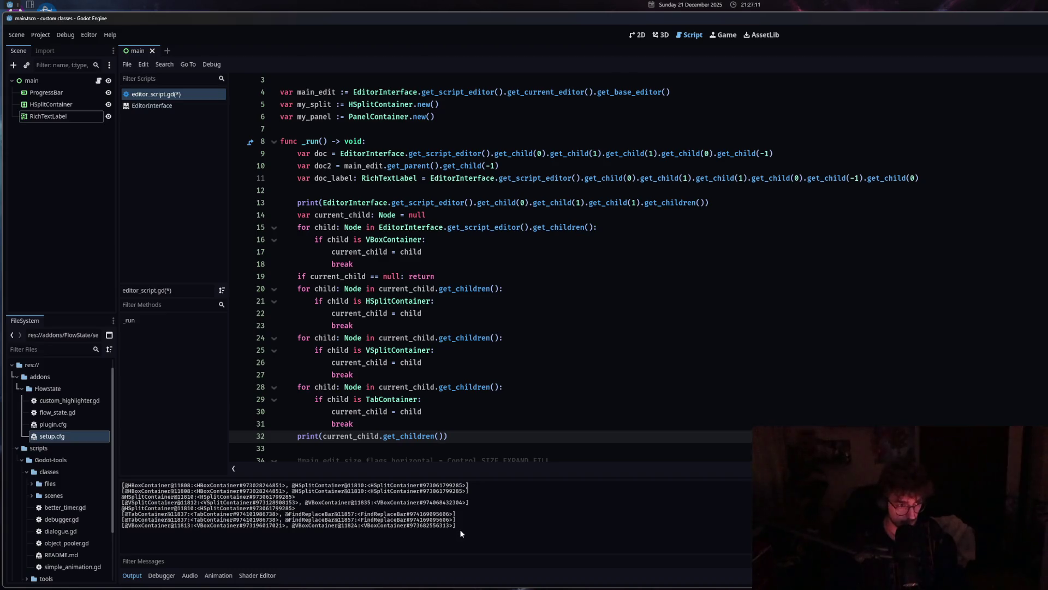
left_click_drag(135, 525, 474, 529)
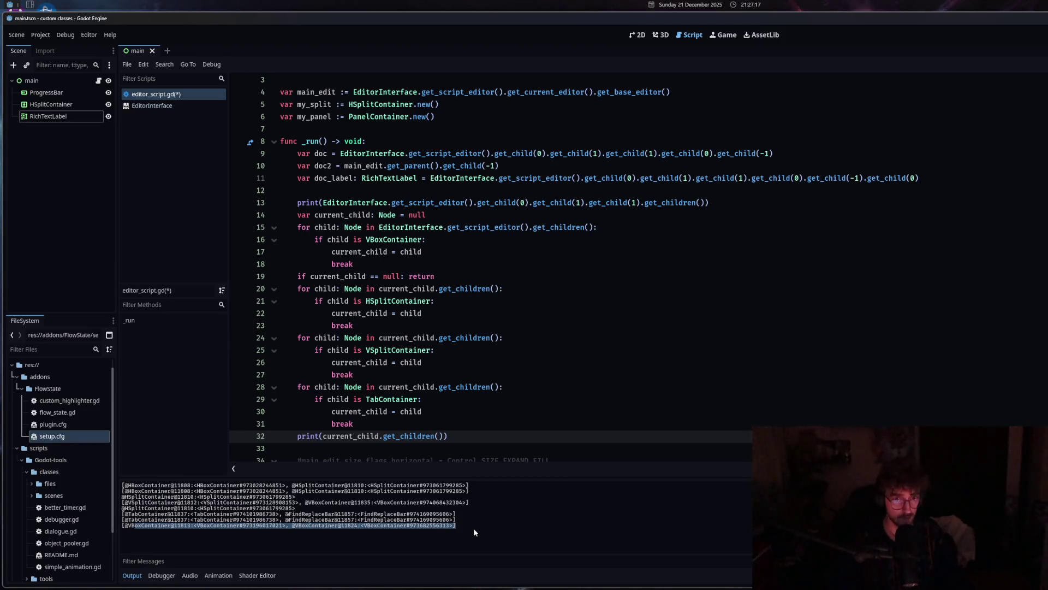
Copy .get_child(0) from line 9 into the line 13 print chain and rerun.
left_click_drag(697, 154, 710, 155)
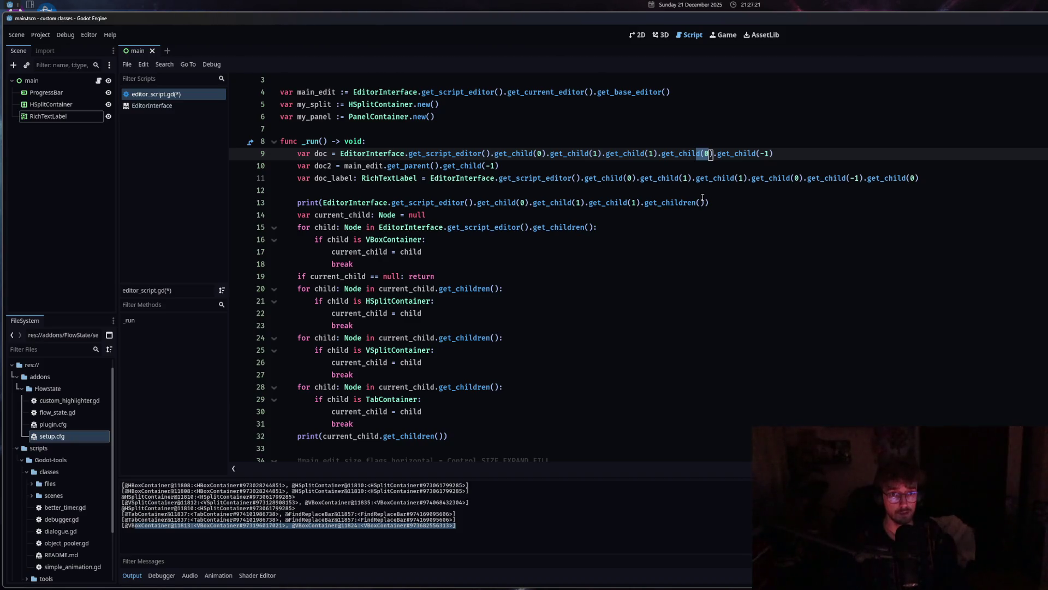
left_click(671, 202)
left_click(659, 155)
left_click(715, 154, "shift")
key("ctrl+c")
left_click(645, 202)
key("ctrl+v")
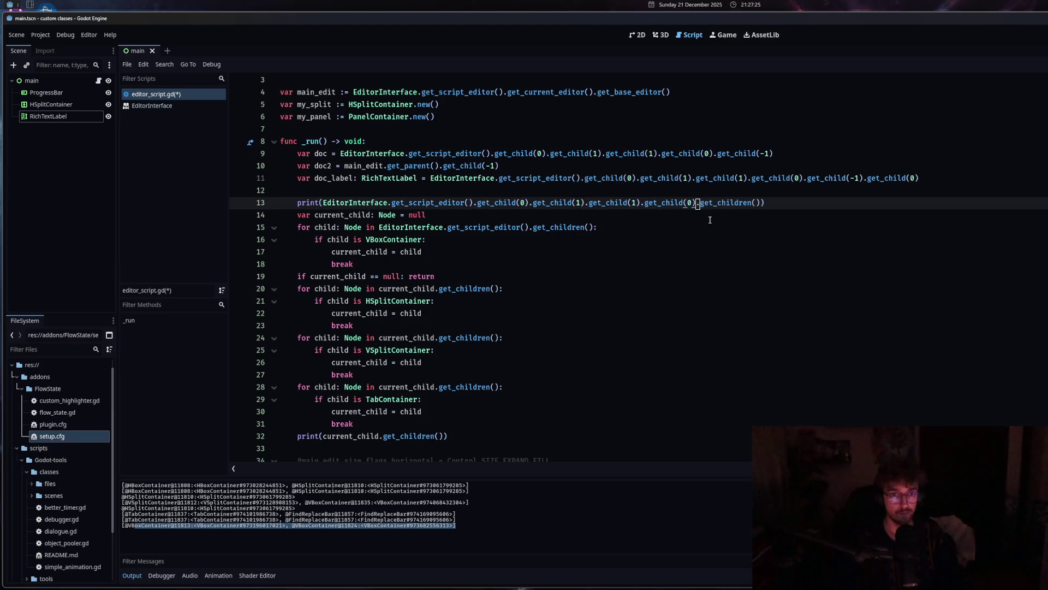
left_click(482, 354)
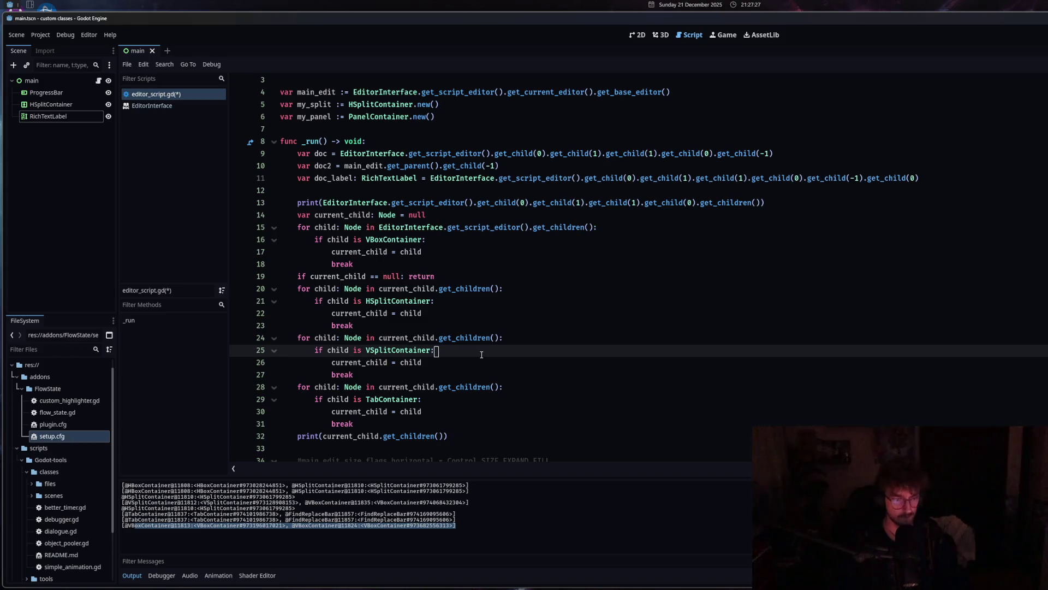
key("ctrl+shift+x")
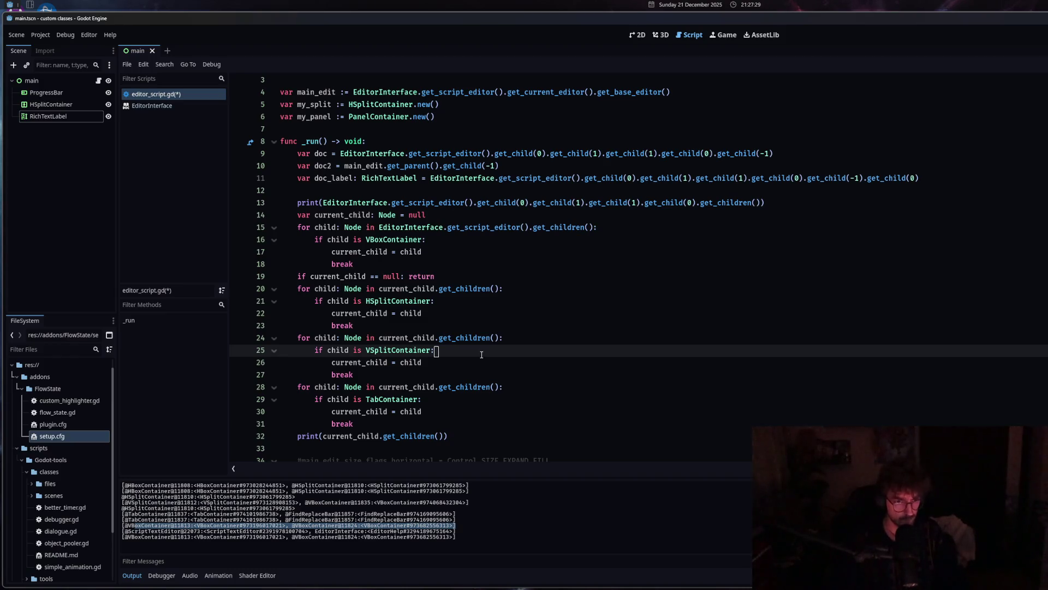
left_click(431, 436)
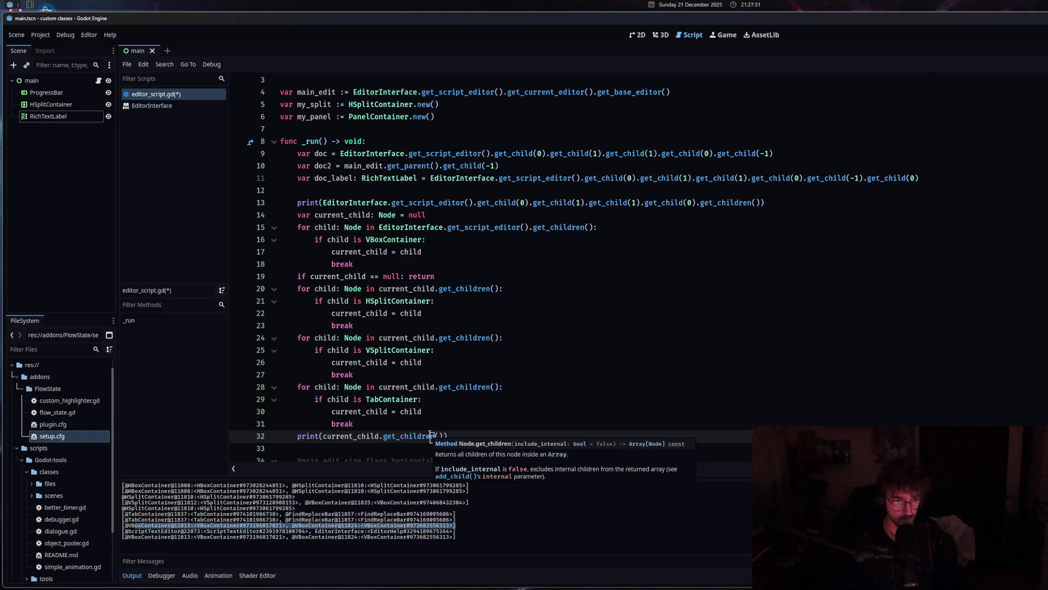
left_click(445, 436)
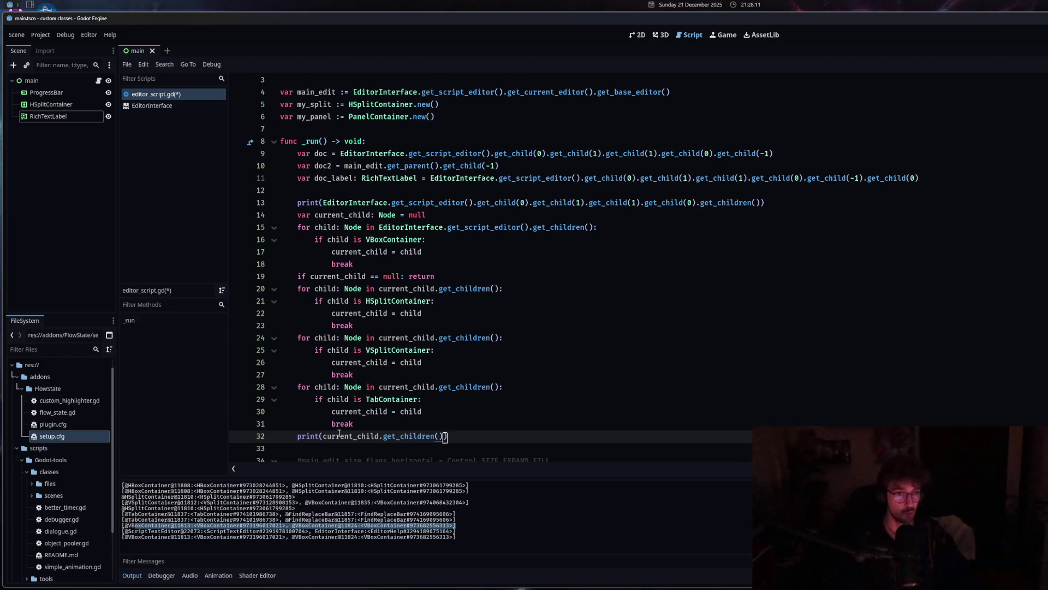
Add a #TODO after line 18's break and delete it again, leaving the code unchanged.
left_click(370, 239)
left_click(415, 266)
type("#TODO")
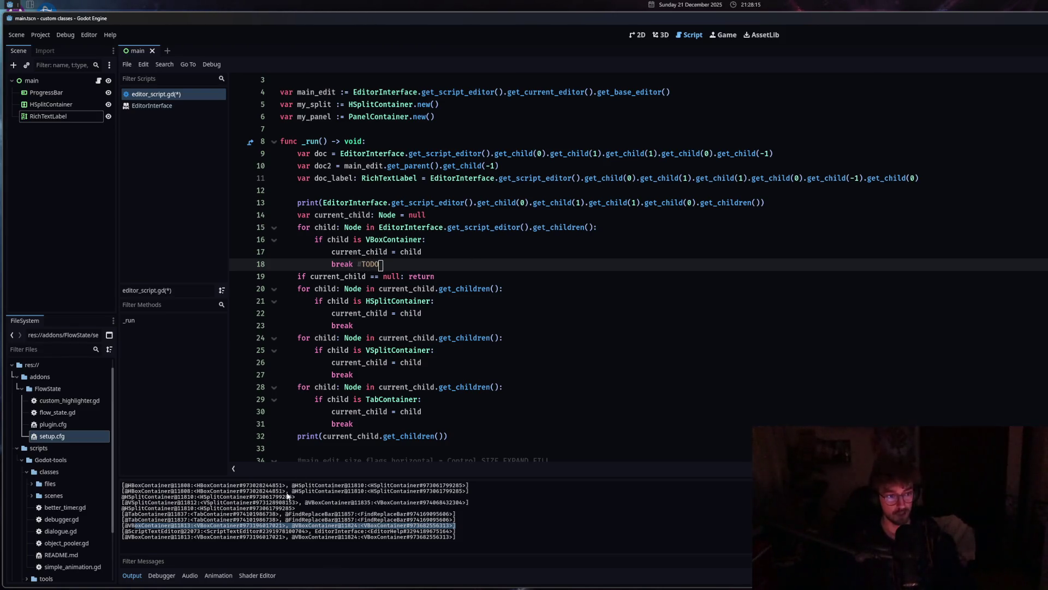
key("ctrl+shift+Left")
key("BackSpace")
key("BackSpace")
Save editor_script.gd and bring up the app launcher to find Zen.
key("ctrl+s")
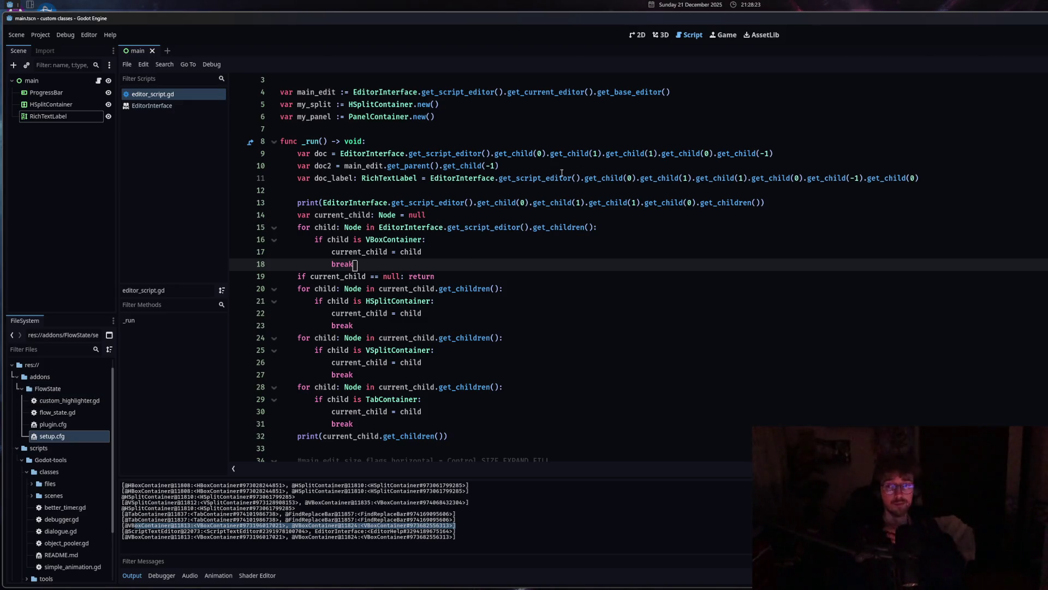
mouse_move(537, 203)
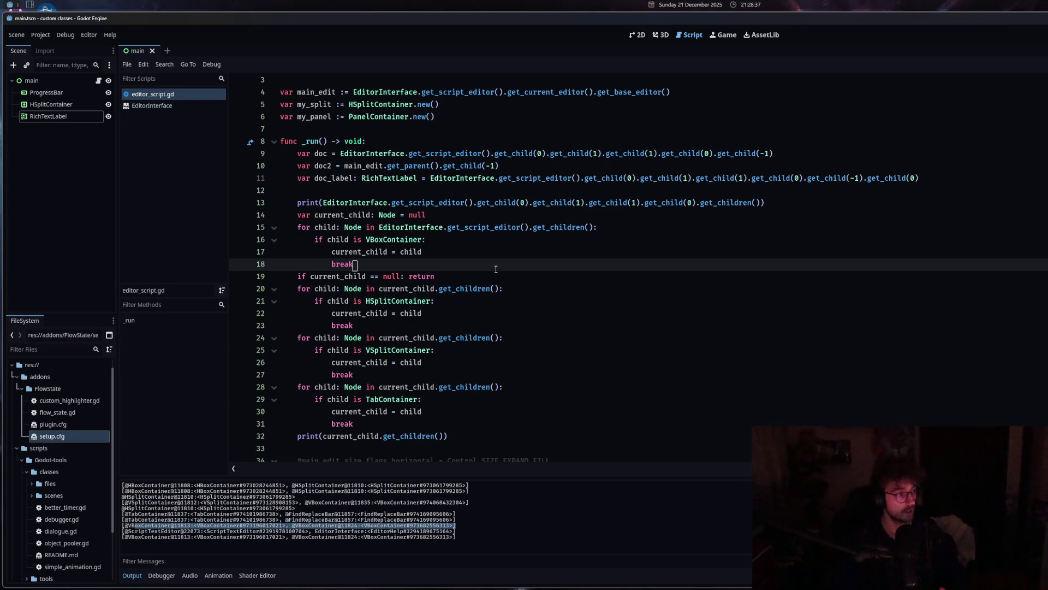
key("super+space")
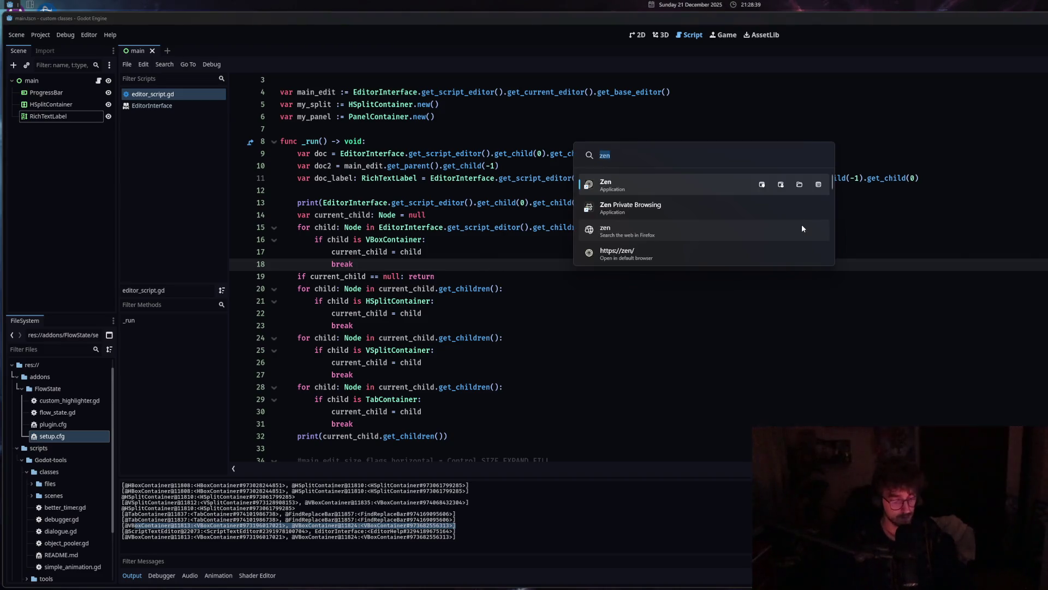
Launch Zen and open the Godot-tools repository from the GitHub dashboard tab.
key("Return")
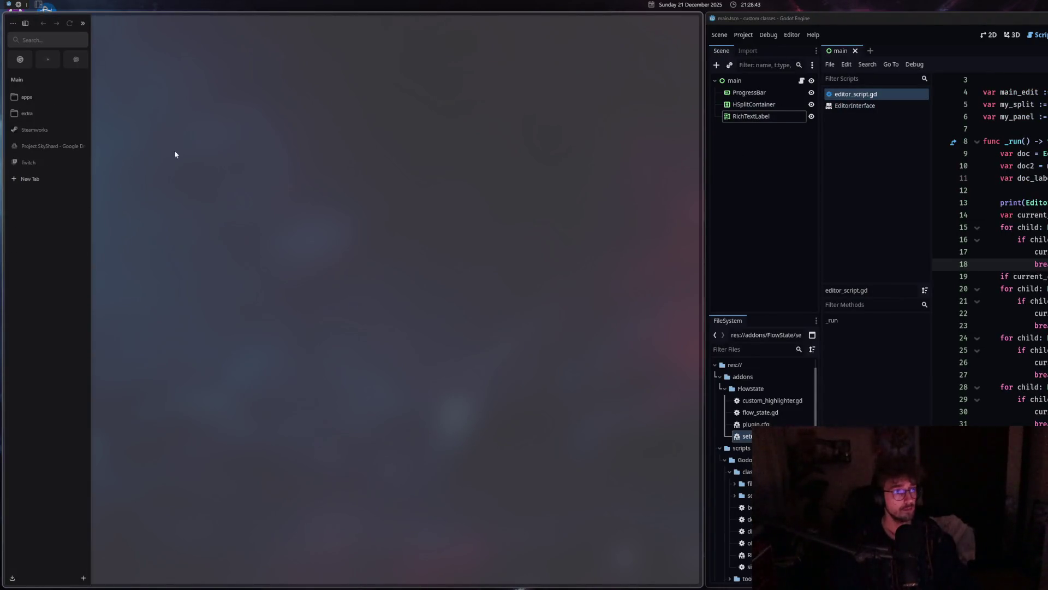
left_click(47, 97)
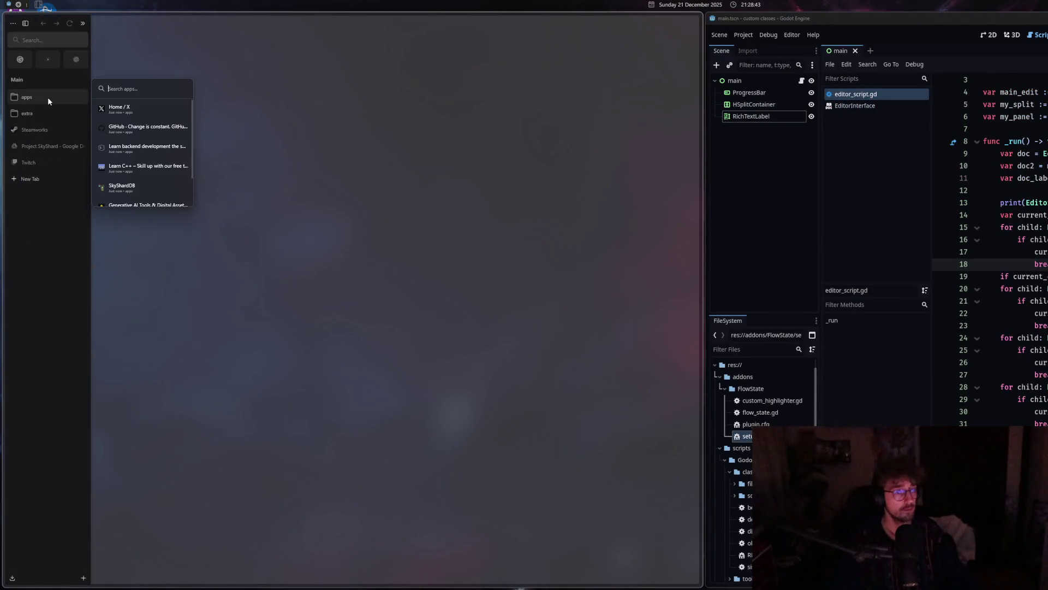
left_click(148, 127)
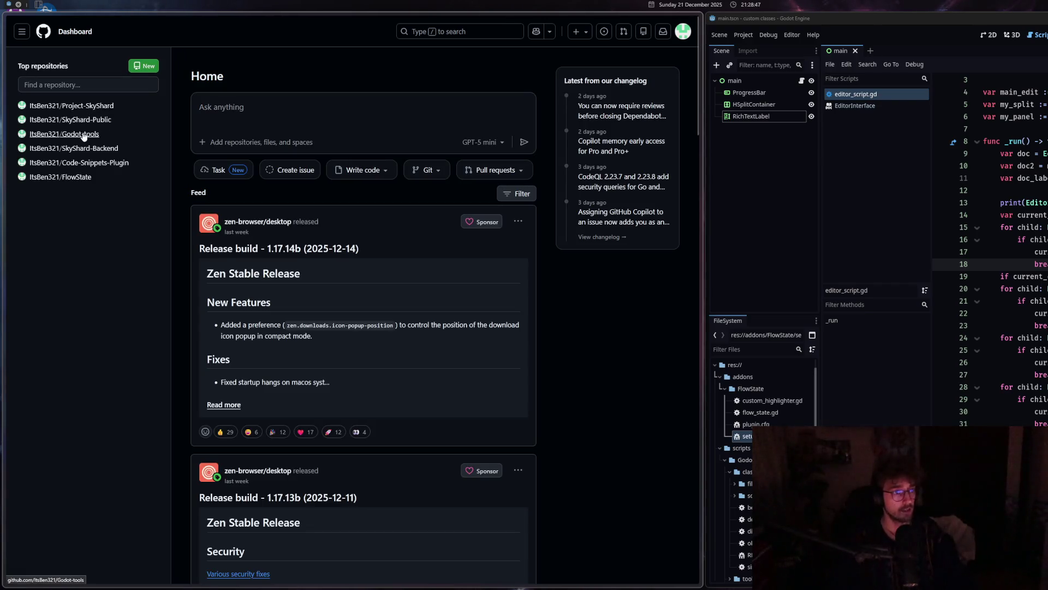
left_click(83, 134)
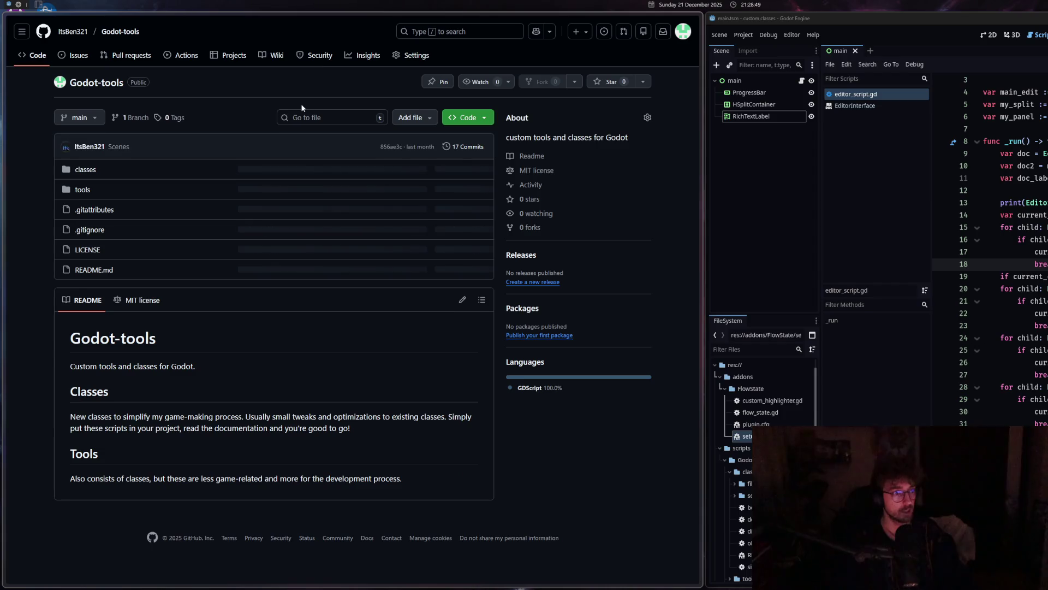
Browse the Godot-tools classes, files, scenes and tools folders, returning to the repository root.
left_click(89, 172)
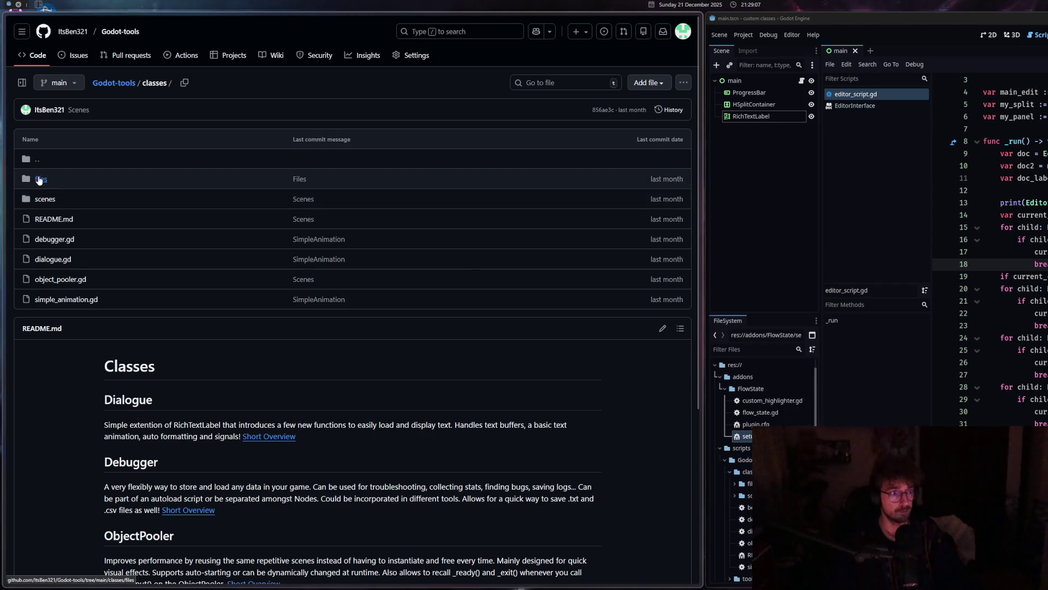
left_click(40, 180)
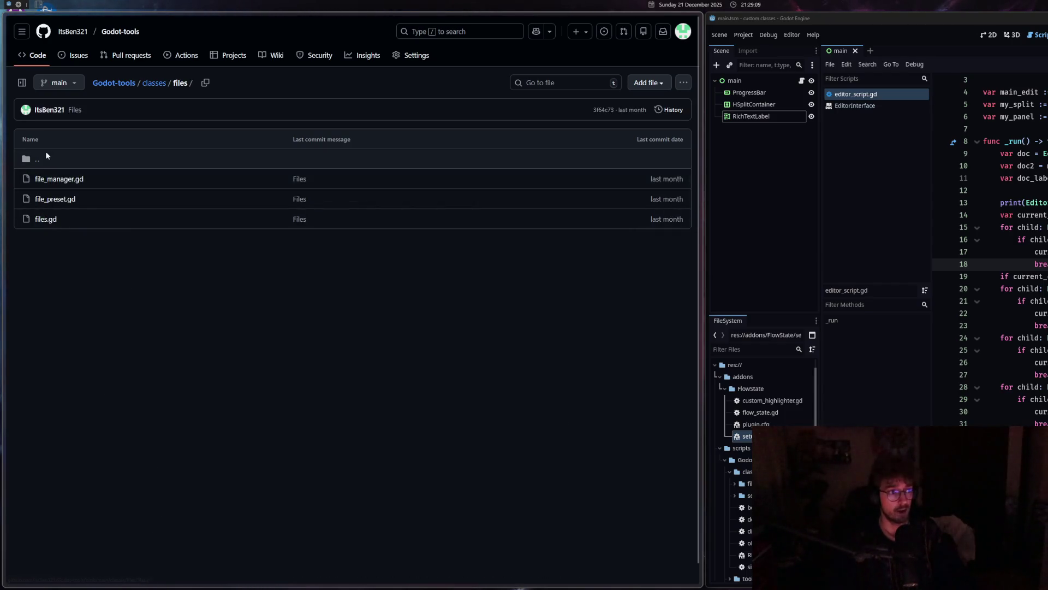
left_click(25, 154)
left_click(46, 198)
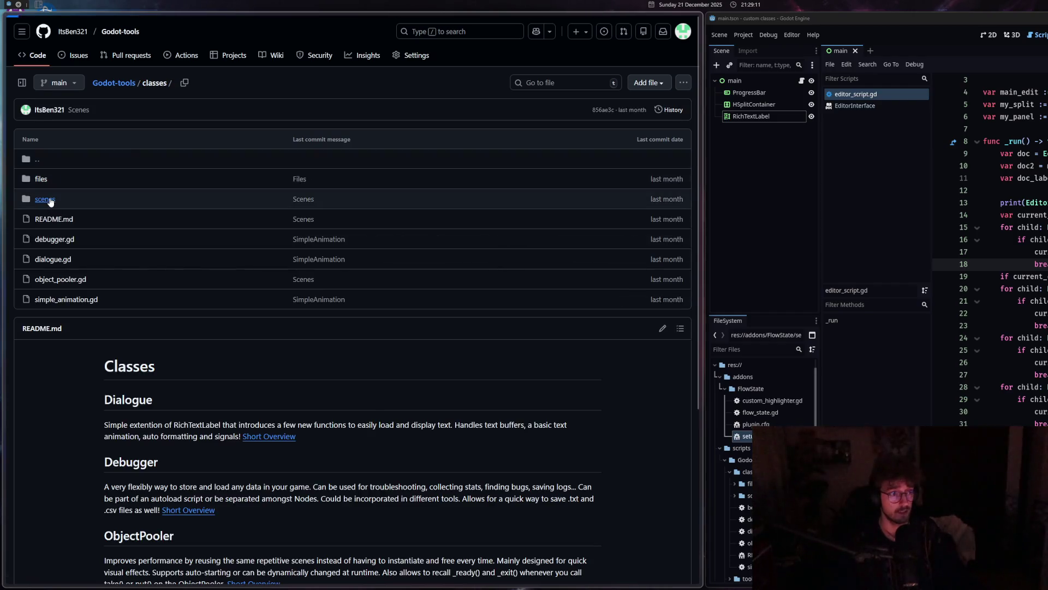
left_click(38, 160)
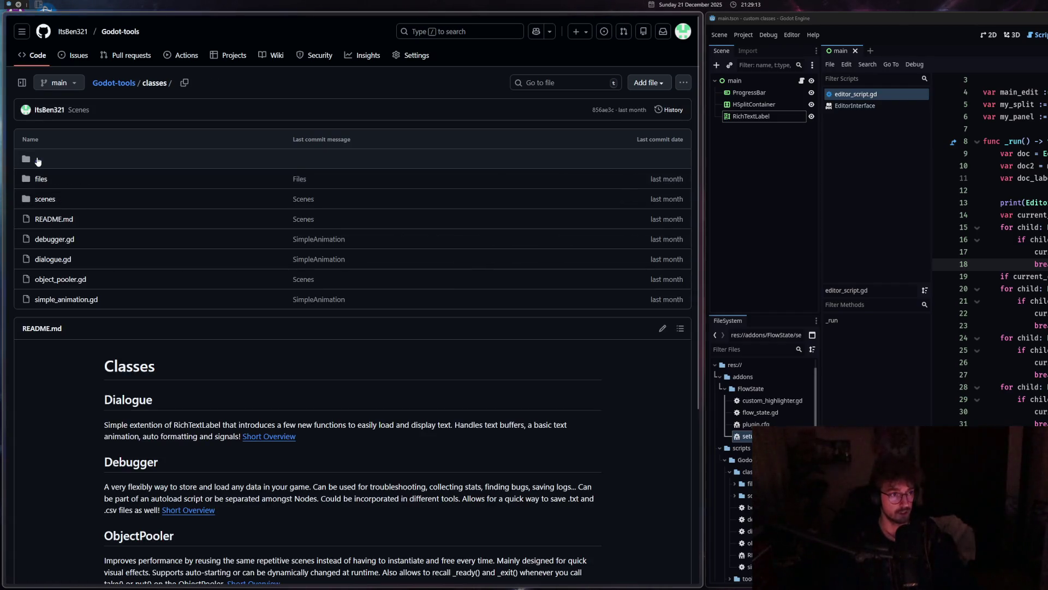
left_click(39, 161)
left_click(48, 180)
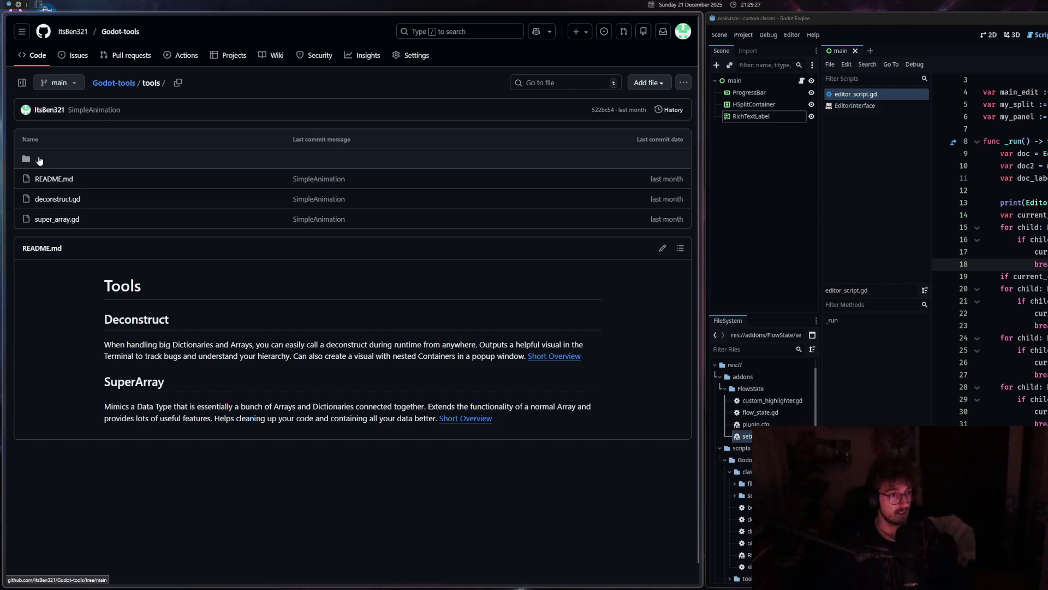
left_click(39, 160)
Switch back to the Godot editor and have it fill the screen.
key("alt+Tab")
left_click(561, 170)
key("alt+Tab")
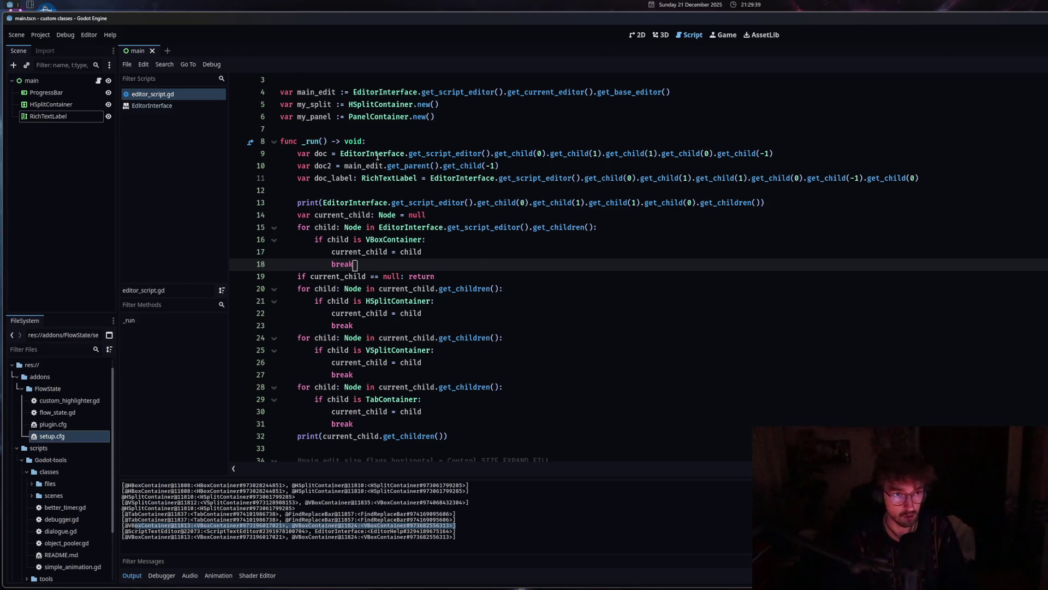
Look at the EditorInterface class documentation, then return to editor_script.gd.
mouse_move(376, 153)
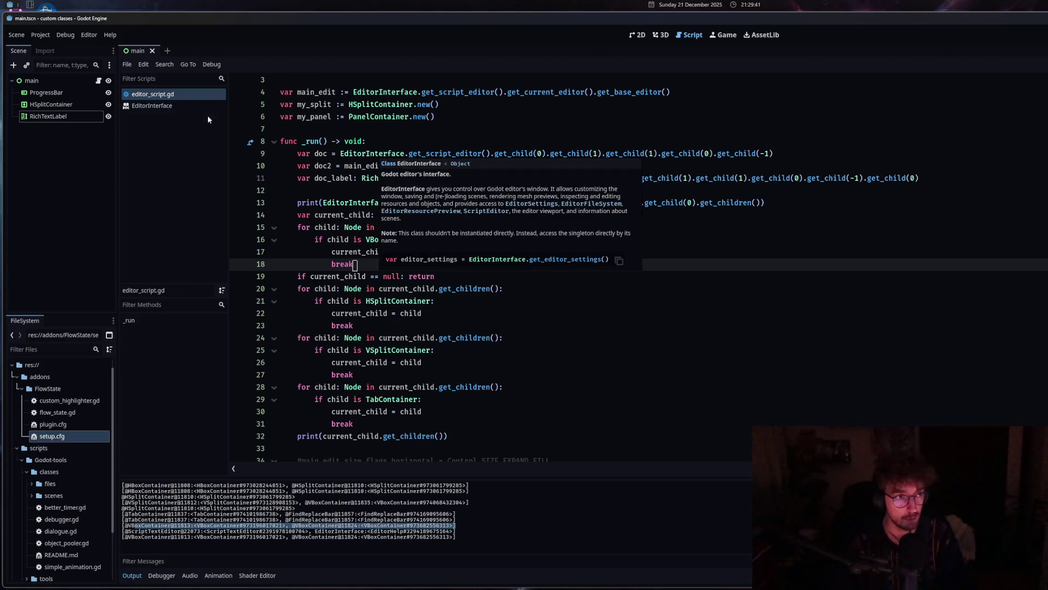
left_click(199, 106)
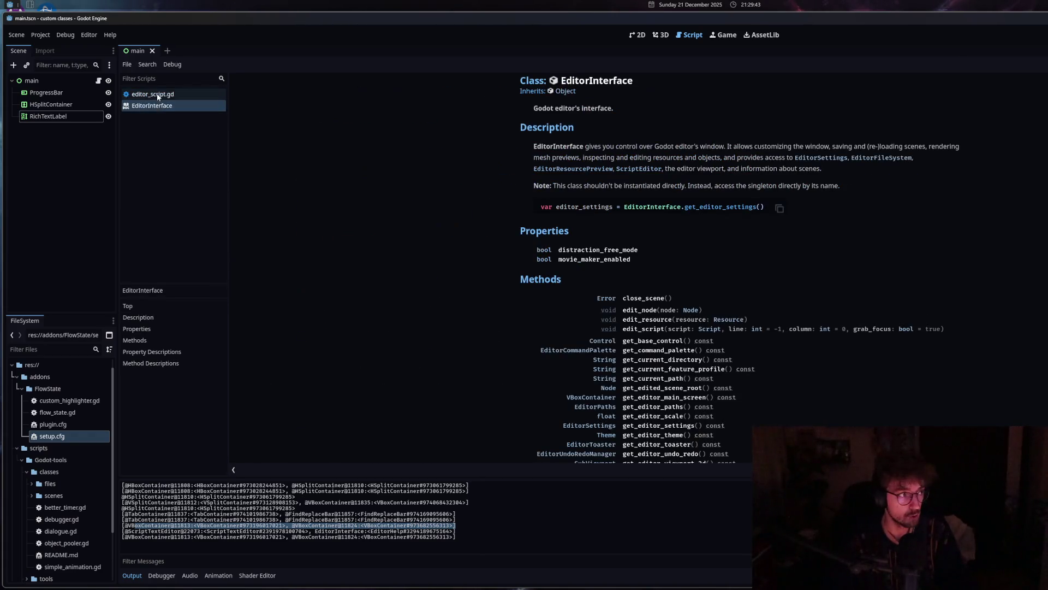
left_click(157, 95)
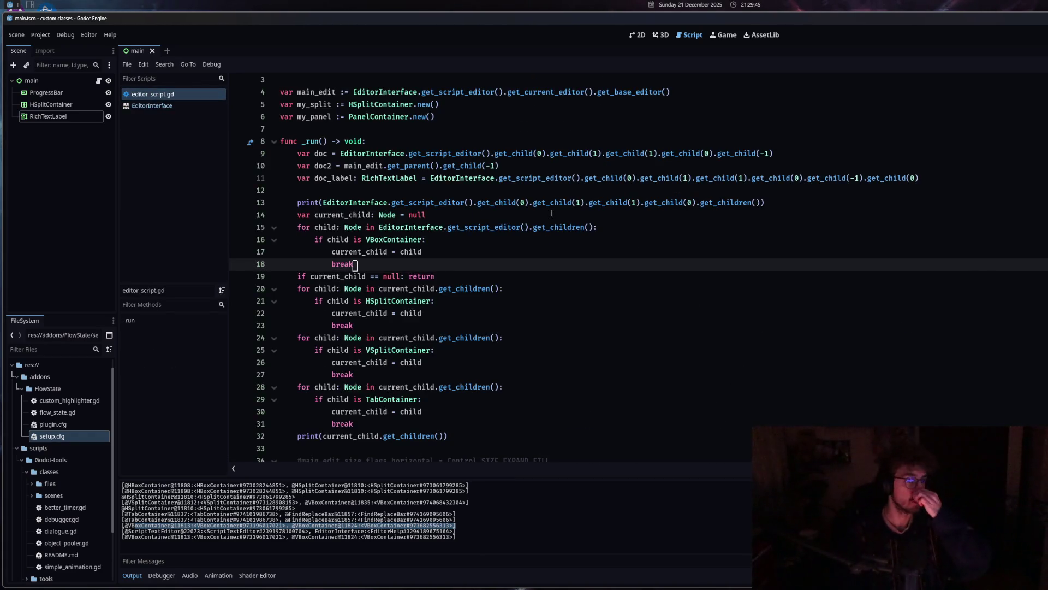
Remove .get_children() from line 32's print and rerun, printing a VSplitContainer.
left_click(360, 437)
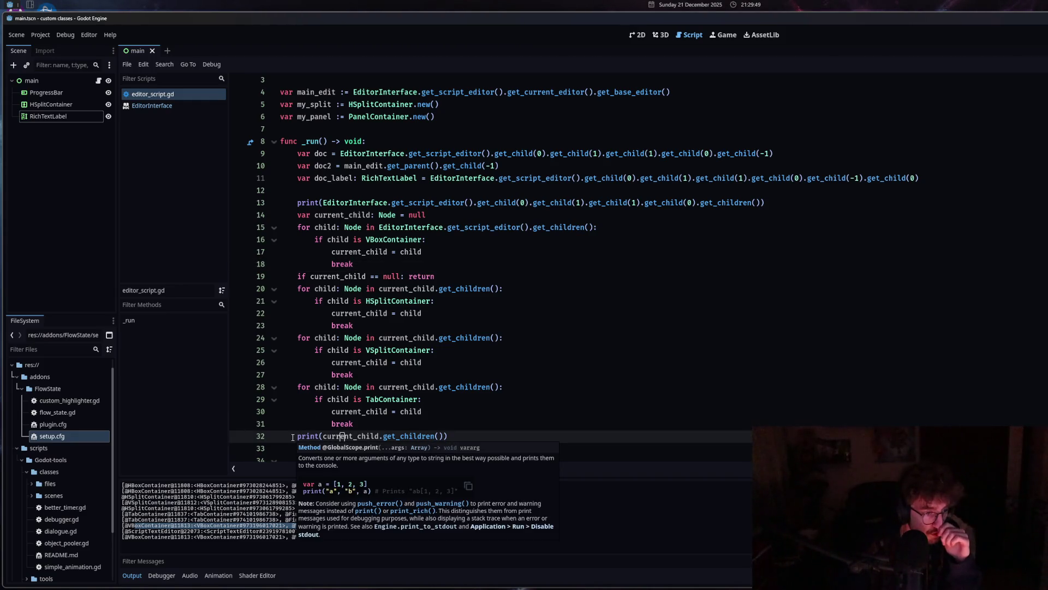
left_click(364, 413)
left_click_drag(442, 436, 381, 436)
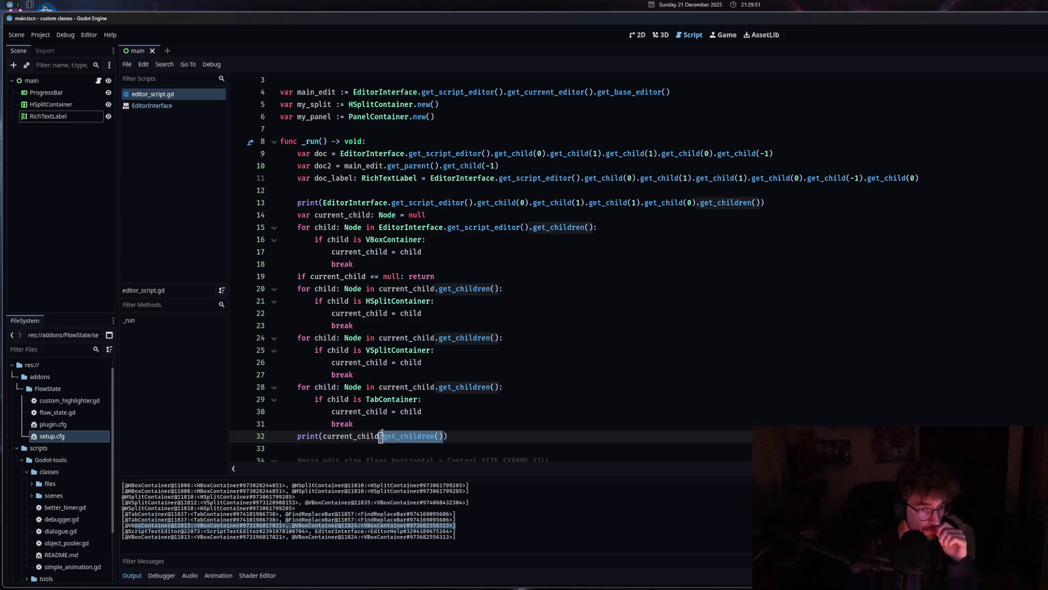
key("BackSpace")
key("ctrl+shift+x")
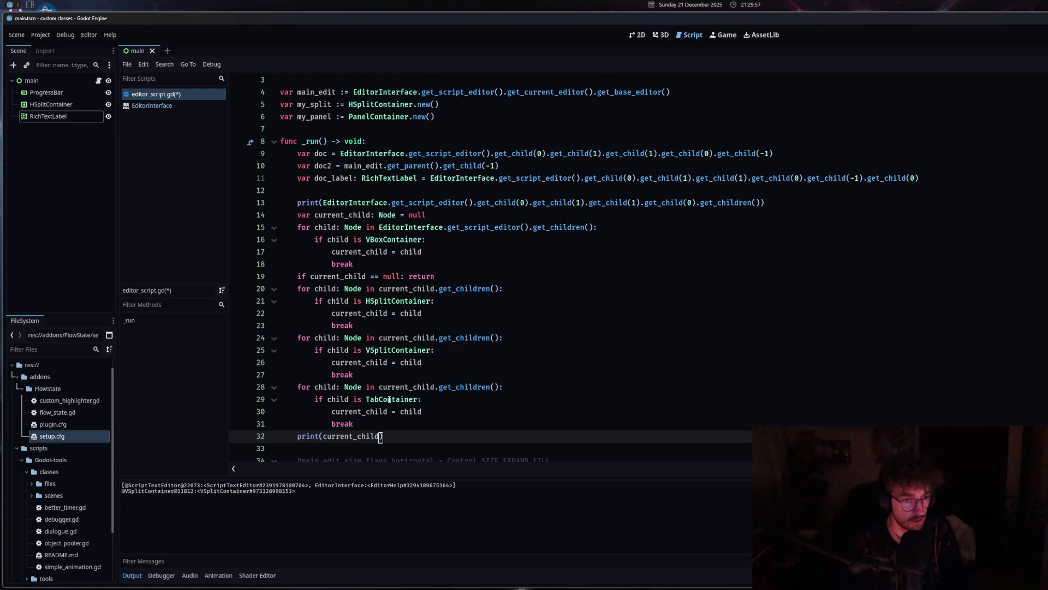
Add print(current_child.get_children()) after the VSplitContainer break and run the script.
mouse_move(390, 400)
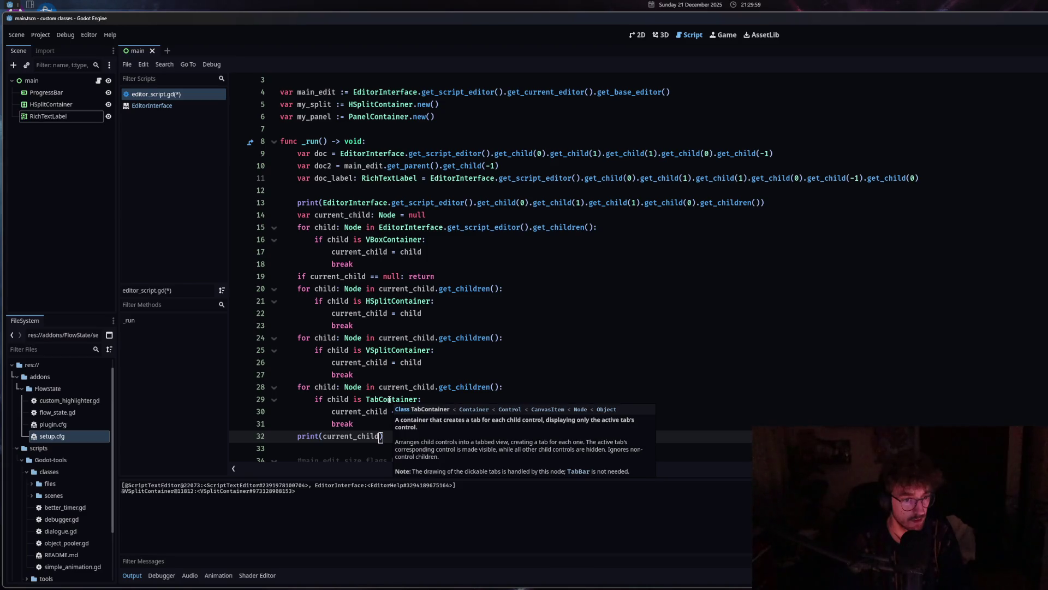
left_click_drag(297, 436, 395, 442)
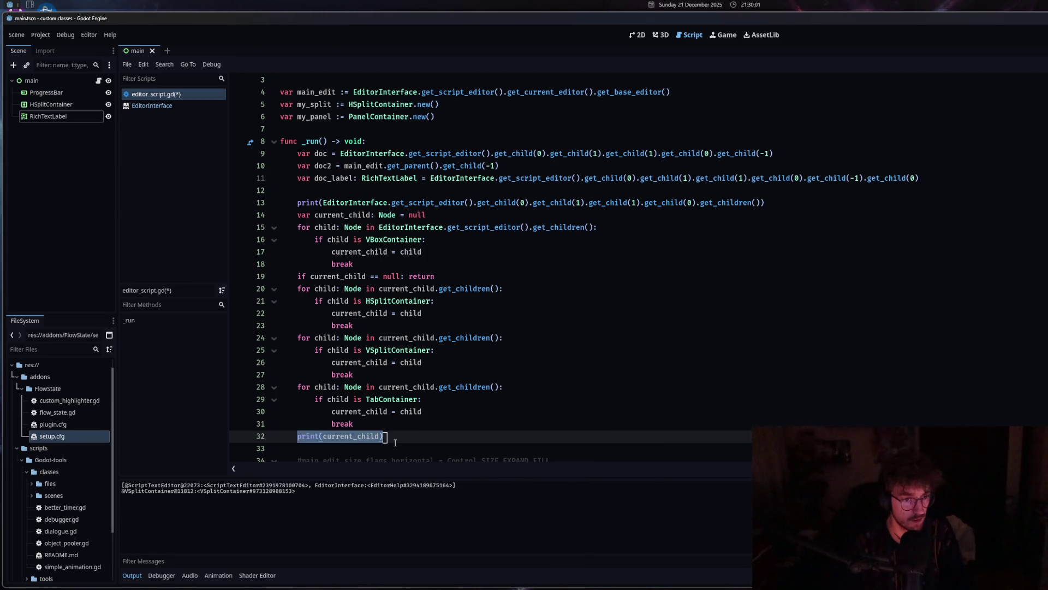
left_click(517, 389)
left_click(506, 377)
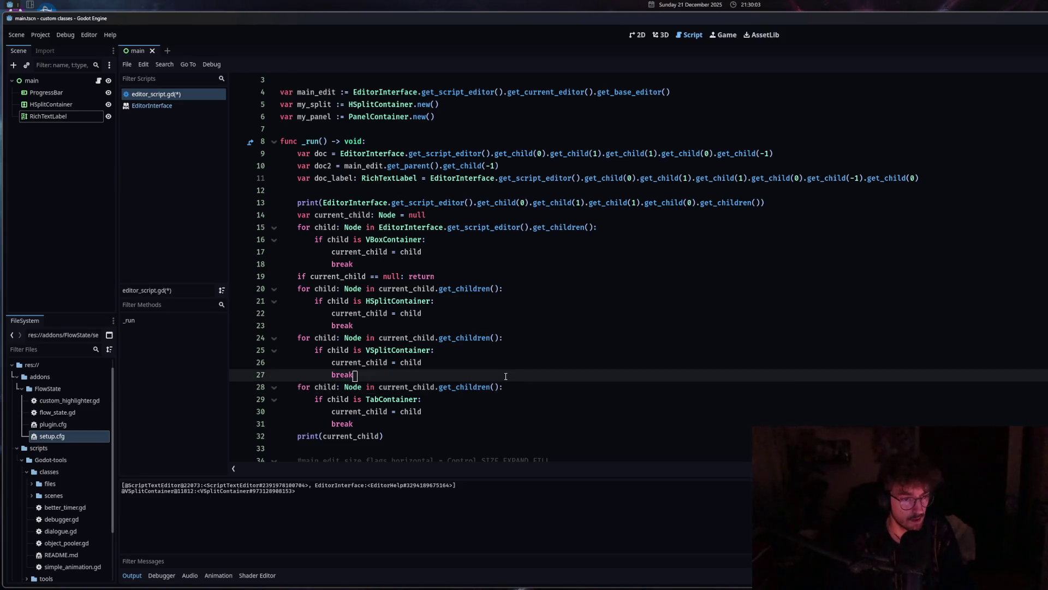
key("Return")
key("BackSpace")
key("BackSpace")
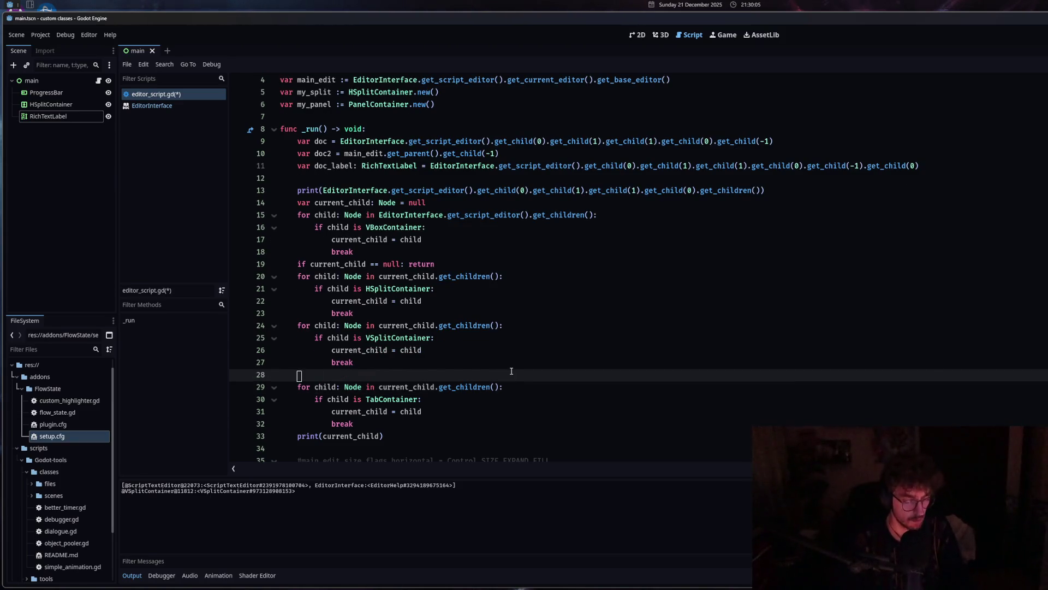
key("ctrl+v")
left_click(382, 374)
type(".get_ch")
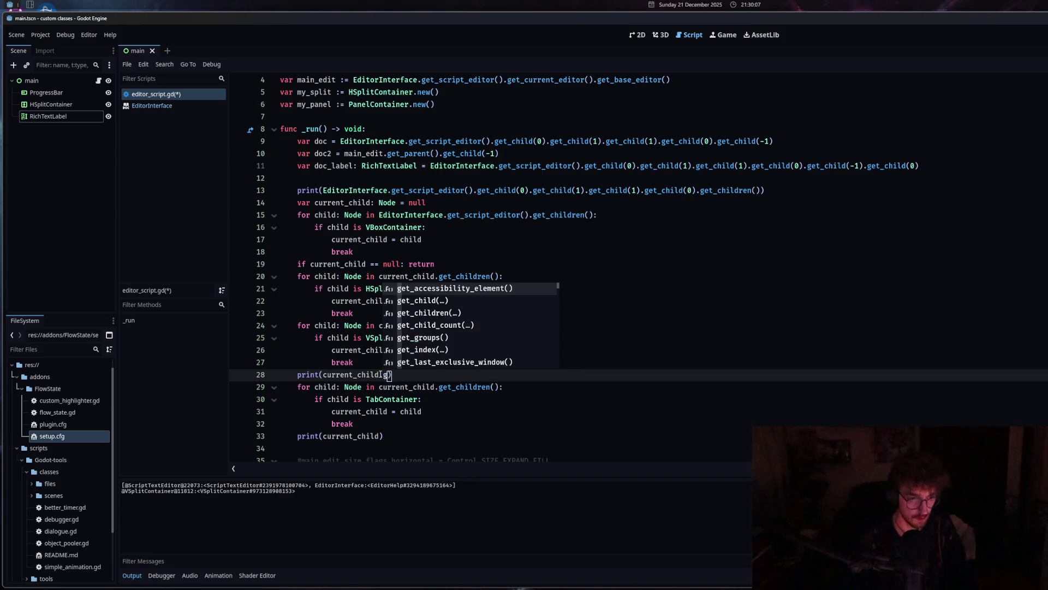
key("Down")
key("Return")
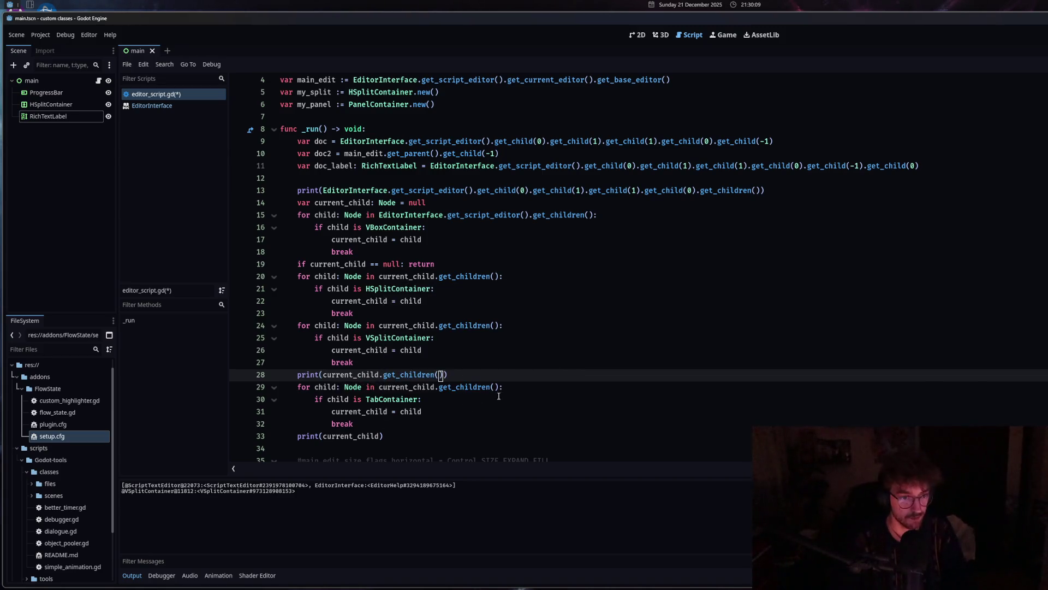
key("ctrl+shift+x")
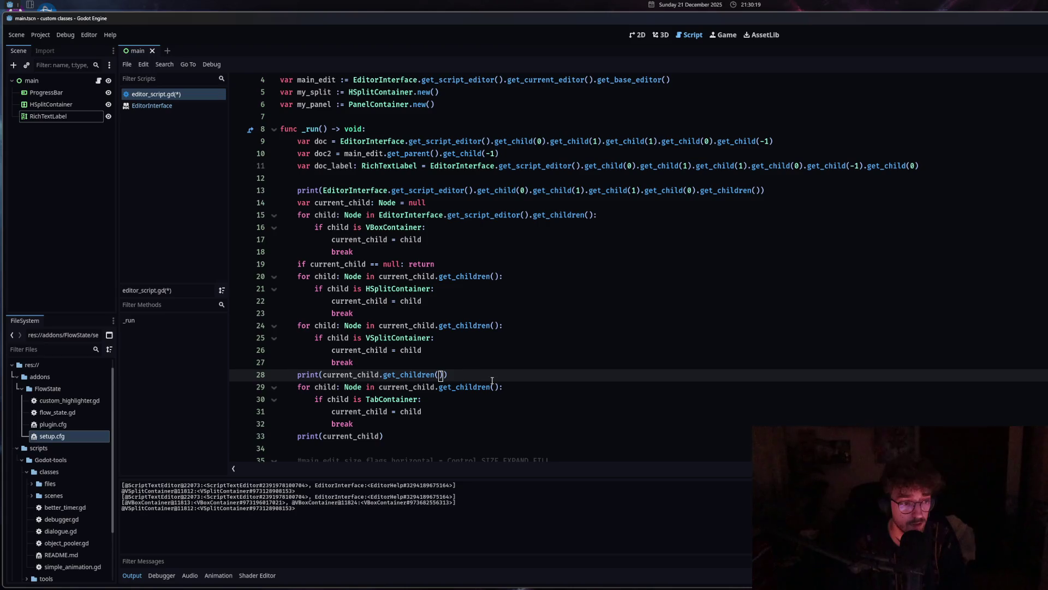
Delete the line 28 children print and print(current_child), then save editor_script.gd.
left_click_drag(492, 380, 281, 376)
key("BackSpace")
key("BackSpace")
left_click(390, 437)
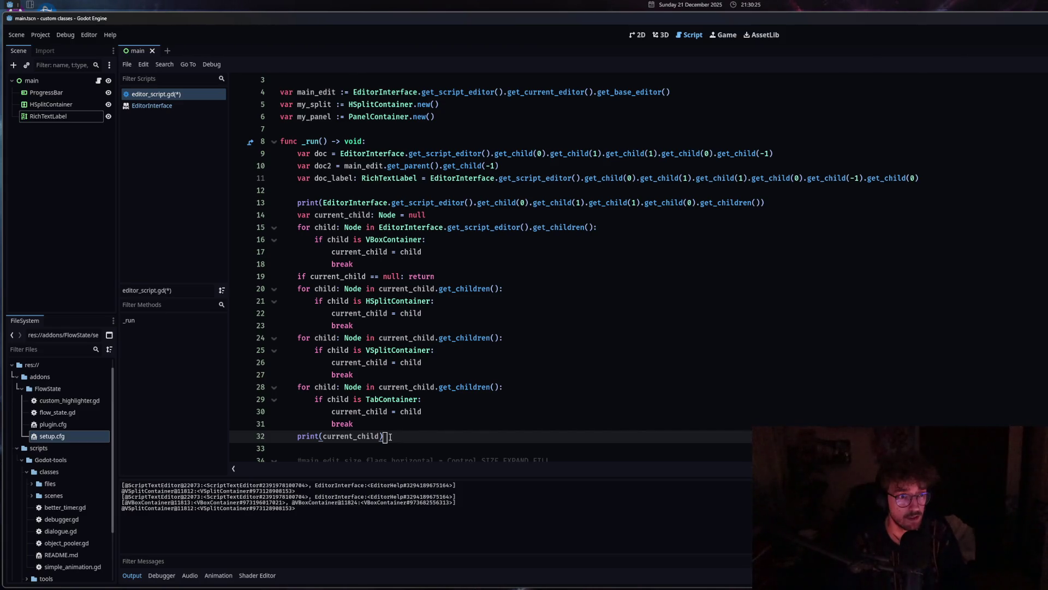
left_click_drag(391, 437, 299, 436)
key("BackSpace")
key("ctrl+s")
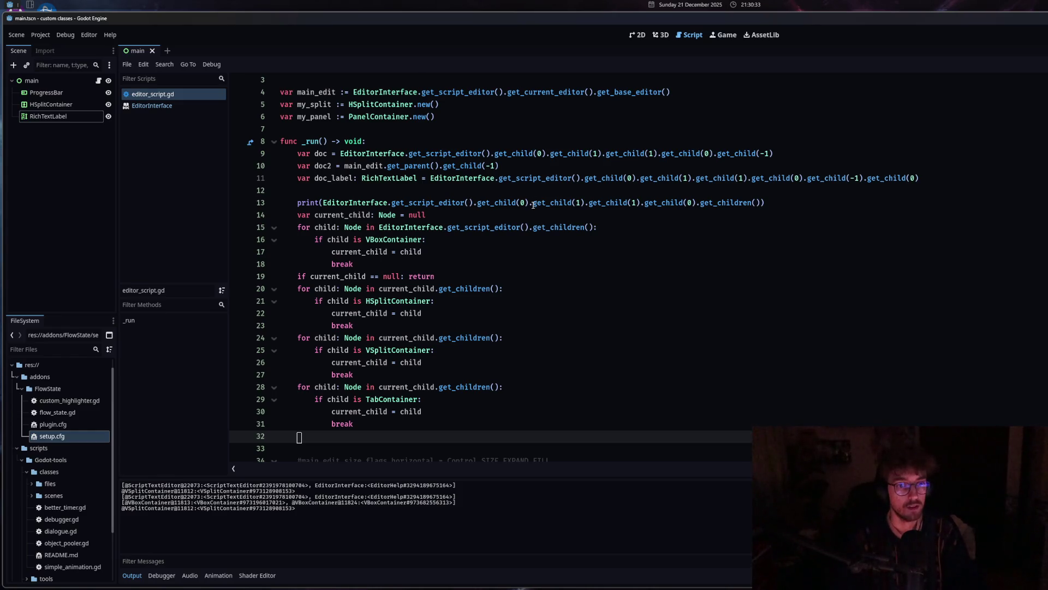
Trim line 13 to get_child(0), clear the output log and rerun the script.
mouse_move(533, 204)
left_click_drag(534, 204, 761, 202)
key("BackSpace")
key("BackSpace")
key("ctrl+shift+x")
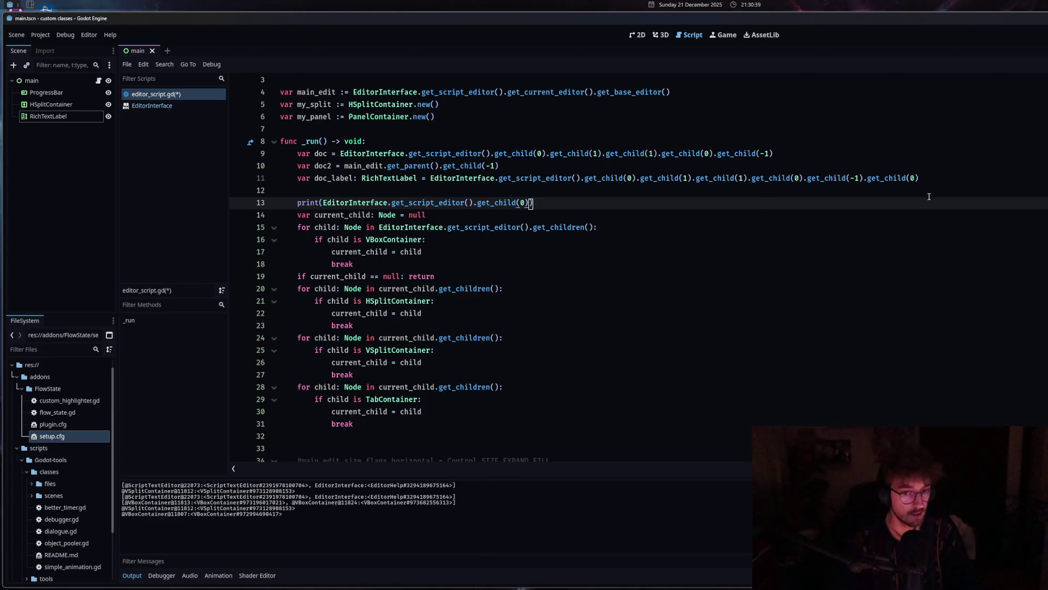
key("ctrl+alt+k")
key("ctrl+shift+x")
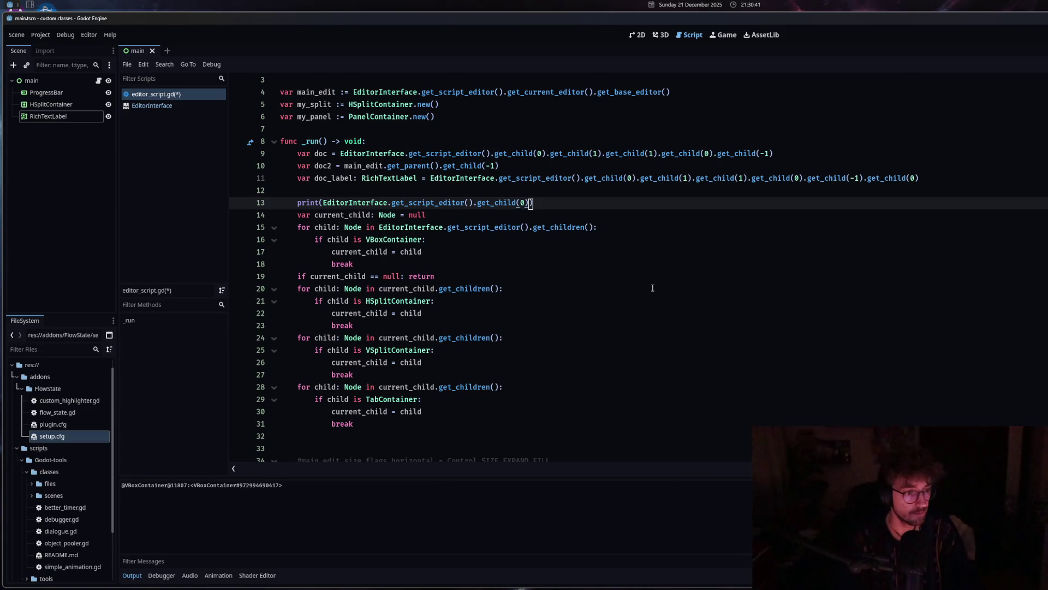
Append .get_child(1) copied from line 9 to line 13's chain and rerun.
left_click_drag(363, 241, 415, 242)
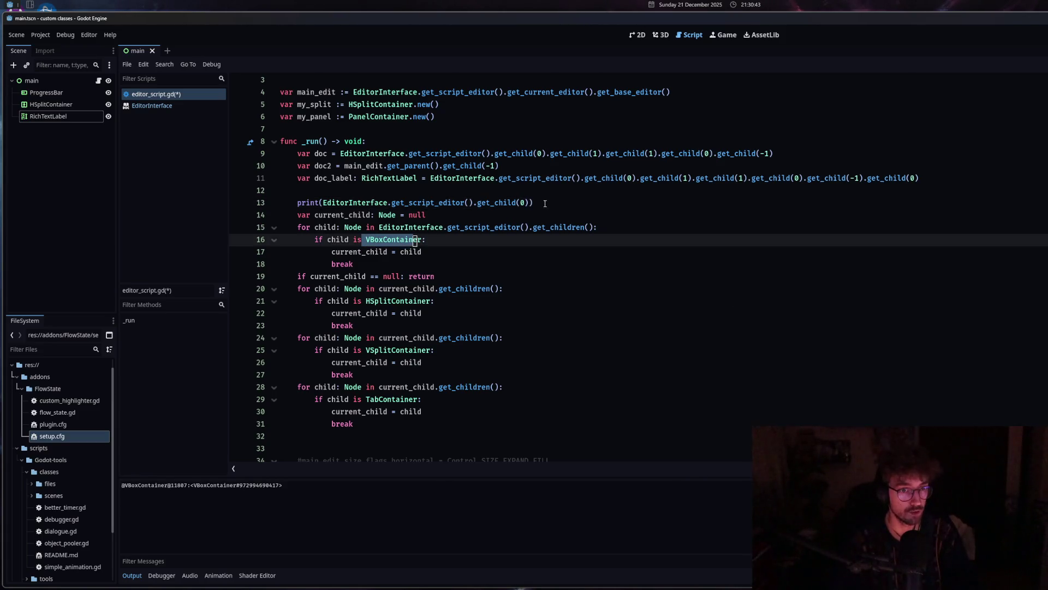
left_click_drag(546, 153, 603, 154)
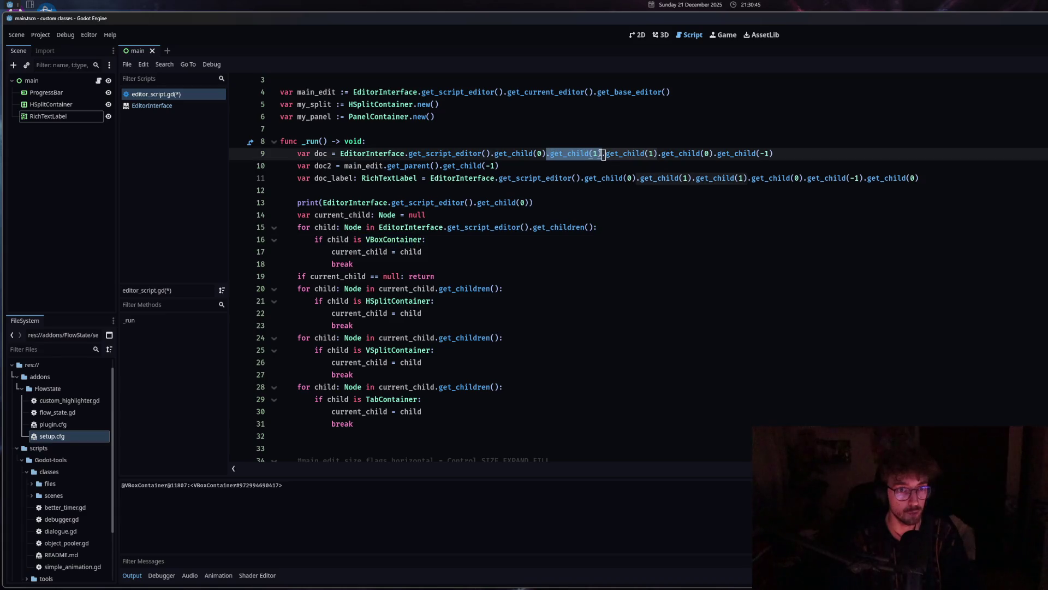
left_click(532, 203)
key("ctrl+v")
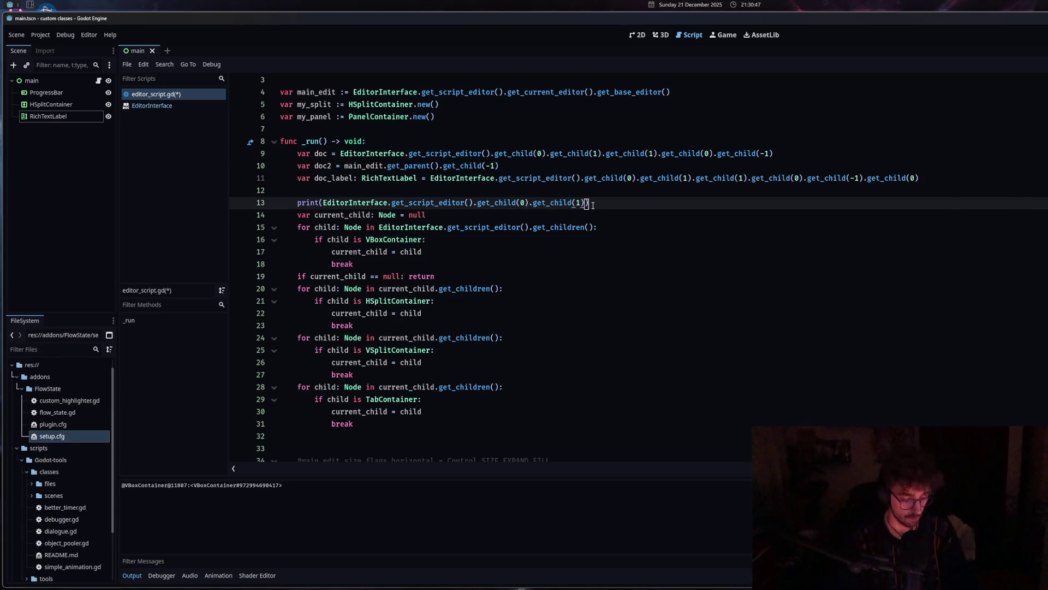
key("ctrl+shift+x")
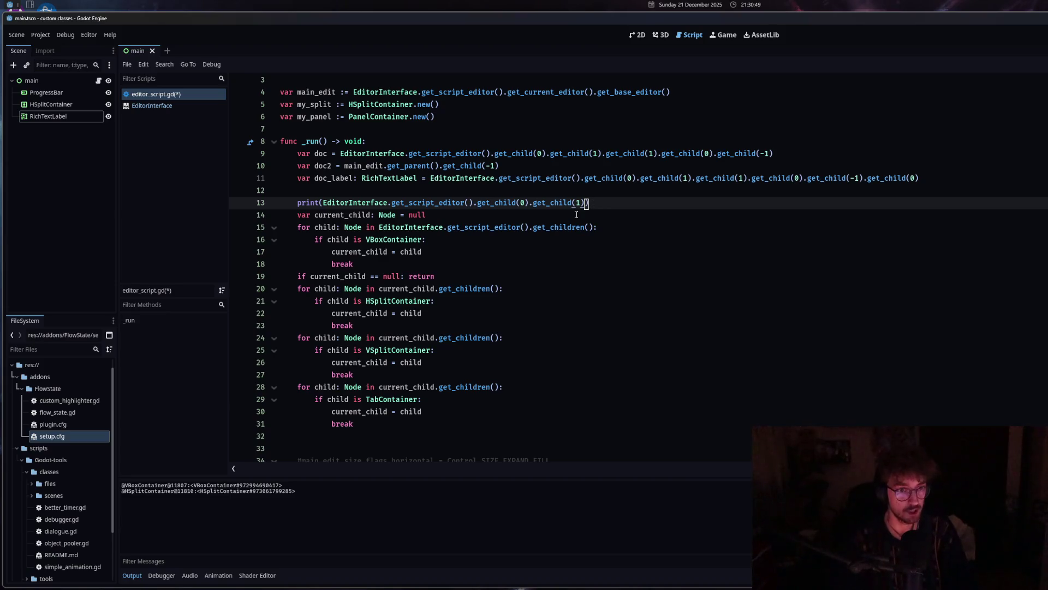
Append a second .get_child(1) to line 13's chain and rerun the script.
left_click(419, 301)
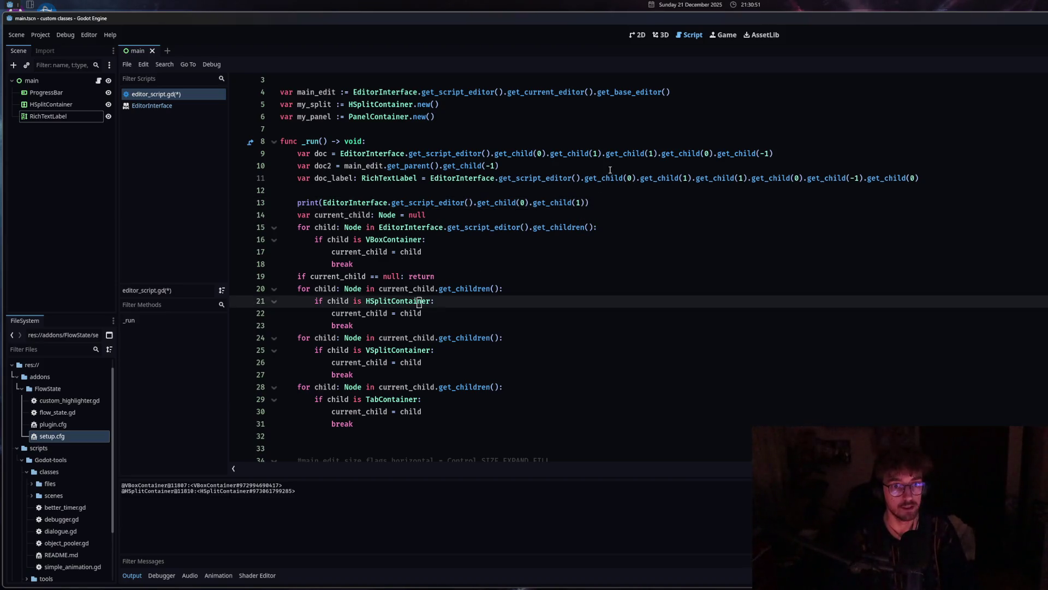
left_click(587, 202)
scroll(655, 201, "down", 1)
scroll(644, 202, "up", 1)
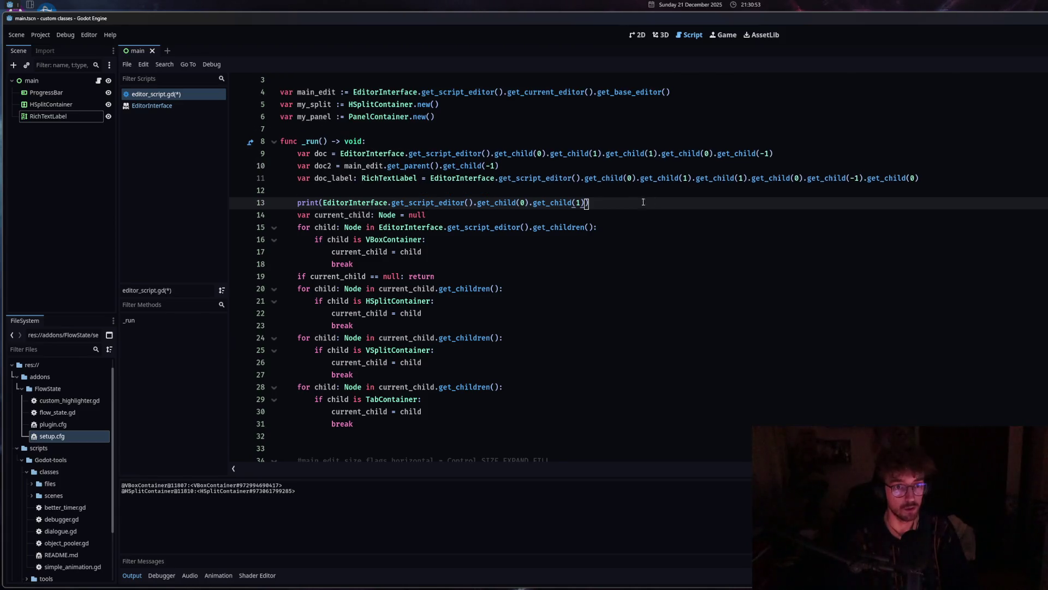
left_click_drag(531, 203, 585, 203)
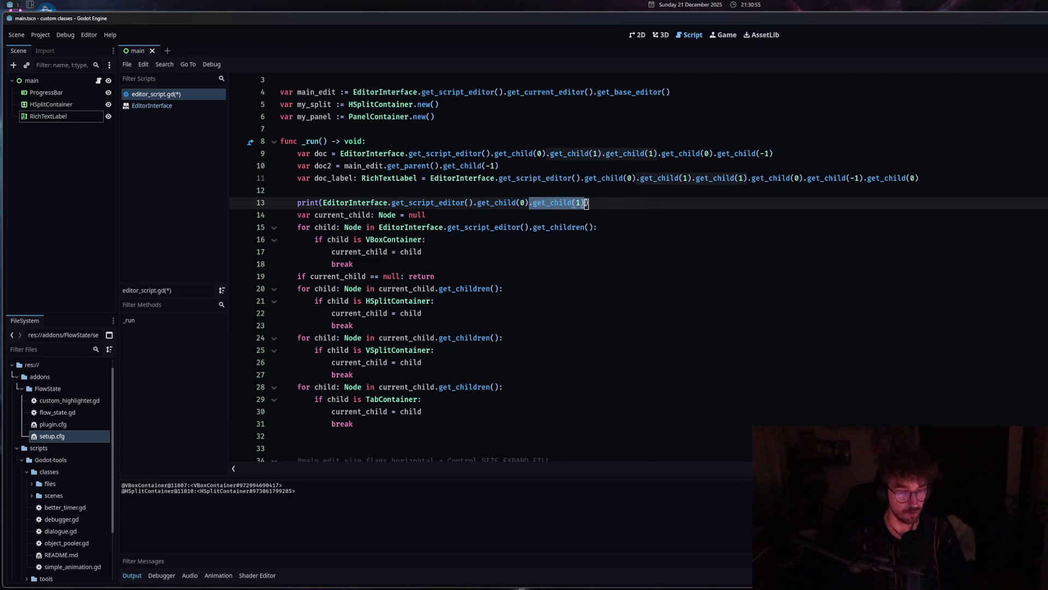
left_click(589, 203)
key("ctrl+v")
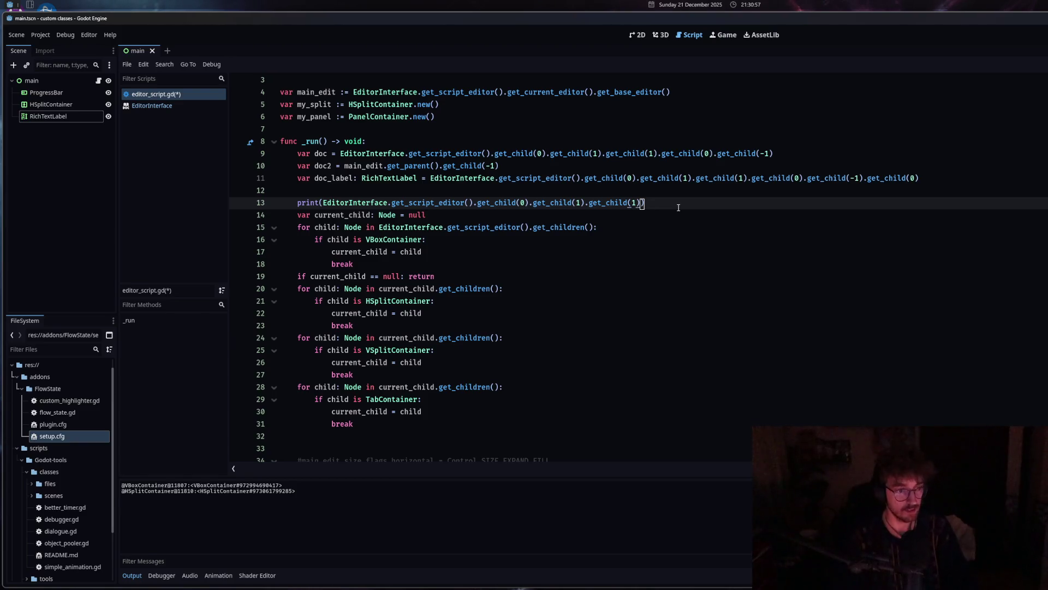
key("ctrl+shift+x")
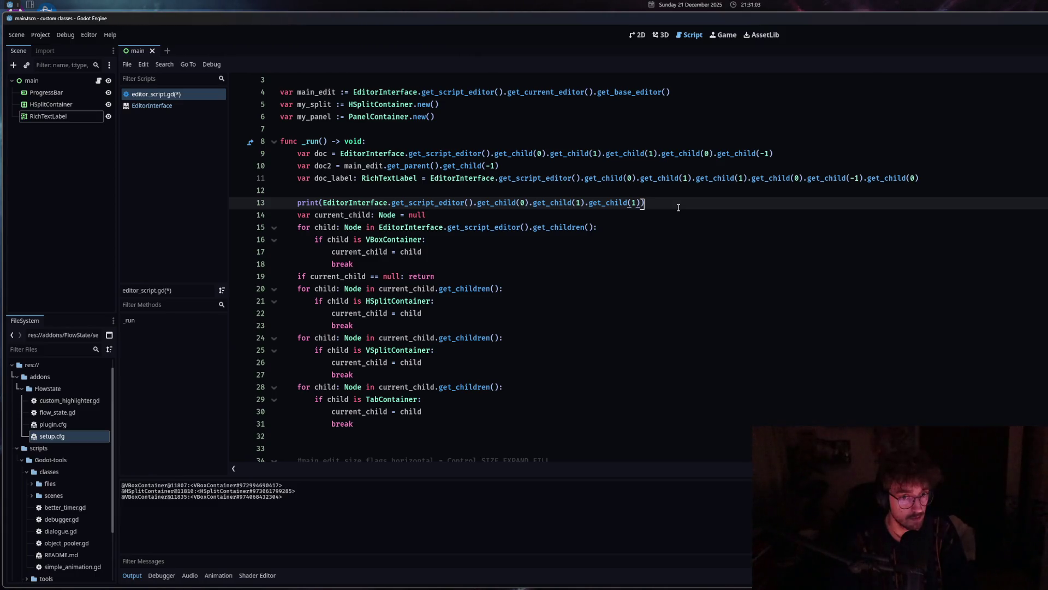
Change the third loop's VSplitContainer check to VBoxContainer and save.
left_click_drag(366, 350, 393, 350)
type("VBoxCo")
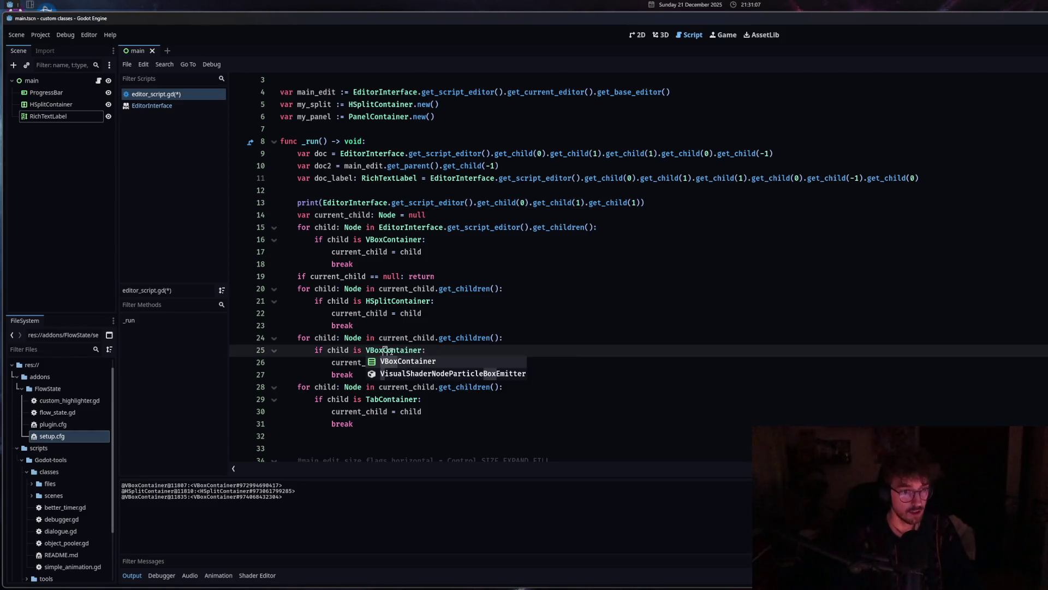
key("Delete")
key("Delete")
key("ctrl+s")
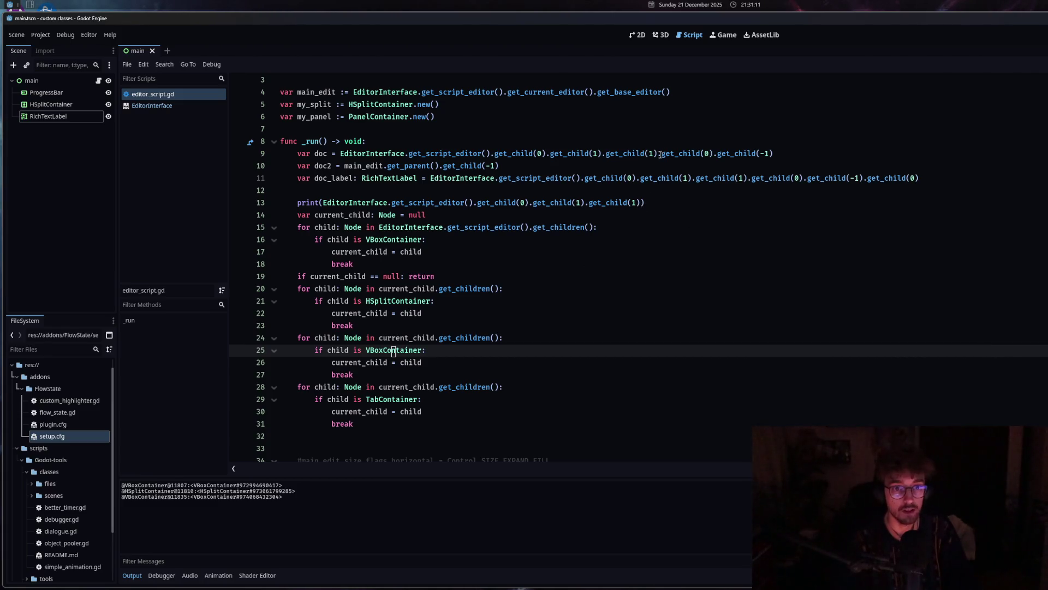
Add .get_child(0) to line 13's chain and rerun, printing the TabContainer.
left_click_drag(657, 153, 715, 154)
left_click(640, 203)
key("ctrl+v")
key("ctrl+shift+x")
left_click(722, 205)
left_click(388, 435)
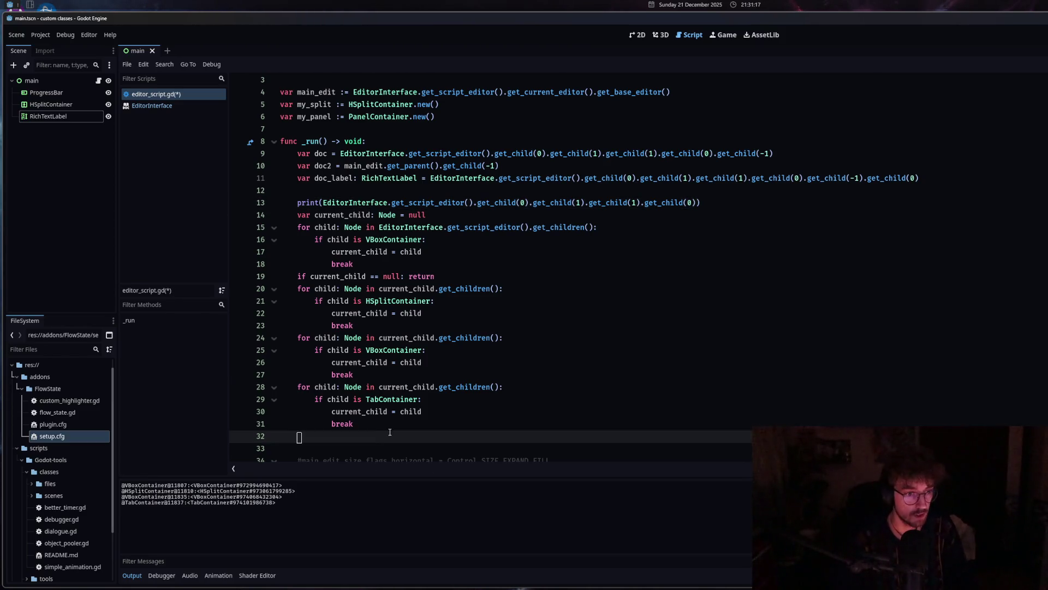
Add print(current_child.get_children()) on line 32 and run, listing ScriptTextEditor and EditorHelp.
type("print(current_child.")
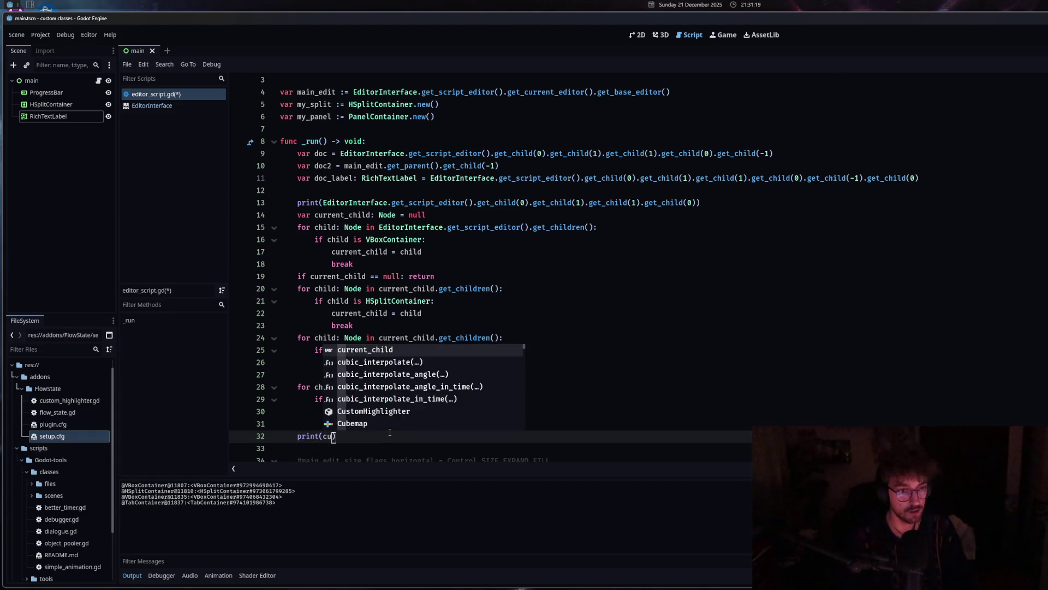
type("get_chi")
key("Return")
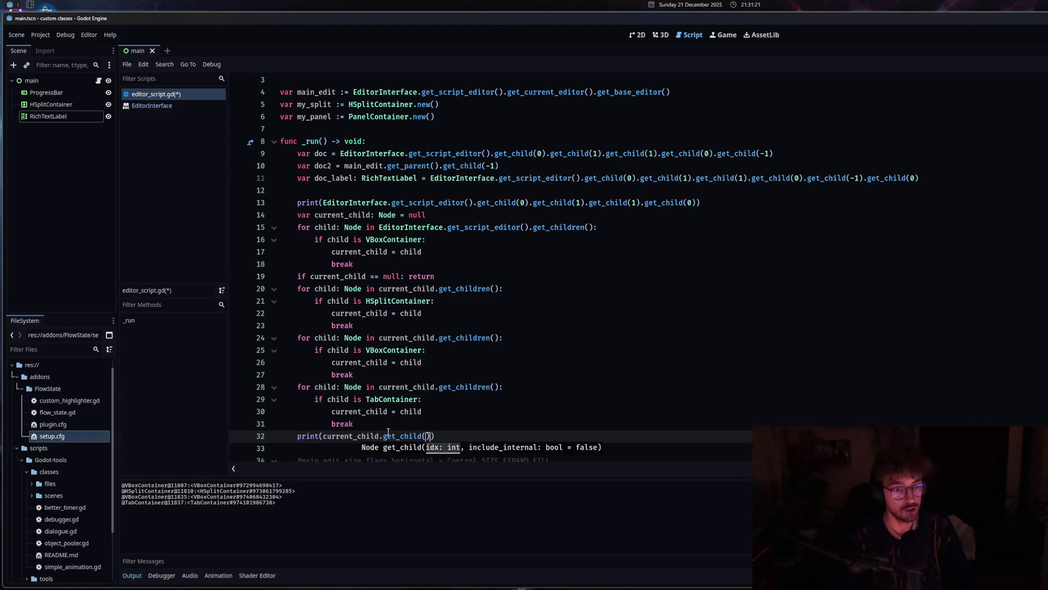
key("BackSpace")
type("ren")
key("Return")
key("ctrl+shift+x")
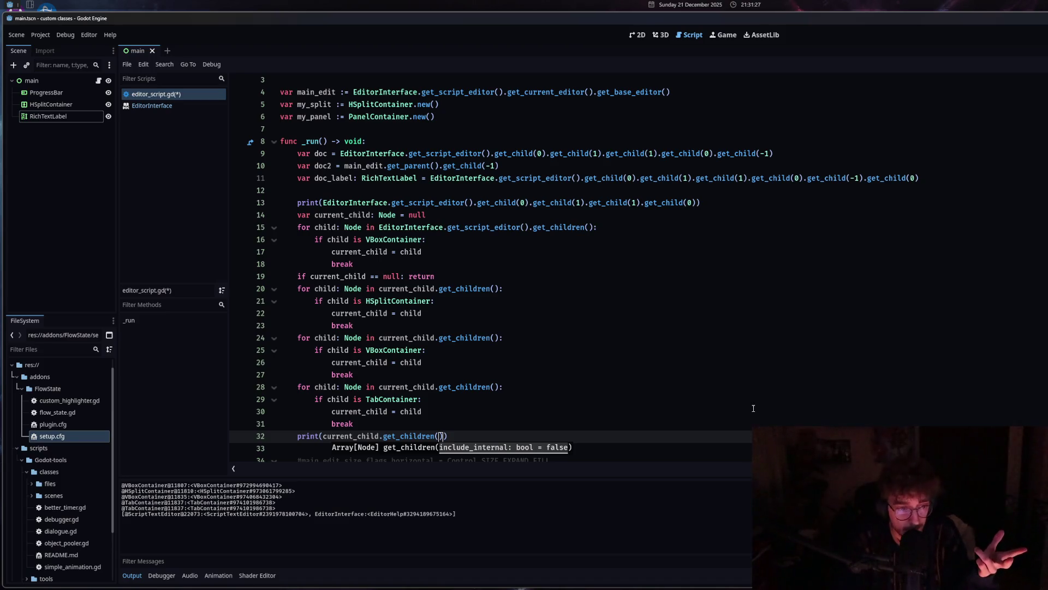
Glance at the EditorInterface help, then delete the temporary print on line 32.
left_click(144, 106)
left_click(150, 94)
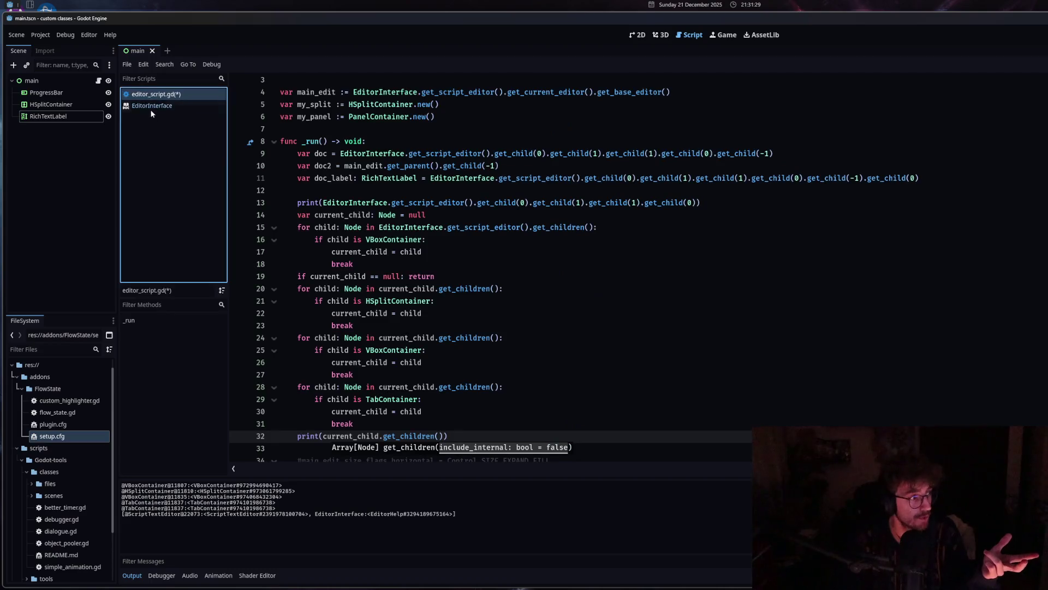
left_click(442, 437)
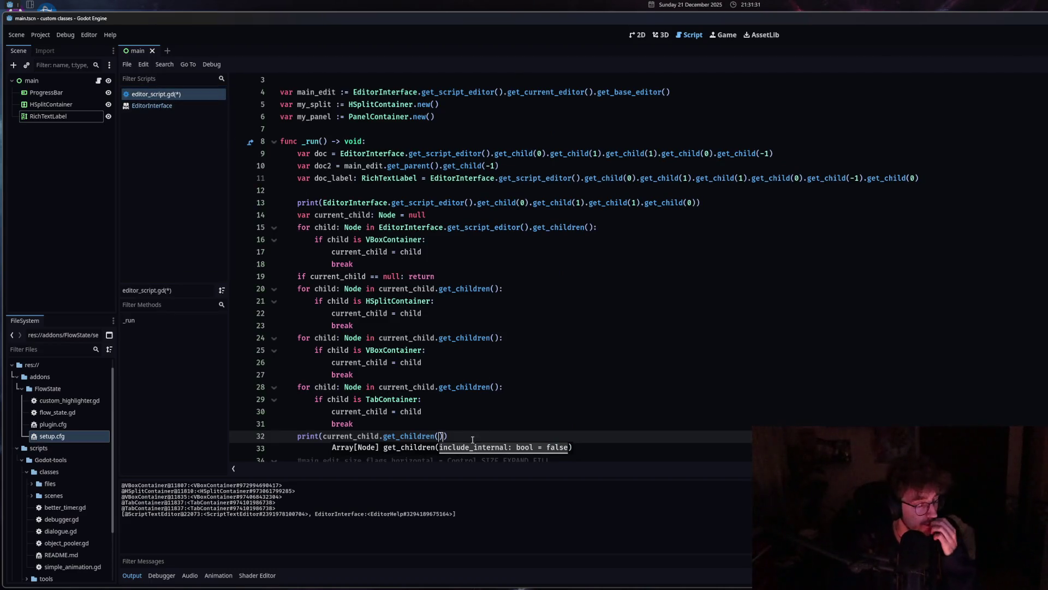
key("shift+Home")
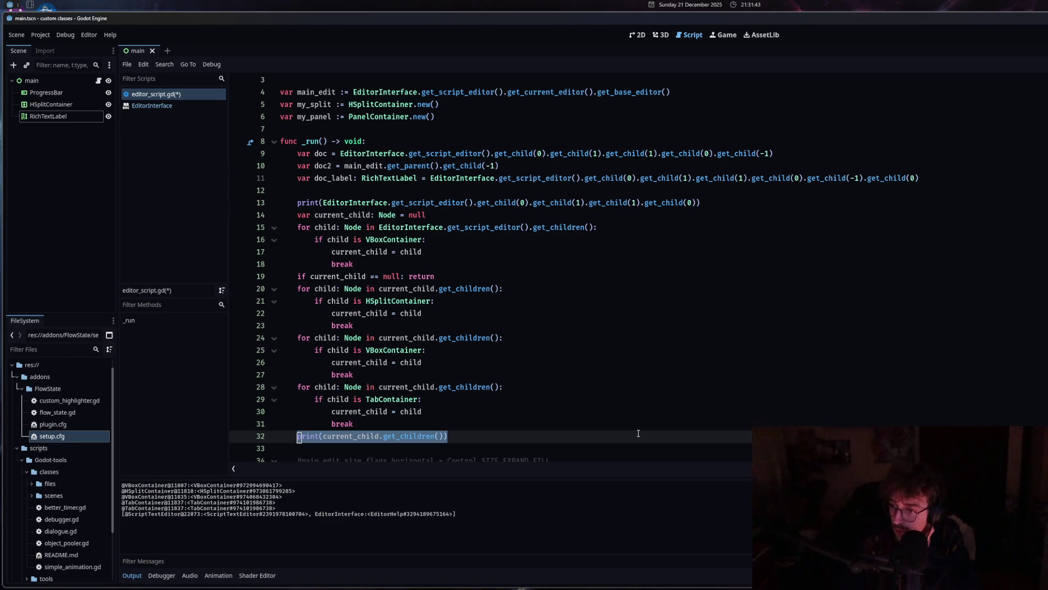
key("BackSpace")
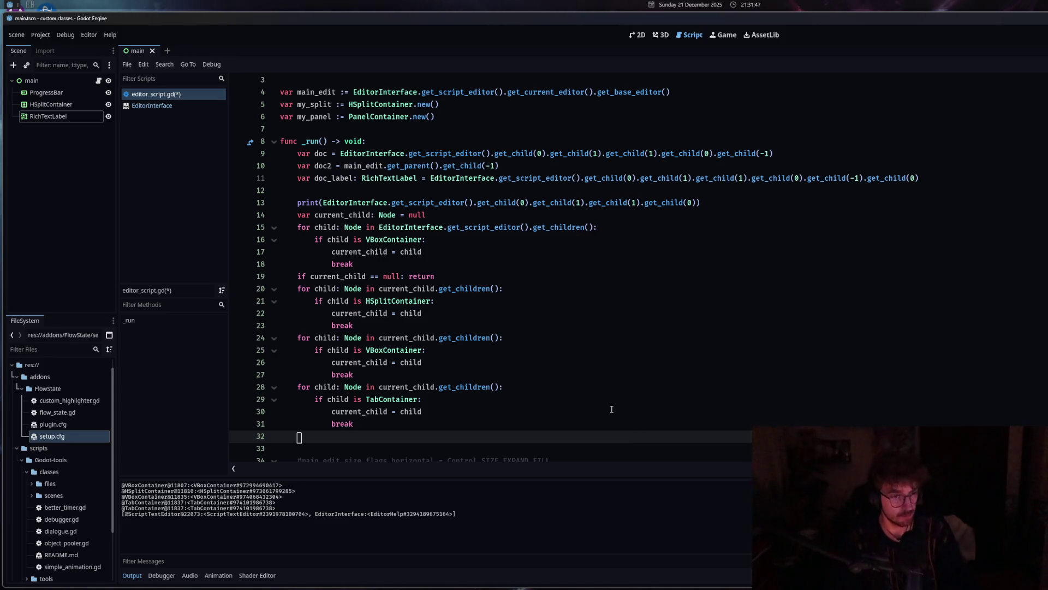
Launch Zen via the launcher and load the user's GitHub profile URL.
key("super")
type("zen")
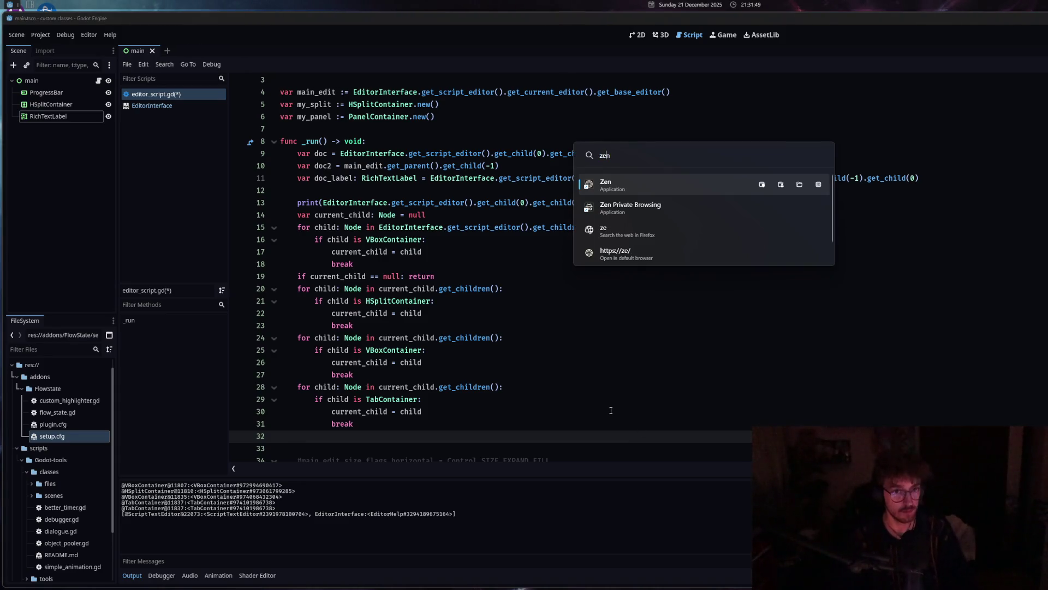
key("Return")
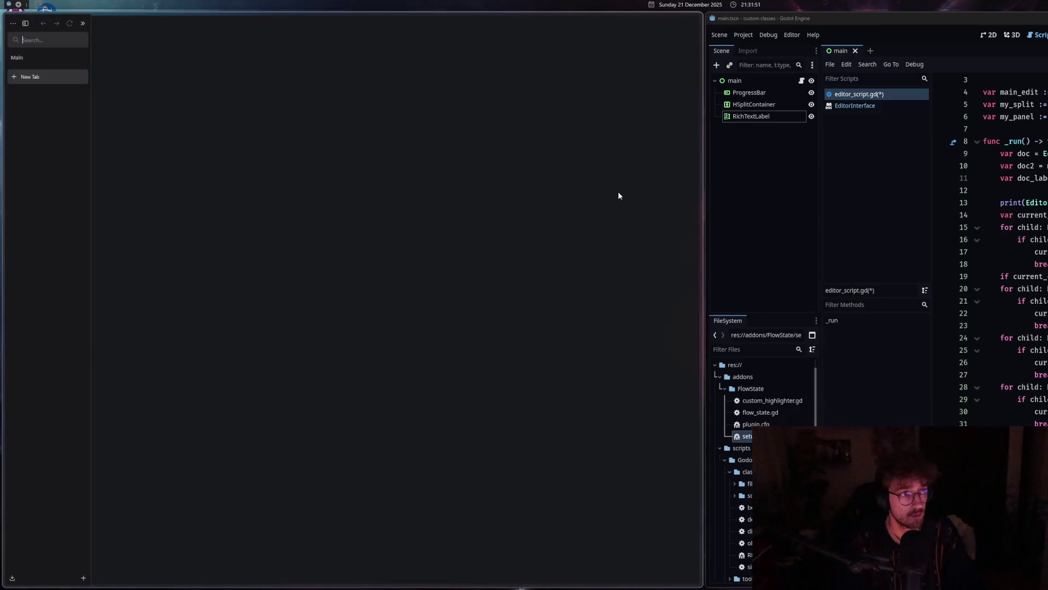
type("githu")
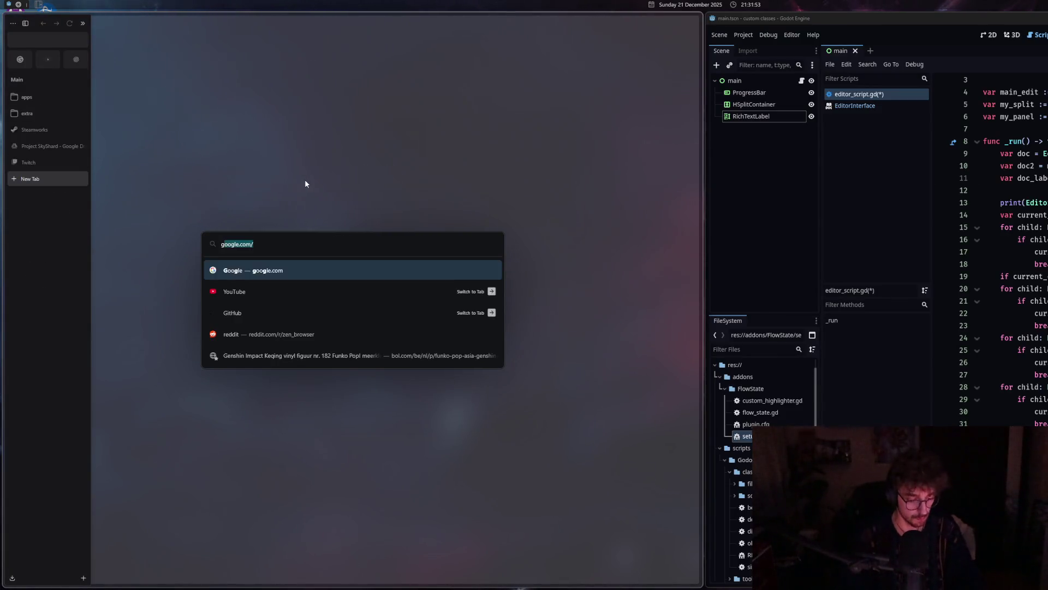
type("b.com/itsben")
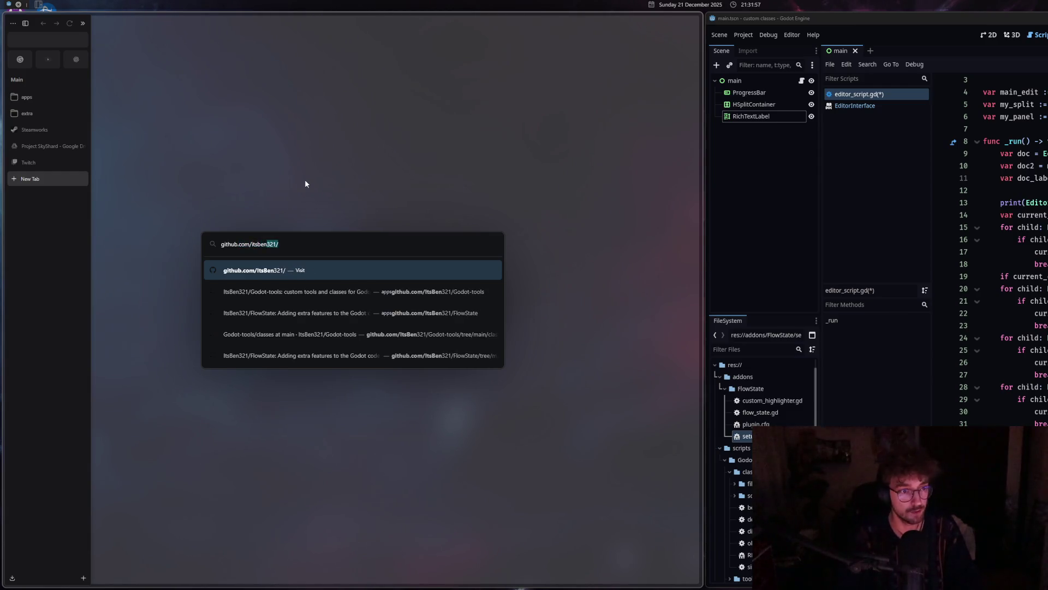
key("Return")
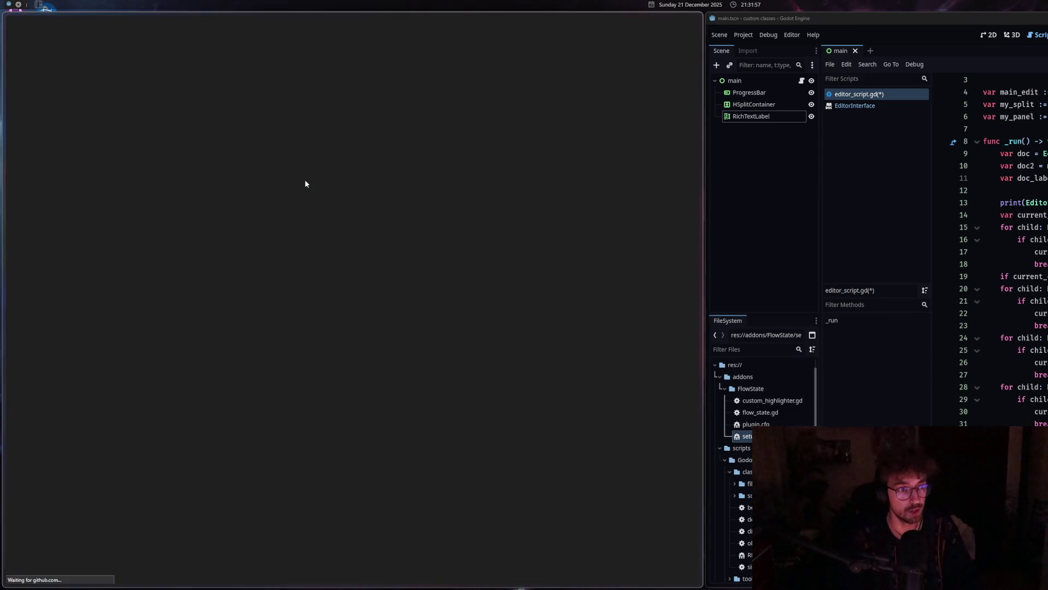
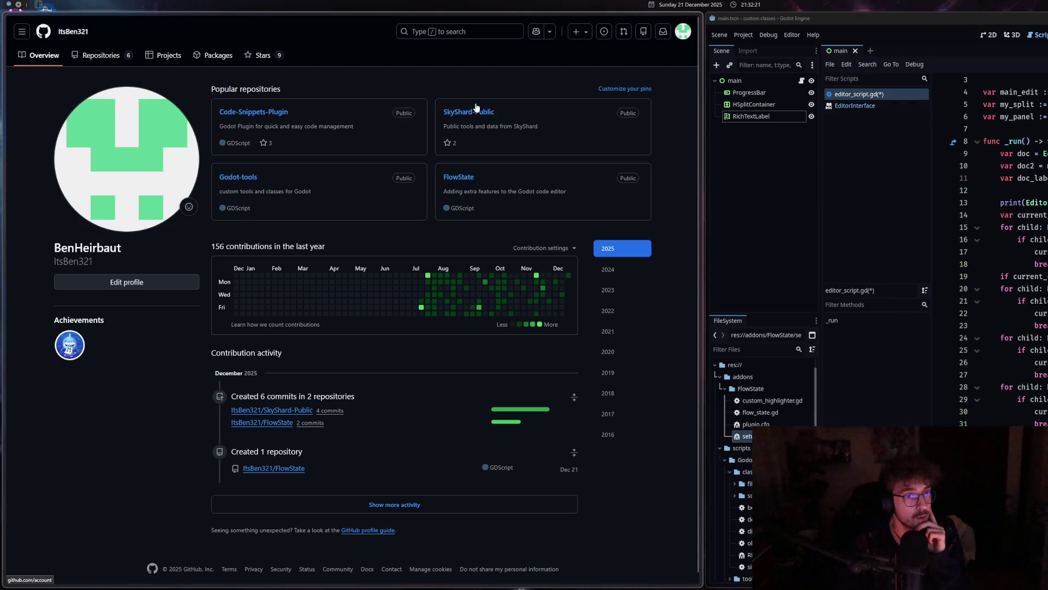
Close the browser window showing the GitHub profile page.
mouse_move(683, 16)
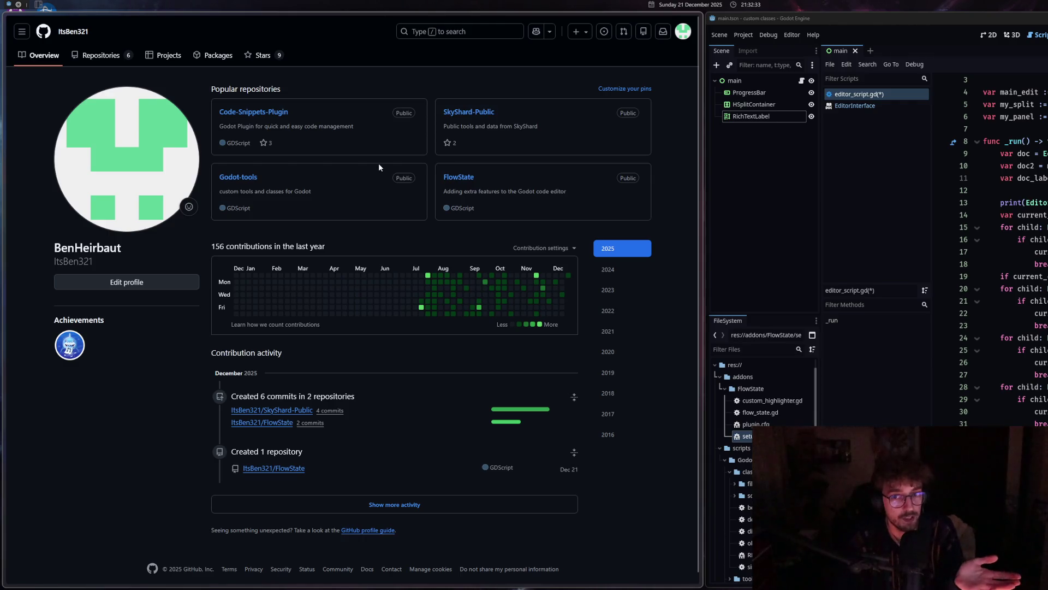
left_click(693, 20)
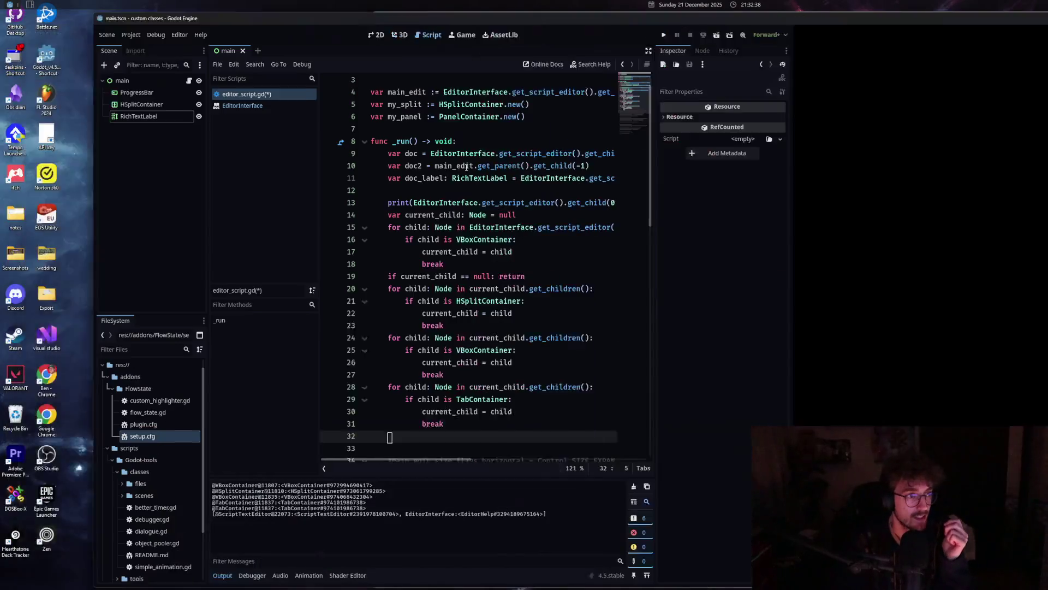
Maximize Godot and start typing 'var doc =' on empty line 32 of editor_script.gd.
key("ctrl+z")
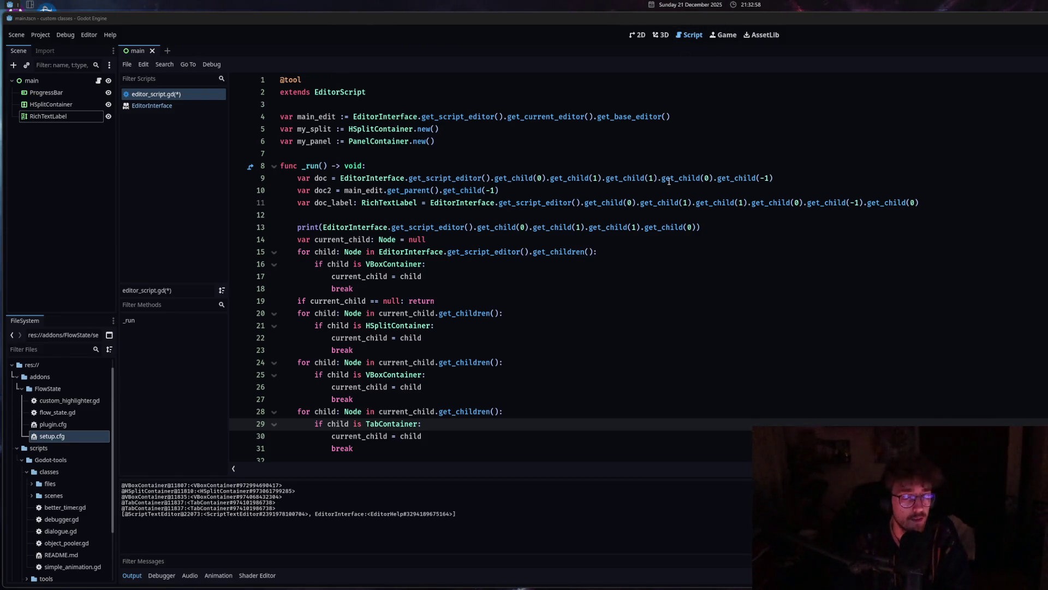
mouse_move(611, 209)
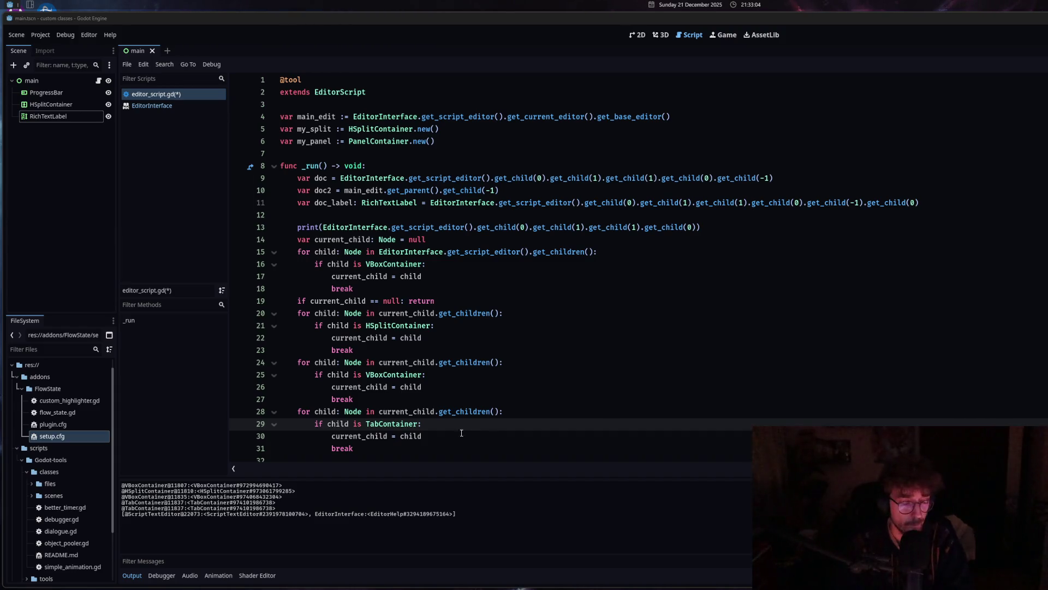
scroll(455, 424, "down", 2)
left_click(407, 384)
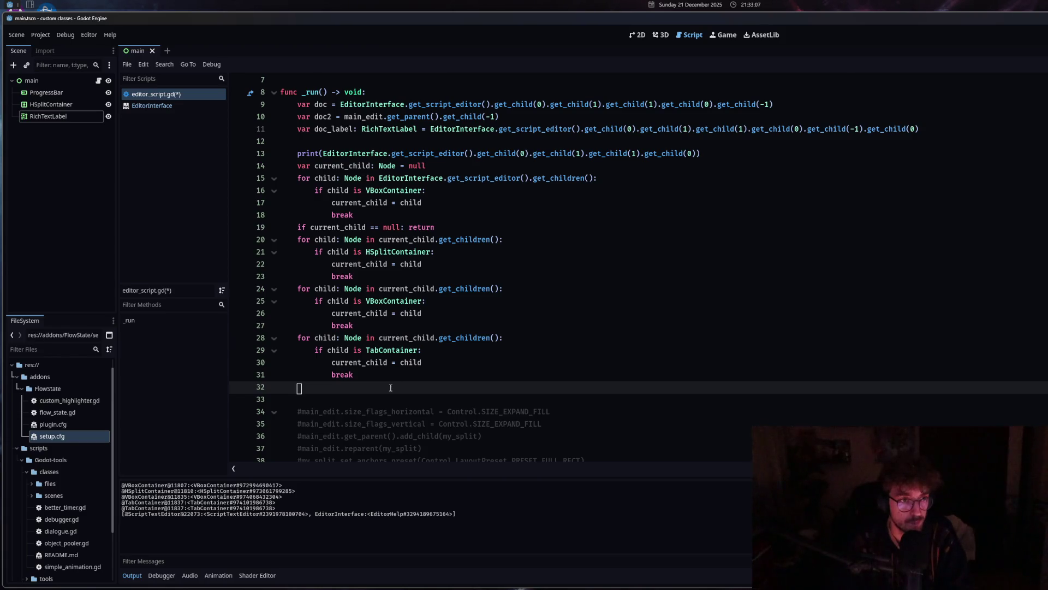
type("var ")
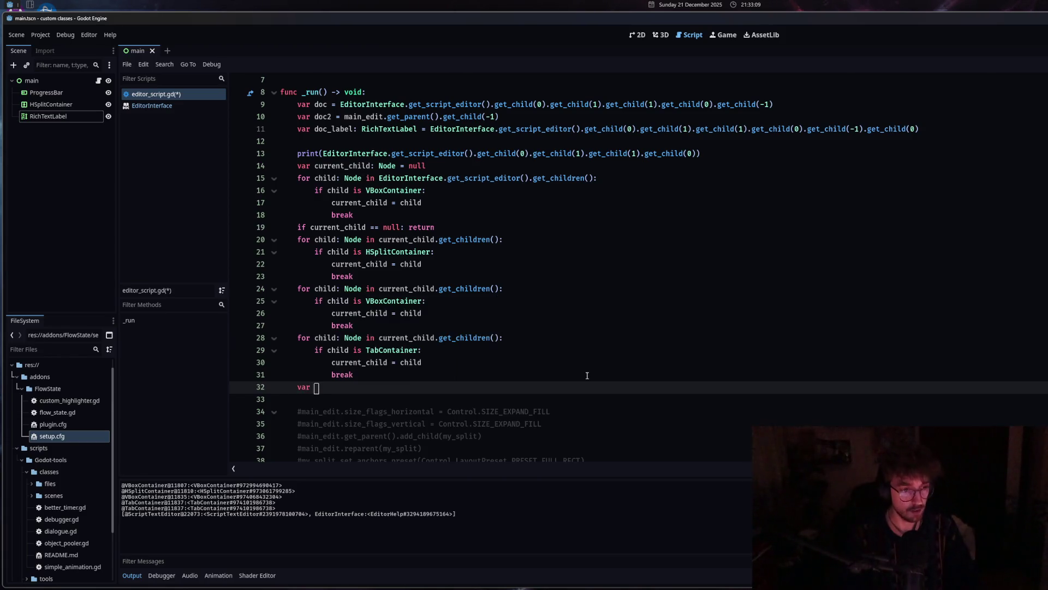
type("doc =")
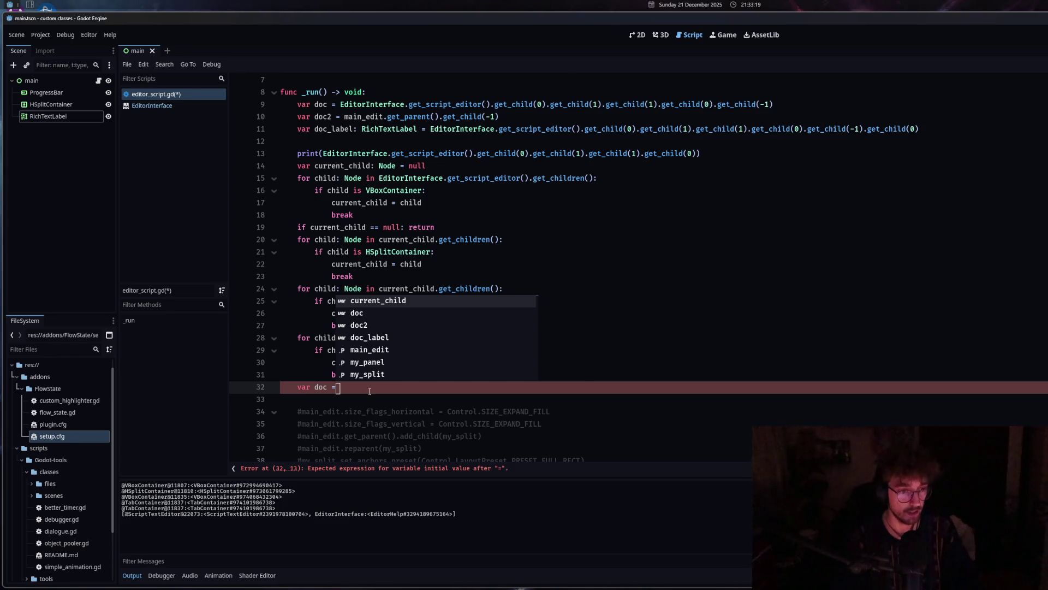
Clear the unfinished declaration and EditorHelp text so line 32 is empty.
left_click(348, 391)
left_click_drag(348, 391, 299, 389)
type("EditorHelp")
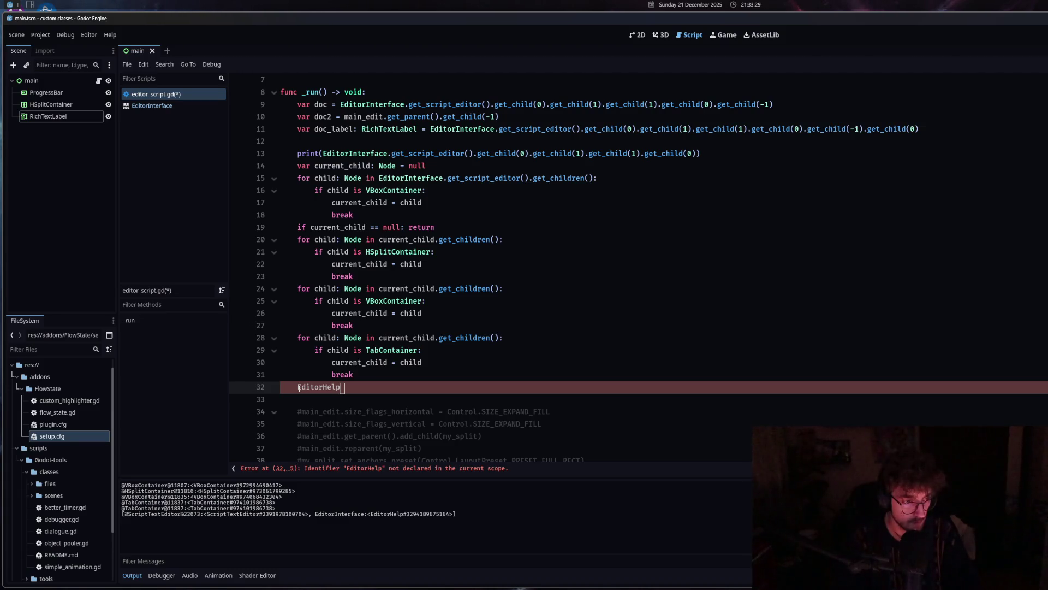
double_click(298, 387)
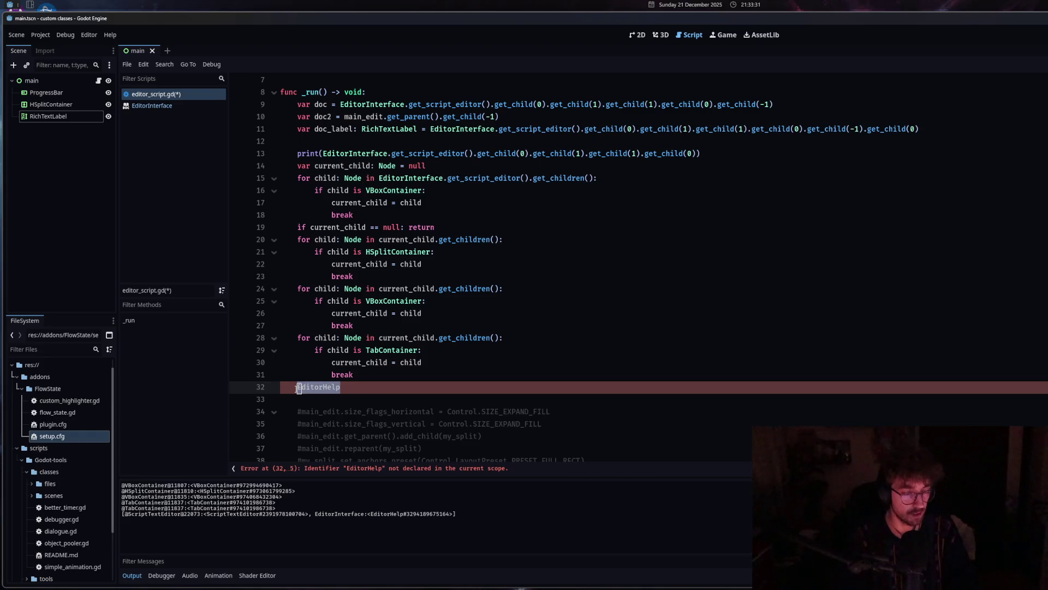
key("BackSpace")
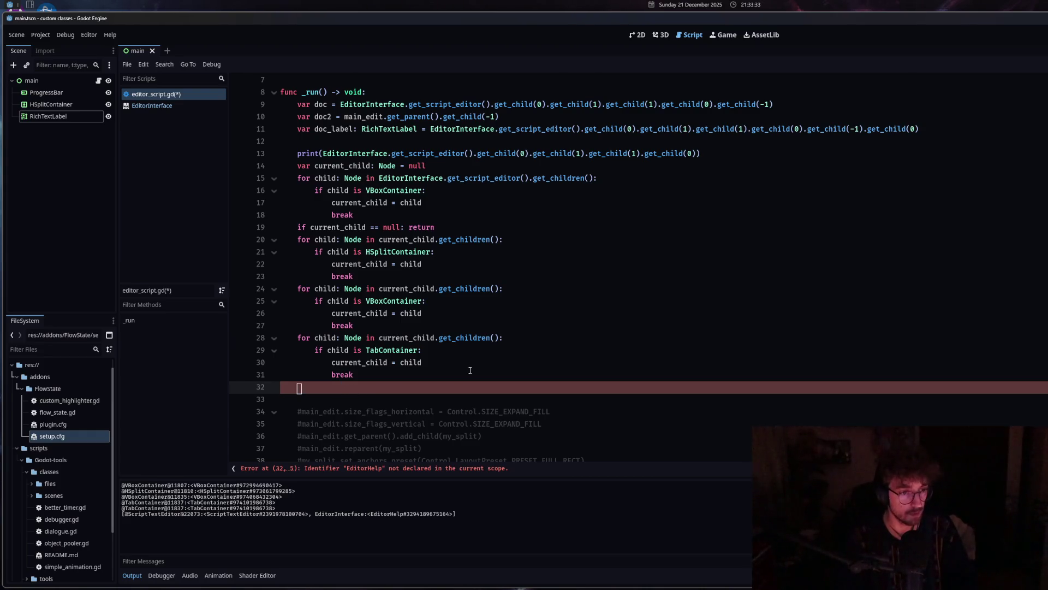
Copy the TabContainer child-search loop and paste a duplicate below it.
left_click_drag(470, 370, 299, 338)
key("ctrl+c")
left_click(442, 387)
key("ctrl+v")
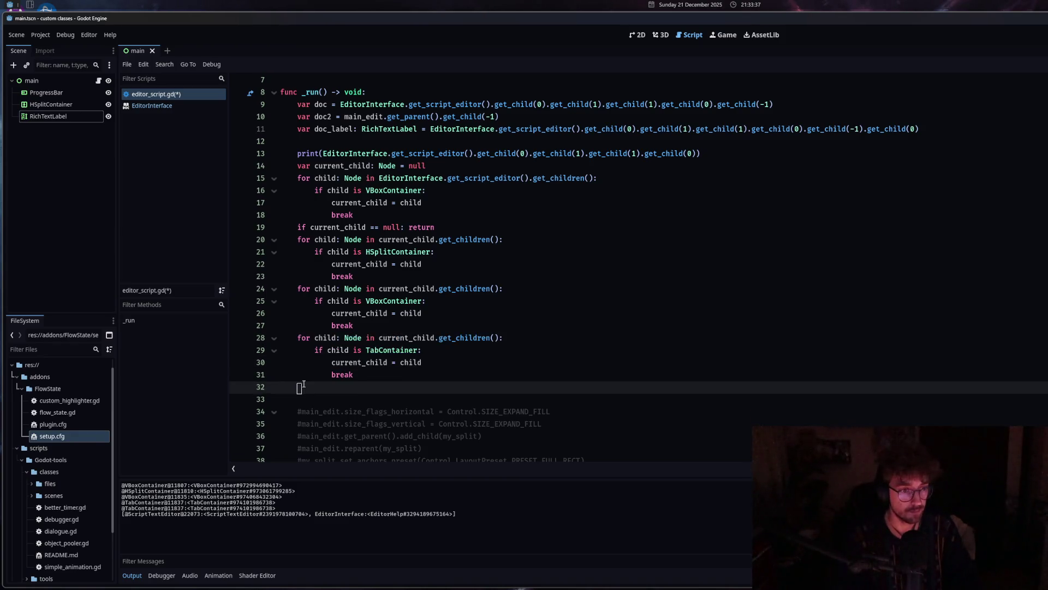
Start retyping the copied loop's TabContainer type as EditorInter, then erase it.
left_click_drag(366, 362, 419, 362)
type("EditorIn")
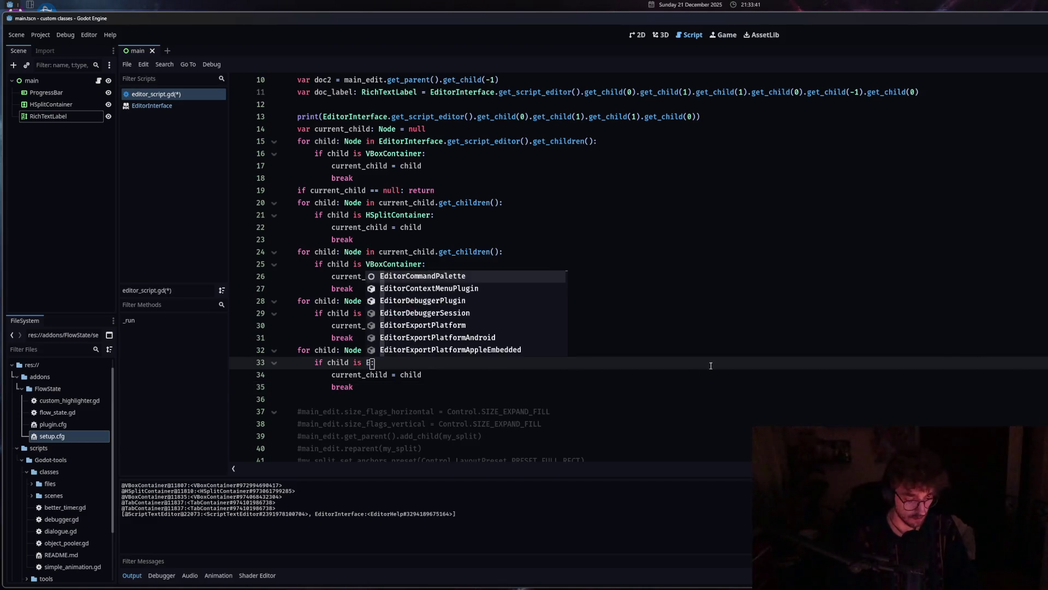
type("t")
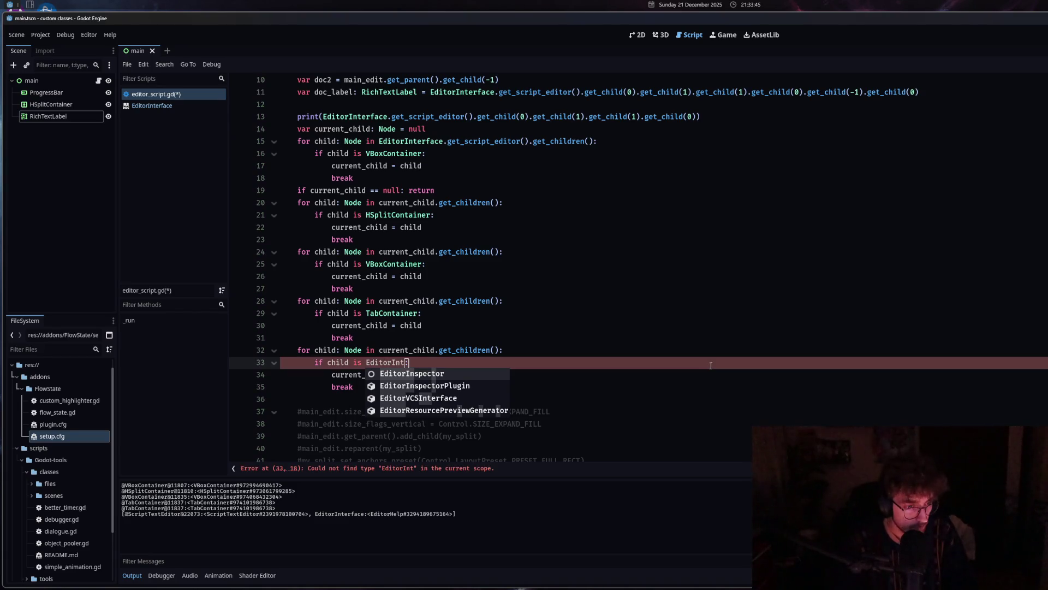
type("er")
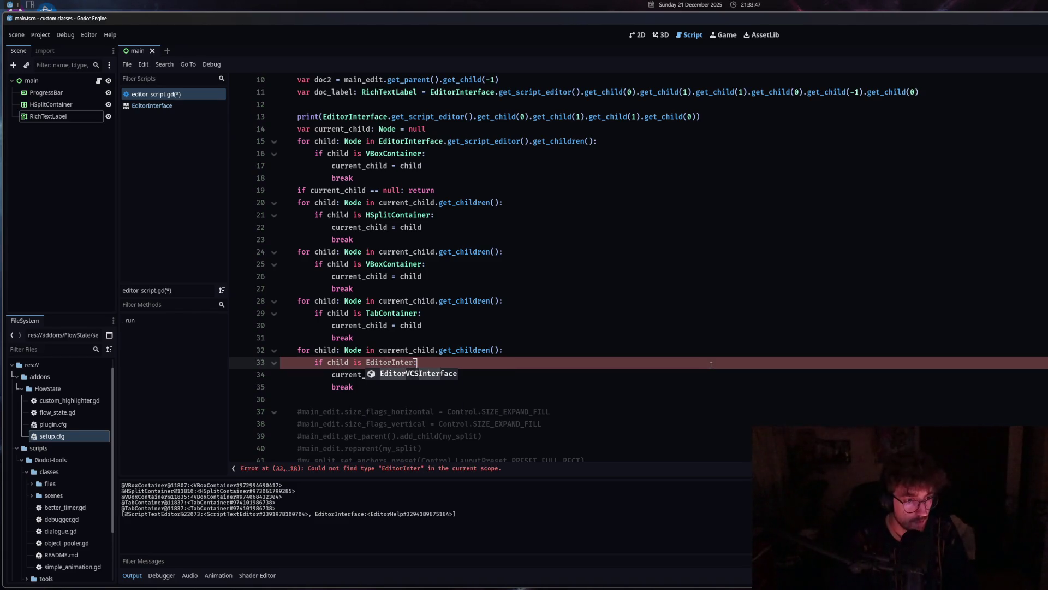
key("BackSpace")
key("BackSpace")
key("BackSpace")
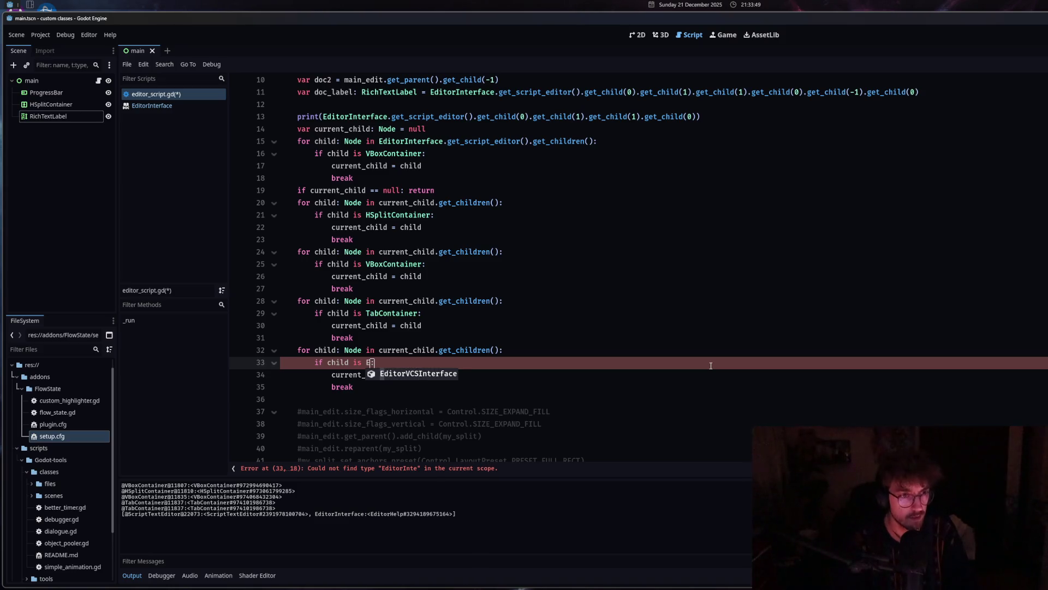
key("BackSpace")
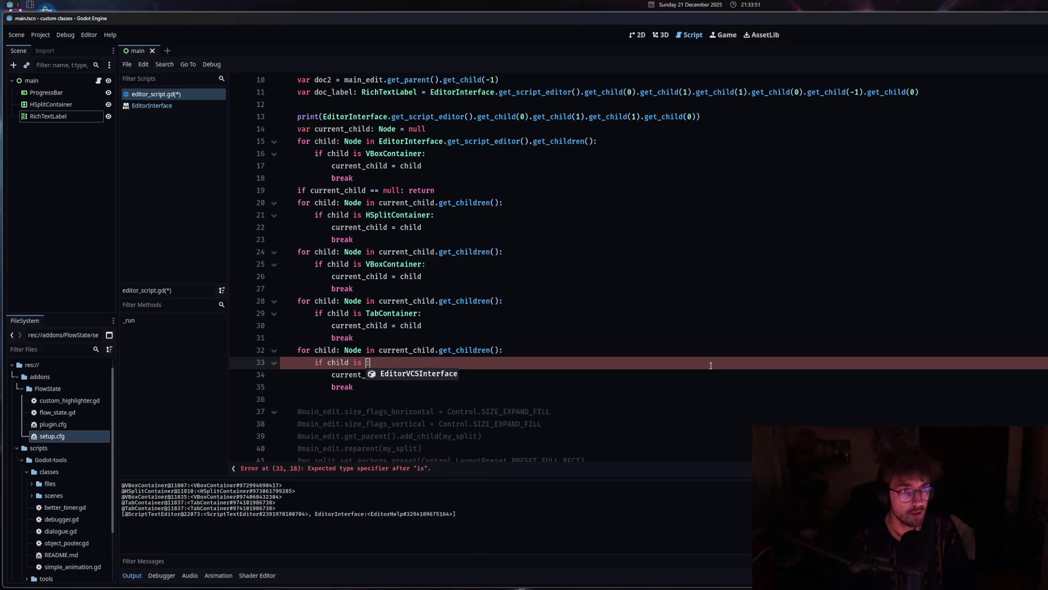
Autocomplete EditorInterface and move it into the copied loop's type check, restoring the colon.
mouse_move(376, 117)
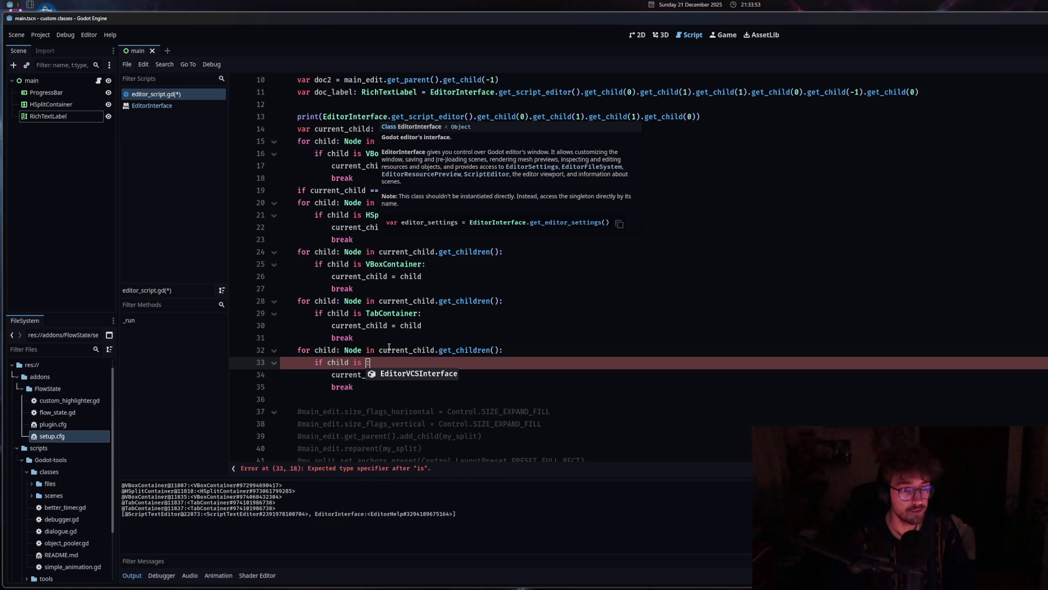
left_click(514, 348)
key("ctrl+shift+Return")
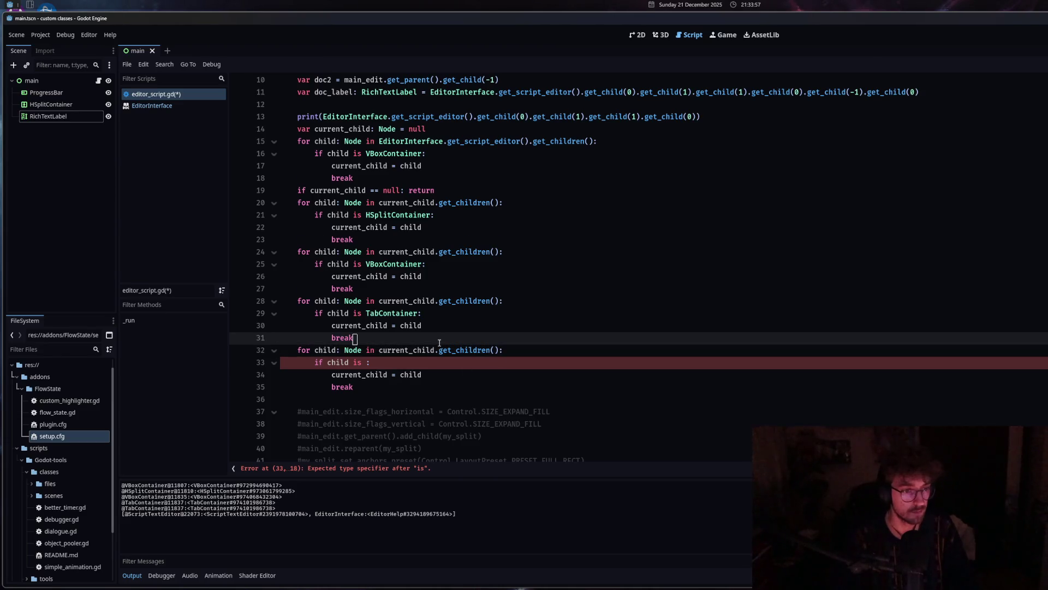
type("EditorInter")
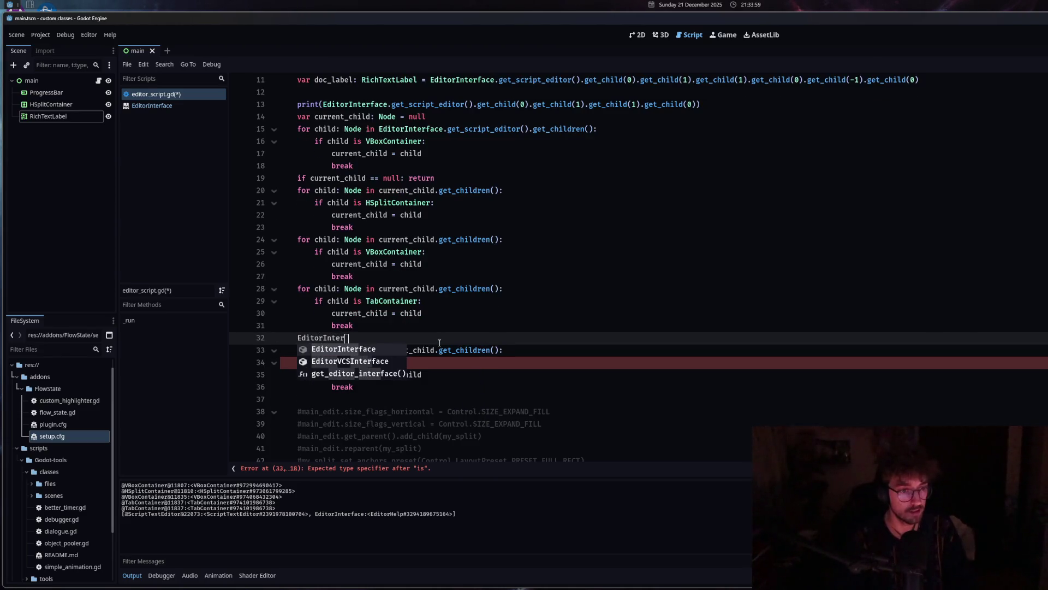
key("Return")
double_click(301, 338)
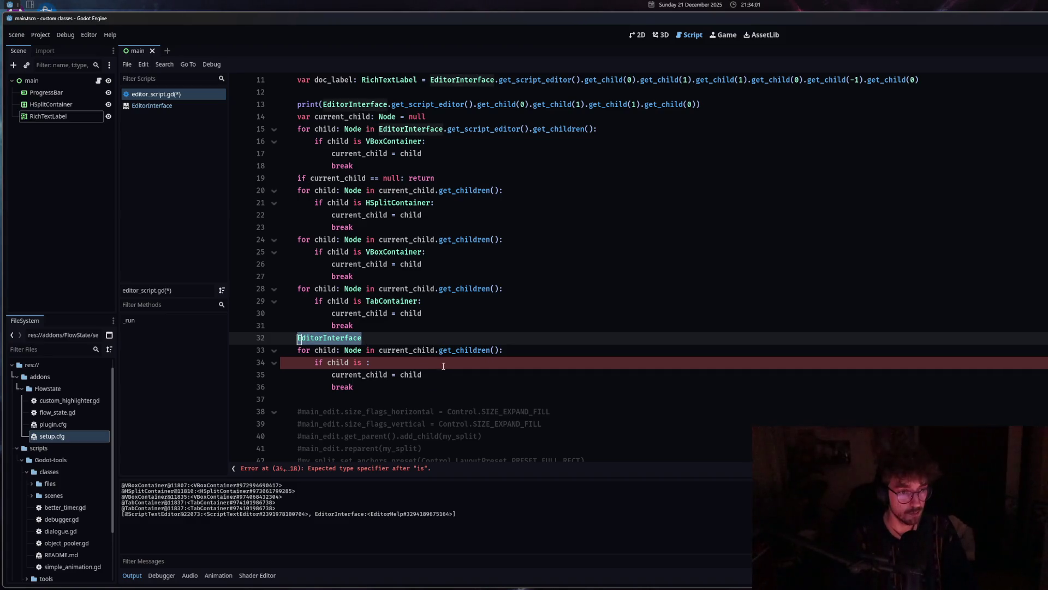
left_click_drag(301, 338, 377, 362)
left_click(370, 362)
key("BackSpace")
left_click(460, 362)
type(":")
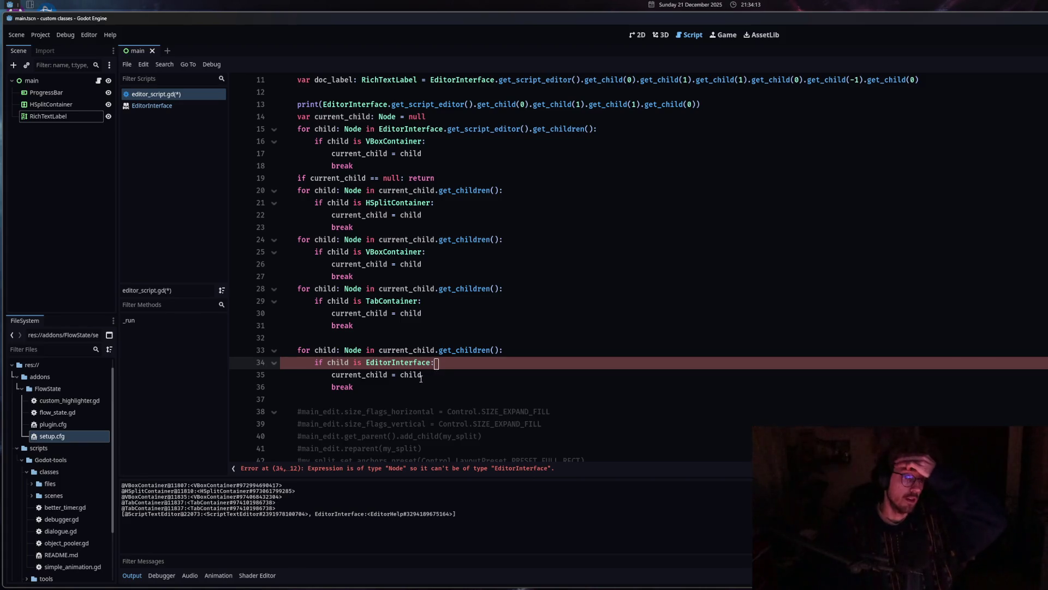
Remove the leftover empty line and replace the whole copied loop with 'var'.
left_click(337, 339)
key("BackSpace")
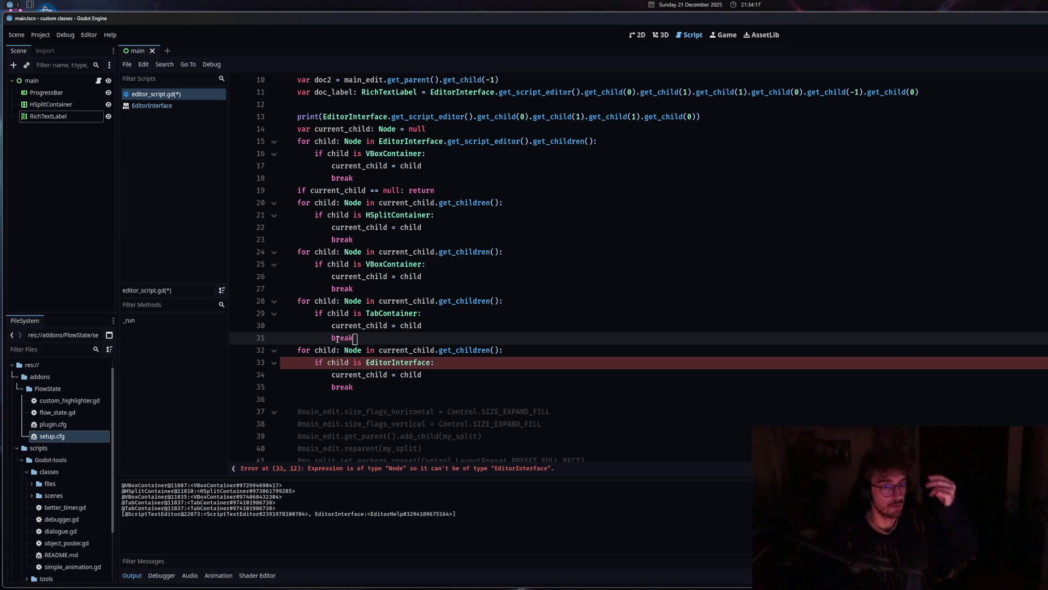
left_click_drag(355, 387, 299, 351)
type("var")
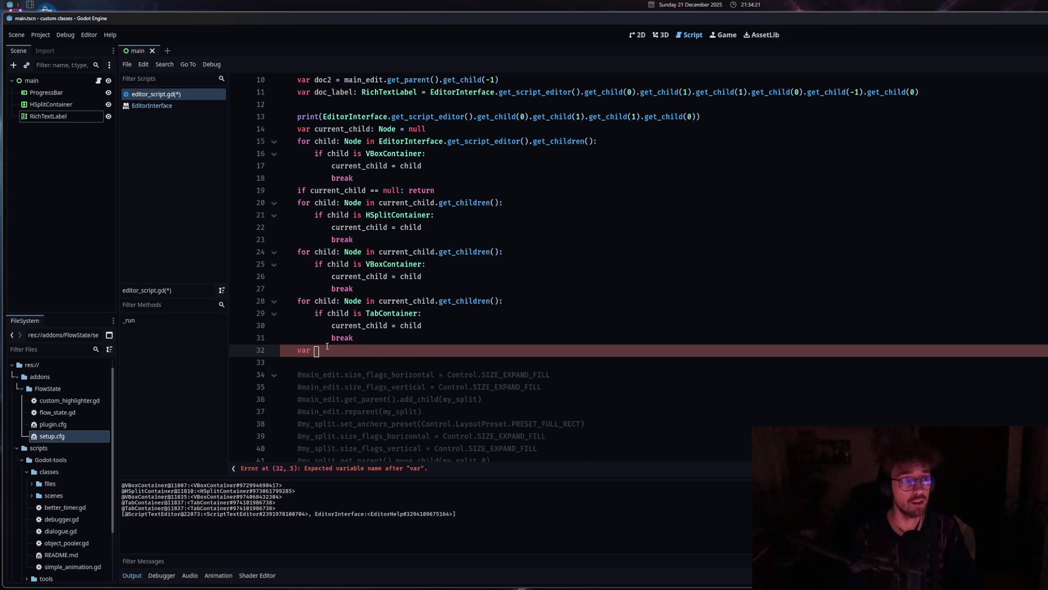
Complete 'var doc_container := current_child.get_child(-1)' and start another 'var' on line 33.
scroll(327, 347, "up", 1)
type("my")
key("BackSpace")
key("BackSpace")
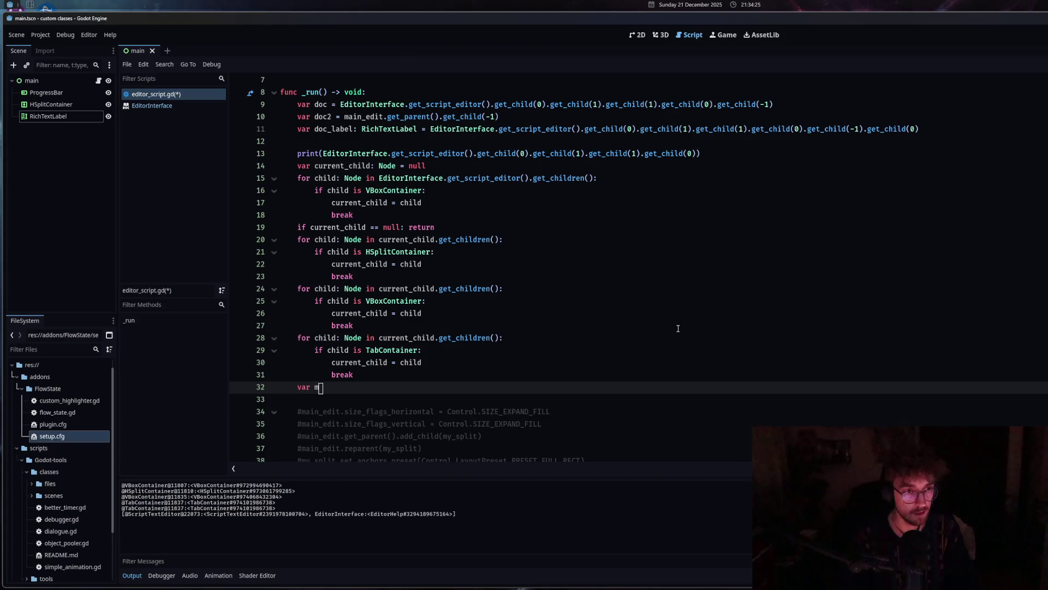
type("doc")
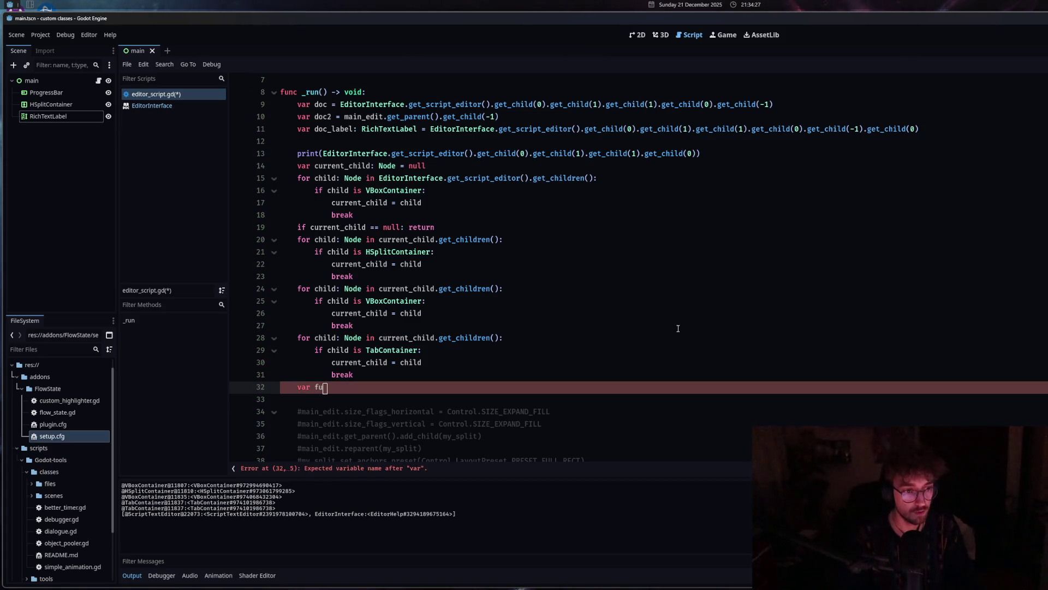
type("_")
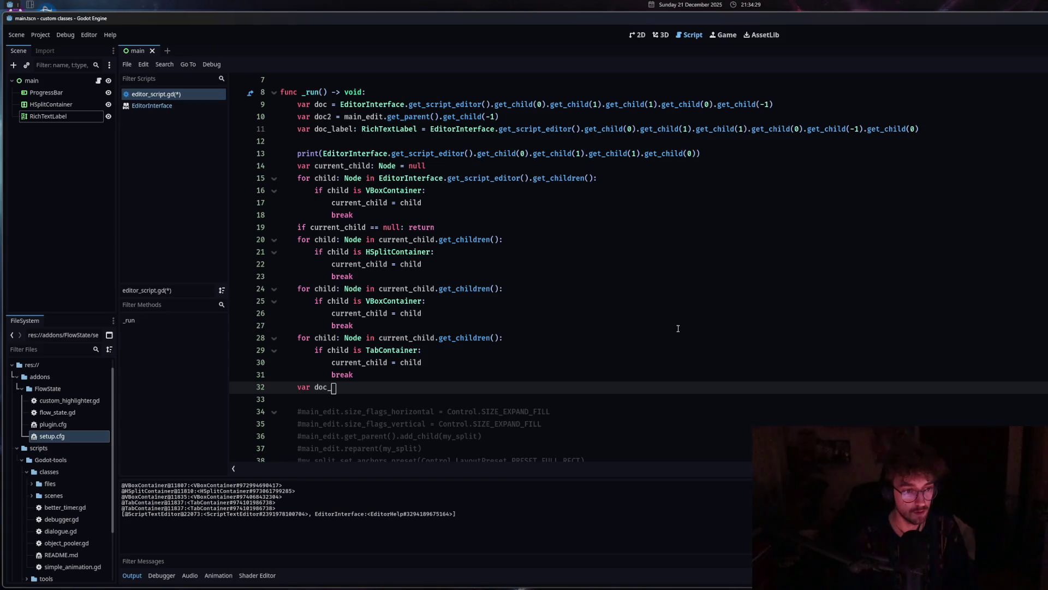
type("container")
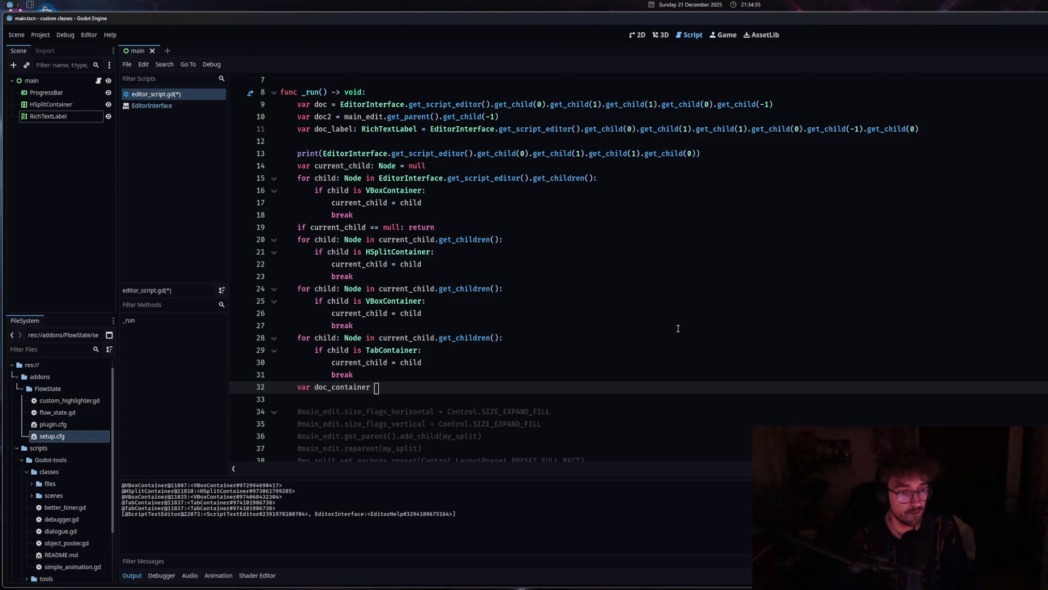
type(" := ")
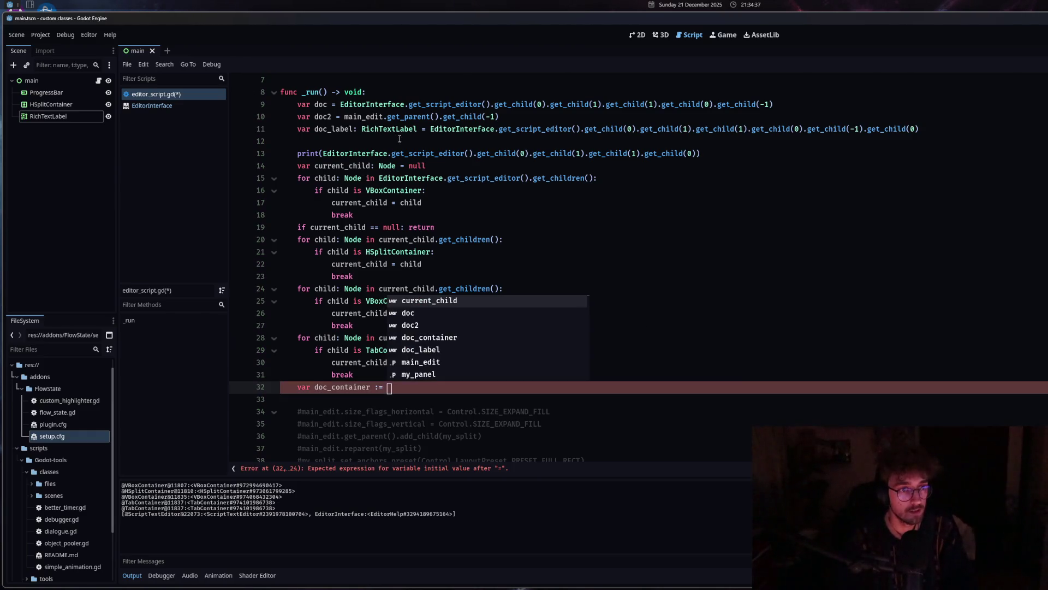
type("cur")
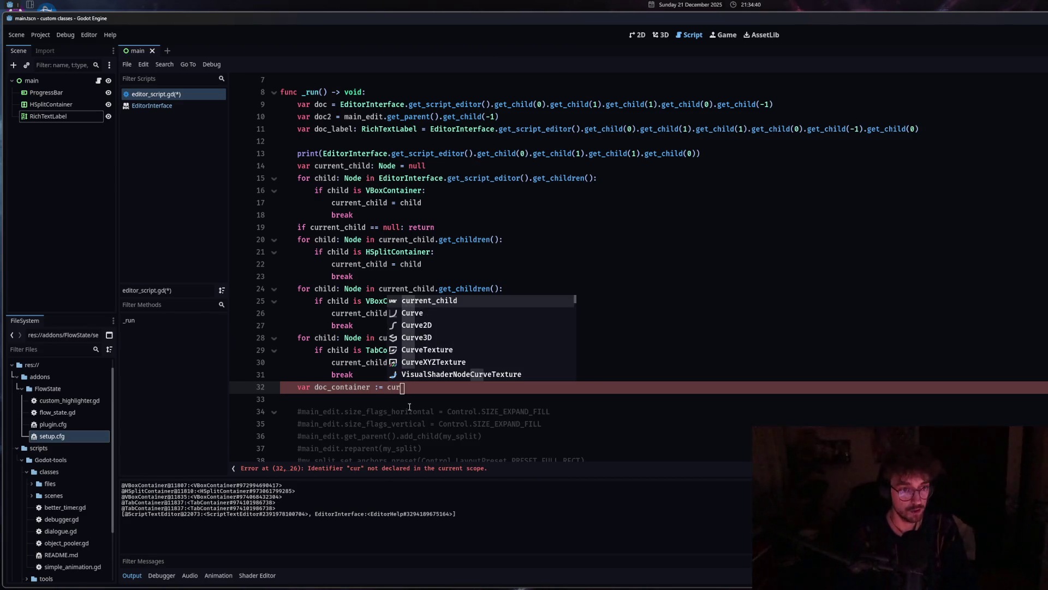
key("Return")
type(".get_ch")
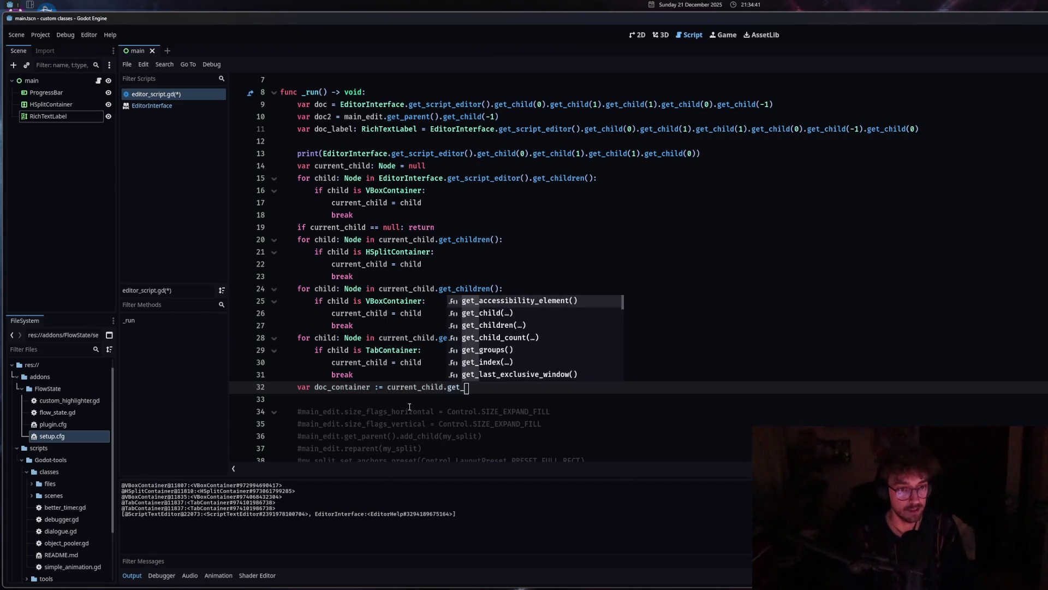
key("Return")
type("-1")
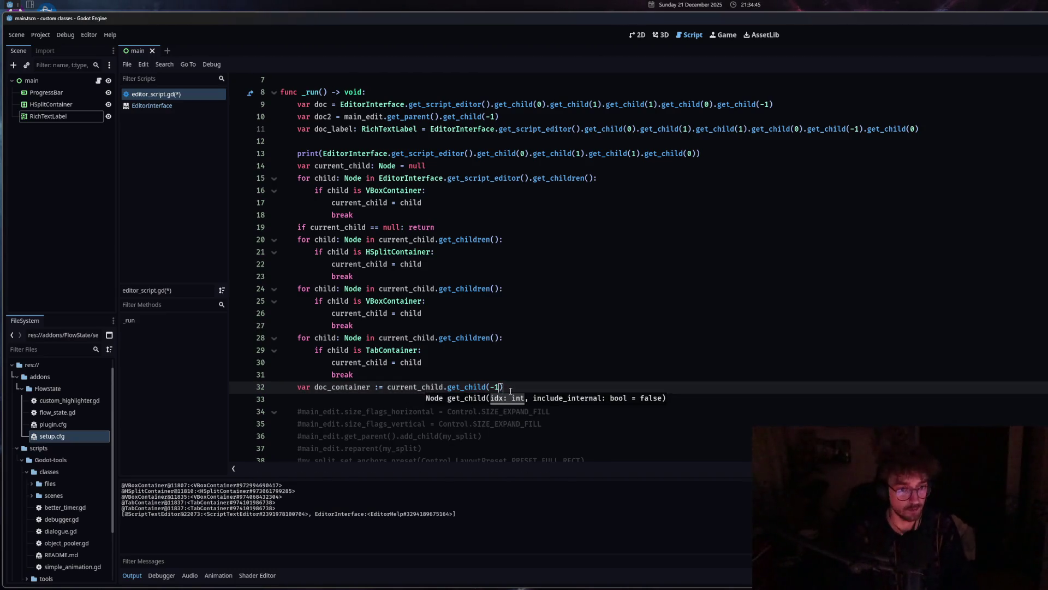
left_click(512, 389)
key("Return")
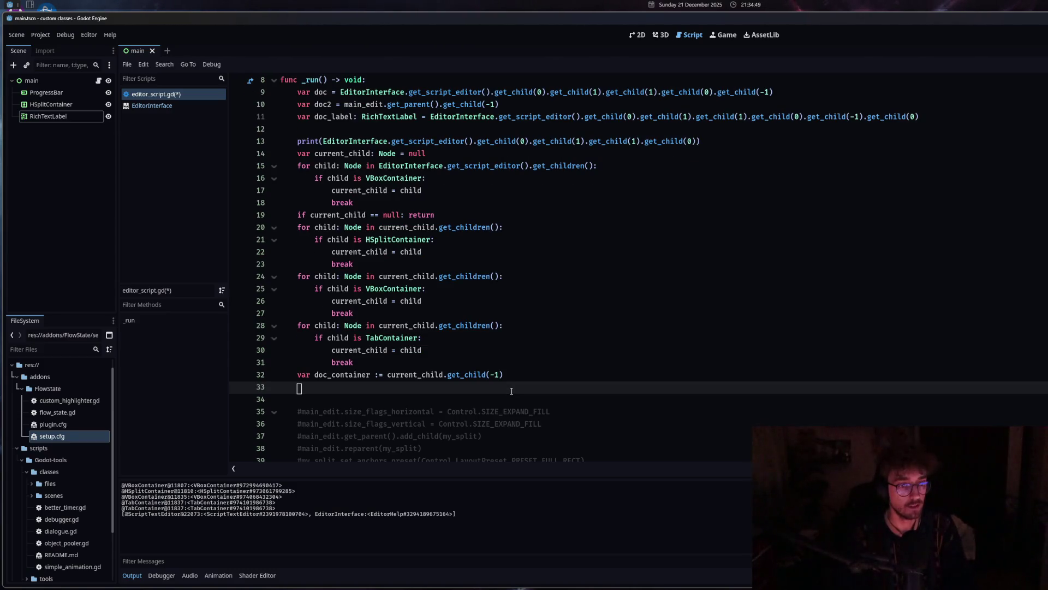
type("var")
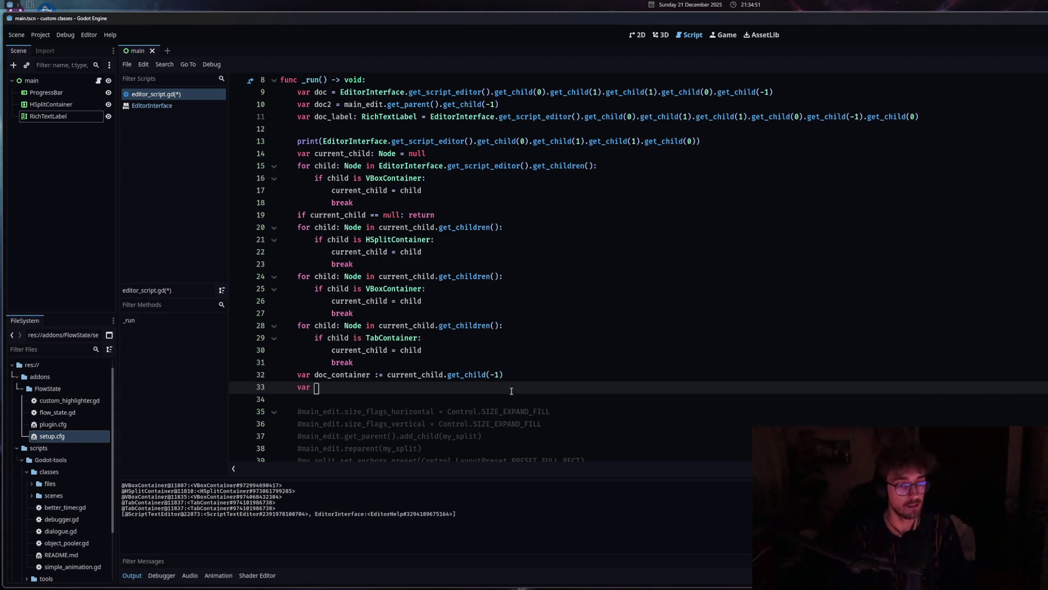
Draft 'if current_child.get_child(-1) != ScriptText' after the loop, then delete it.
left_click(423, 362)
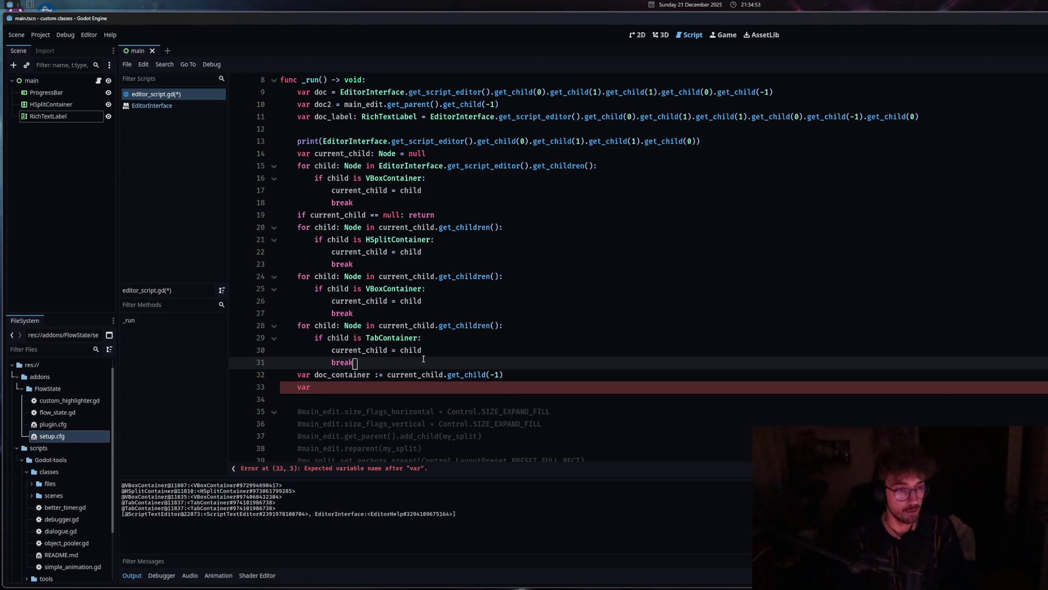
key("Return")
key("BackSpace")
key("BackSpace")
type("if")
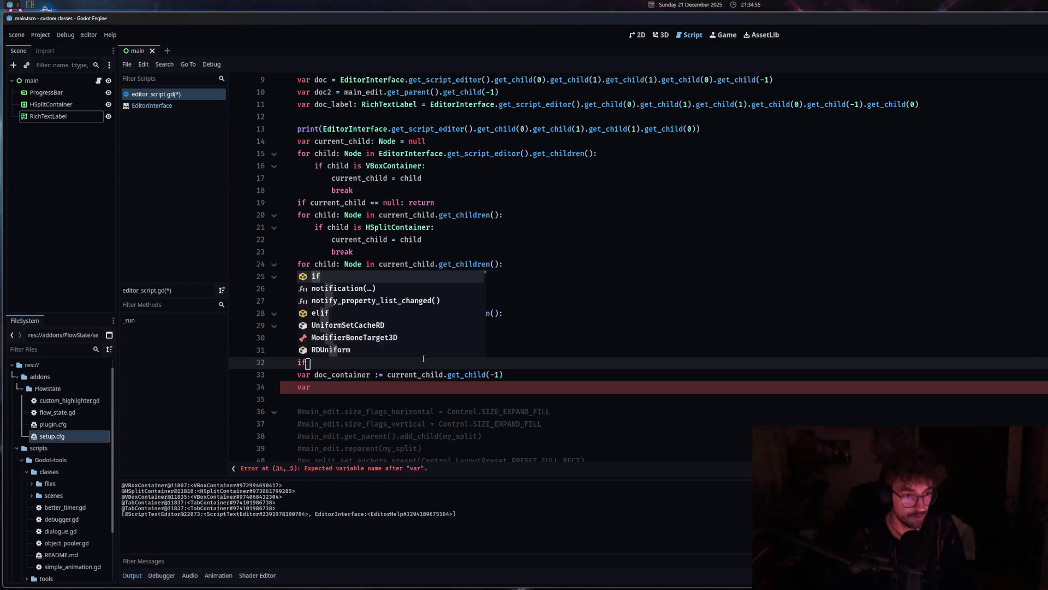
left_click_drag(388, 375, 503, 375)
key("ctrl+c")
left_click(575, 358)
key("ctrl+v")
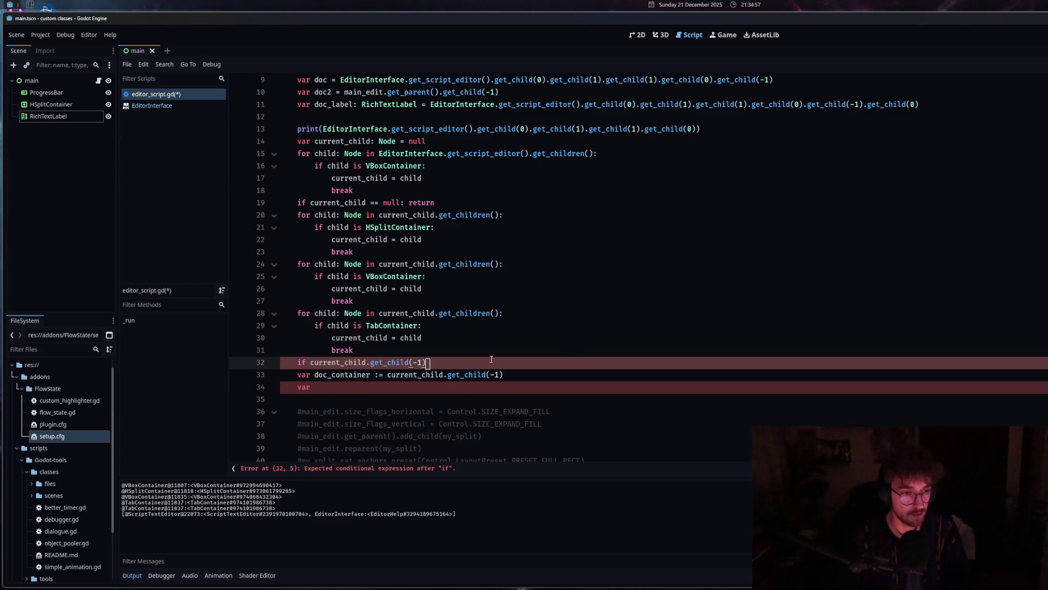
type("!= ScriptTex")
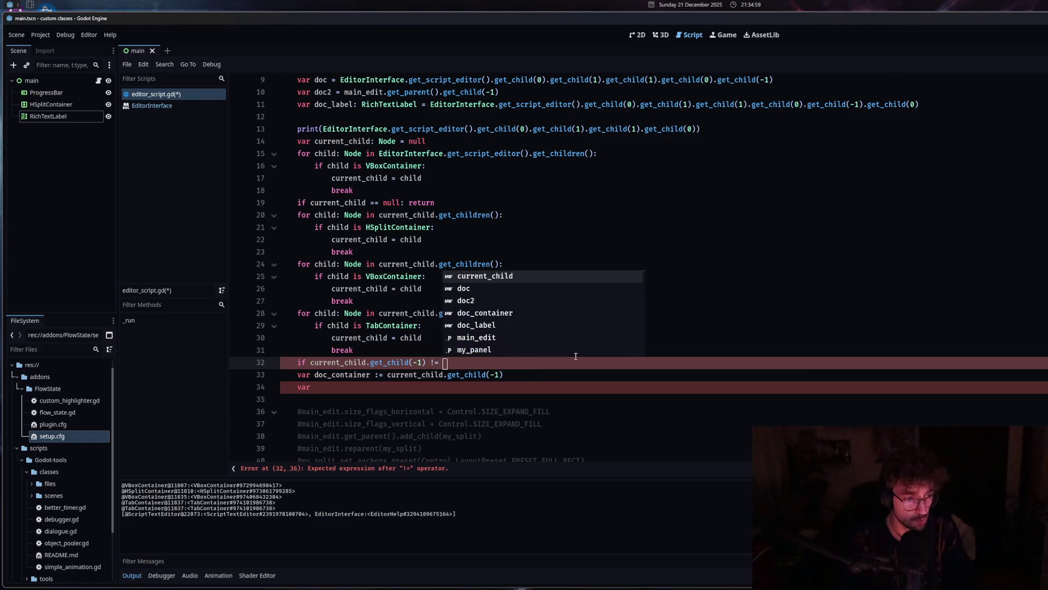
type("t")
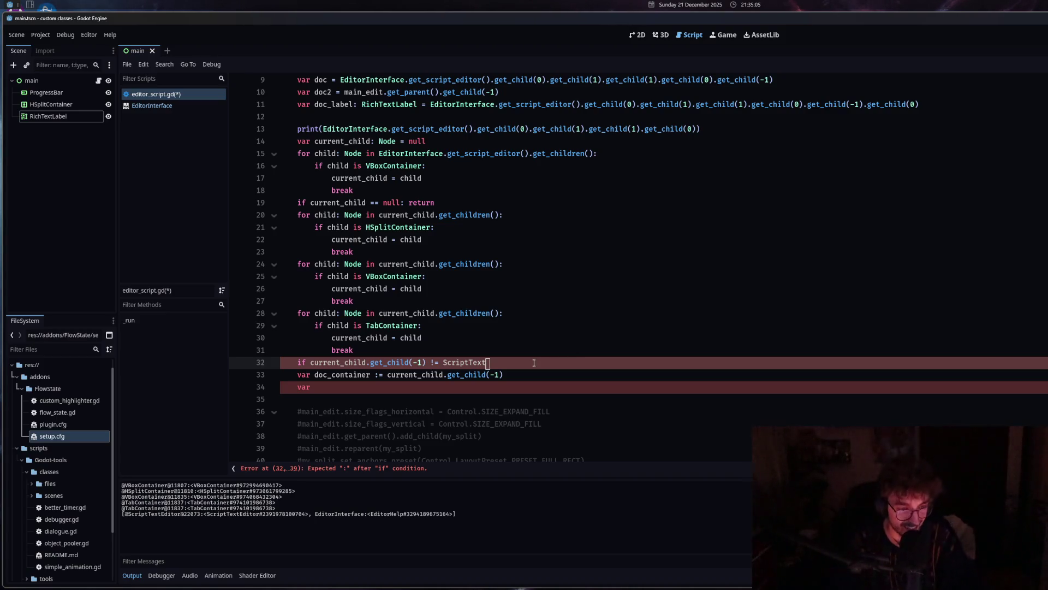
left_click_drag(534, 363, 271, 362)
key("BackSpace")
key("BackSpace")
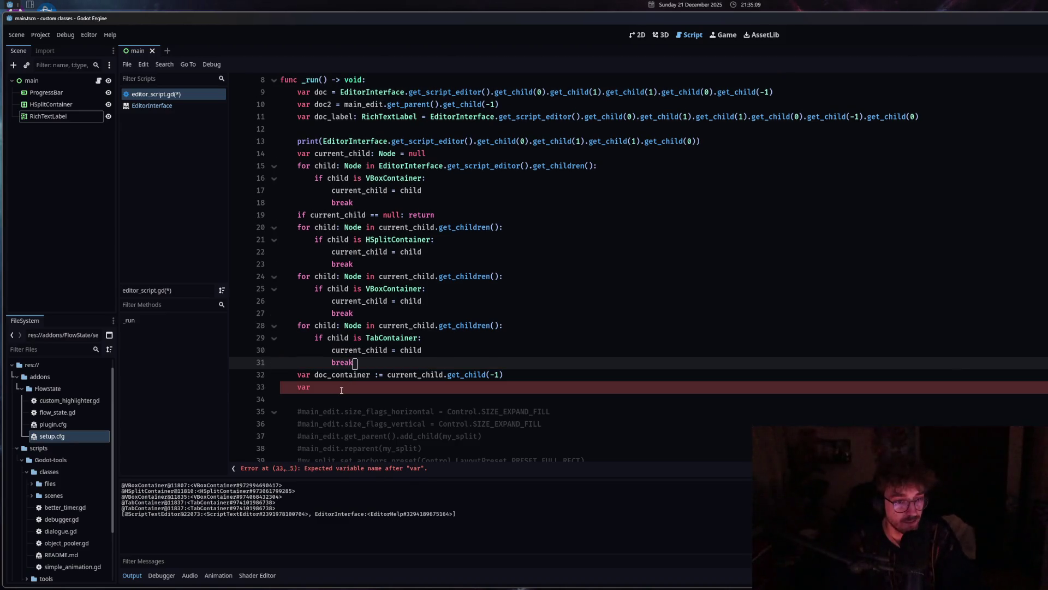
Complete line 33 as 'var doc_text: RichTextLabel = doc_container.get_child(0)' using autocomplete.
left_click(341, 390)
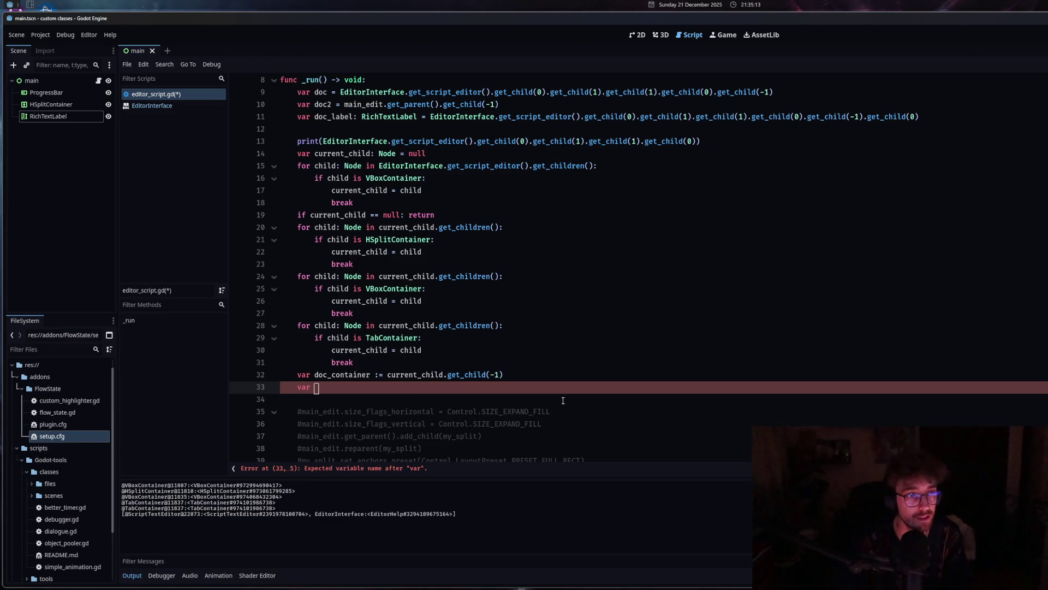
type("doc_")
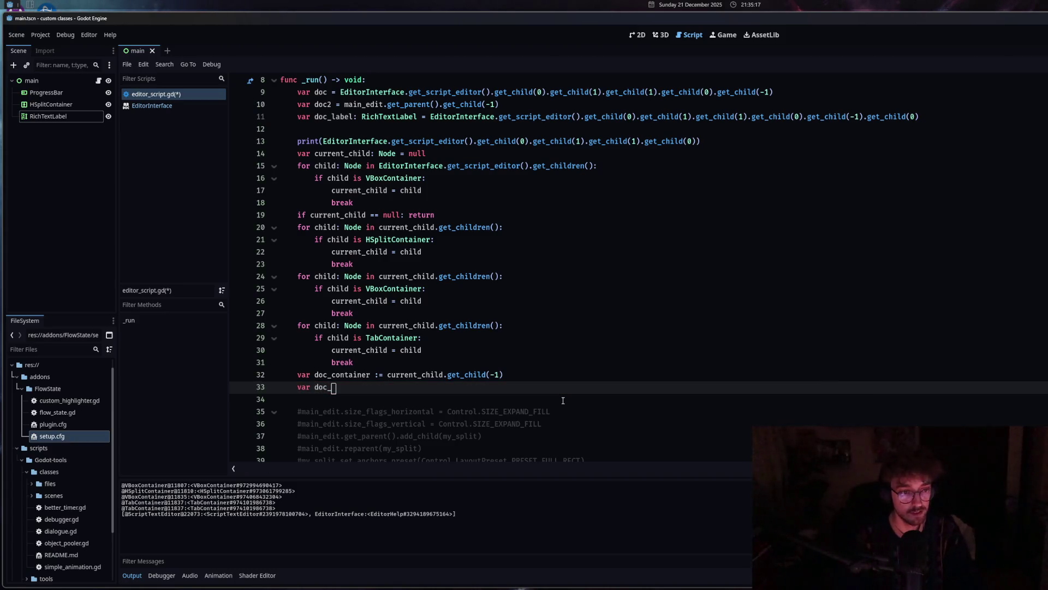
type("text :=")
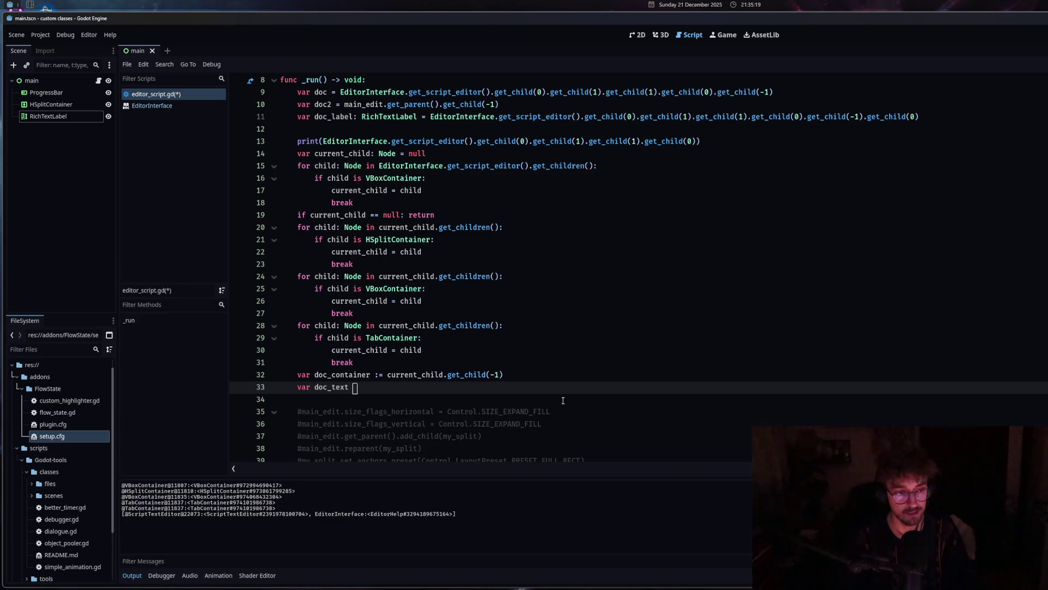
key("BackSpace")
key("BackSpace")
key("BackSpace")
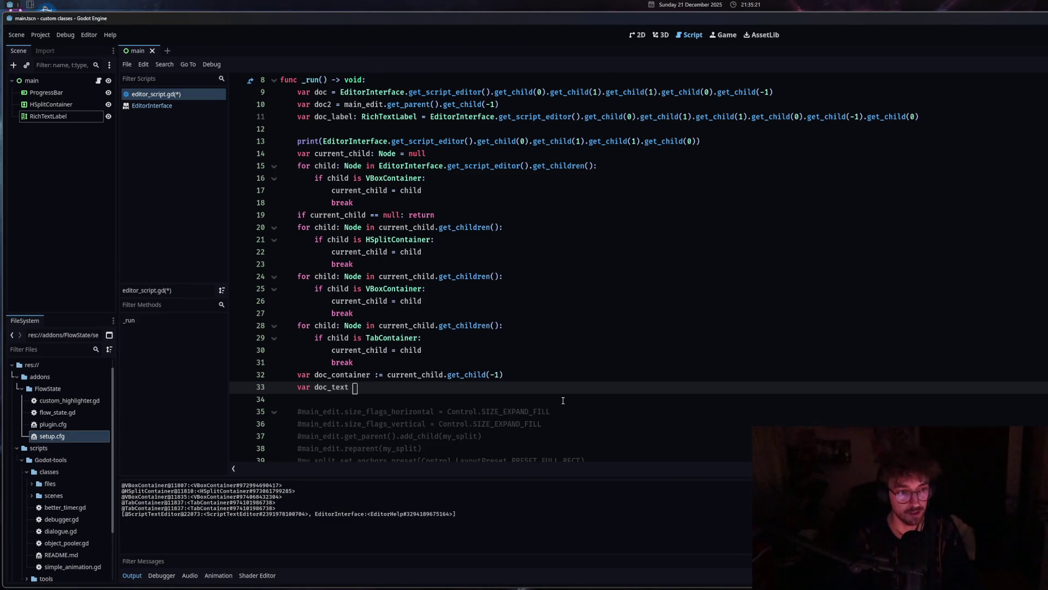
type(": RichTe")
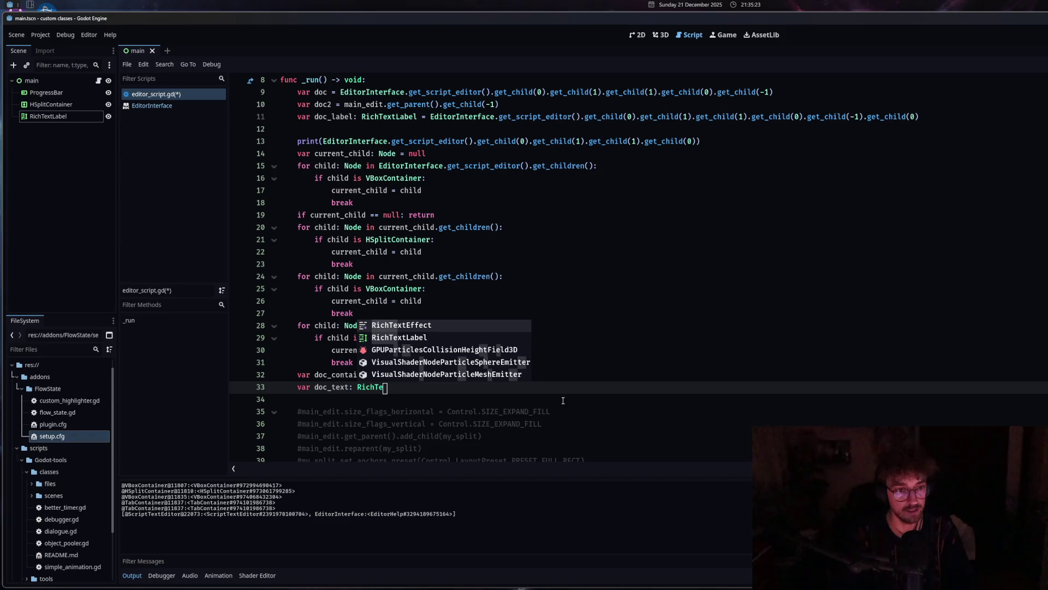
key("Down")
key("Return")
type("= ")
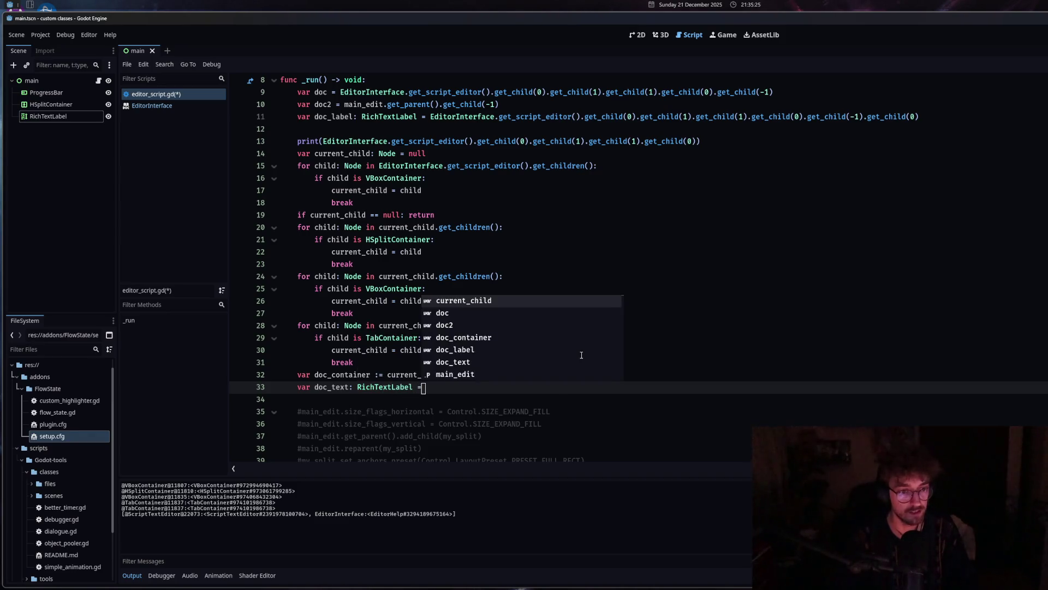
type("E")
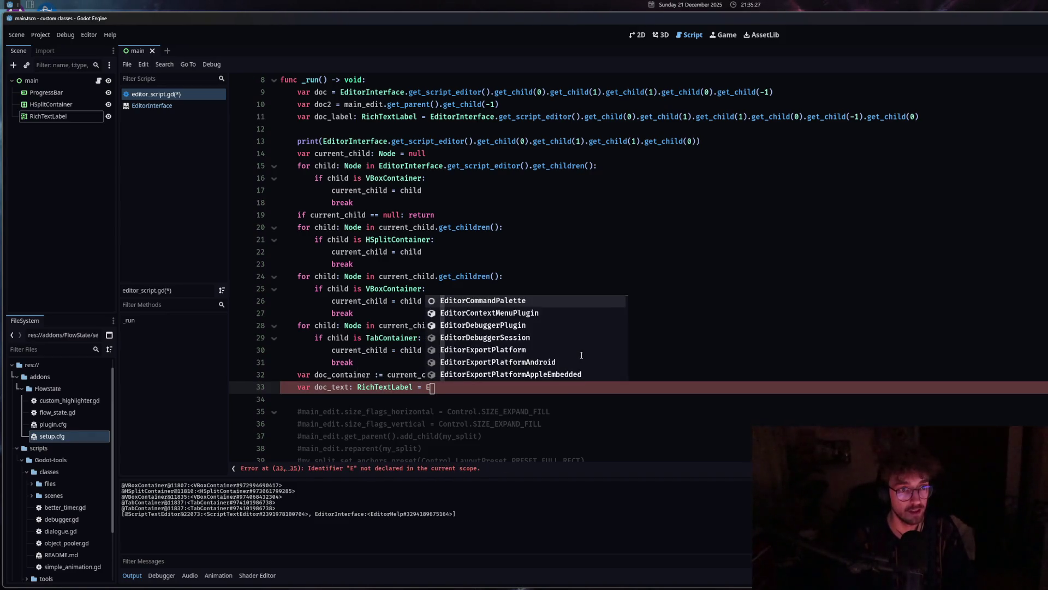
key("BackSpace")
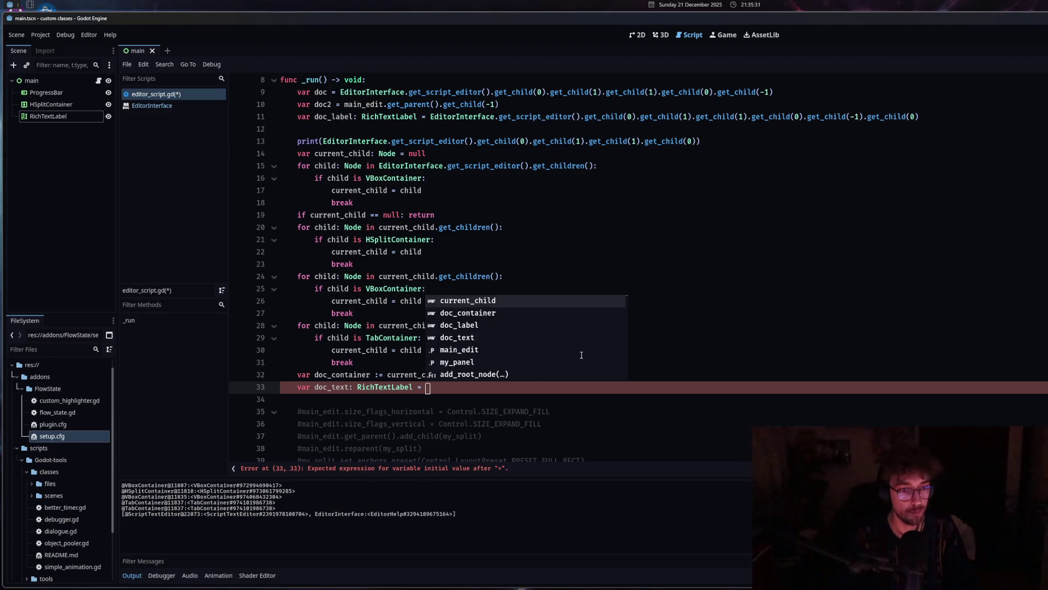
type("doc_c")
key("Return")
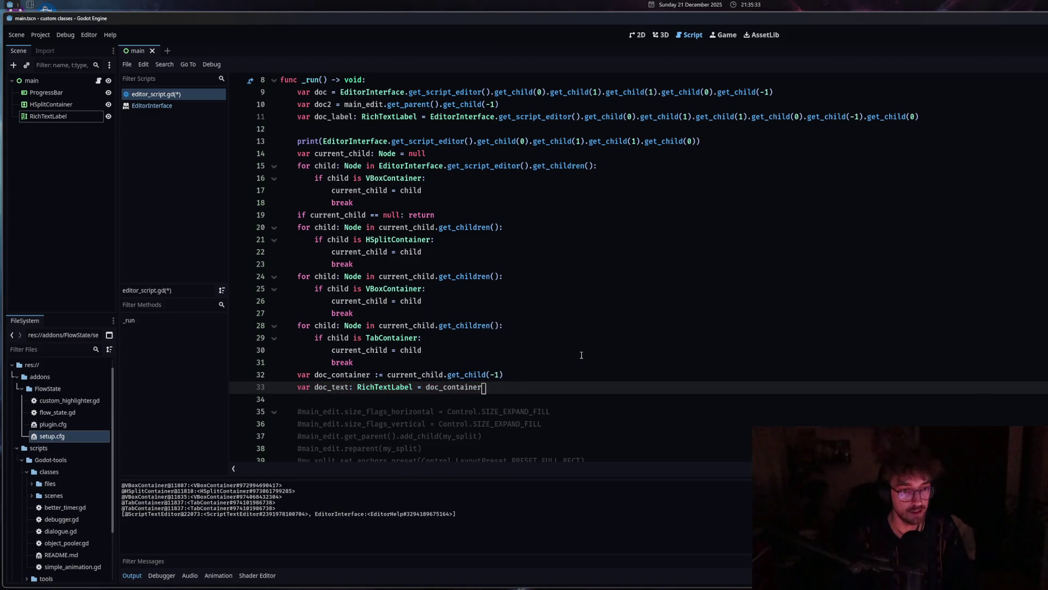
type(".get_ch")
key("Return")
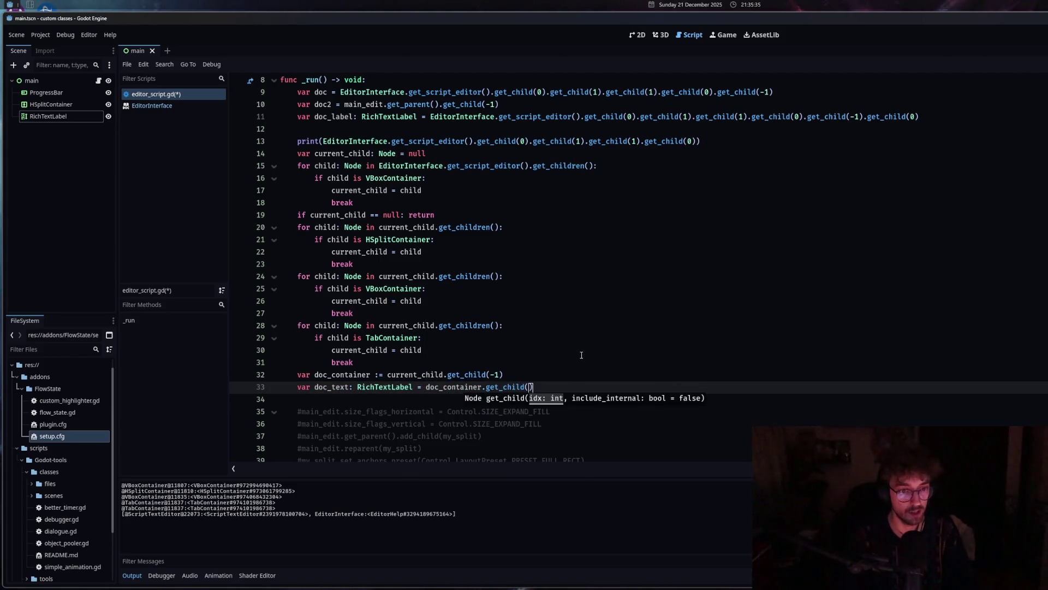
type("0")
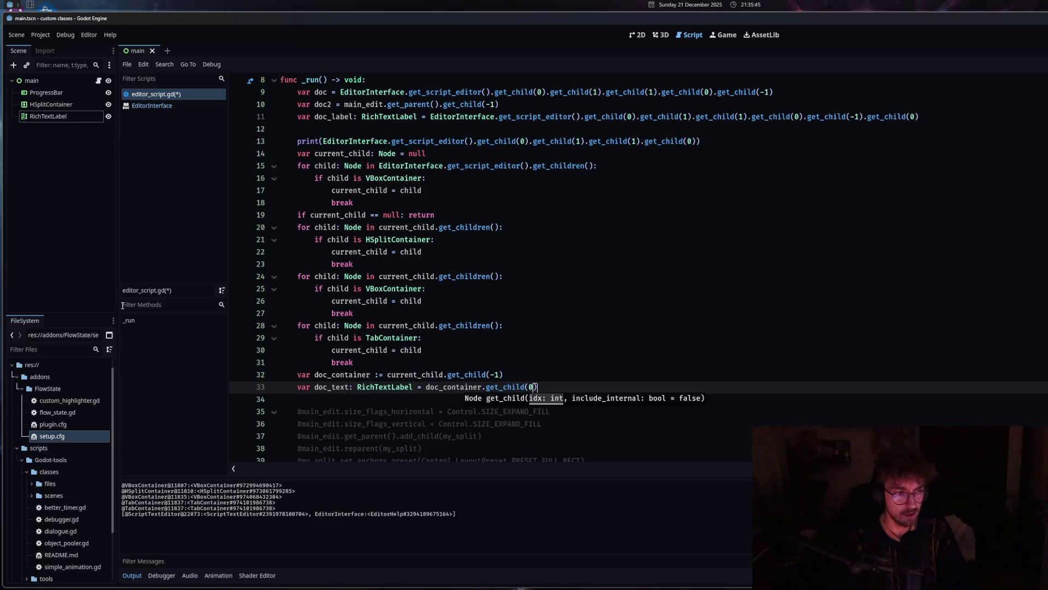
key("alt+space")
Launch Zen, open the GitHub profile page, and tile Godot left with the browser right.
type("zen")
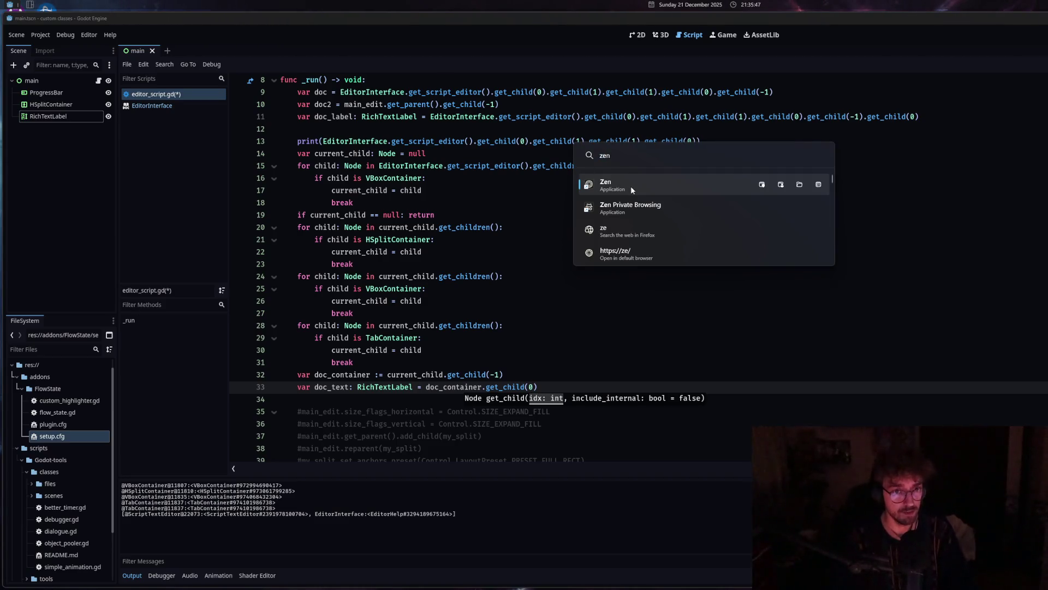
key("Return")
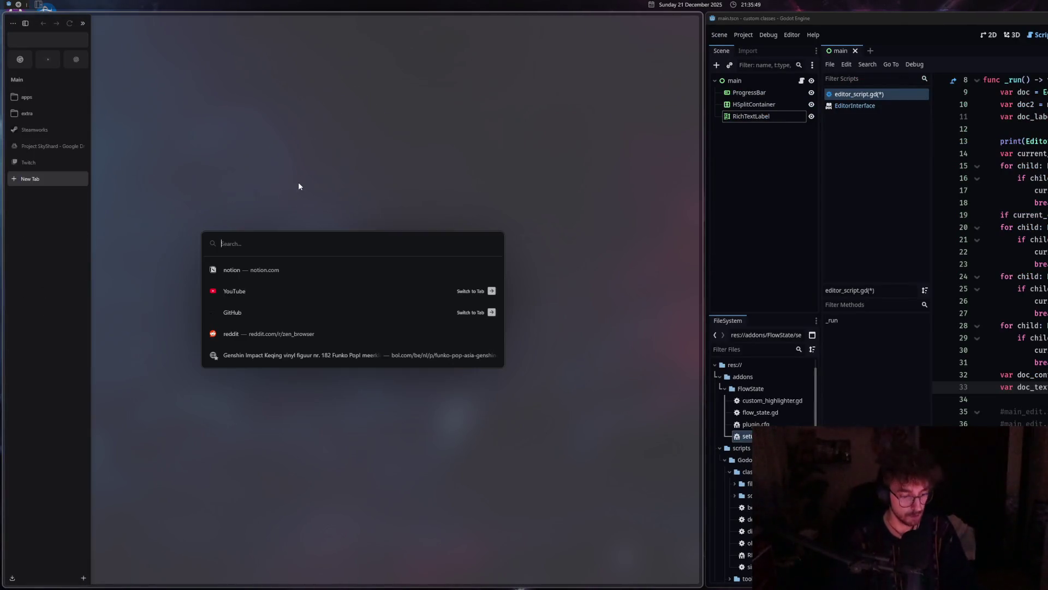
type("github.com/itsben321/")
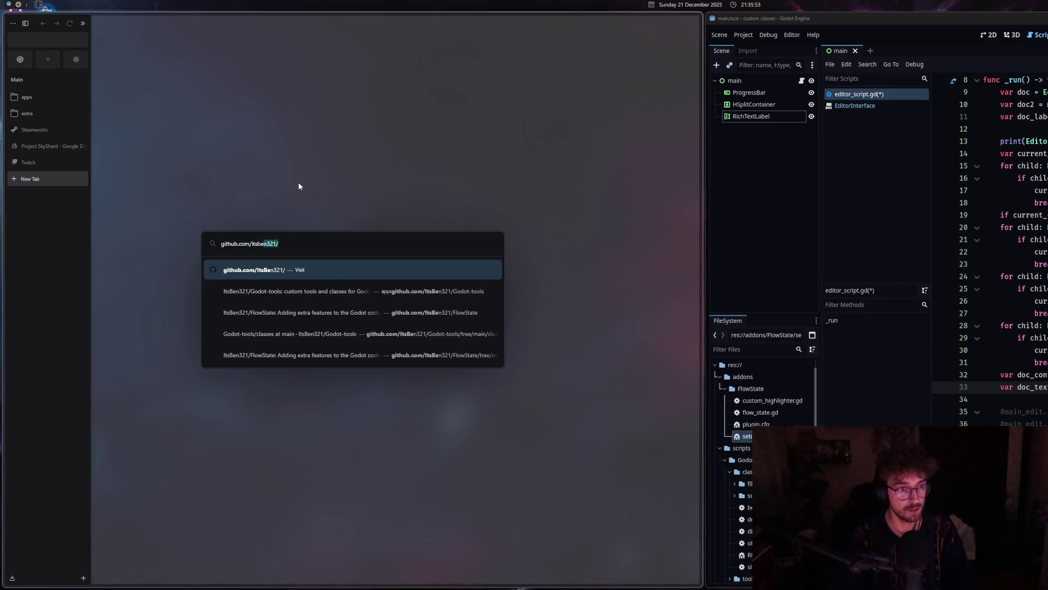
key("Down")
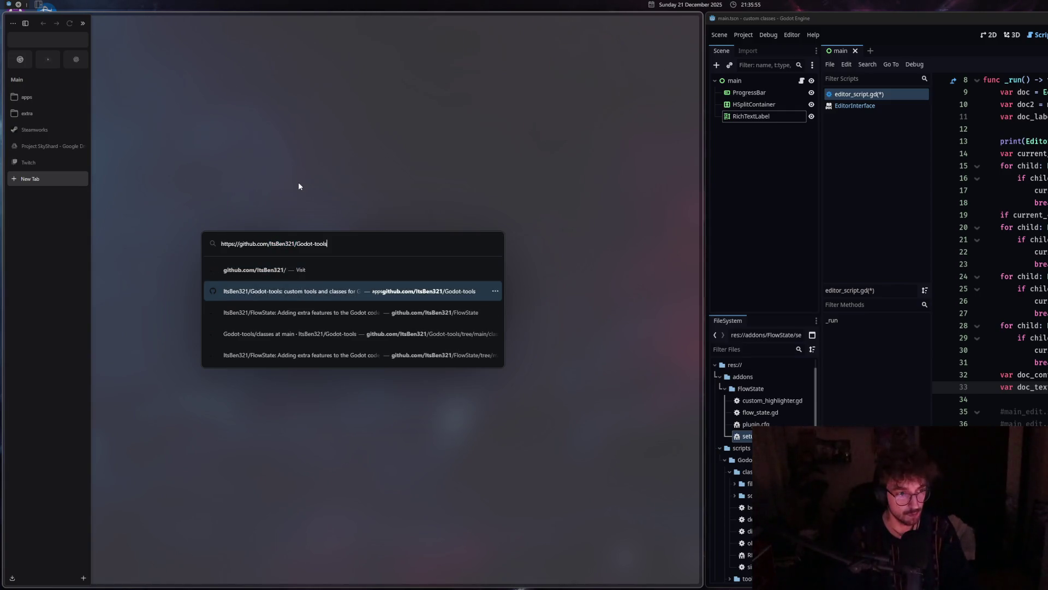
key("Up")
key("Return")
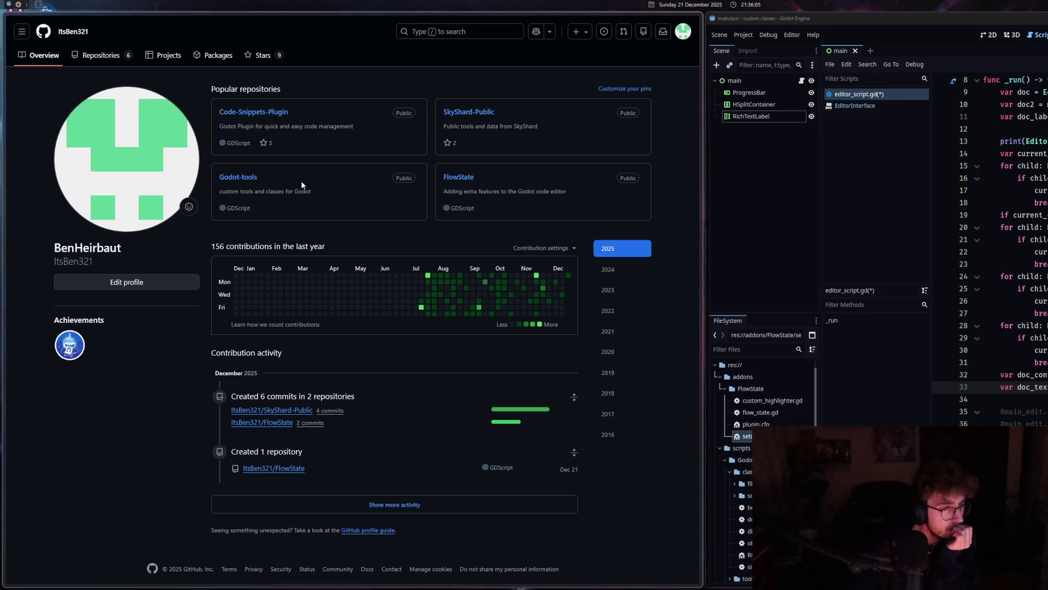
mouse_move(9, 22)
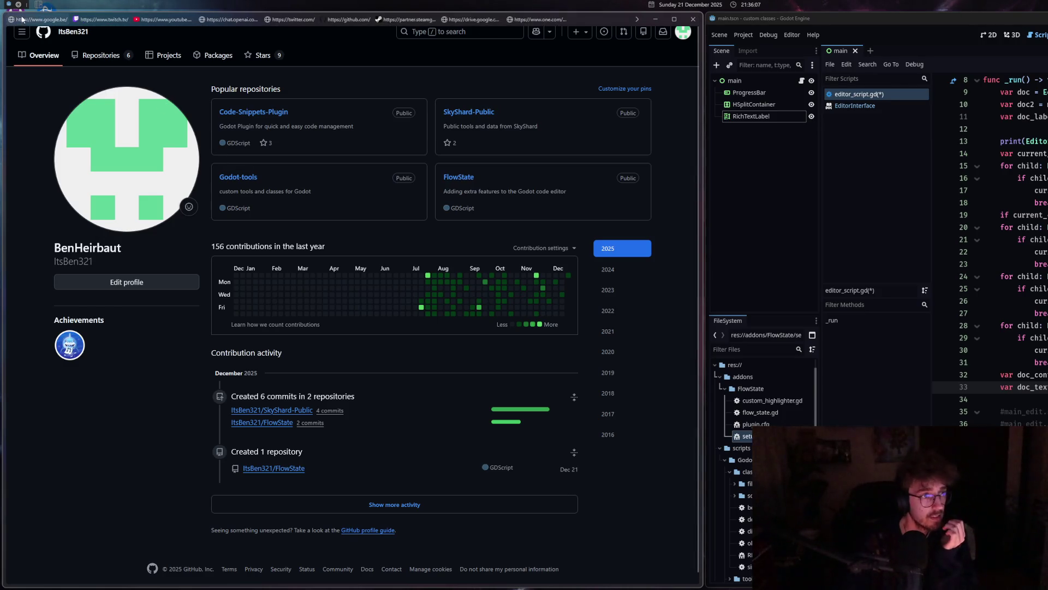
left_click(52, 40)
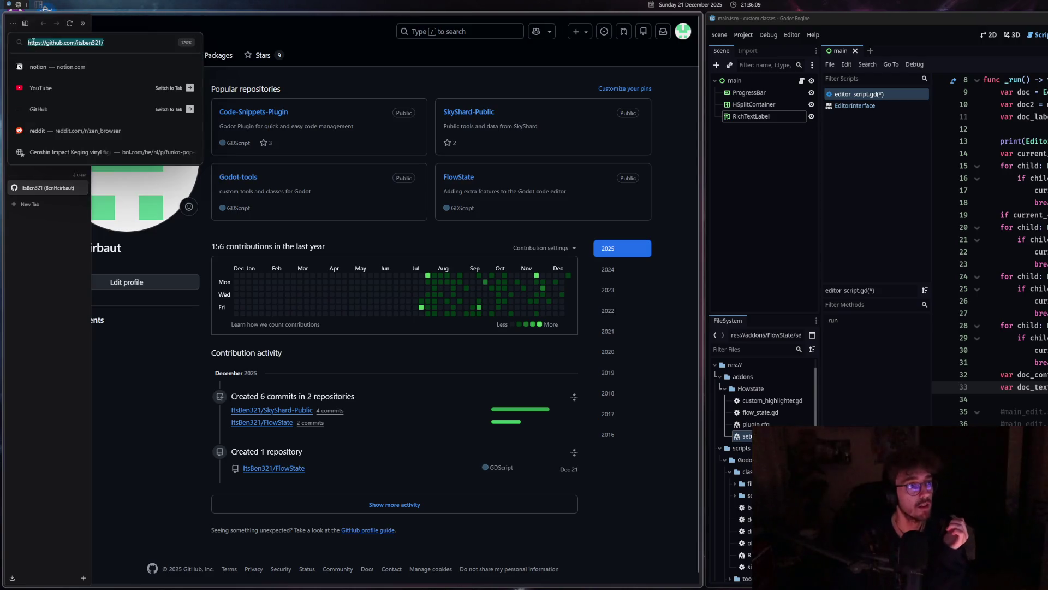
key("Escape")
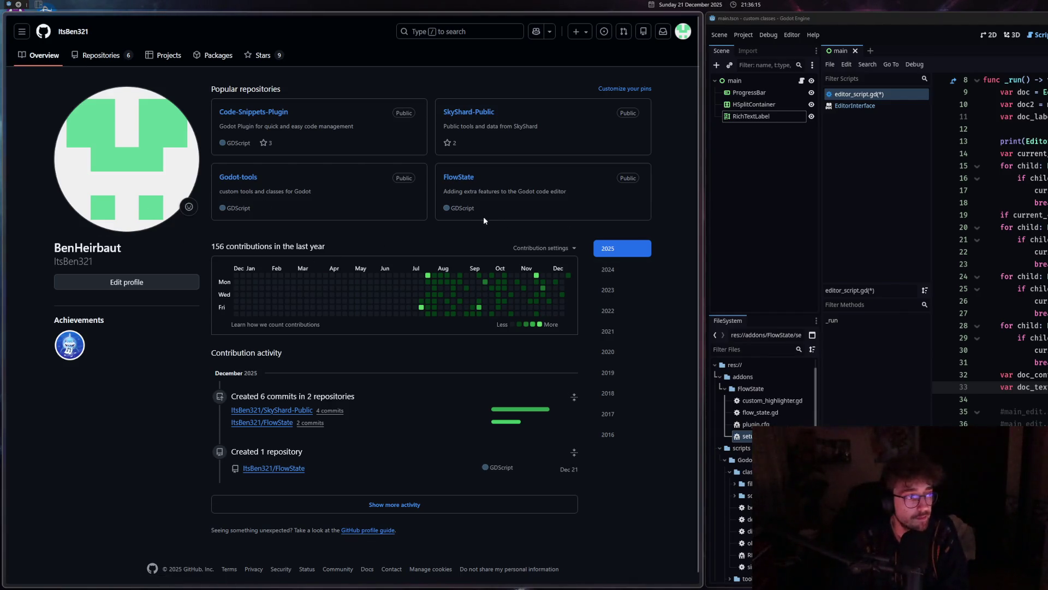
left_click(704, 140)
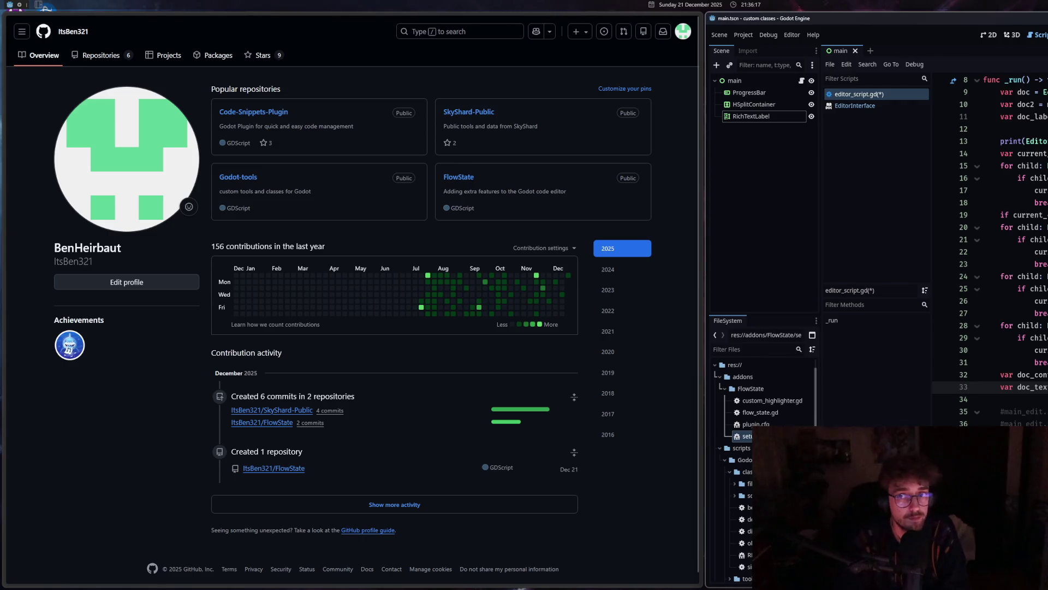
mouse_move(874, 18)
left_mouse_down()
mouse_move(873, 59)
mouse_move(573, 52)
left_mouse_up()
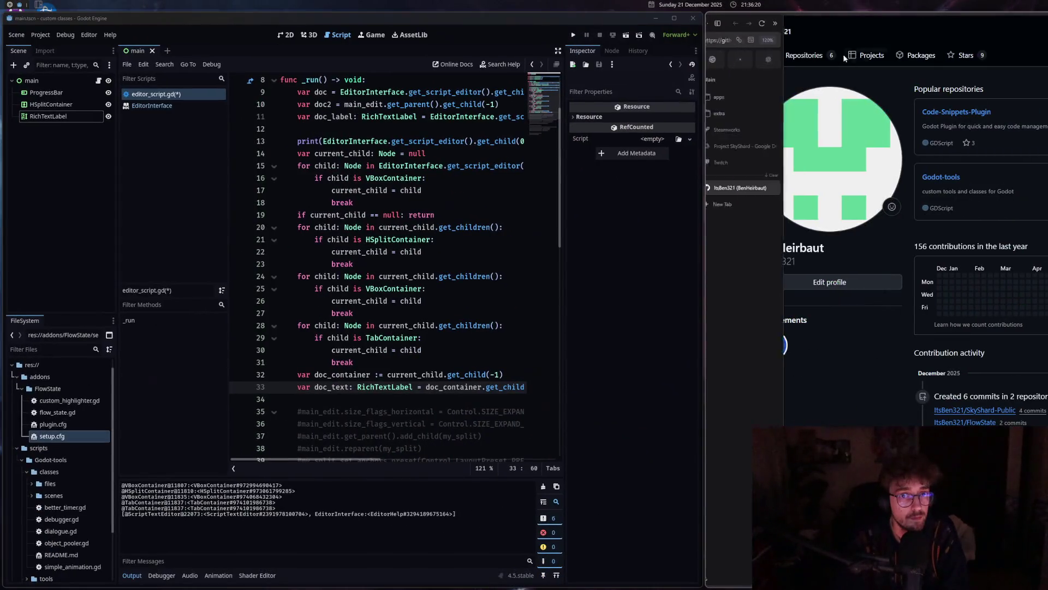
Narrow the browser and check the doc_text declaration's get_child(0) call.
left_click_drag(708, 62, 827, 62)
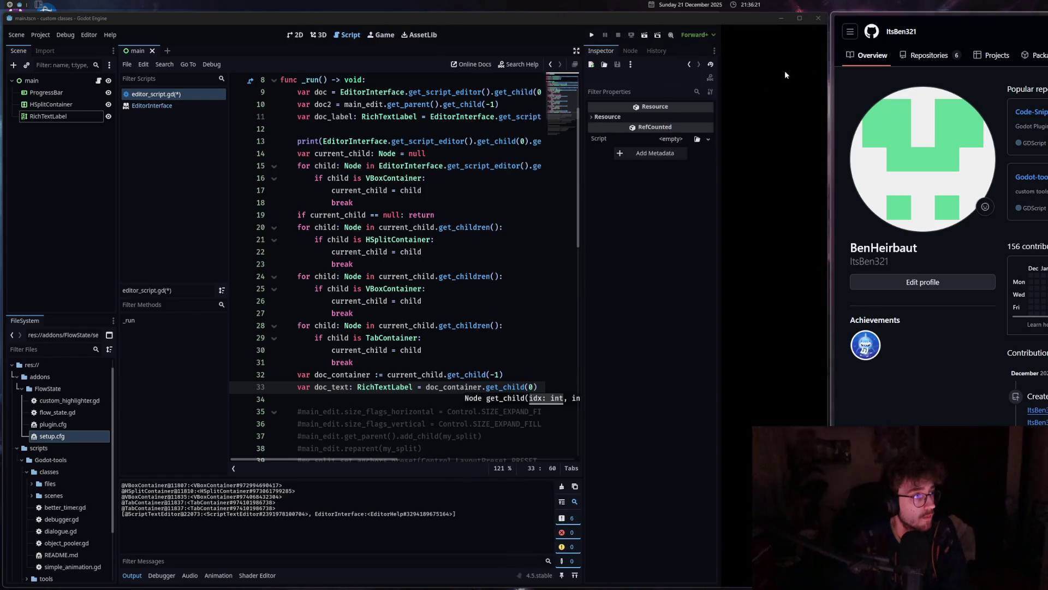
type("(0")
left_click(494, 326)
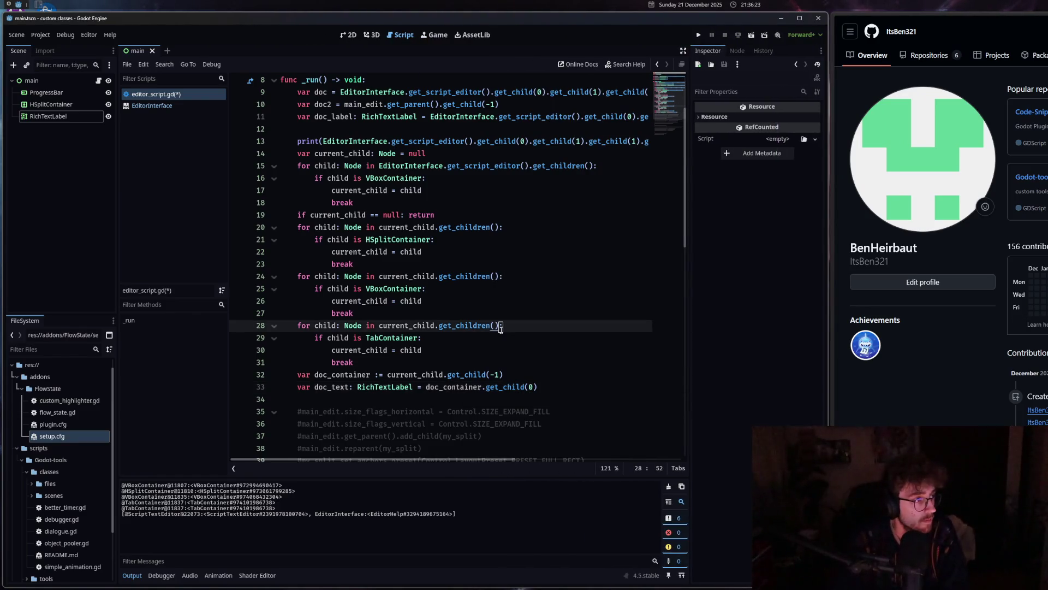
scroll(498, 327, "down", 4)
scroll(502, 330, "up", 2)
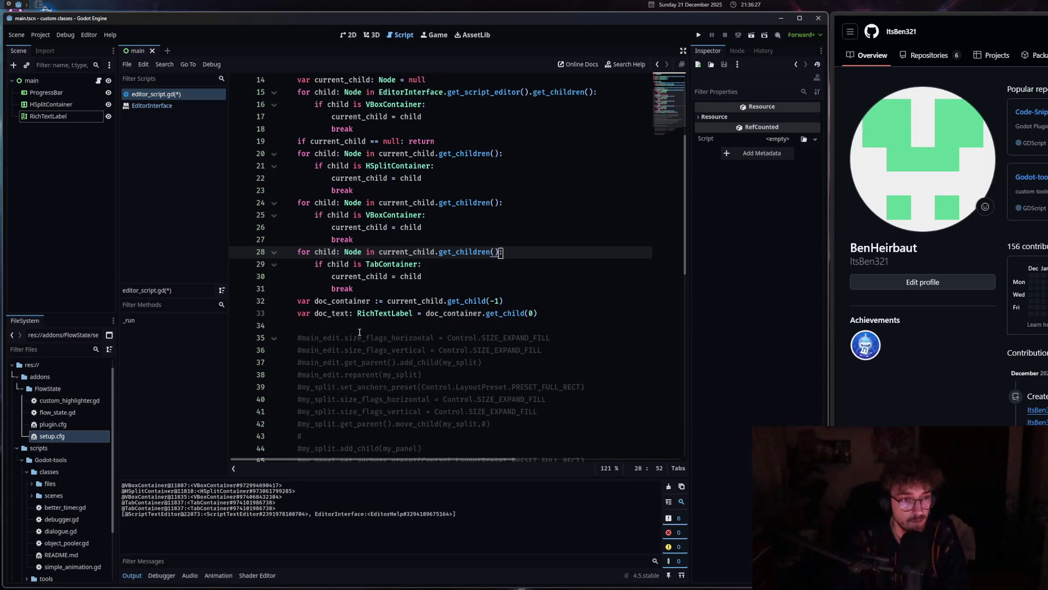
scroll(360, 332, "up", 3)
scroll(363, 331, "down", 2)
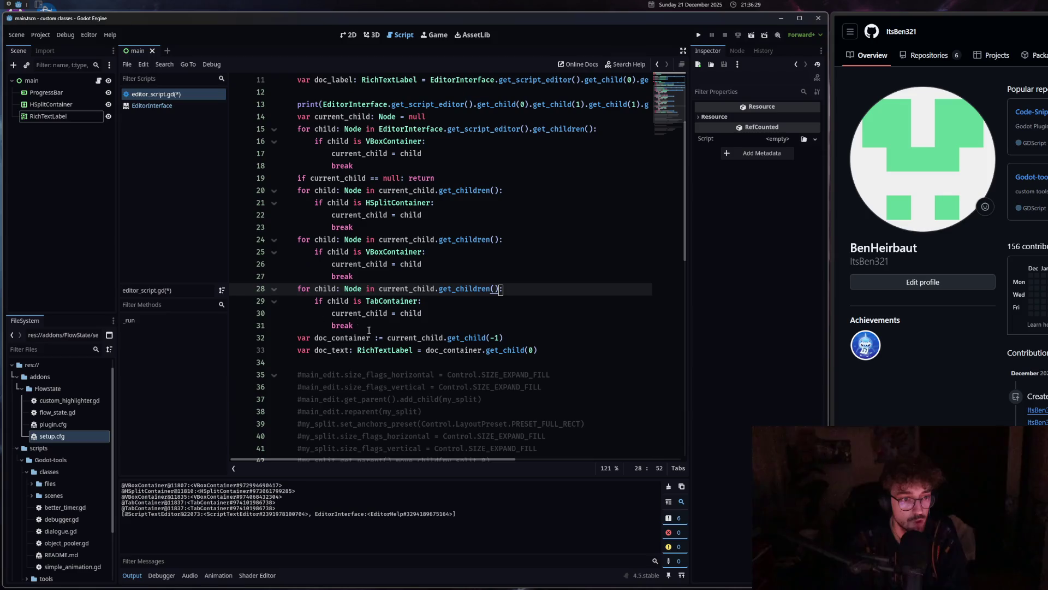
left_click(347, 337)
left_click(346, 350)
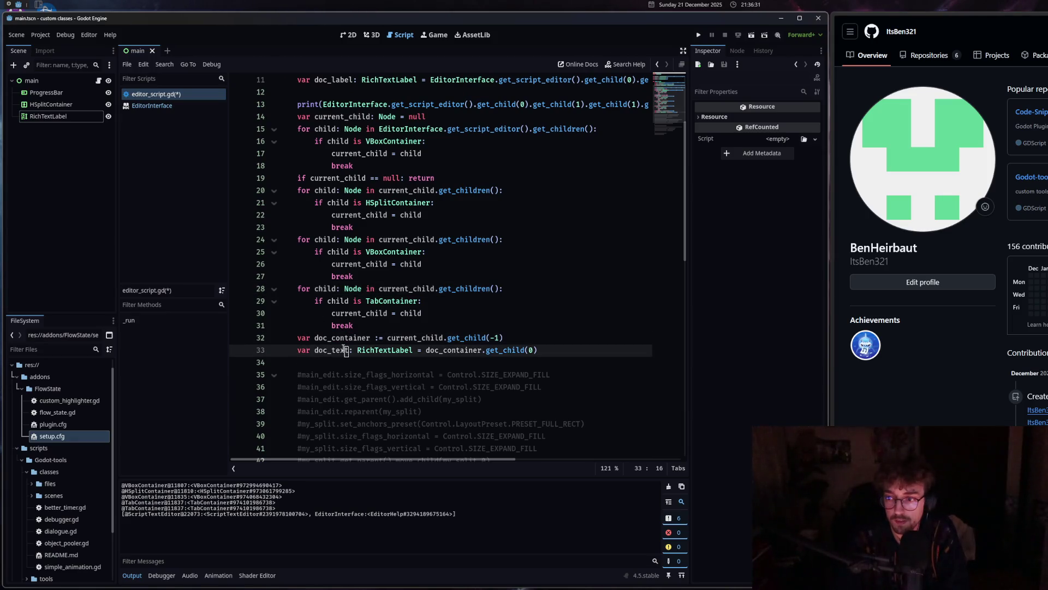
scroll(345, 350, "up", 3)
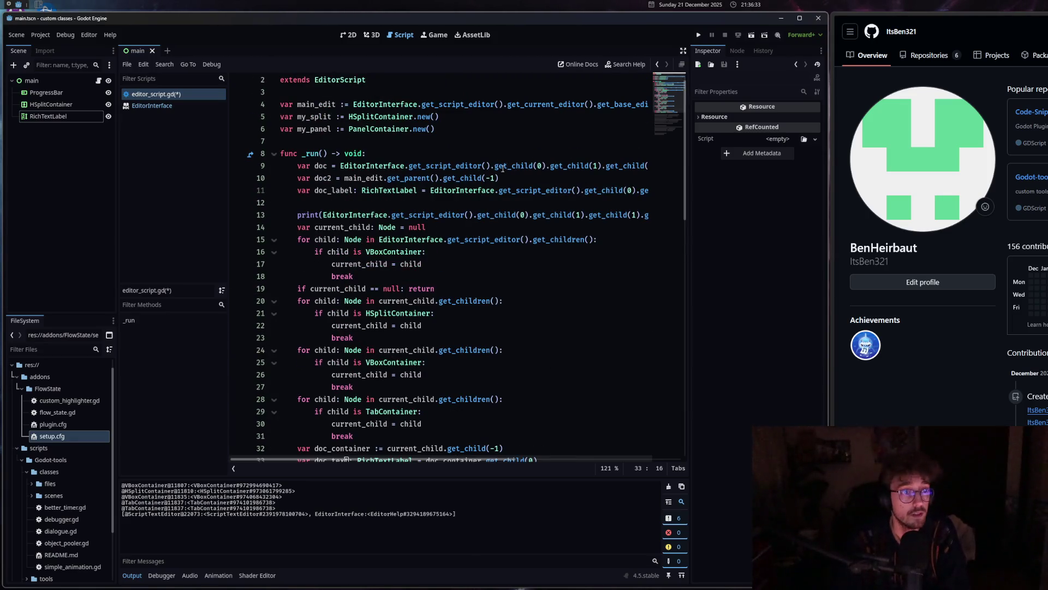
Delete the old doc, doc2 and doc_label lines and the print debugging line from _run.
left_click_drag(345, 190, 320, 167)
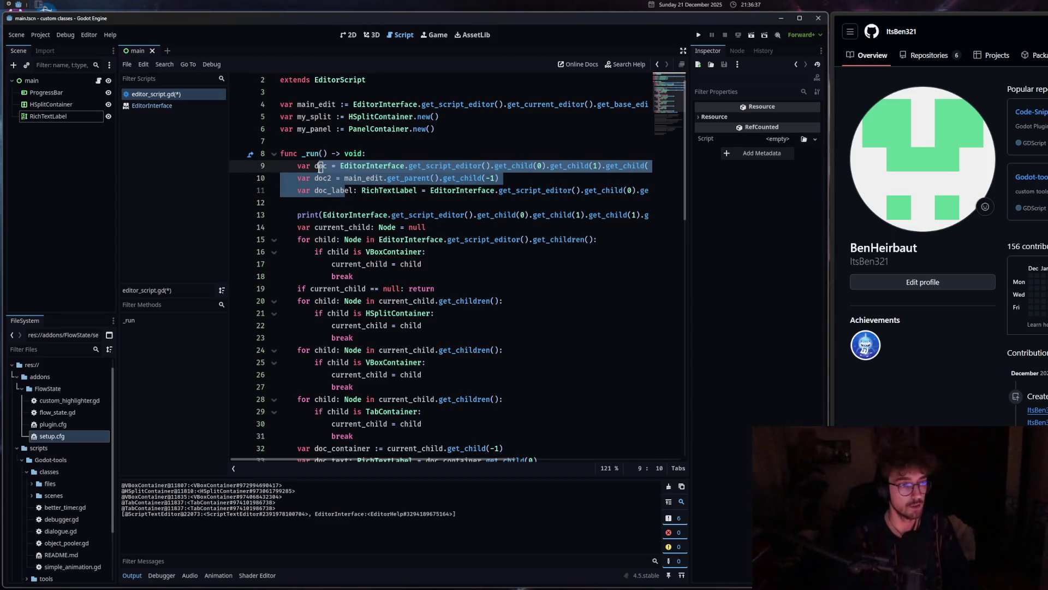
key("BackSpace")
key("ctrl+shift+k")
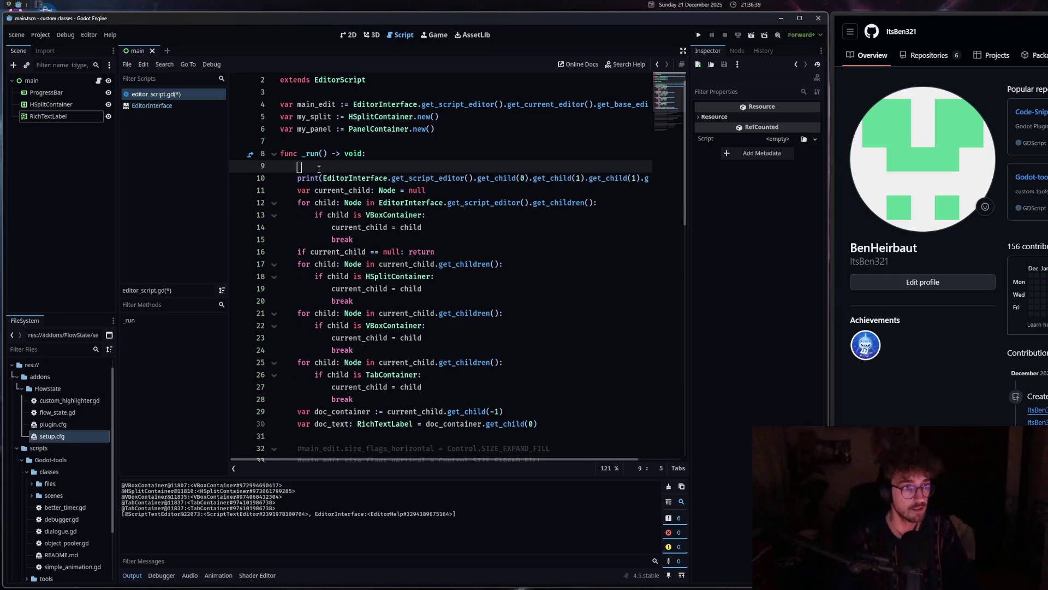
key("BackSpace")
key("BackSpace")
left_click(311, 178)
key("ctrl+shift+k")
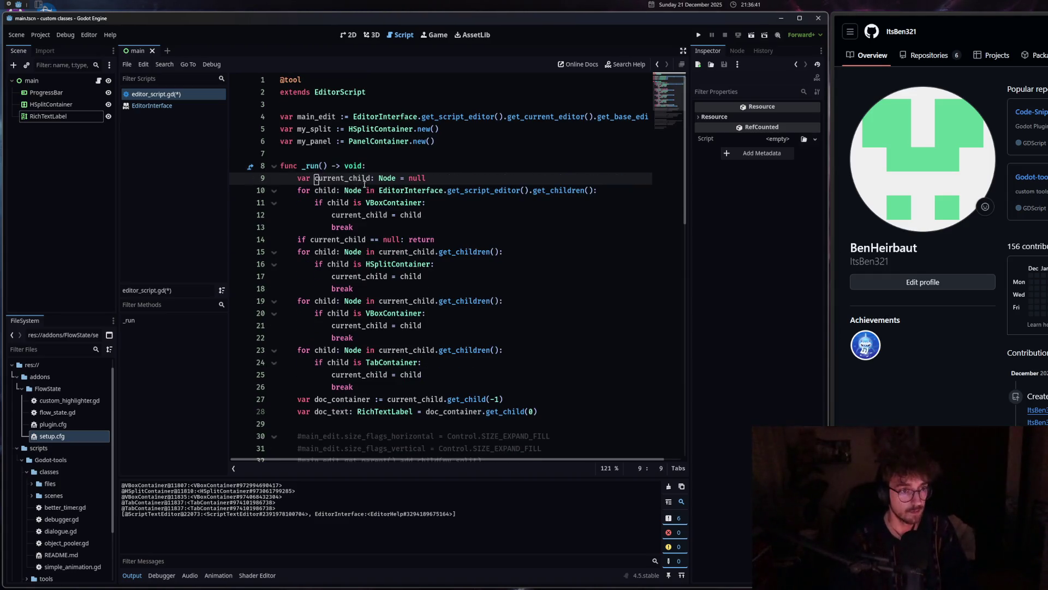
Highlight the child-search block for review, then scroll down to the commented layout code.
mouse_move(539, 411)
left_mouse_down()
mouse_move(273, 203)
mouse_move(298, 179)
left_mouse_up()
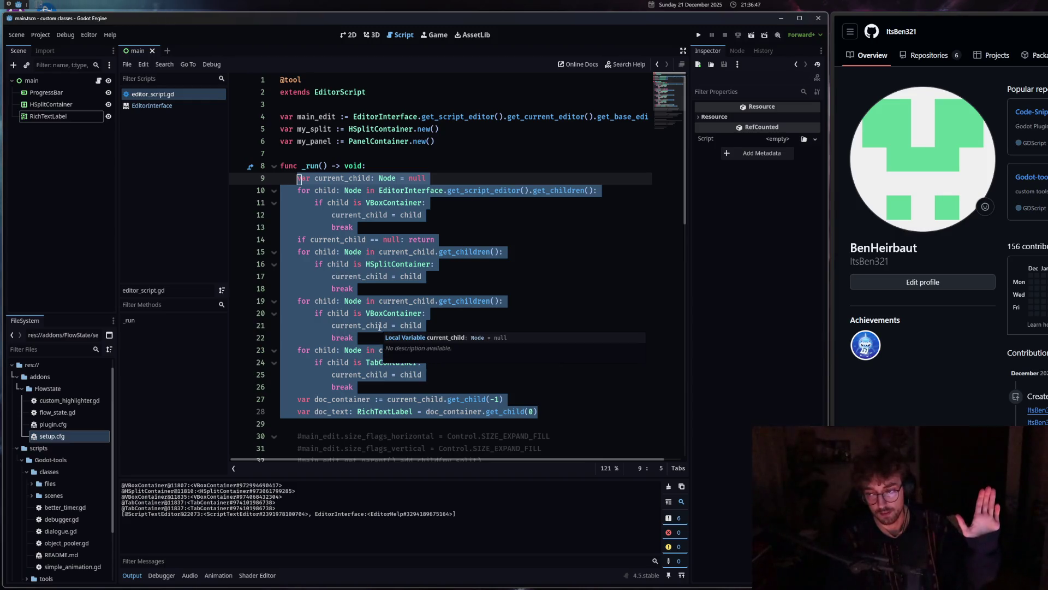
left_click(380, 327)
scroll(380, 327, "down", 4)
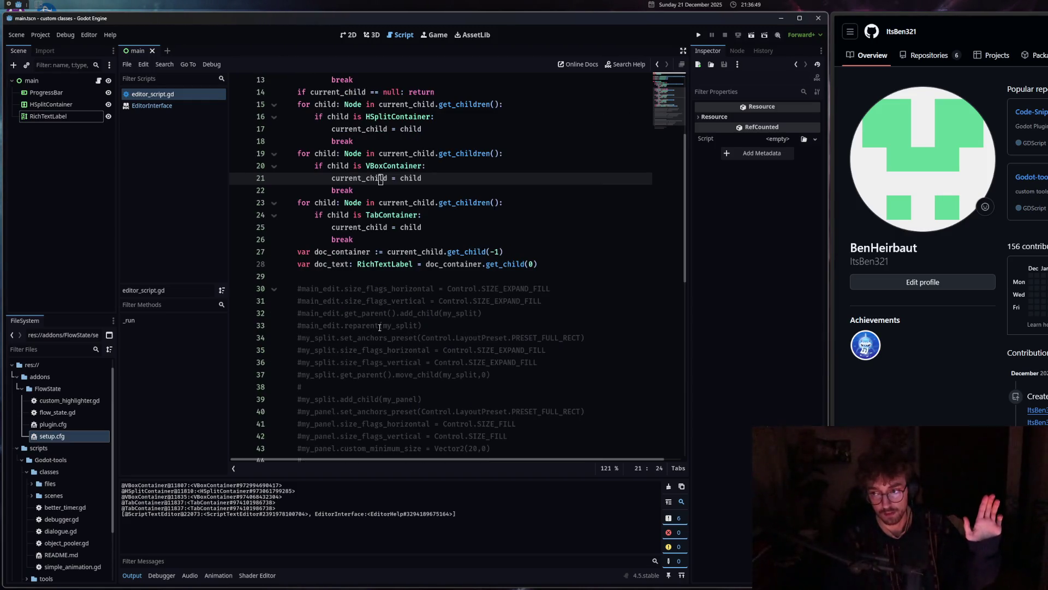
scroll(446, 348, "down", 1)
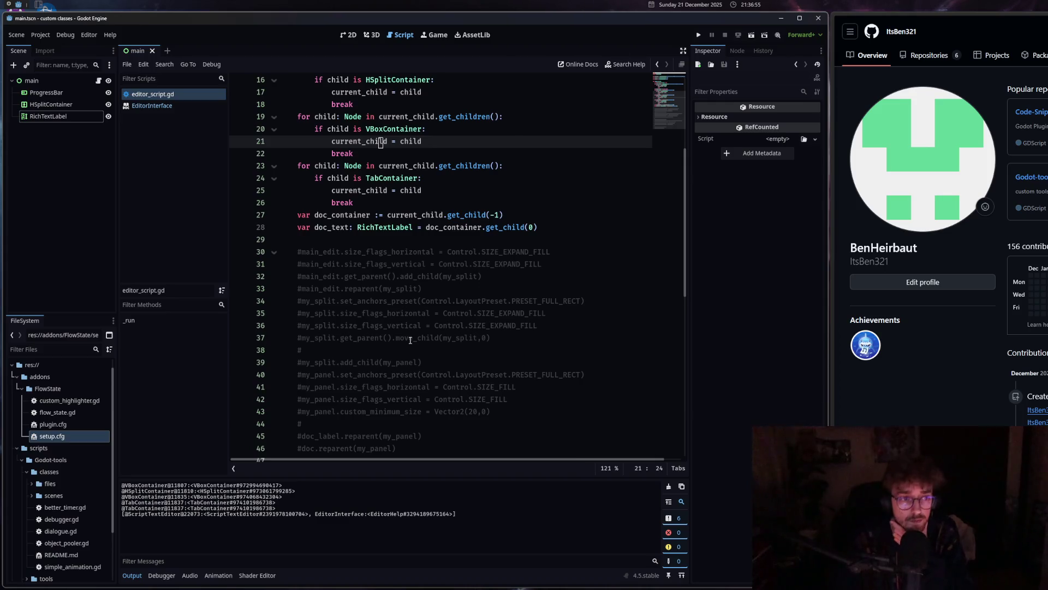
scroll(410, 340, "down", 1)
Uncomment layout lines 30–37 with Toggle Comment.
left_click_drag(332, 215, 350, 301)
right_click(350, 300)
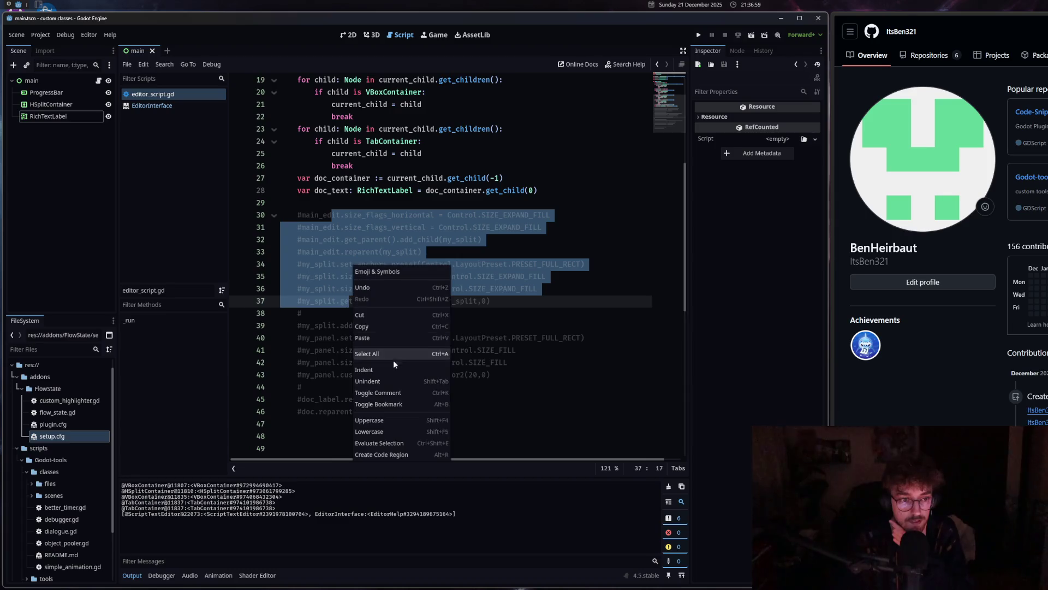
left_click(386, 393)
left_click(398, 285)
Hide the output log, maximize Godot, and re-comment the two main_edit size-flag lines.
scroll(398, 285, "up", 1)
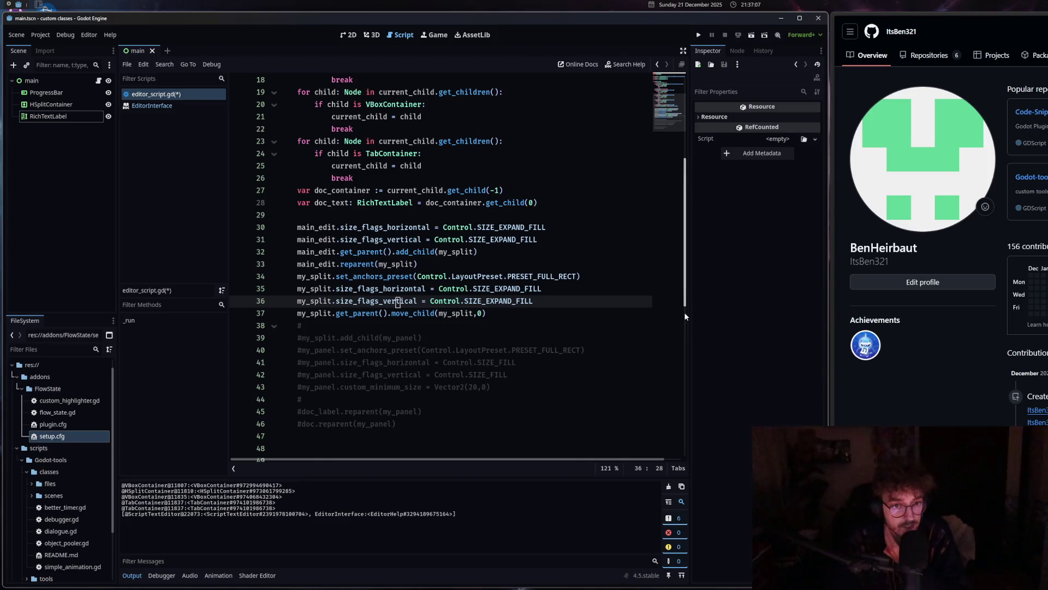
left_click(132, 575)
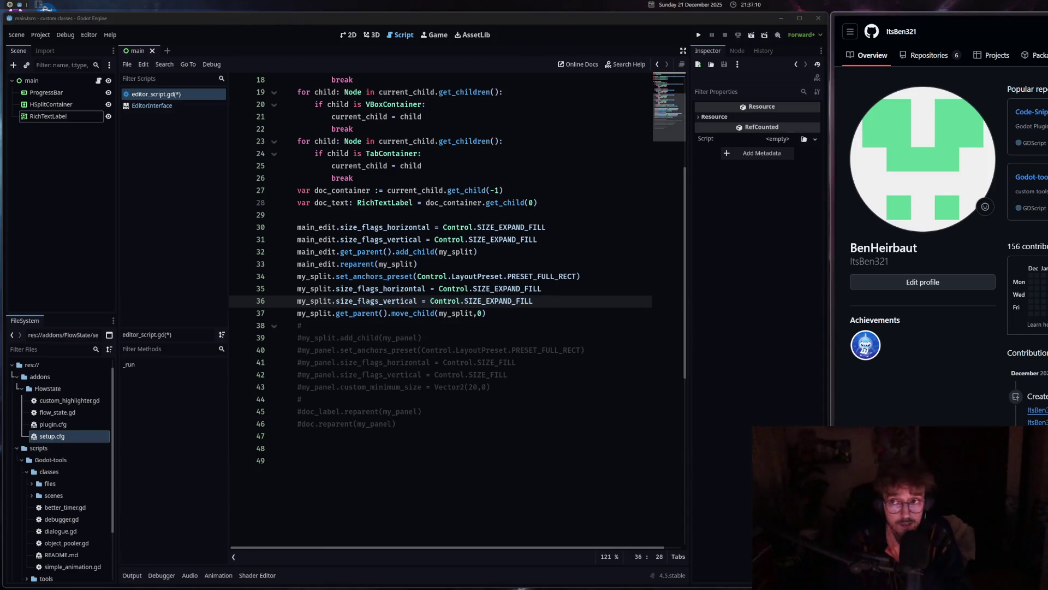
key("super+Up")
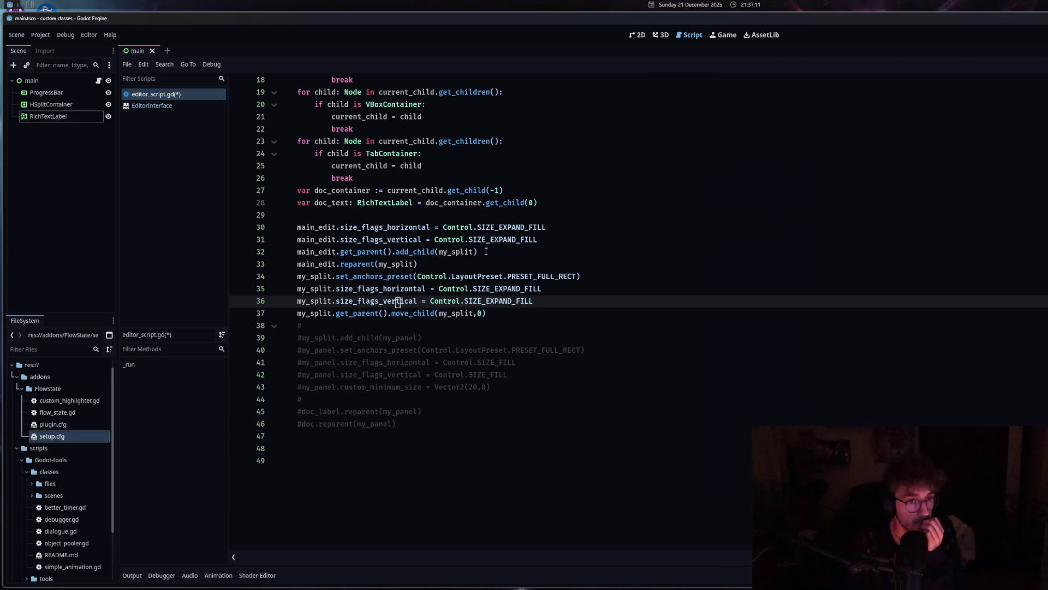
left_click_drag(399, 239, 404, 227)
right_click(398, 239)
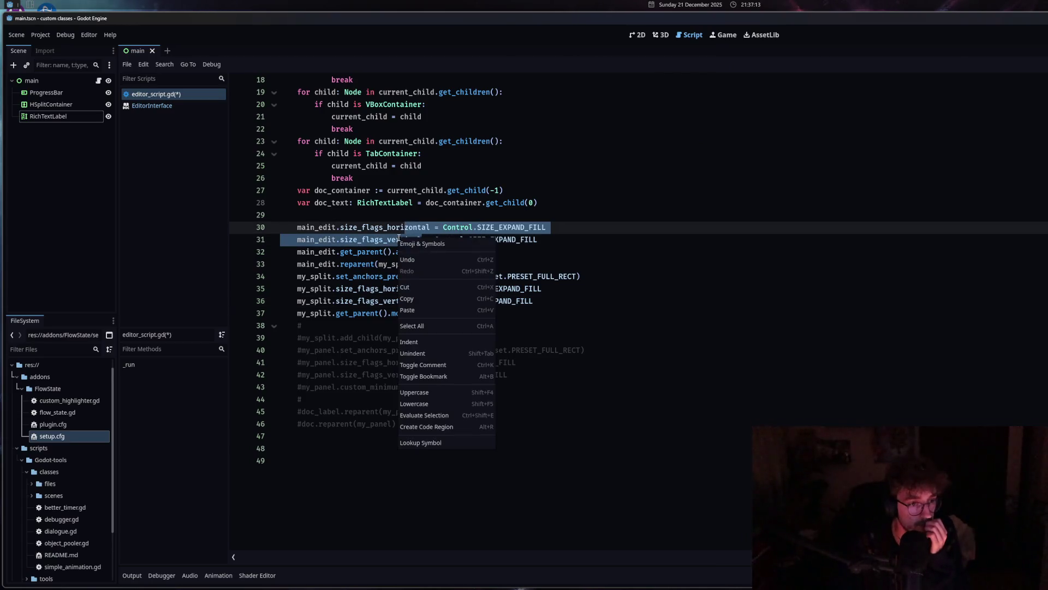
left_click(452, 364)
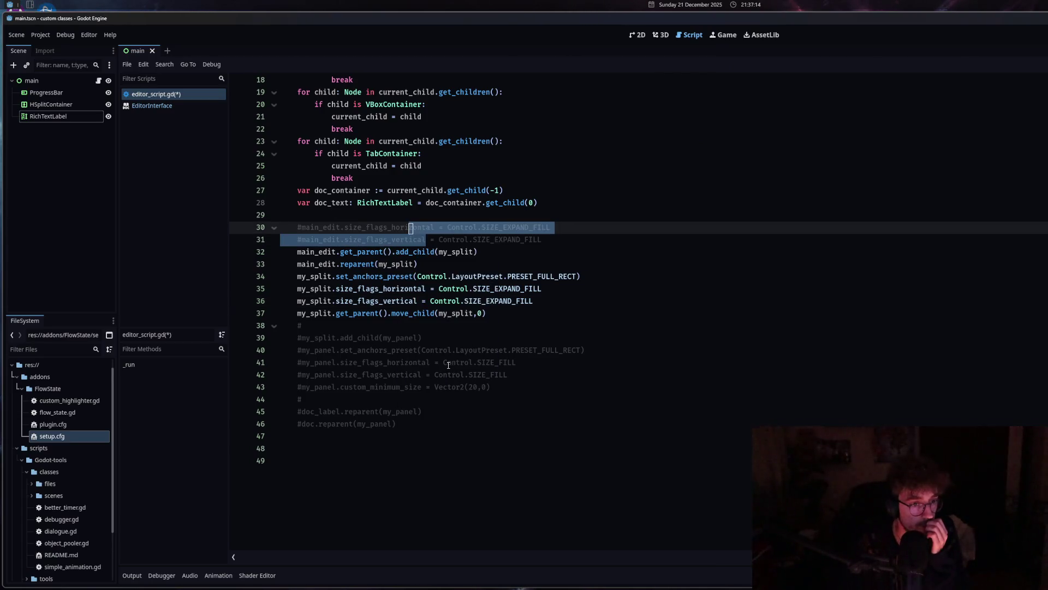
left_click(479, 252)
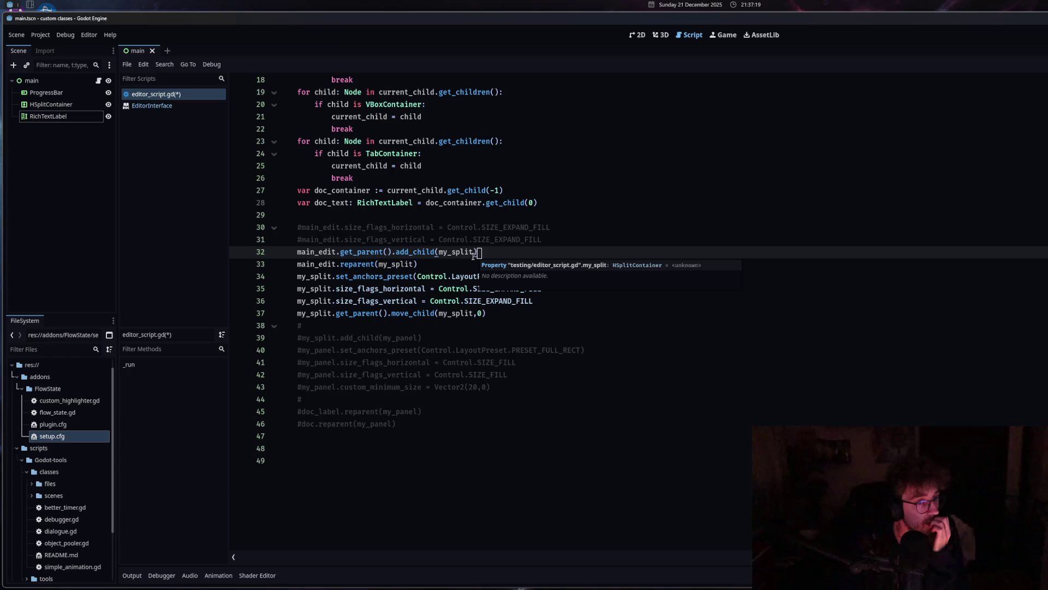
Review the main_edit reparent, my_split anchors, size-flag and move_child lines.
left_click(430, 268)
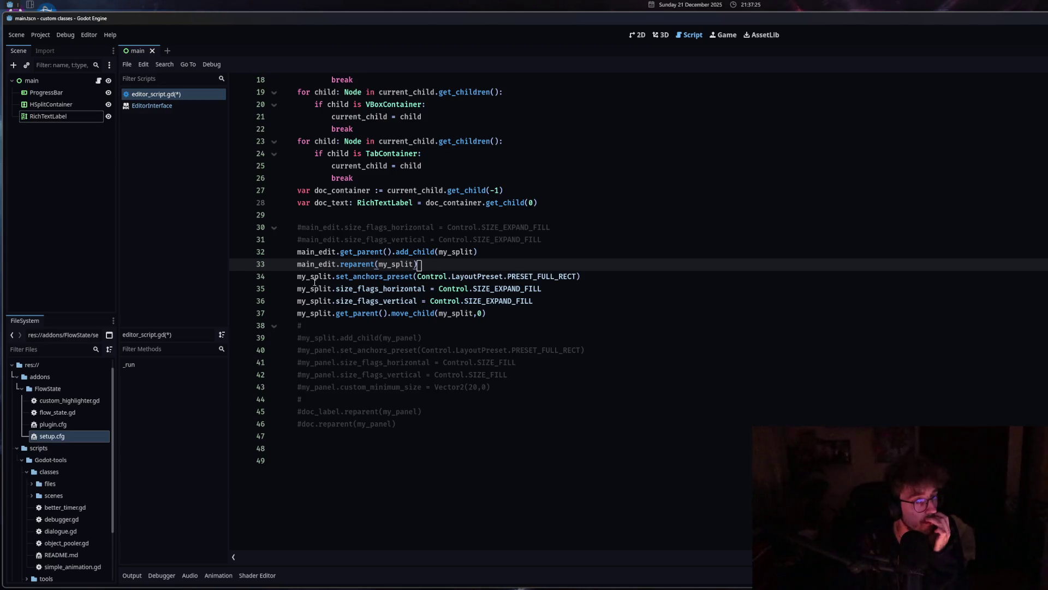
left_click_drag(298, 277, 411, 277)
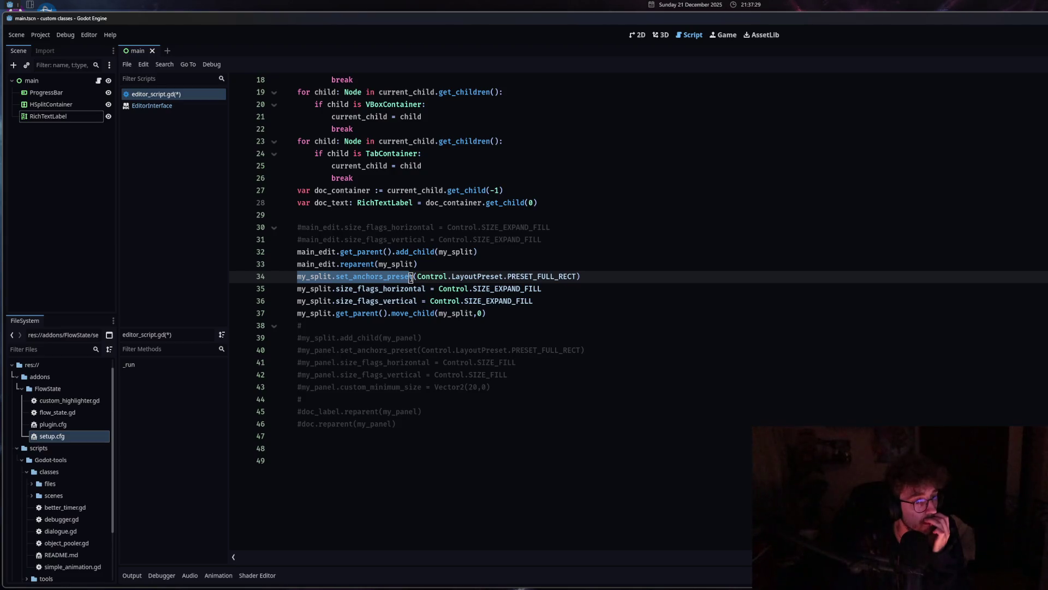
left_click(384, 302)
left_click_drag(323, 314, 459, 313)
left_click(497, 314)
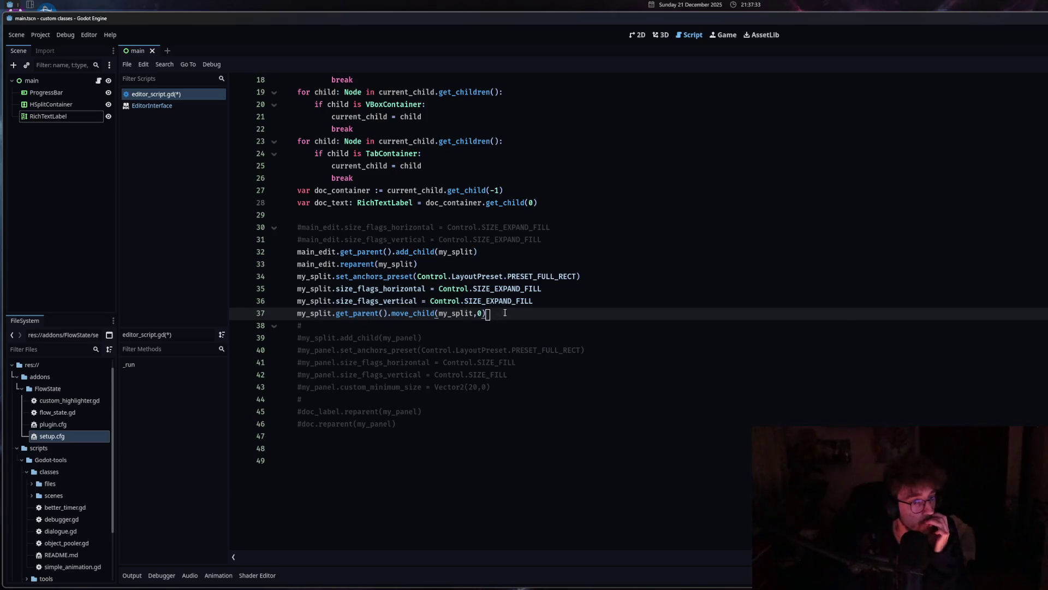
Uncomment panel setup lines 38–46 with Ctrl+K.
left_click_drag(336, 423, 337, 330)
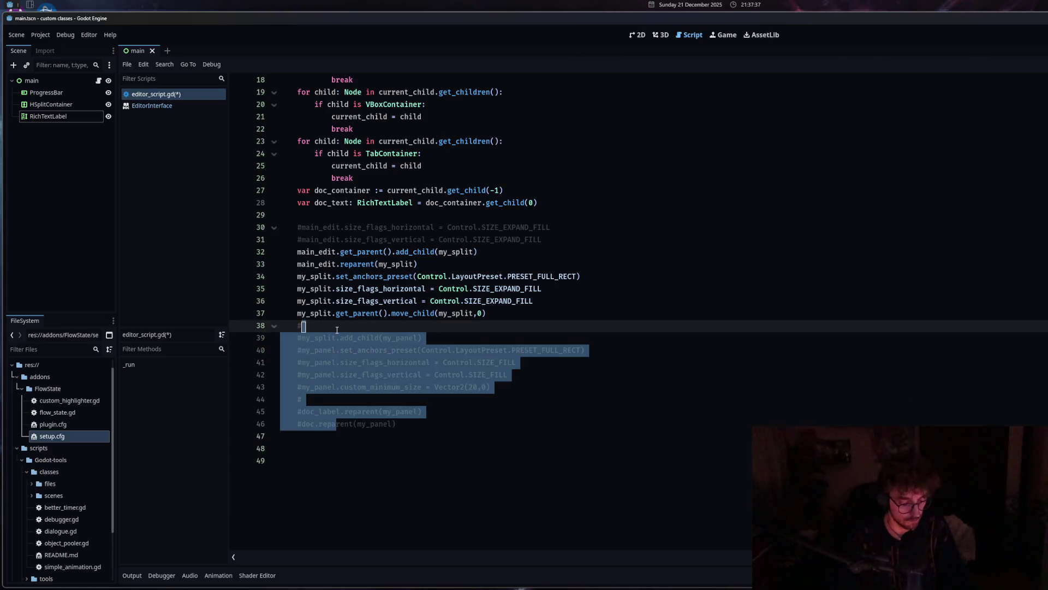
key("ctrl+k")
left_click(337, 330)
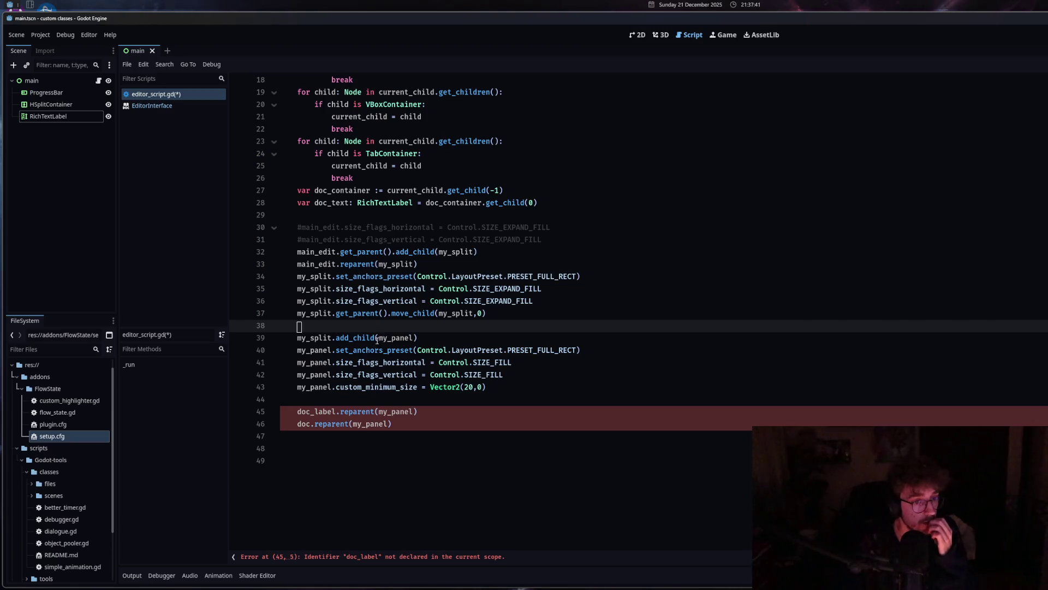
Highlight my_panel's uses and review its setup lines.
left_click_drag(379, 337, 415, 338)
left_click_drag(492, 389, 297, 350)
left_click(300, 402)
Change doc_label to doc_text and doc to doc_container, then save and run the script.
left_click_drag(337, 413, 315, 413)
type("text")
left_click(312, 425)
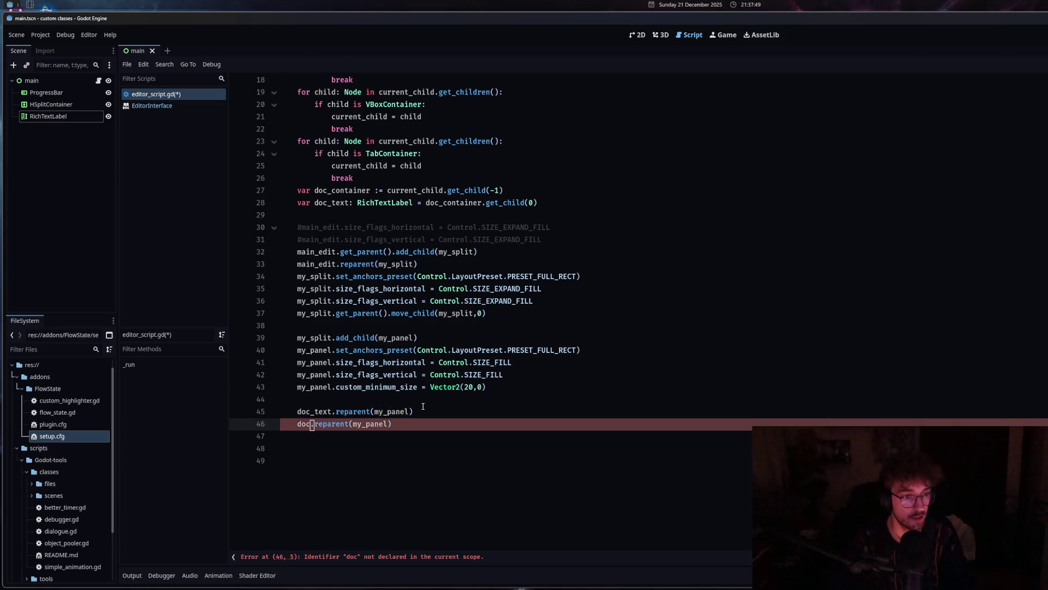
type("_c")
key("Return")
key("ctrl+s")
key("ctrl+shift+x")
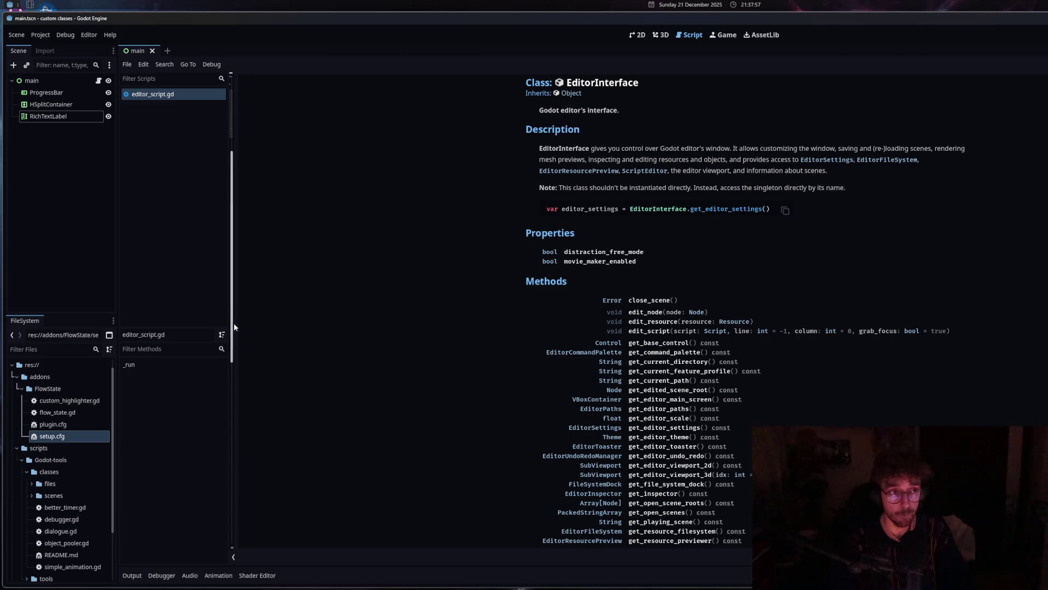
Drag the EditorInterface docs splitter to the right edge so editor_script.gd's code fills the workspace.
mouse_move(233, 123)
left_mouse_down()
mouse_move(1043, 123)
mouse_move(630, 153)
mouse_move(500, 180)
mouse_move(840, 196)
mouse_move(533, 214)
mouse_move(506, 209)
mouse_move(930, 207)
mouse_move(744, 203)
mouse_move(920, 202)
left_mouse_up()
scroll(671, 335, "down", 5)
scroll(672, 334, "up", 8)
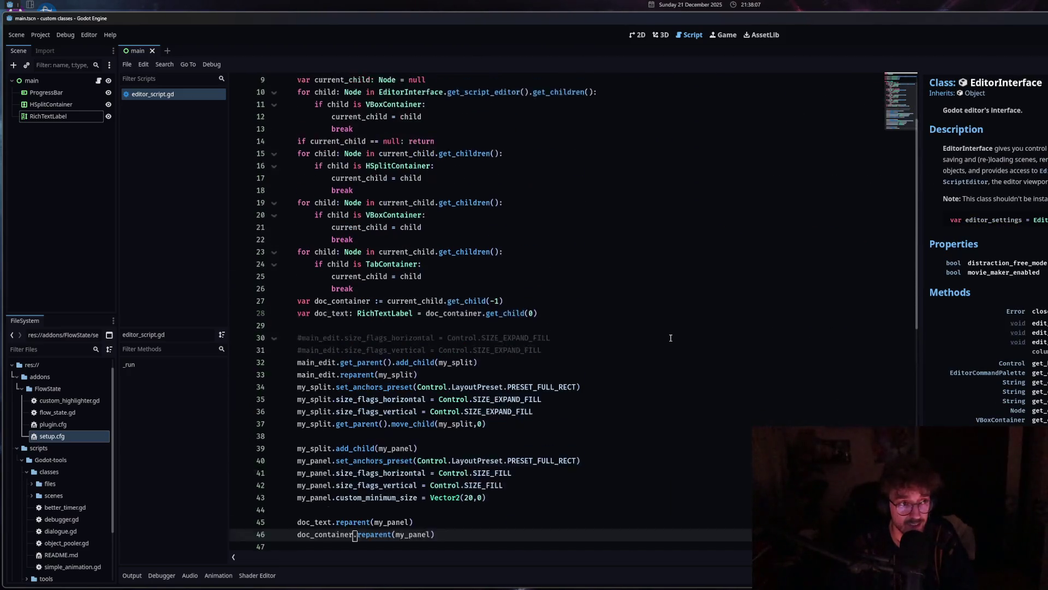
left_click(544, 301)
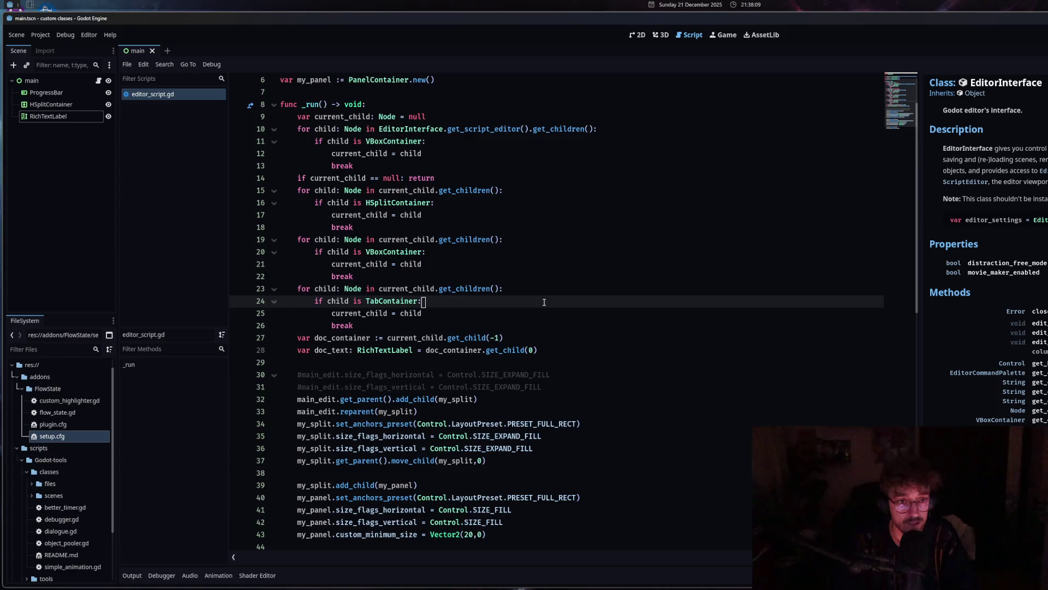
scroll(544, 302, "down", 1)
mouse_move(922, 178)
left_mouse_down()
mouse_move(1045, 178)
mouse_move(907, 174)
left_mouse_up()
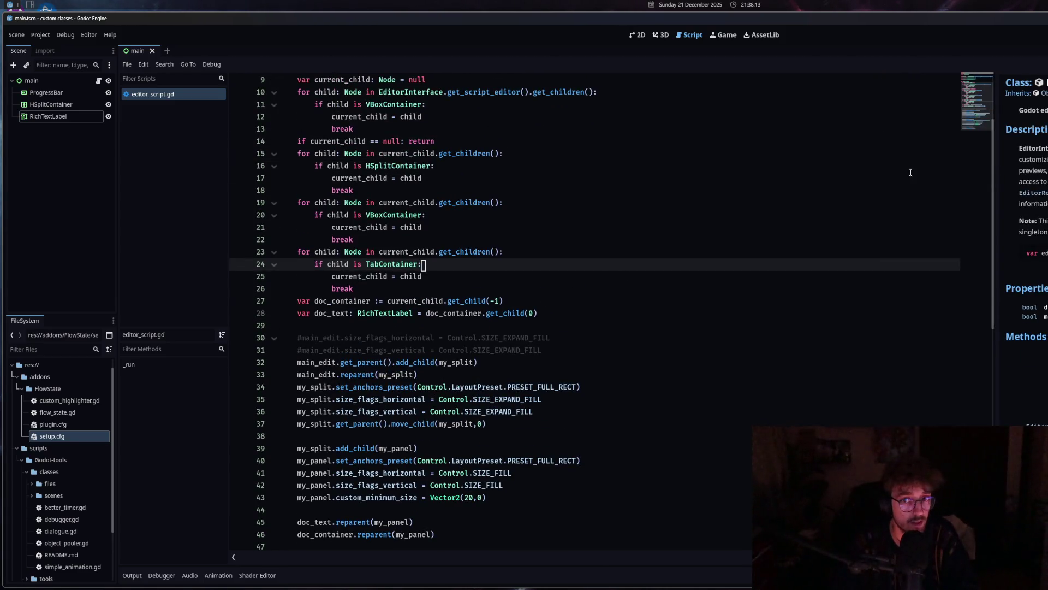
left_click_drag(997, 146, 1046, 145)
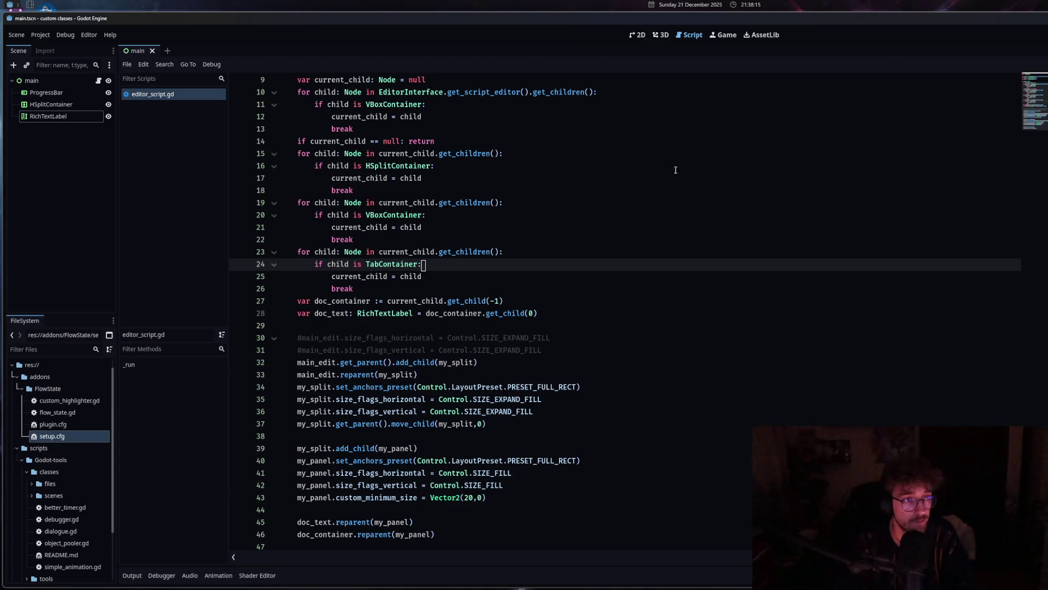
Open dialogue.gd from the project files and switch back and forth between it and editor_script.gd.
left_click(71, 531)
double_click(71, 531)
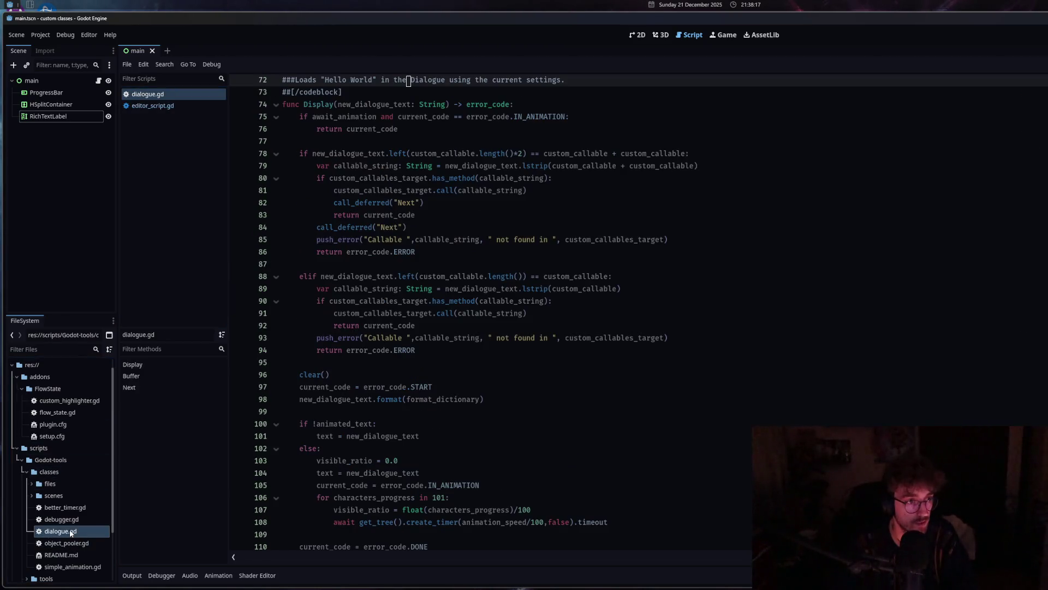
left_click(171, 95)
left_click(163, 106)
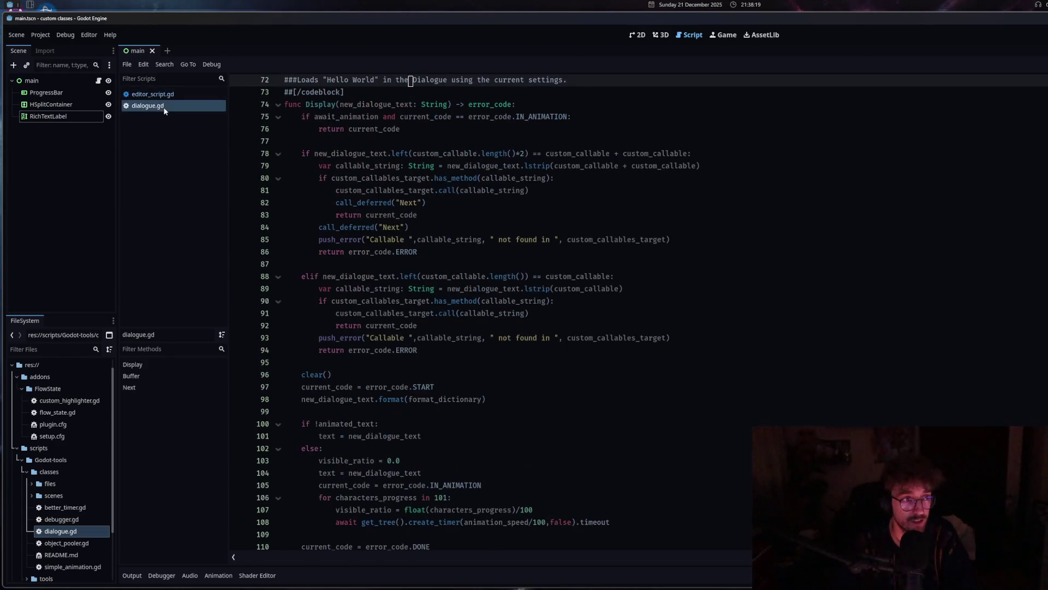
left_click(170, 97)
left_click(165, 106)
left_click(169, 98)
left_click(161, 107)
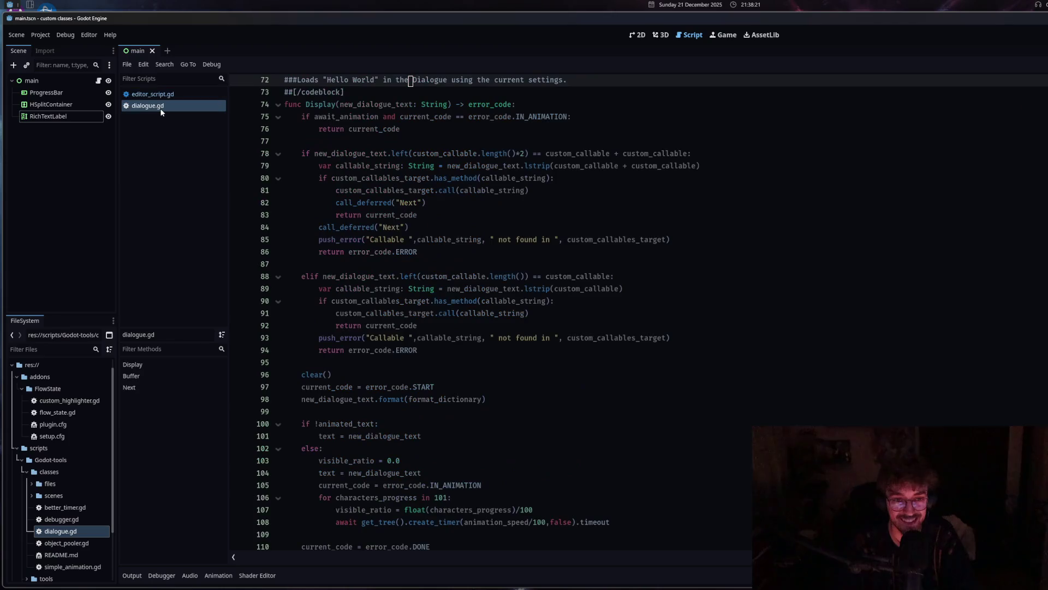
left_click(134, 97)
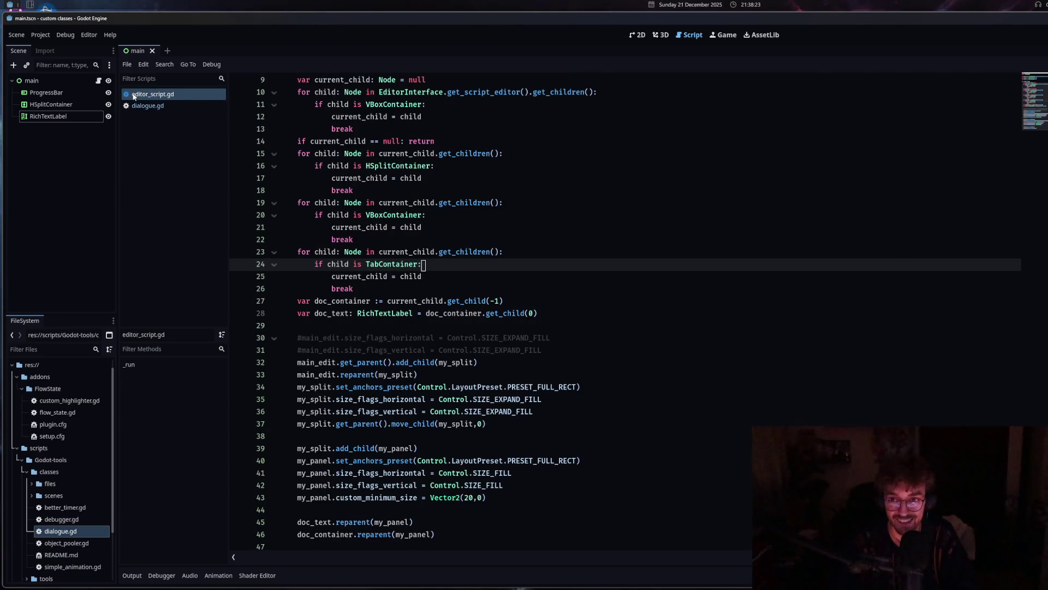
left_click_drag(1045, 151, 931, 151)
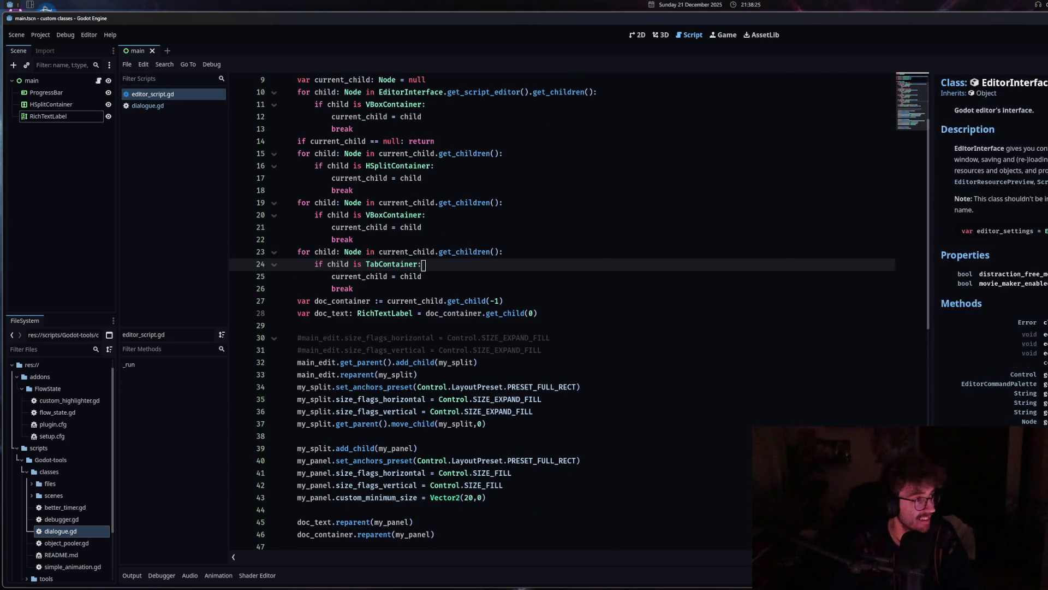
left_click(150, 107)
left_click(156, 95)
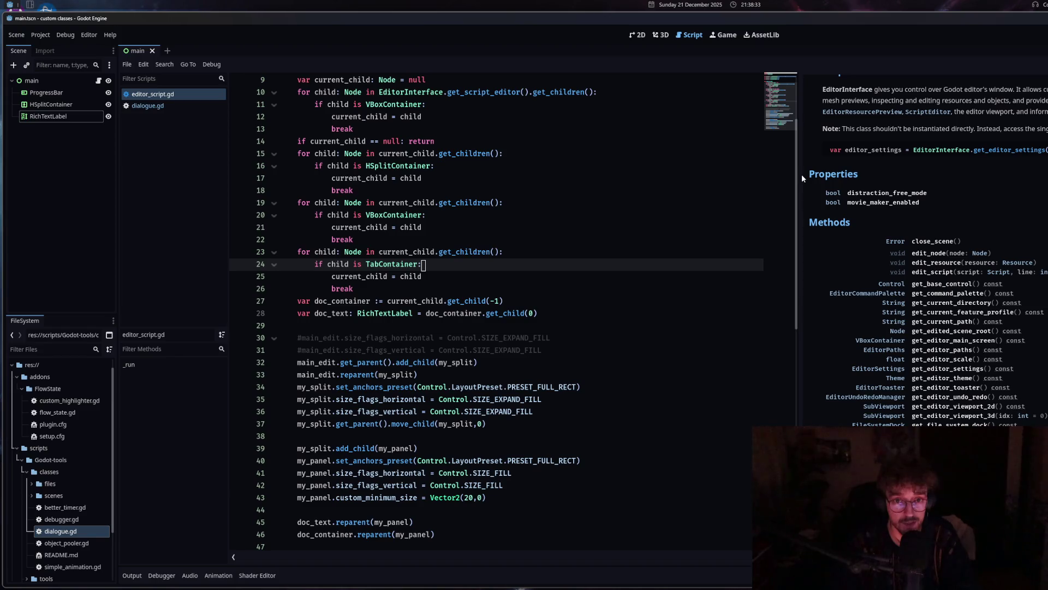
Add a '#test' comment on a new line 29 of editor_script.gd and save it.
left_click_drag(801, 176, 956, 194)
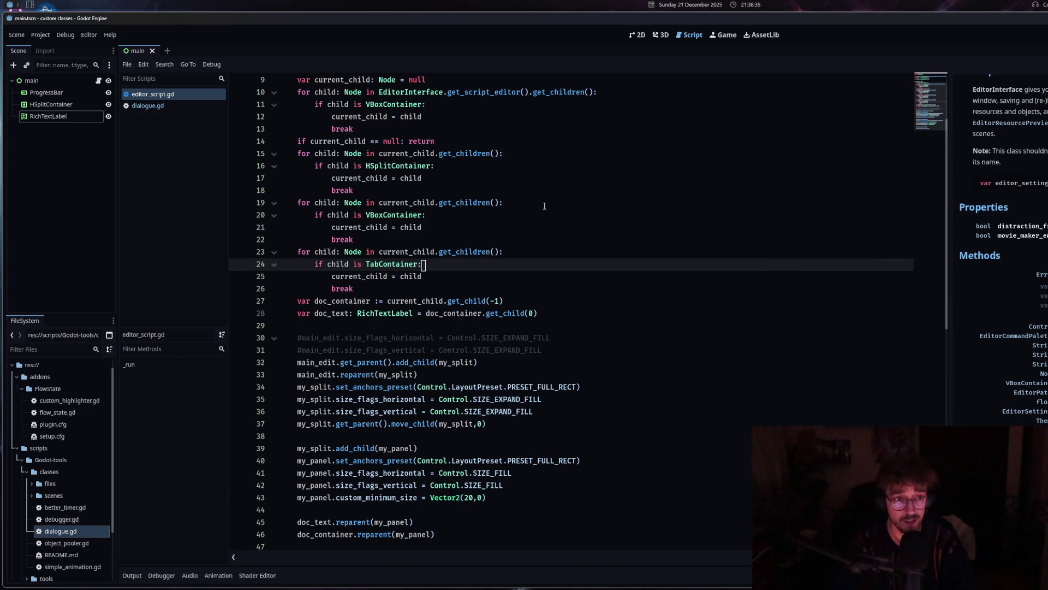
left_click(546, 202)
scroll(541, 231, "down", 1)
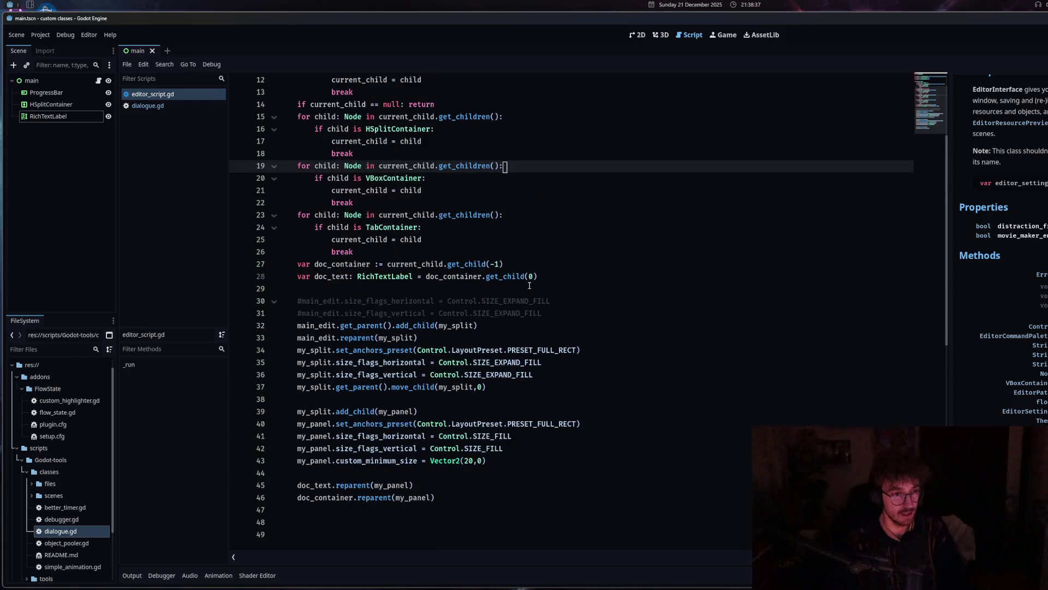
left_click(542, 276)
key("Return")
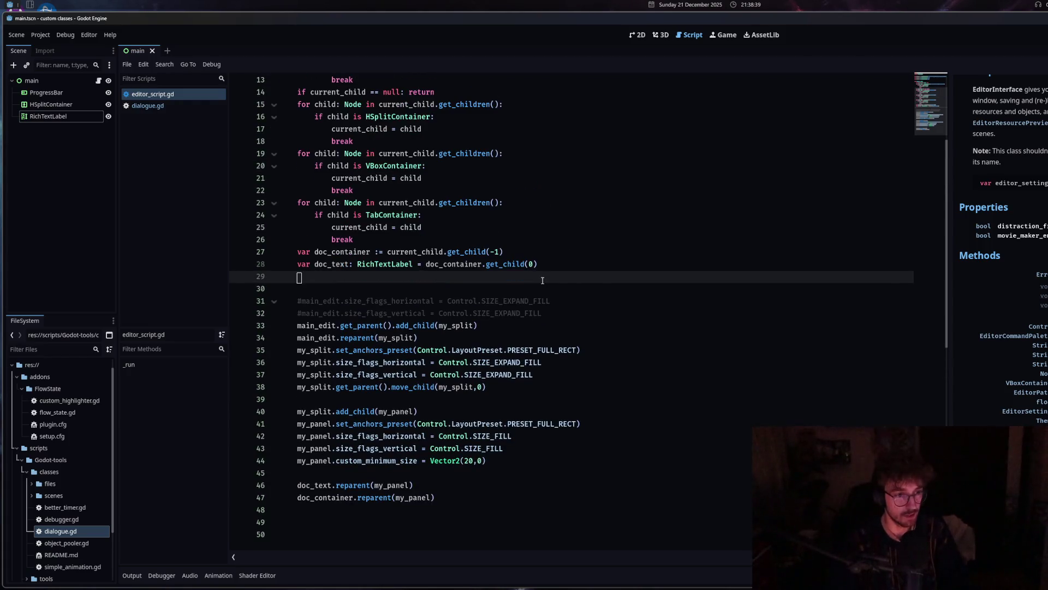
type("te")
key("Escape")
key("ctrl+k")
type("est")
key("ctrl+s")
Close editor_script.gd and reopen it from the testing folder in FileSystem.
left_click(444, 313)
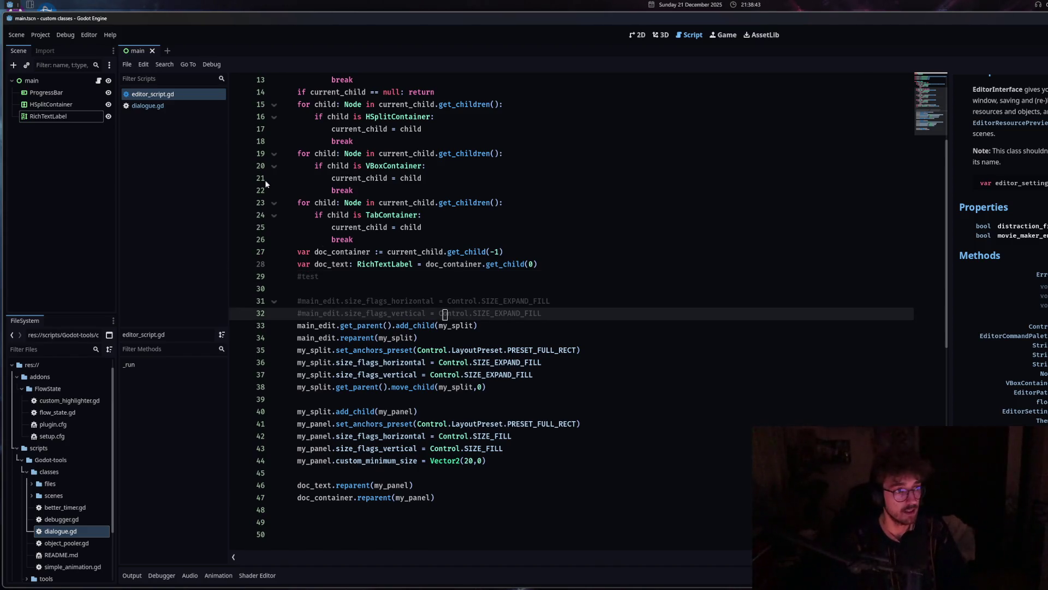
left_click(174, 109)
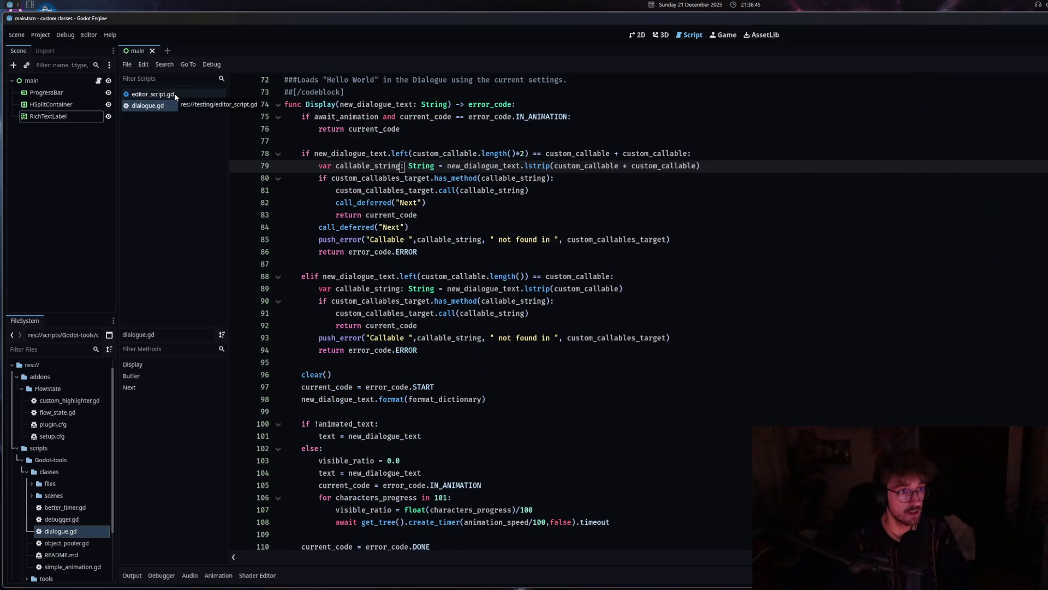
middle_click(174, 94)
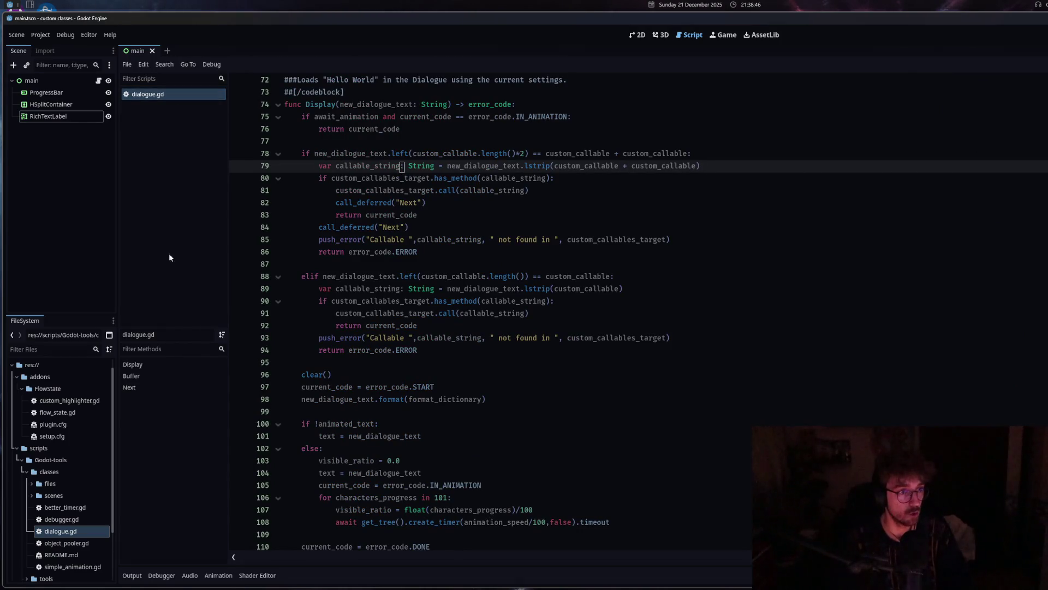
left_click(71, 519)
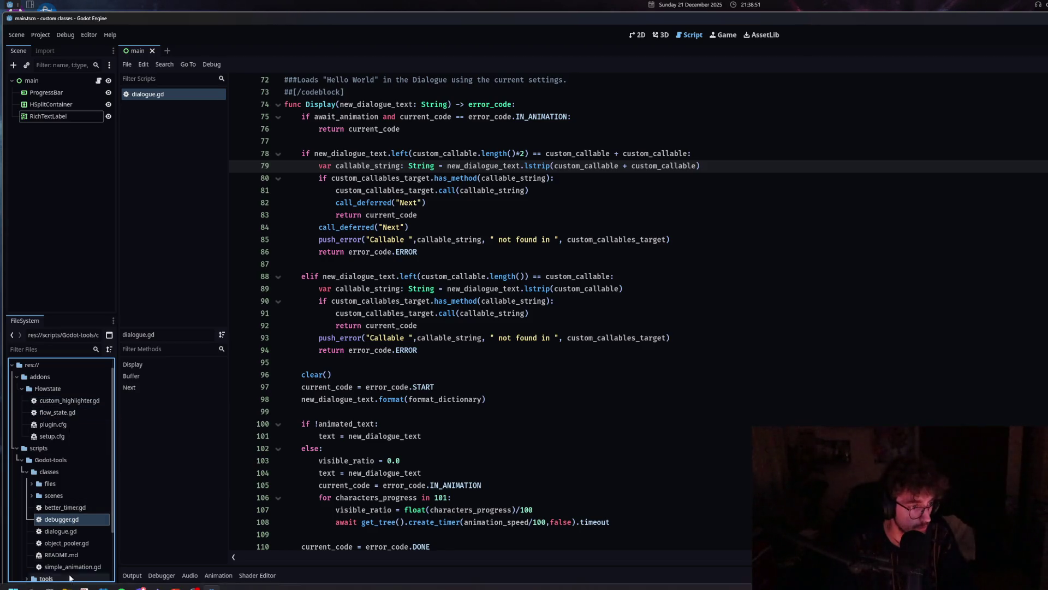
scroll(73, 492, "down", 3)
double_click(75, 549)
scroll(393, 492, "up", 10)
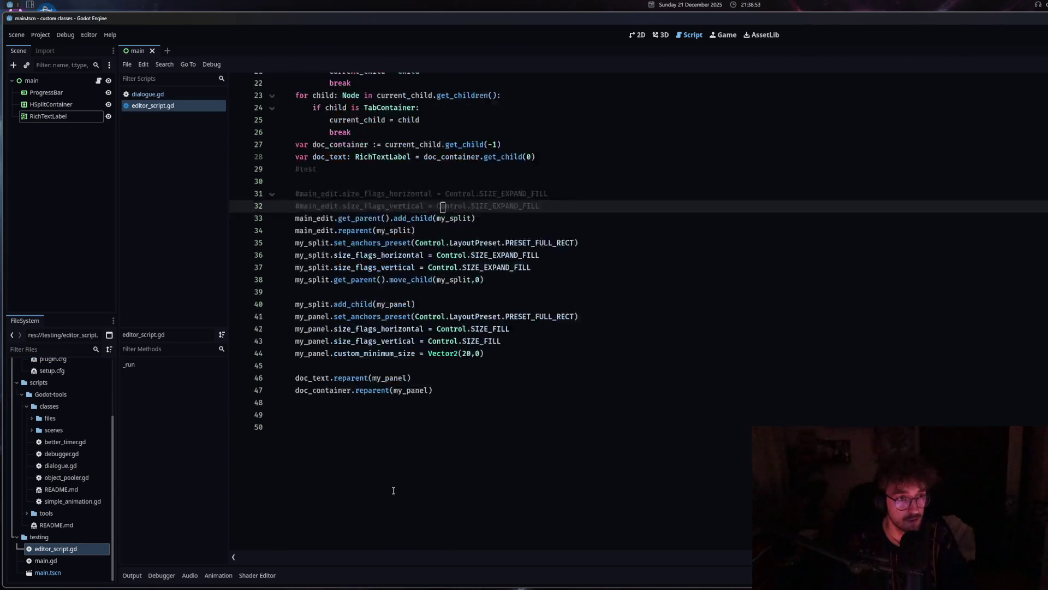
Select the '#test' text on line 29 and delete it with Backspace.
left_click_drag(319, 411, 292, 411)
key("BackSpace")
key("BackSpace")
scroll(299, 412, "up", 1)
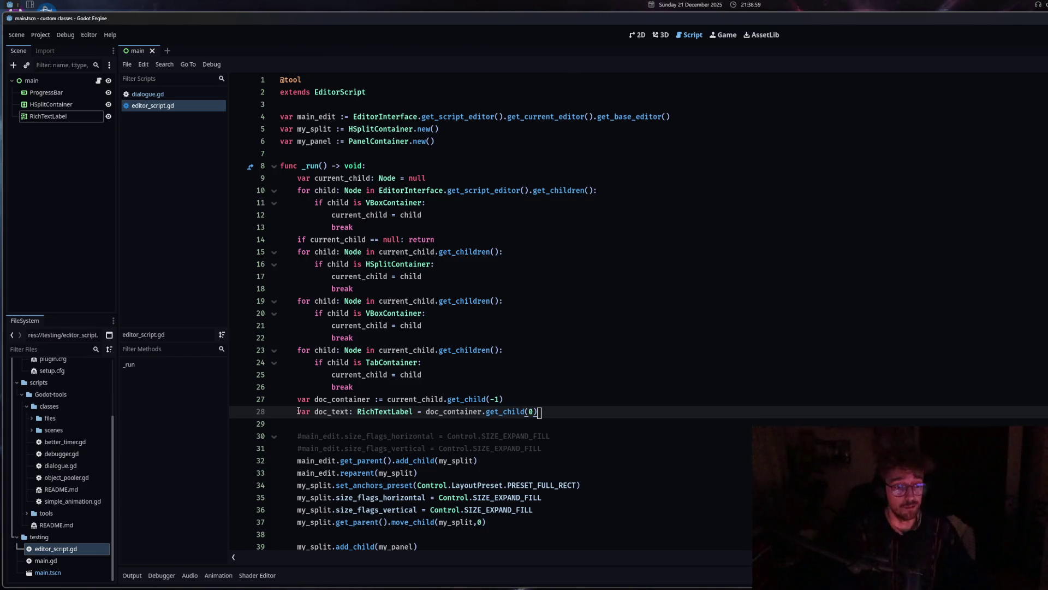
scroll(298, 412, "down", 4)
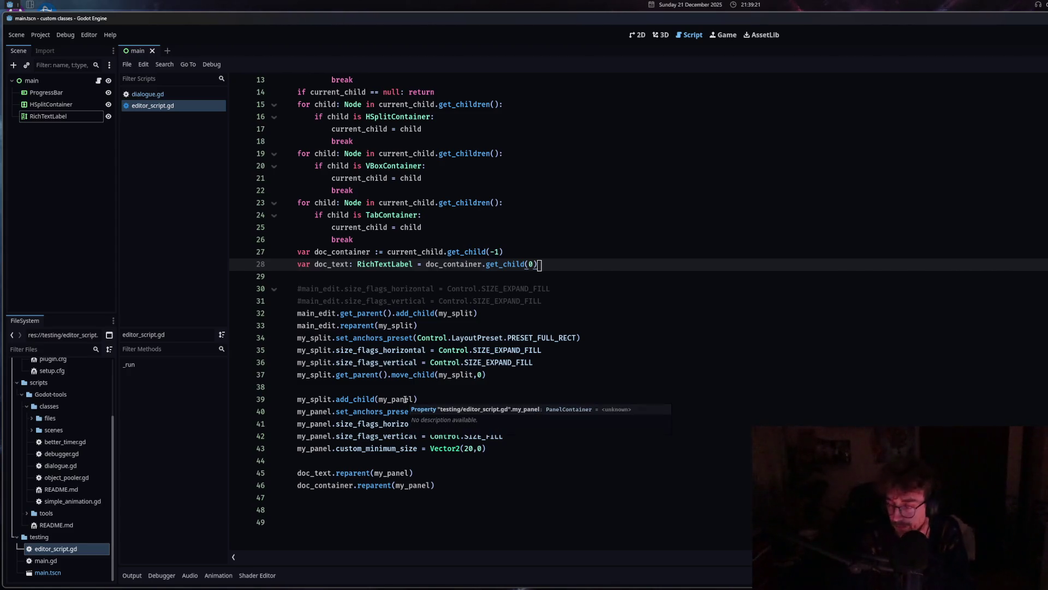
Review the my_split anchors and my_panel size-flag lines down to line 41.
left_click(324, 337)
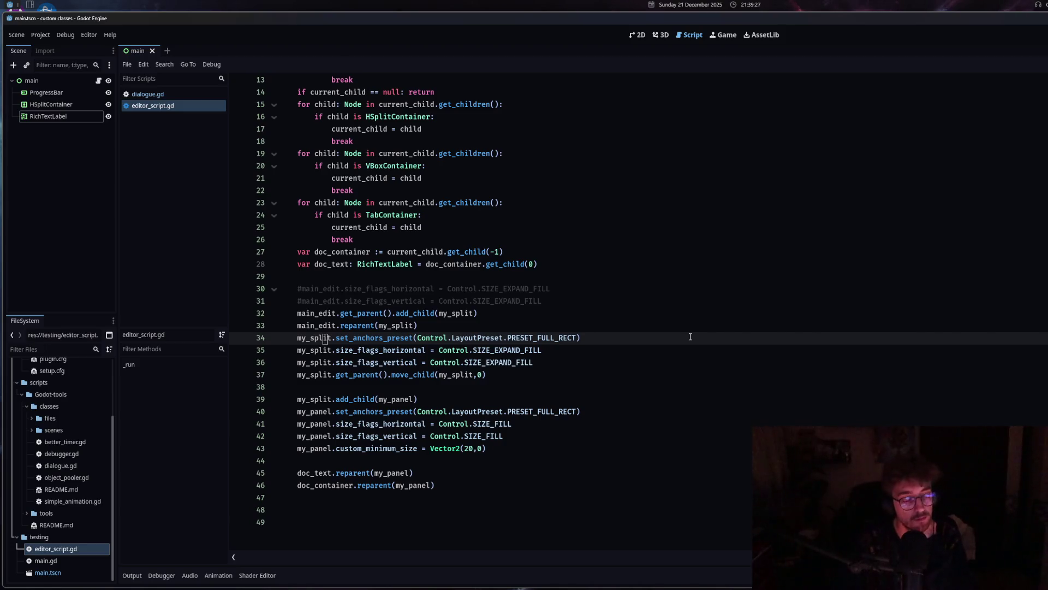
scroll(547, 388, "up", 4)
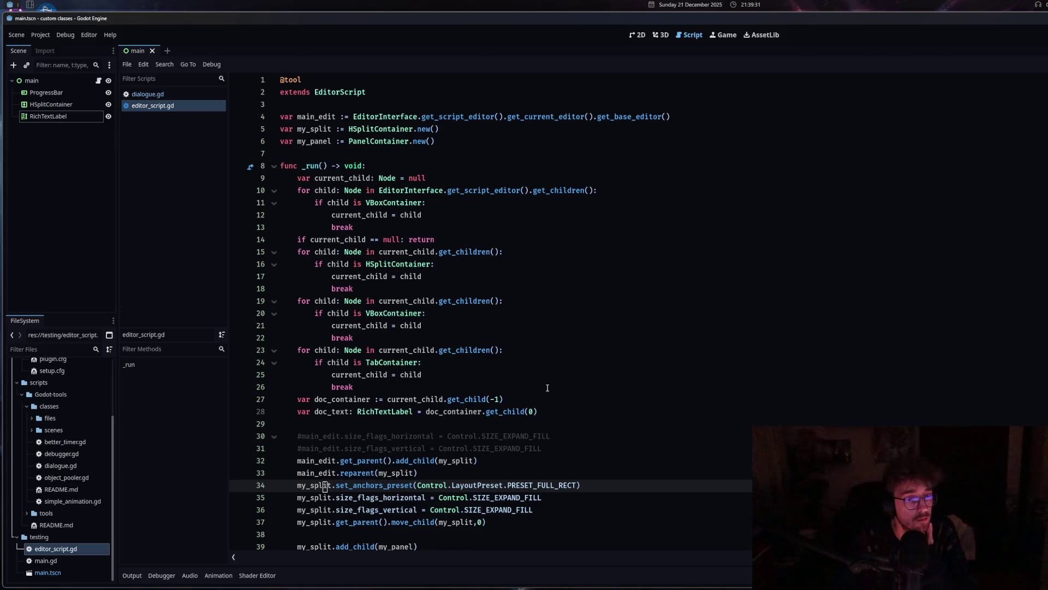
scroll(547, 387, "down", 5)
scroll(548, 383, "up", 1)
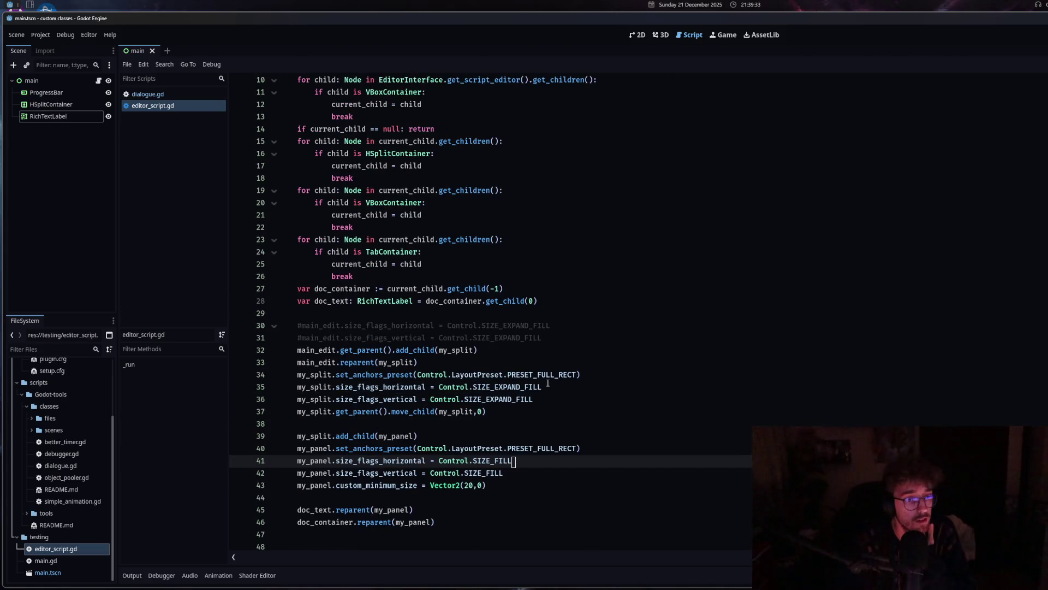
left_click(548, 384)
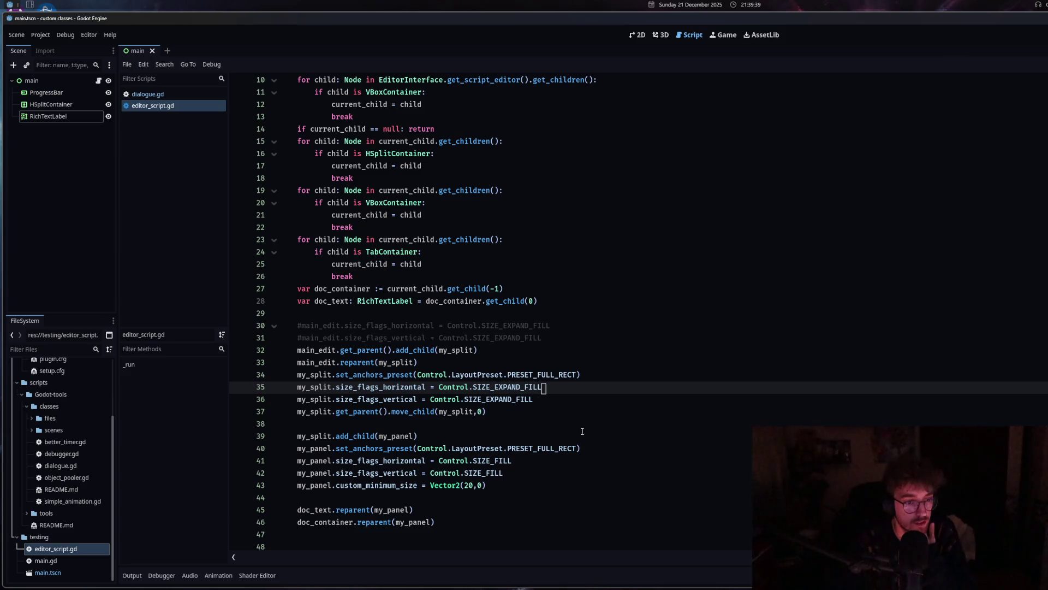
scroll(582, 432, "down", 1)
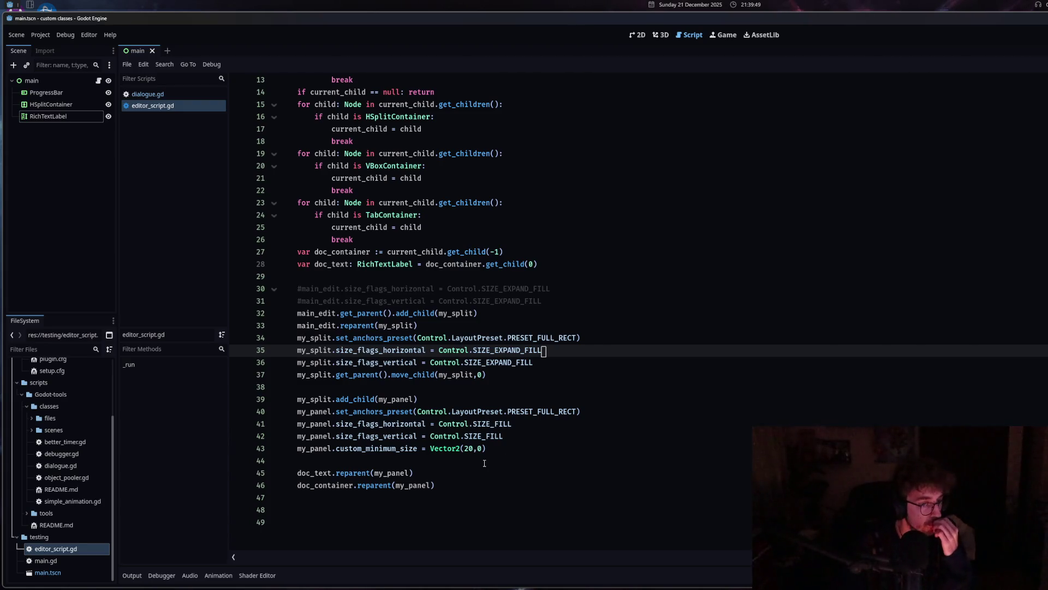
mouse_move(371, 448)
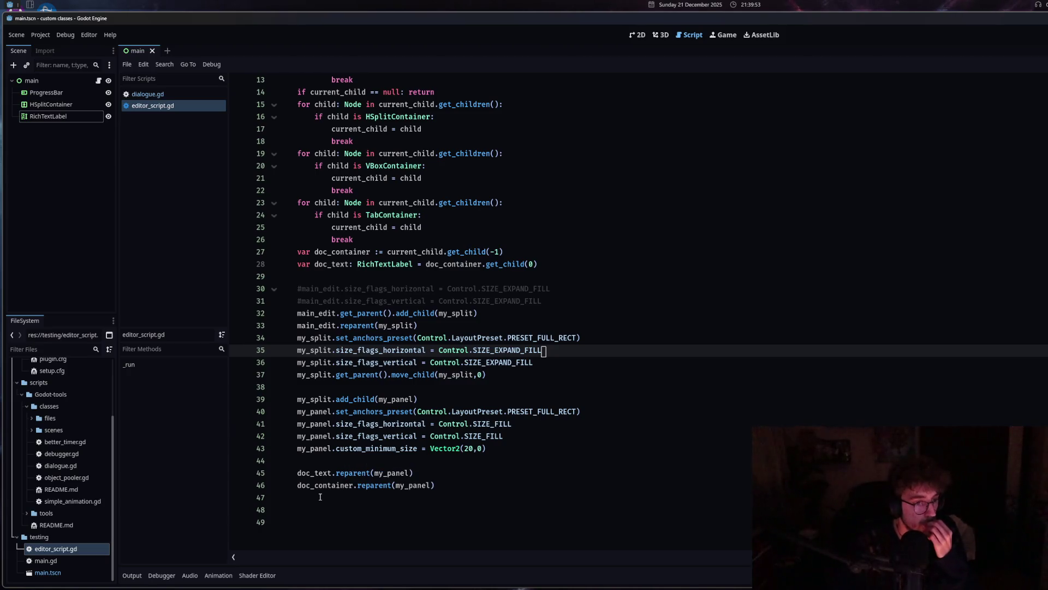
left_click(510, 424)
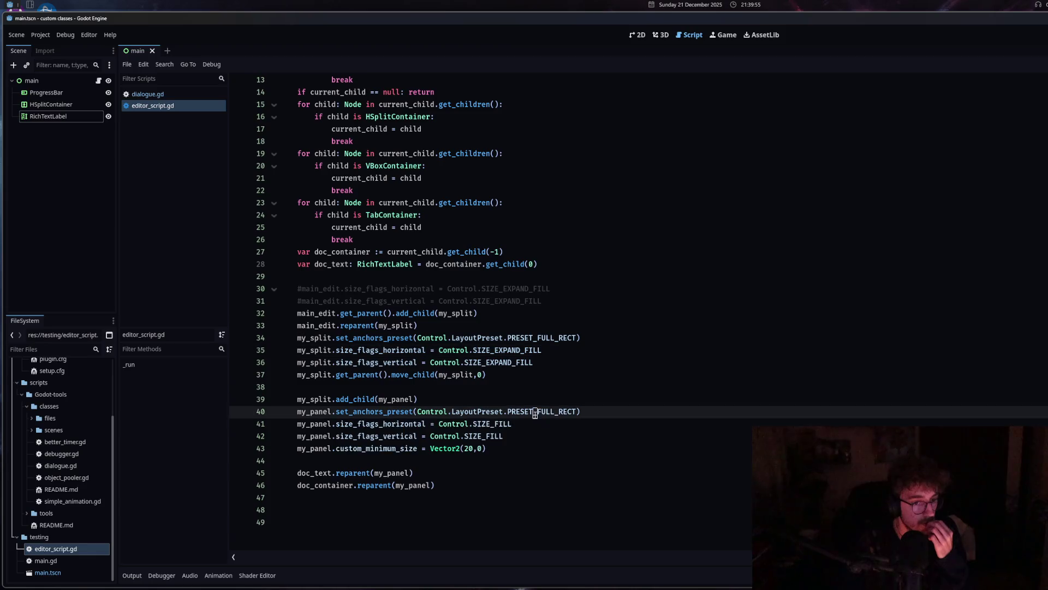
Change my_panel's size flags on lines 41–42 to SIZE_EXPAND and save.
left_click_drag(510, 424, 495, 424)
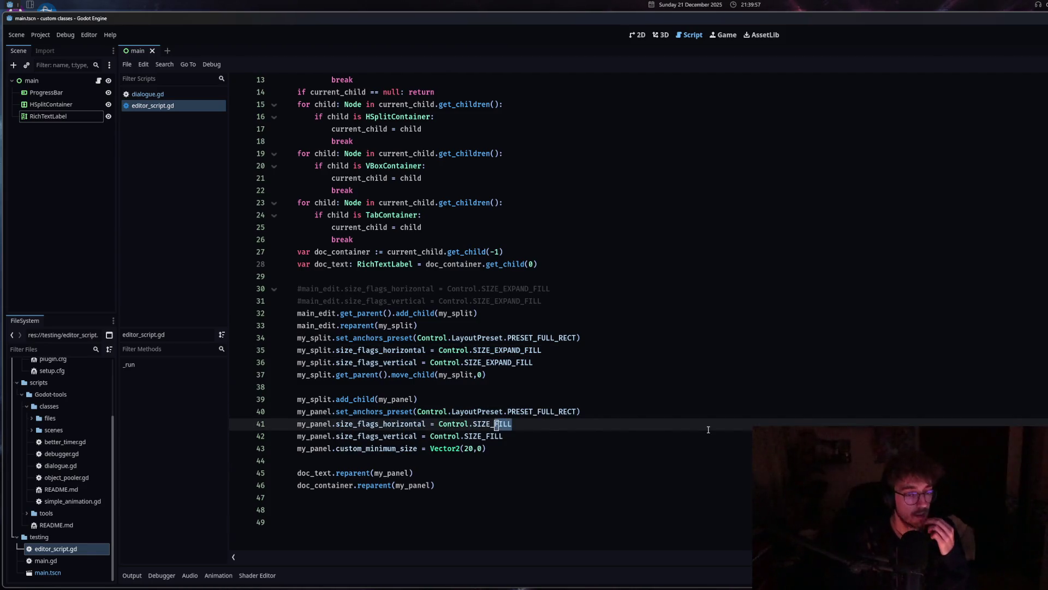
type("EX")
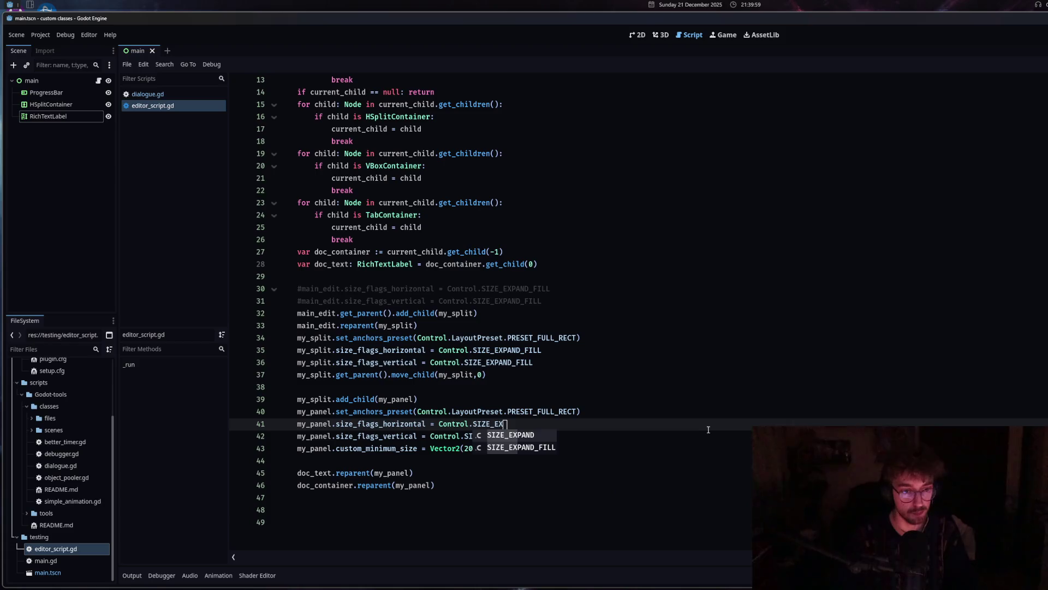
key("Return")
left_click_drag(520, 424, 481, 436)
key("ctrl+v")
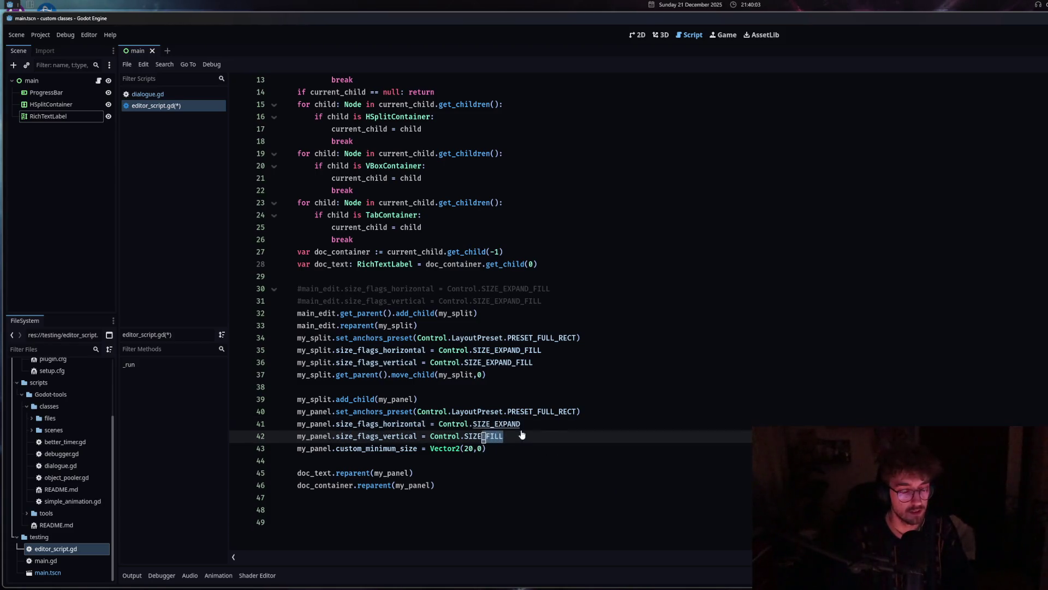
key("ctrl+s")
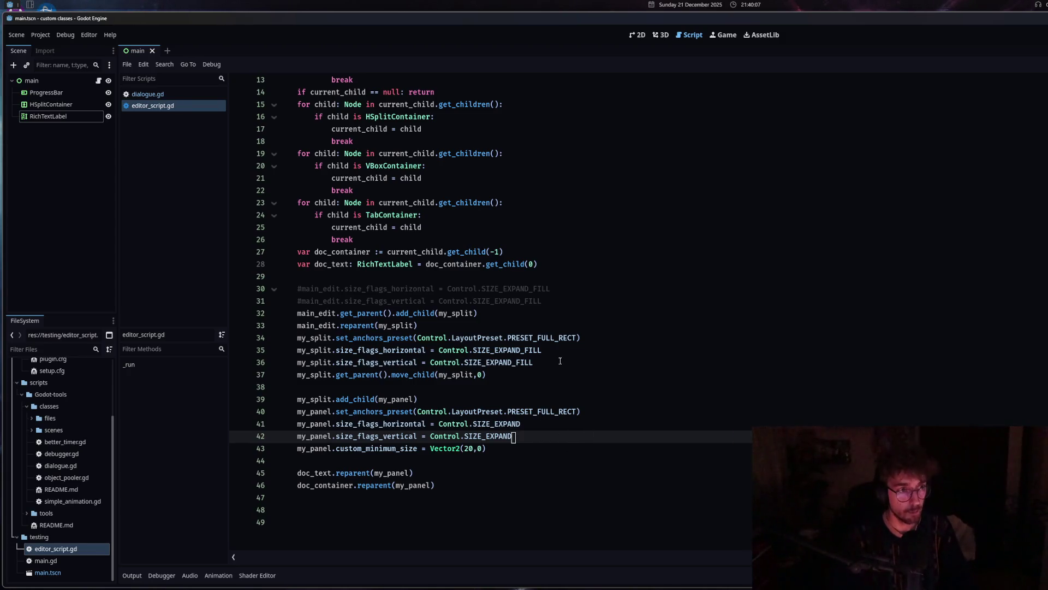
Move editor_script.gd above dialogue.gd in the script list, run it, and restore full-width code.
left_click_drag(169, 105, 170, 94)
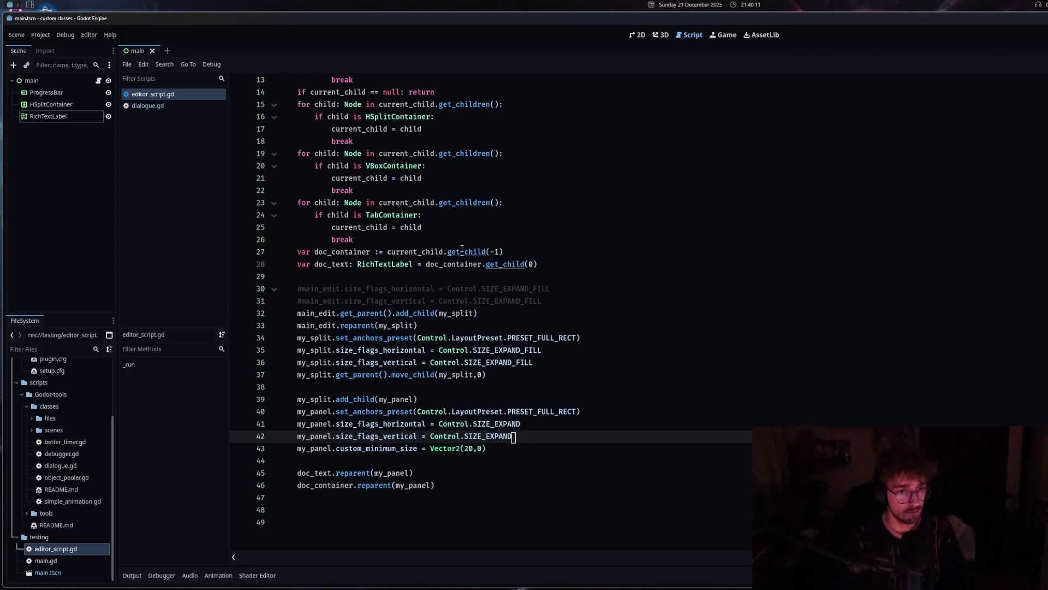
scroll(413, 468, "up", 4)
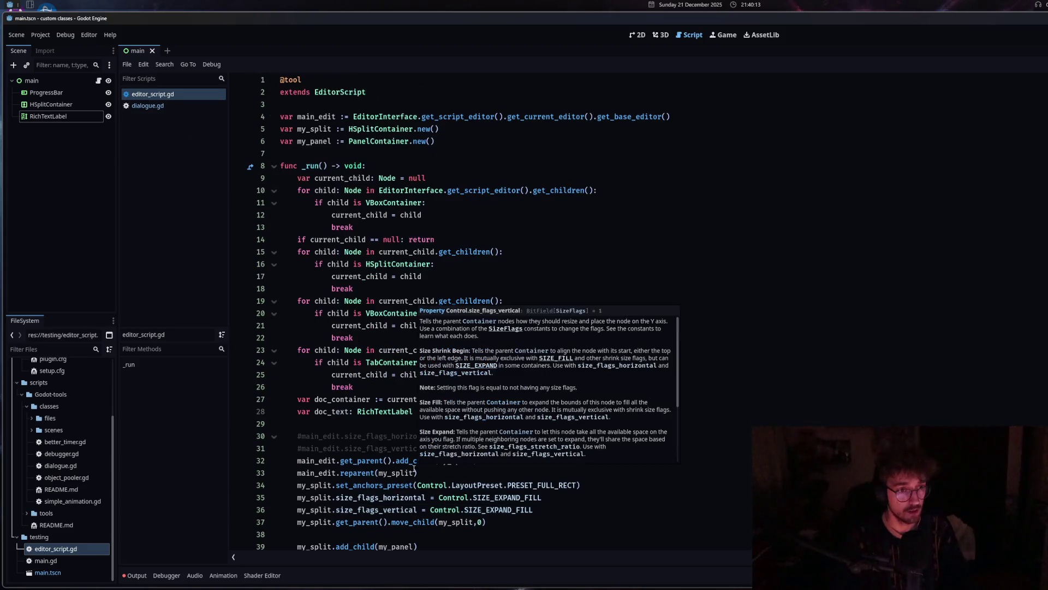
scroll(414, 469, "down", 4)
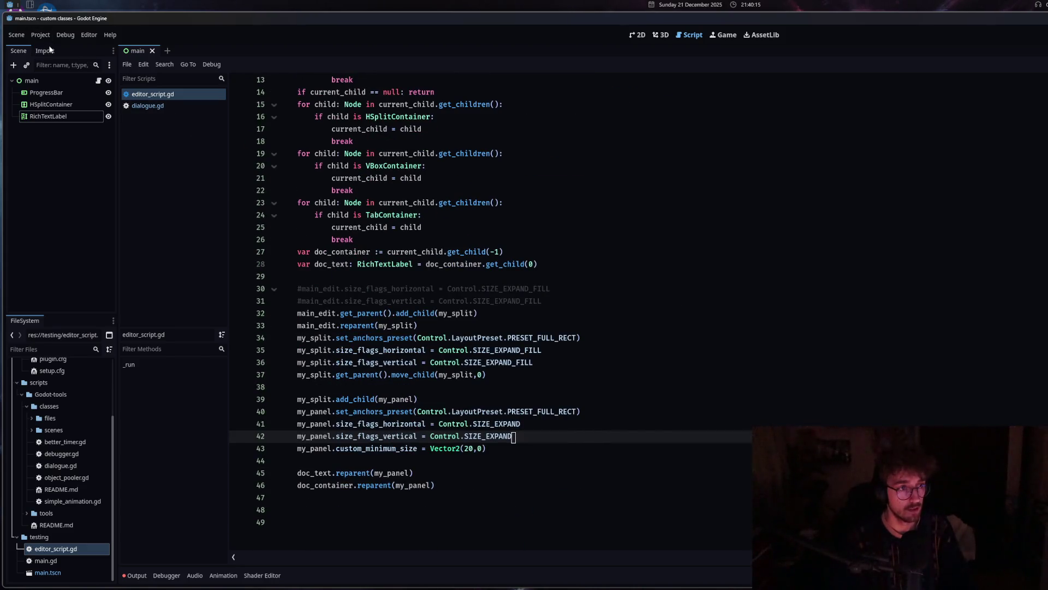
left_click(345, 202, "ctrl")
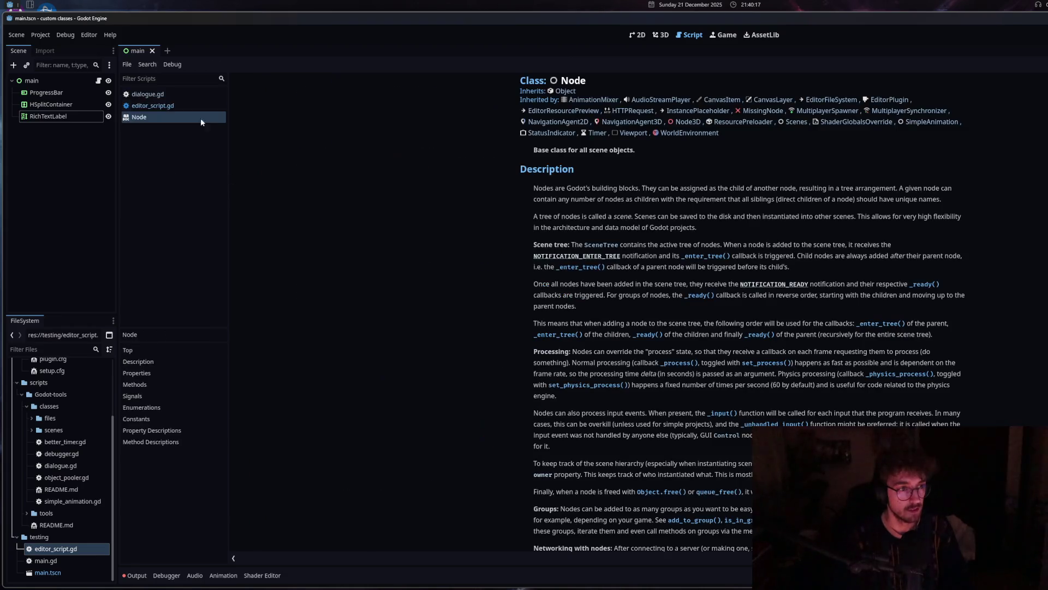
left_click(180, 105)
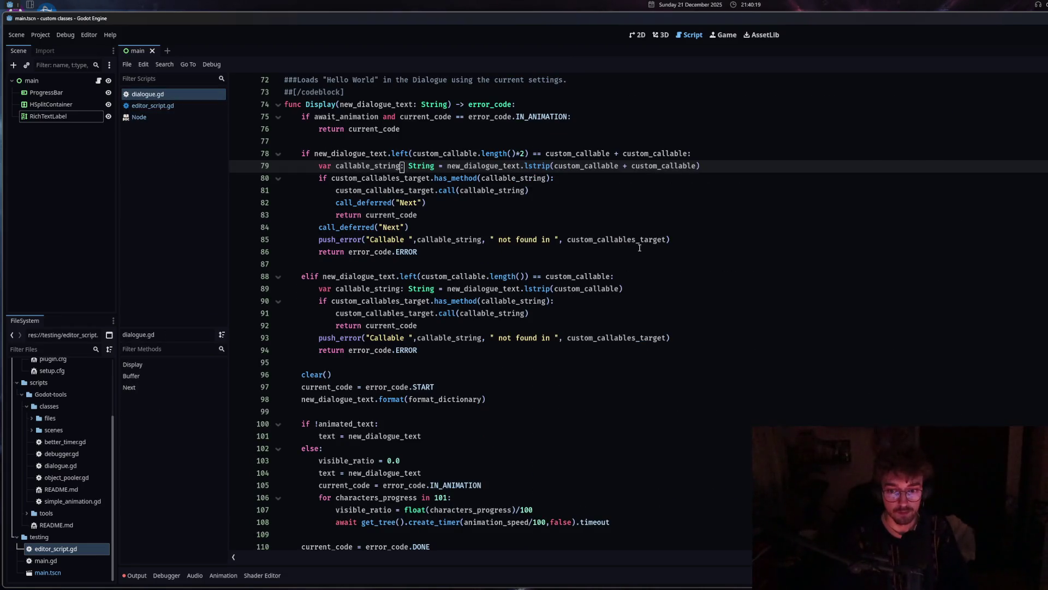
left_click(667, 278)
scroll(473, 260, "up", 3)
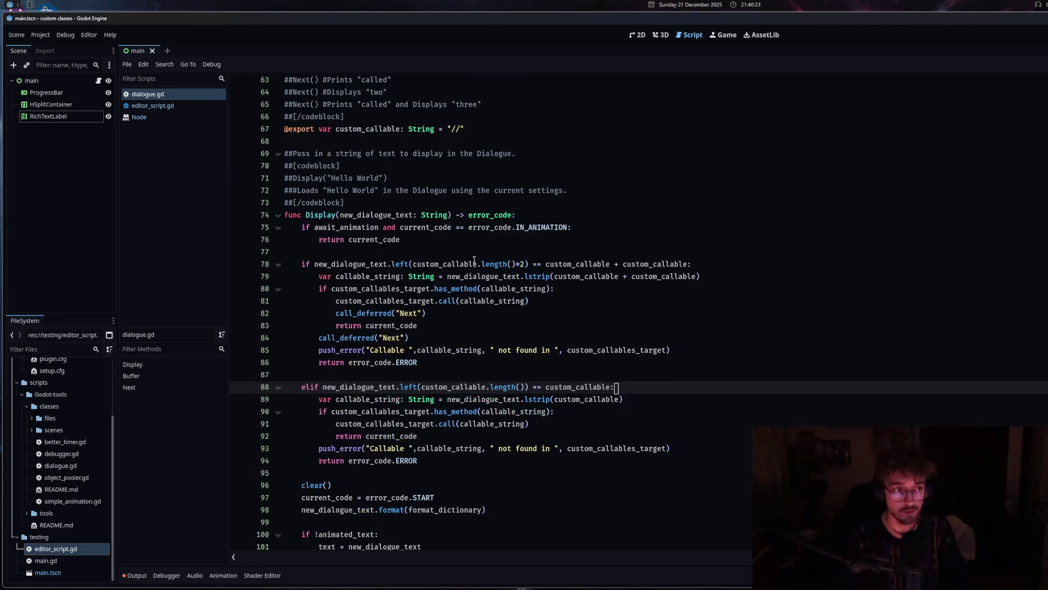
left_click(165, 106)
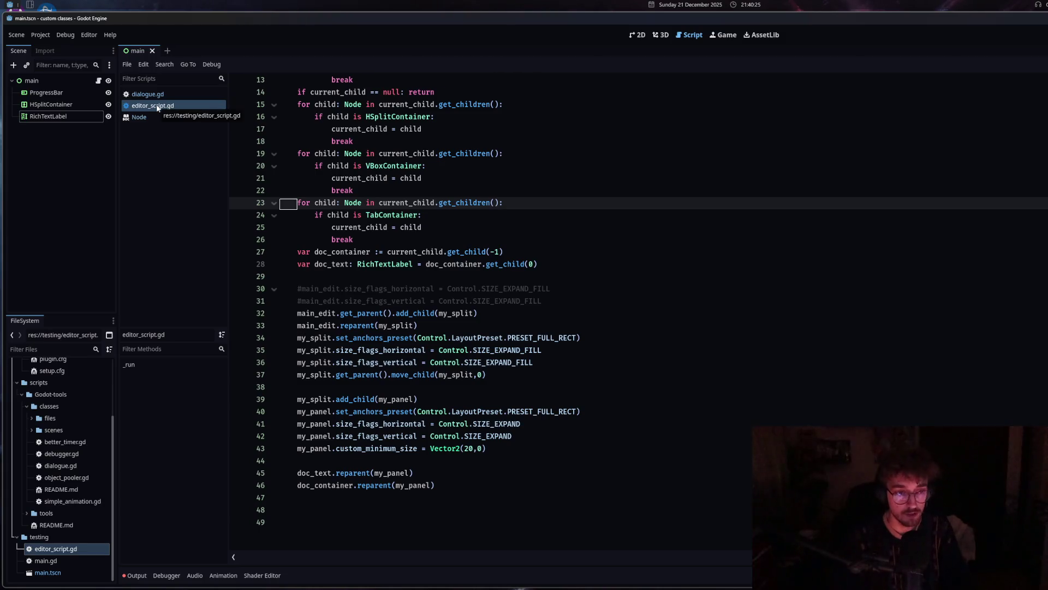
key("ctrl+shift+x")
left_click_drag(234, 106, 819, 142)
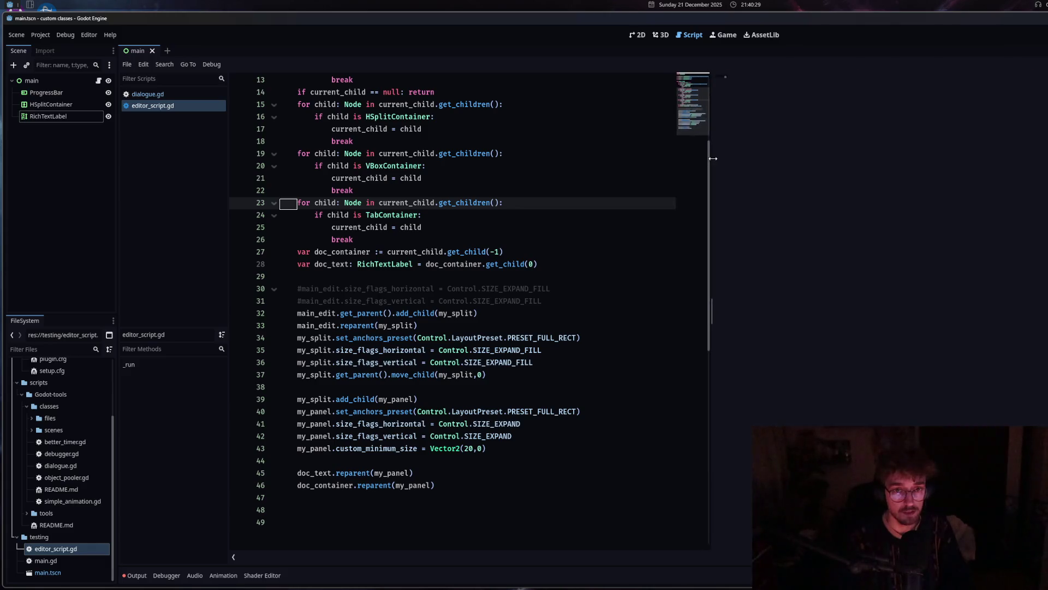
Reload the project, then insert an empty line 47 after the doc_container reparent call.
left_click(41, 34)
left_click(70, 156)
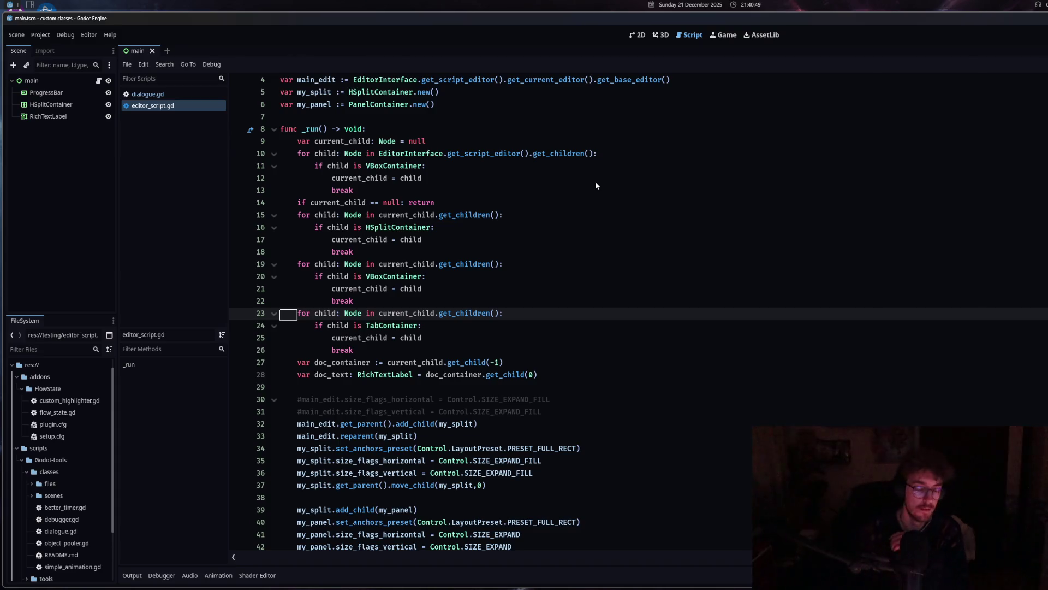
scroll(494, 461, "down", 2)
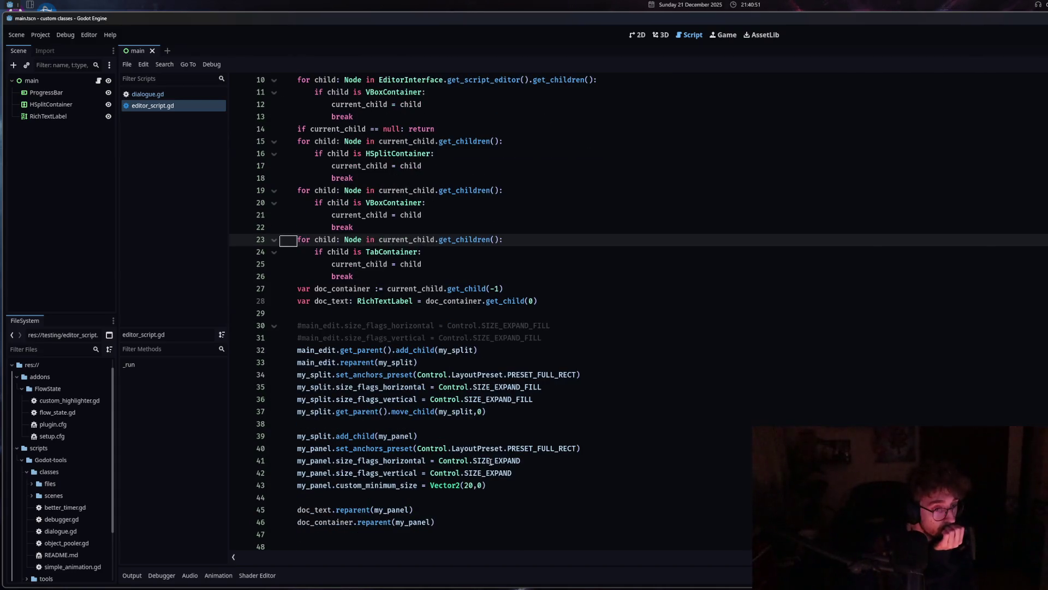
mouse_move(487, 463)
scroll(460, 479, "down", 2)
left_click(481, 448)
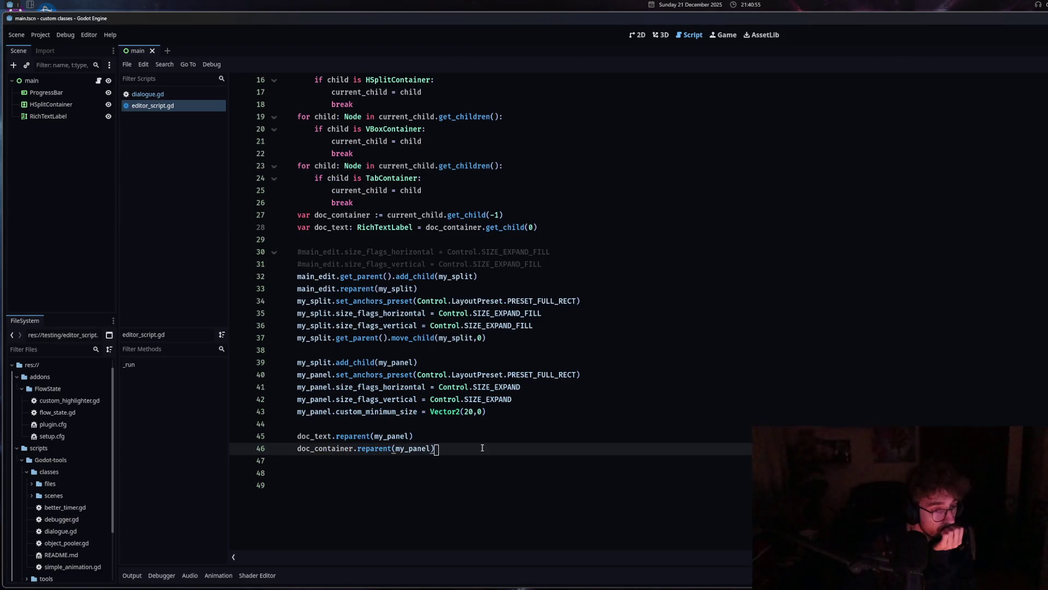
key("Return")
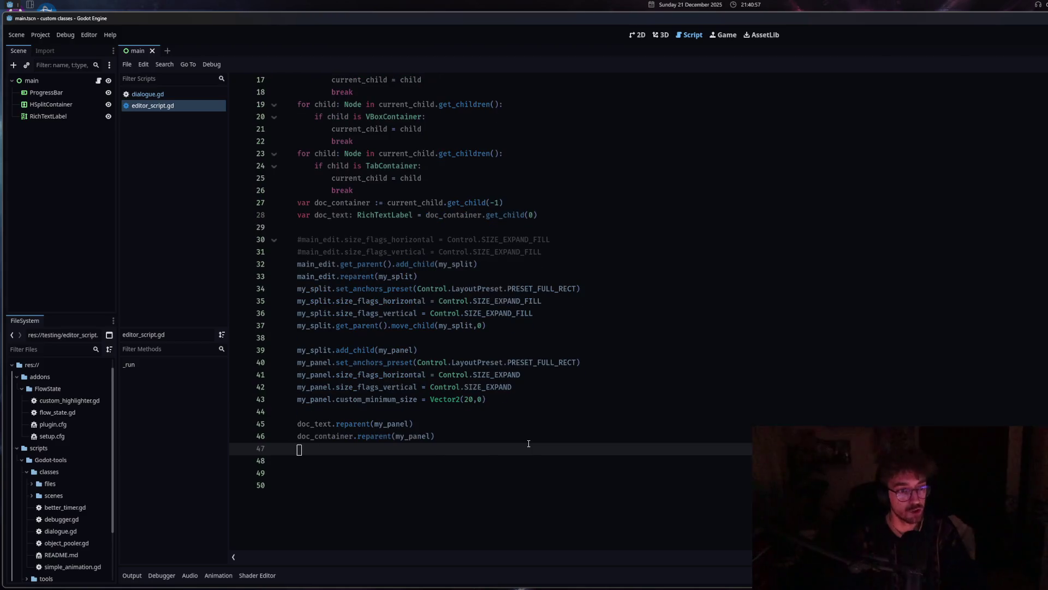
left_click(513, 425)
left_click(523, 448)
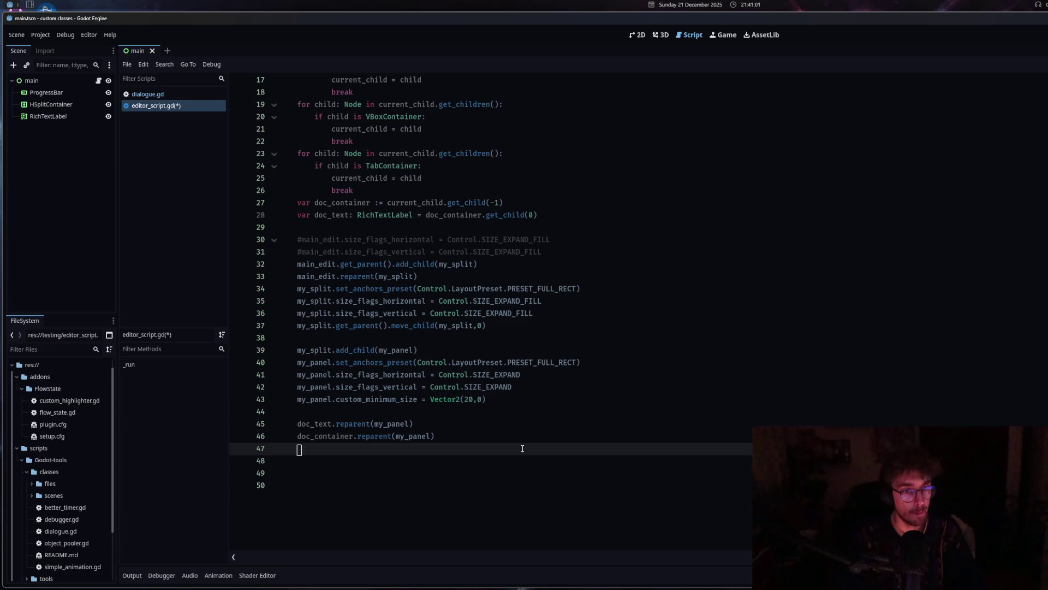
mouse_move(523, 375)
left_mouse_down()
mouse_move(495, 375)
mouse_move(490, 386)
left_mouse_up()
Change my_panel's horizontal and vertical size flags on lines 41–42 to SIZE_FILL.
type("FILL")
left_click(474, 375)
type("FILL")
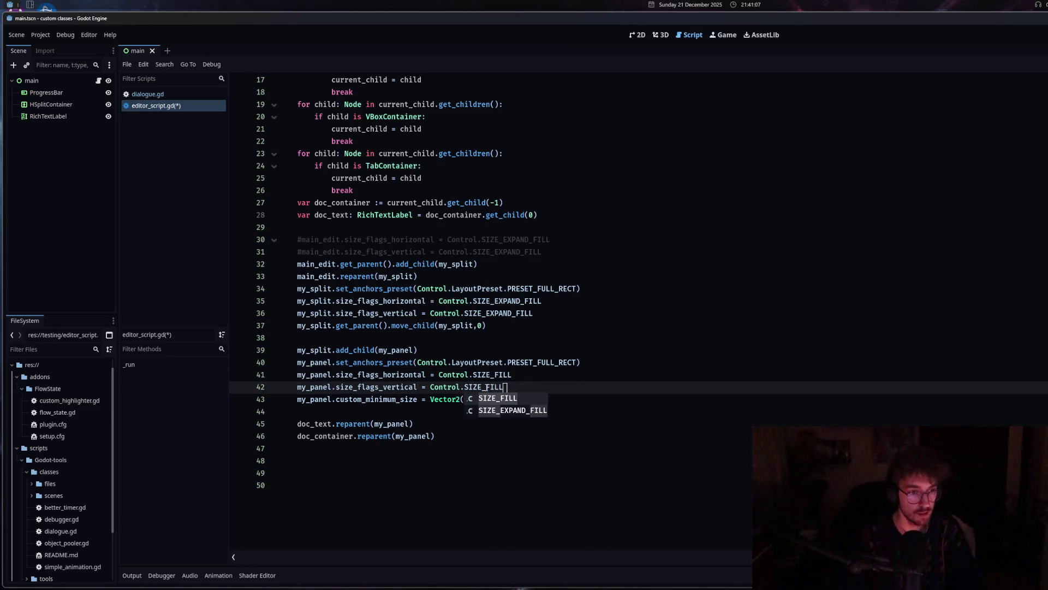
Write 'my_split.split_offset = 0' on line 47.
left_click(439, 448)
type("my_")
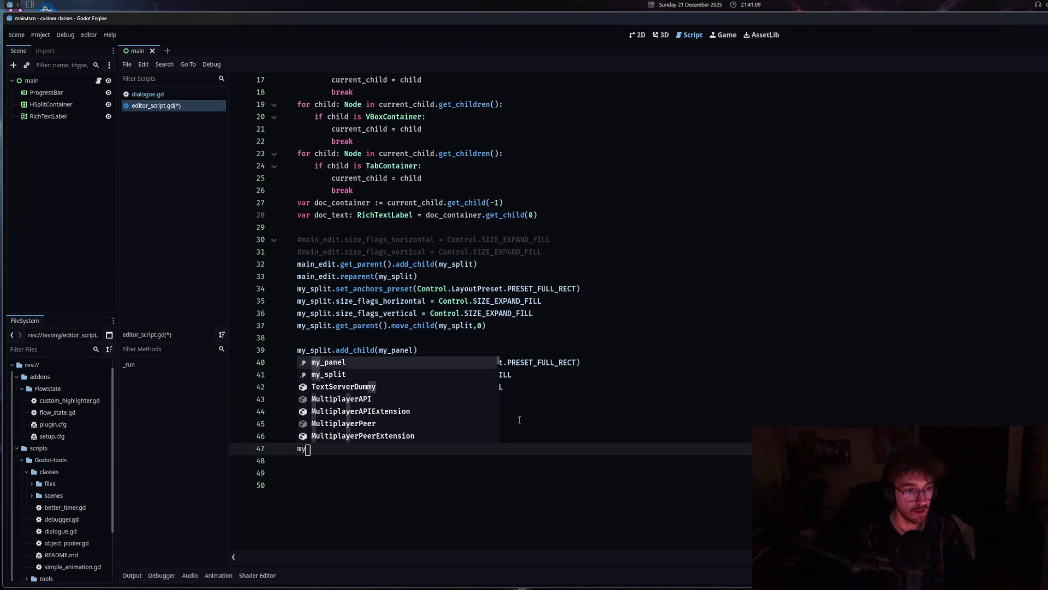
key("Down")
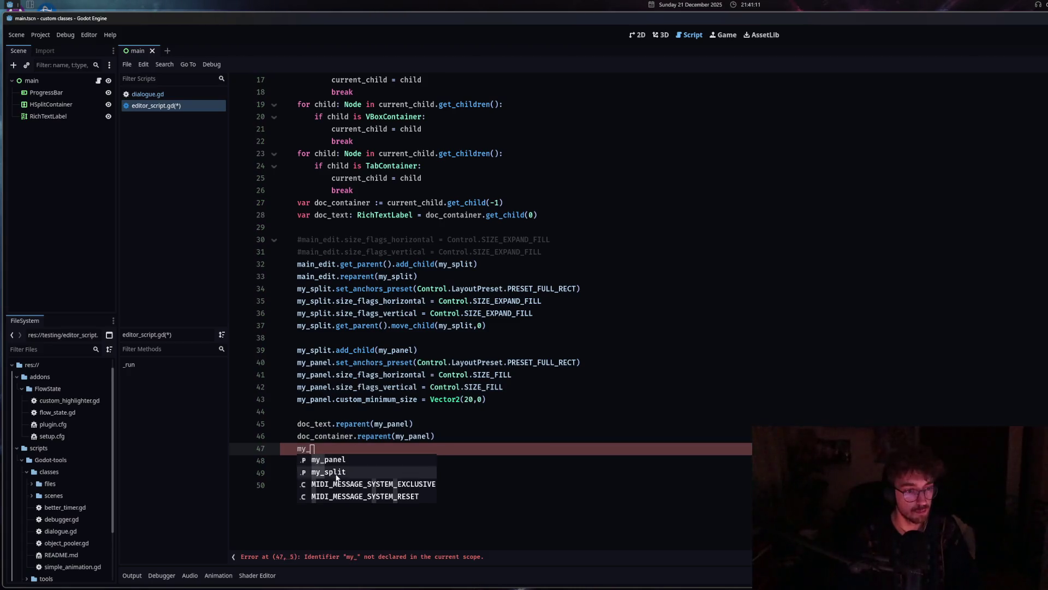
key("Return")
type(".")
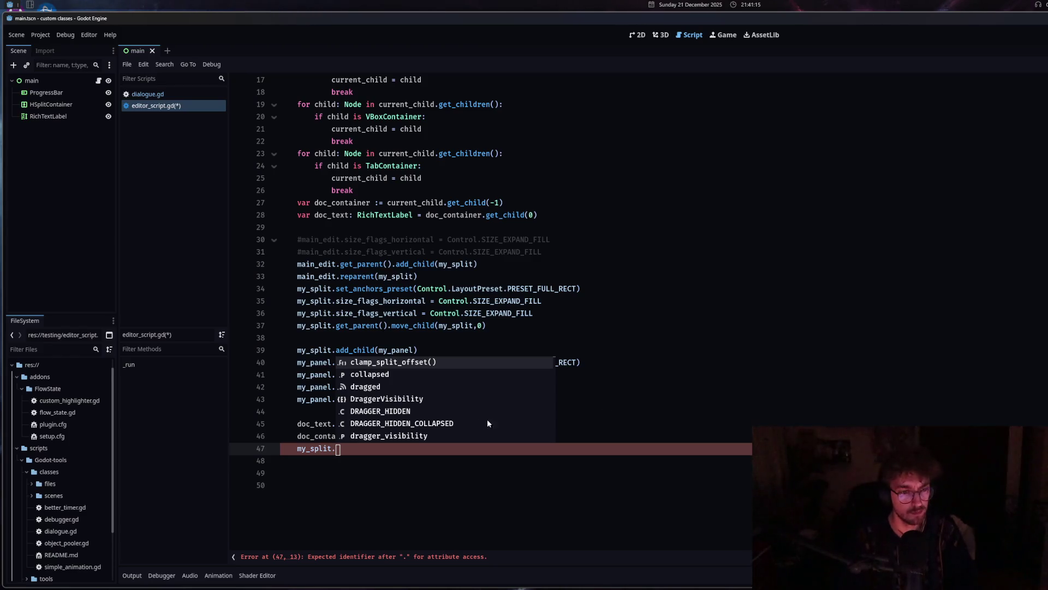
scroll(478, 418, "down", 1)
type("offs")
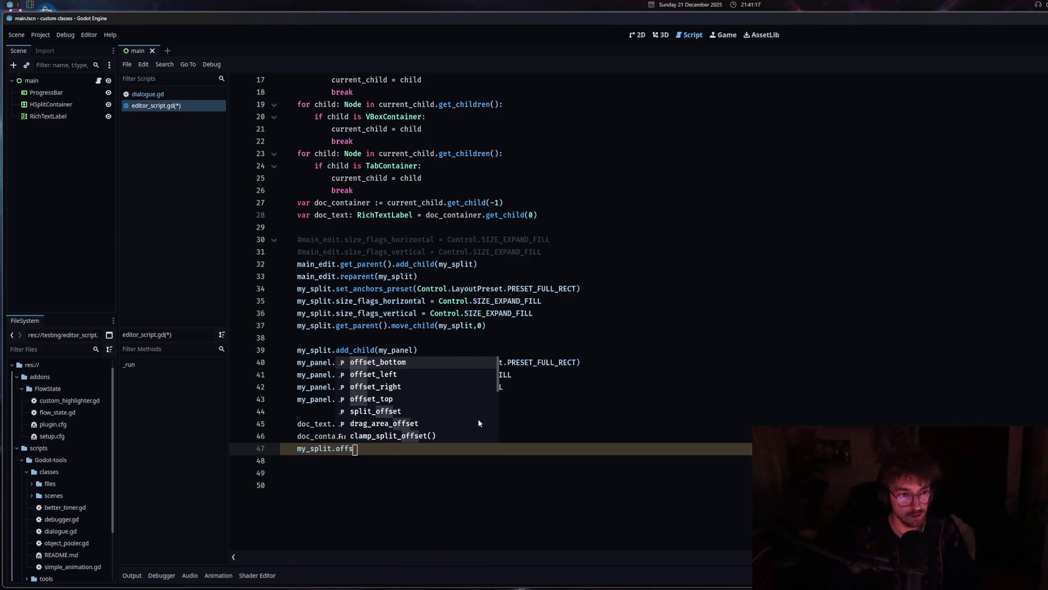
left_click(431, 412)
mouse_move(374, 451)
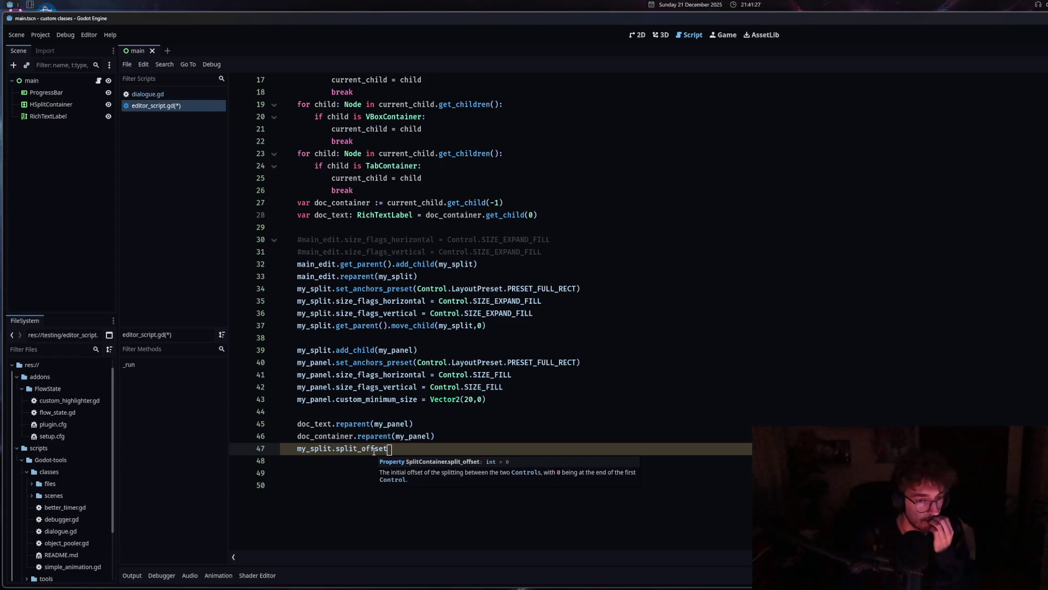
type(" = 0")
Save and run the editor script, then open the RichTextLabel class documentation.
key("ctrl+s")
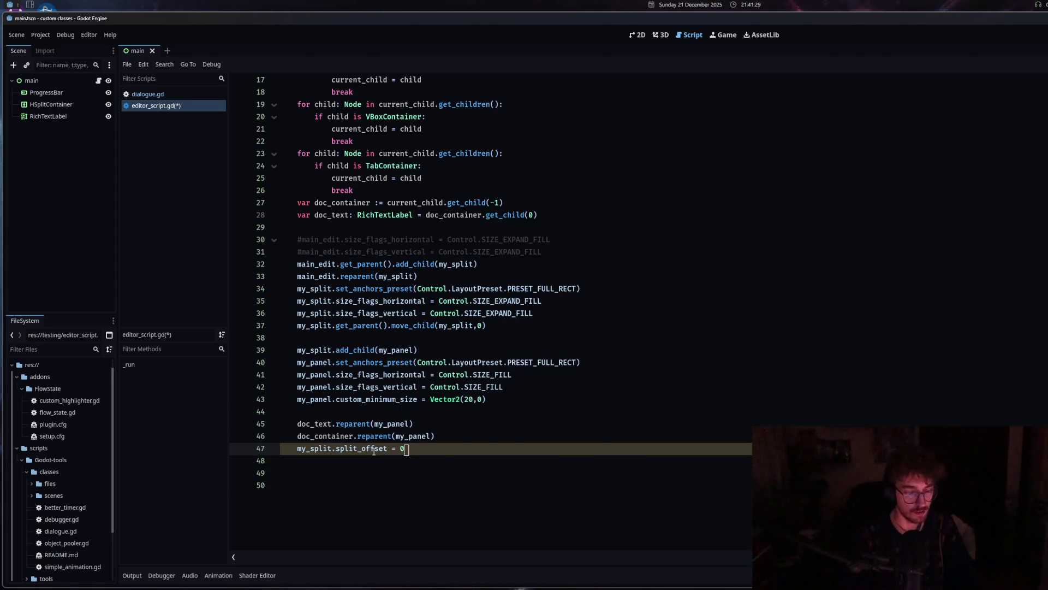
key("ctrl+shift+x")
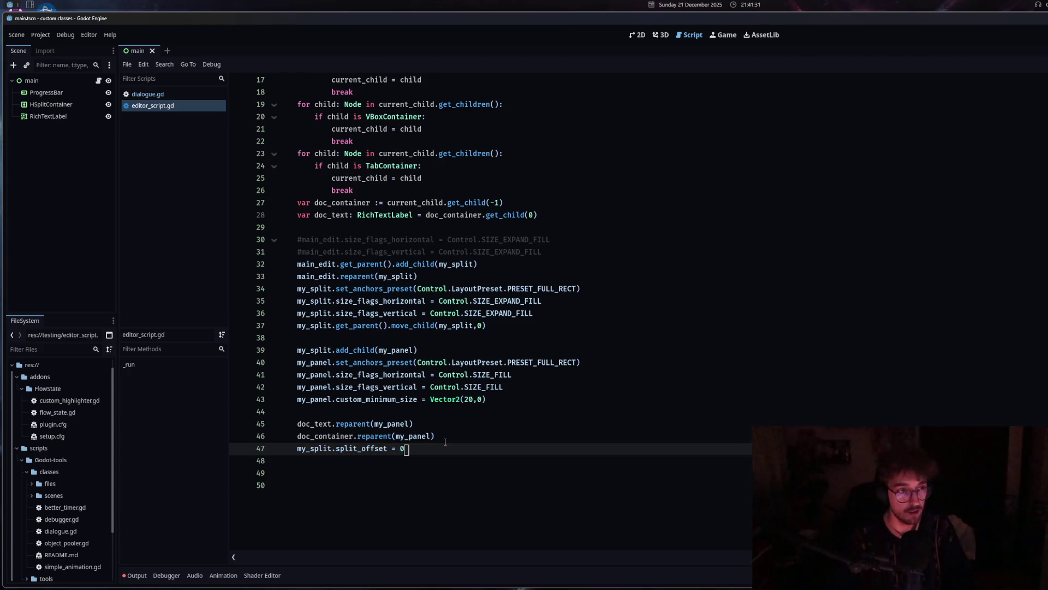
left_click(198, 136)
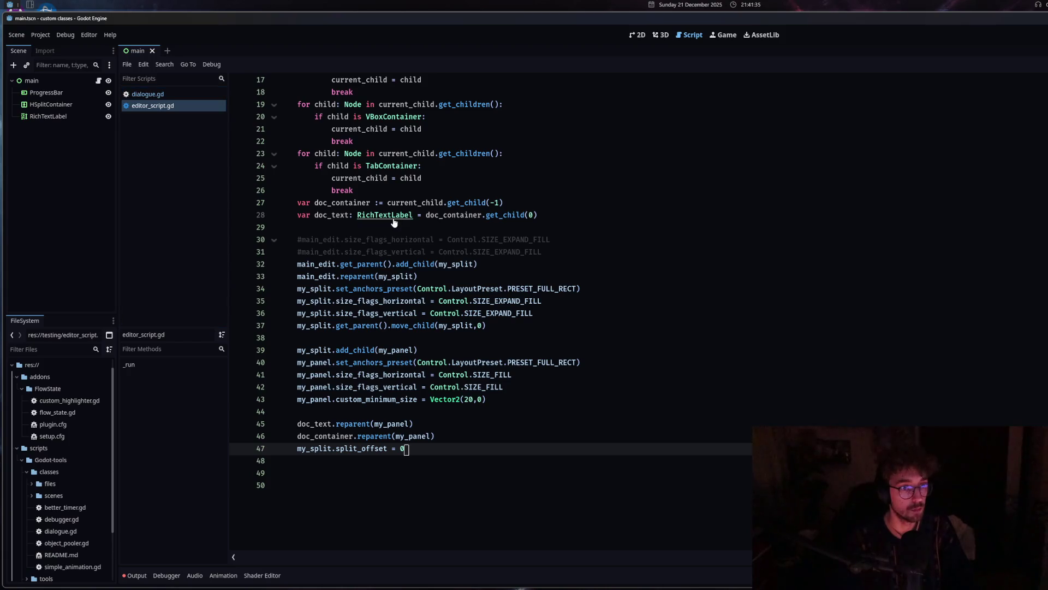
left_click(398, 216, "ctrl")
key("alt+Left")
left_click(398, 216, "ctrl")
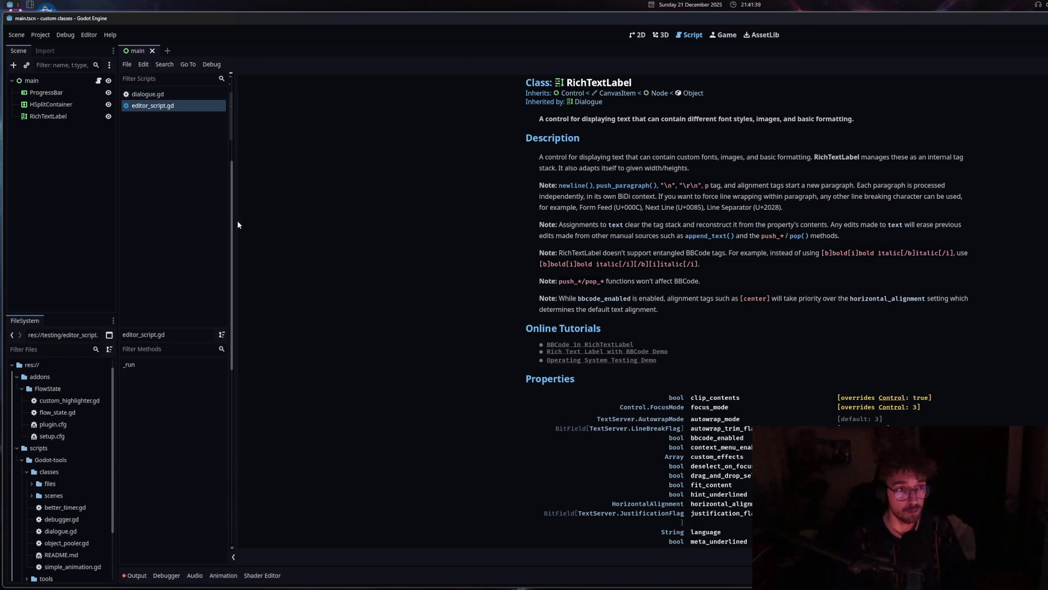
Narrow the docs, read the line 28 PopupPanel-to-RichTextLabel error in Output, then clear the log.
left_click_drag(235, 220, 1035, 216)
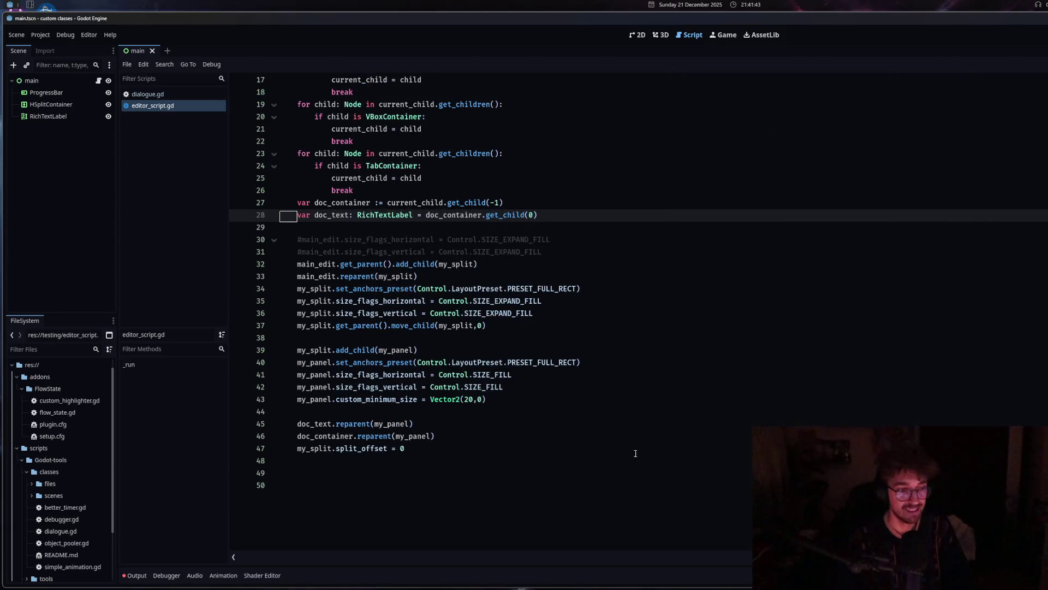
left_click(137, 575)
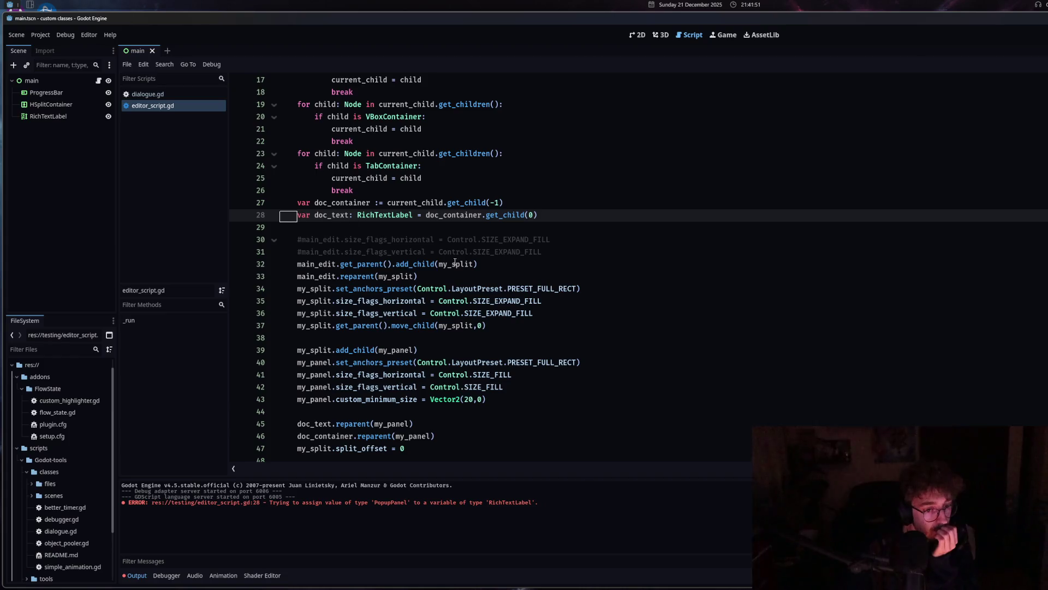
key("ctrl+shift+k")
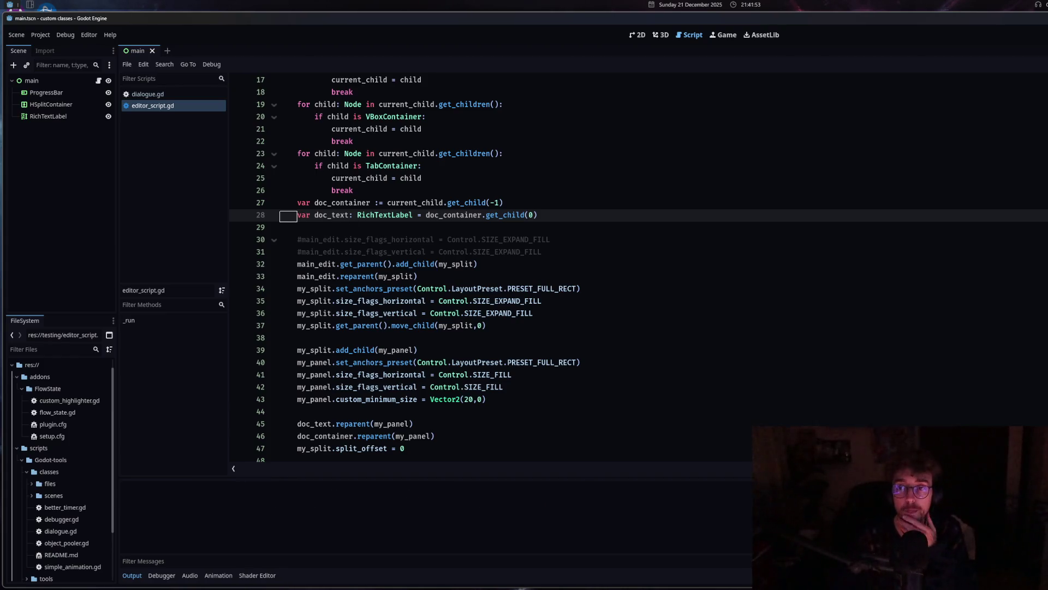
scroll(421, 288, "up", 3)
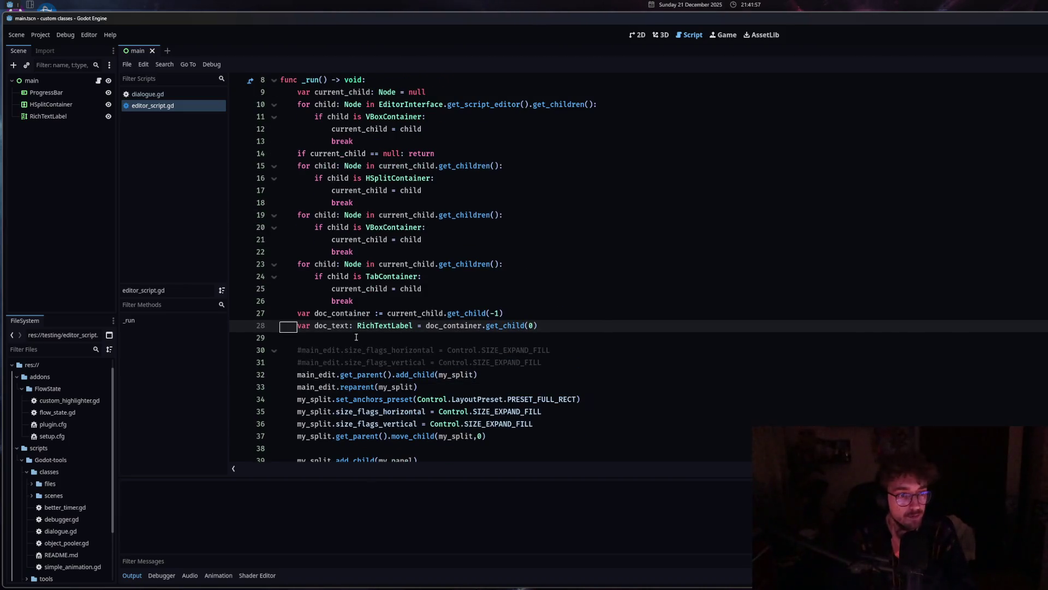
Add 'if doc_container.get_child(0) is not RichTextLabel: return' as line 28 and save.
left_click(548, 313)
key("Return")
type("if")
key("Down")
key("End")
left_click_drag(426, 325, 548, 330)
key("ctrl+c")
left_click(546, 316)
key("ctrl+v")
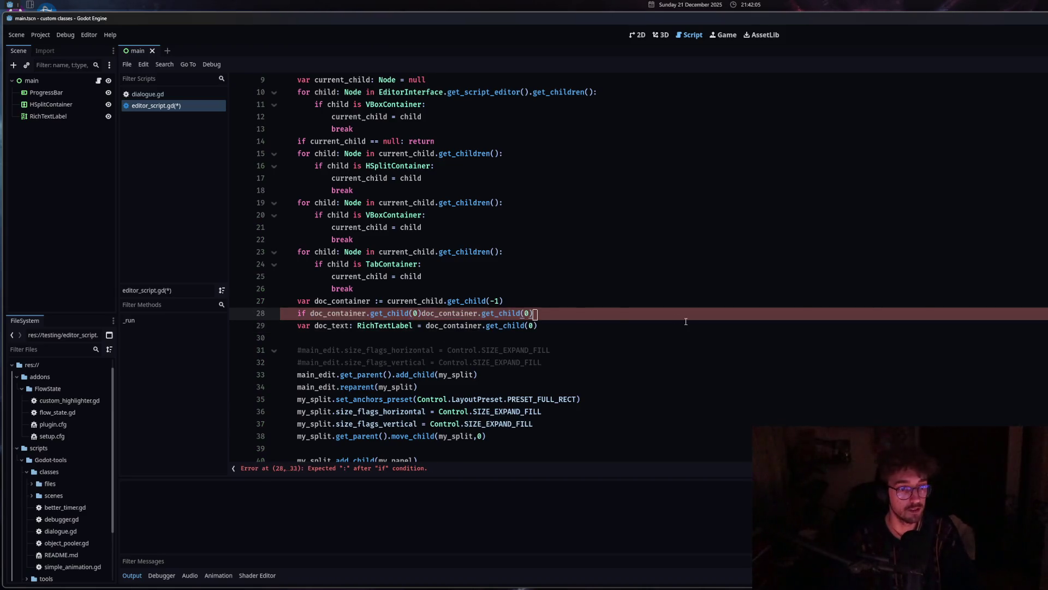
type("is not")
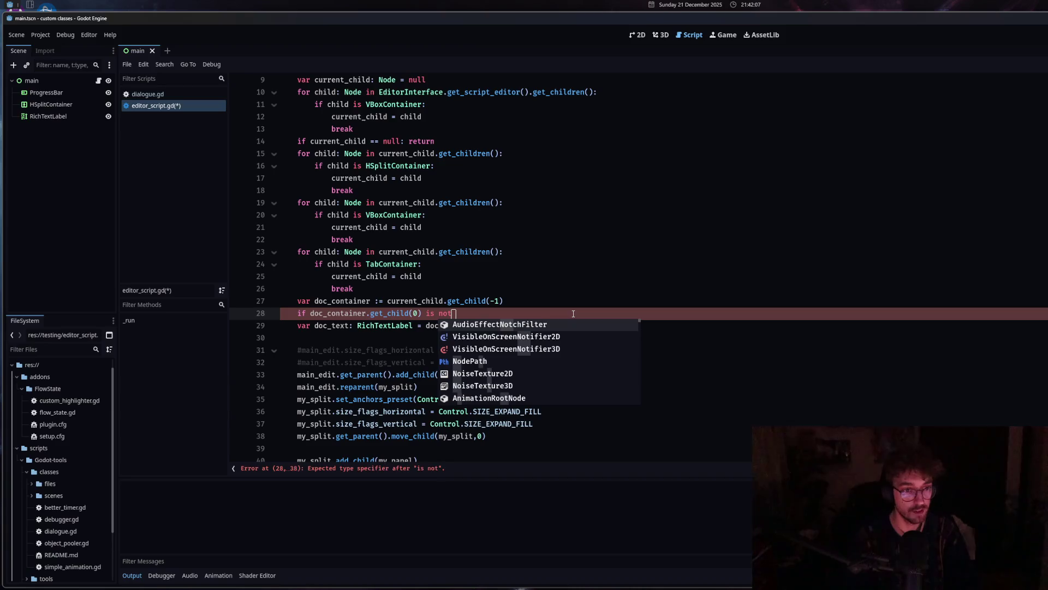
type(" R")
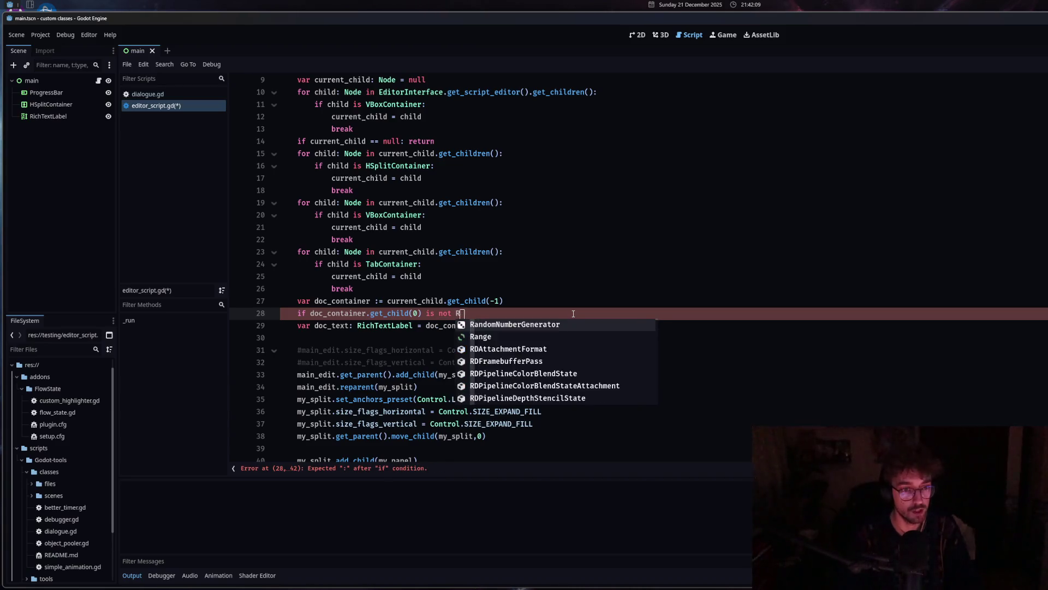
type("ichT")
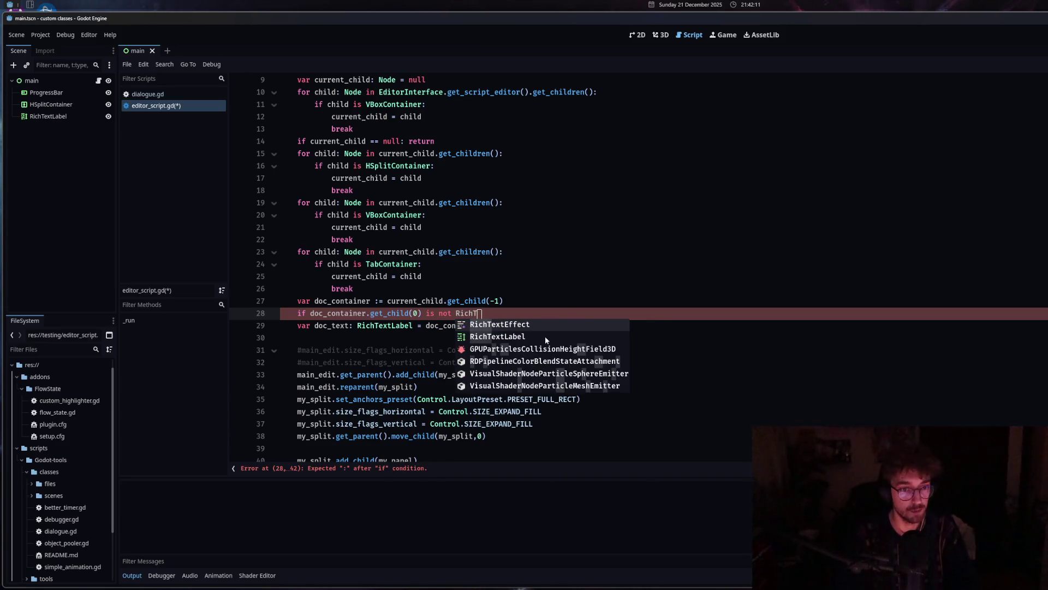
left_click(544, 337)
type(": return")
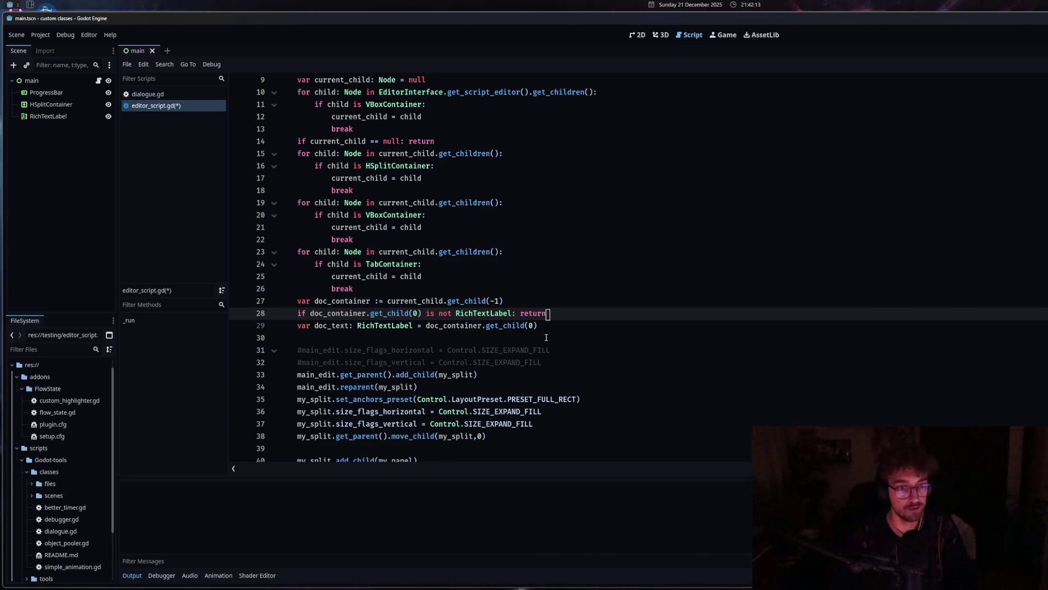
key("ctrl+s")
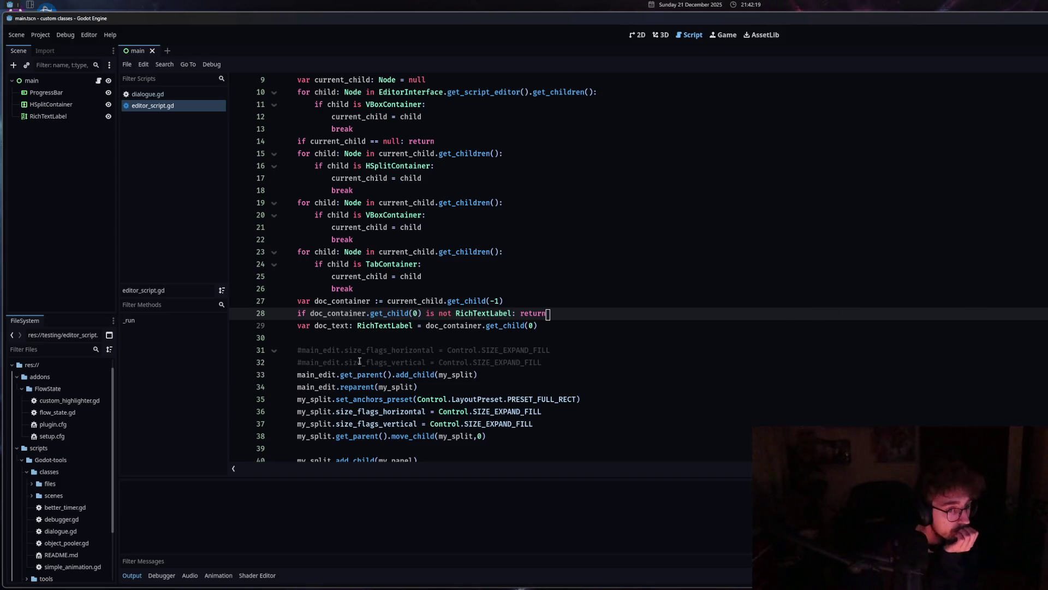
Uncomment the main_edit size-flag lines, delete the move_child line, save, and reload the project.
left_click_drag(597, 364, 253, 349)
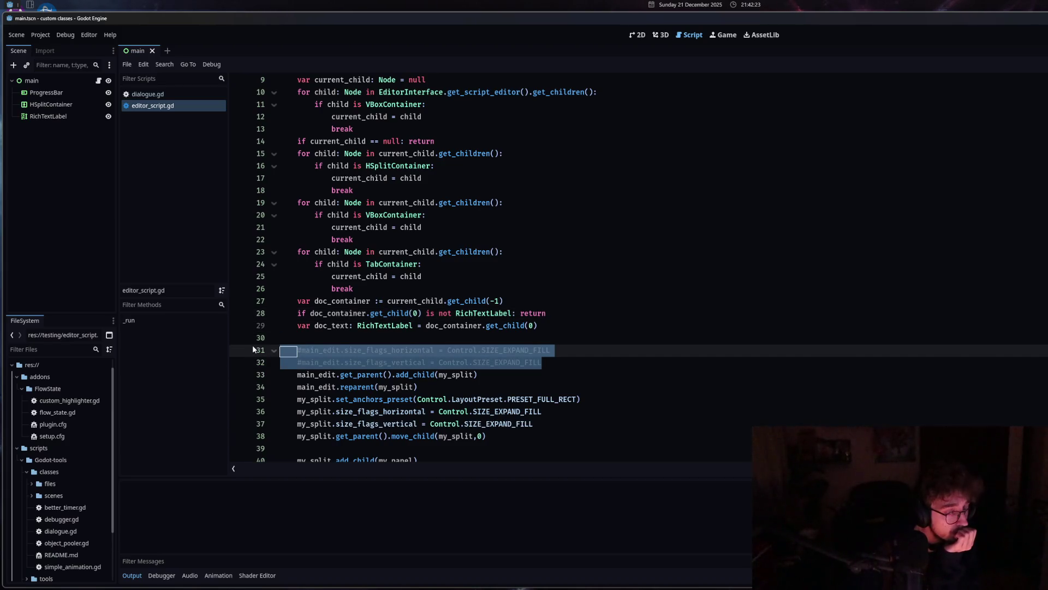
right_click(500, 360)
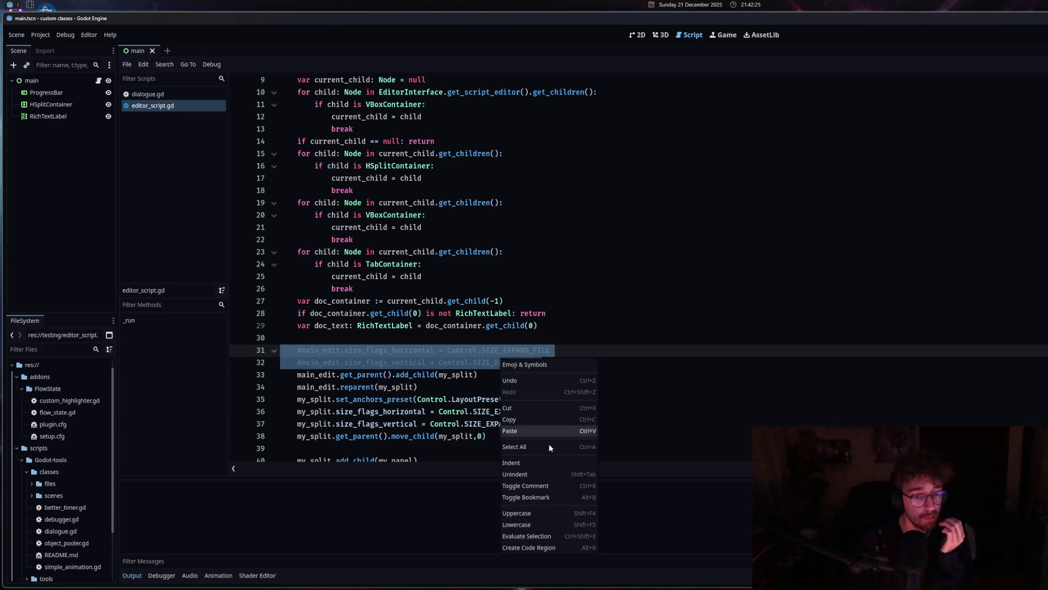
left_click(541, 487)
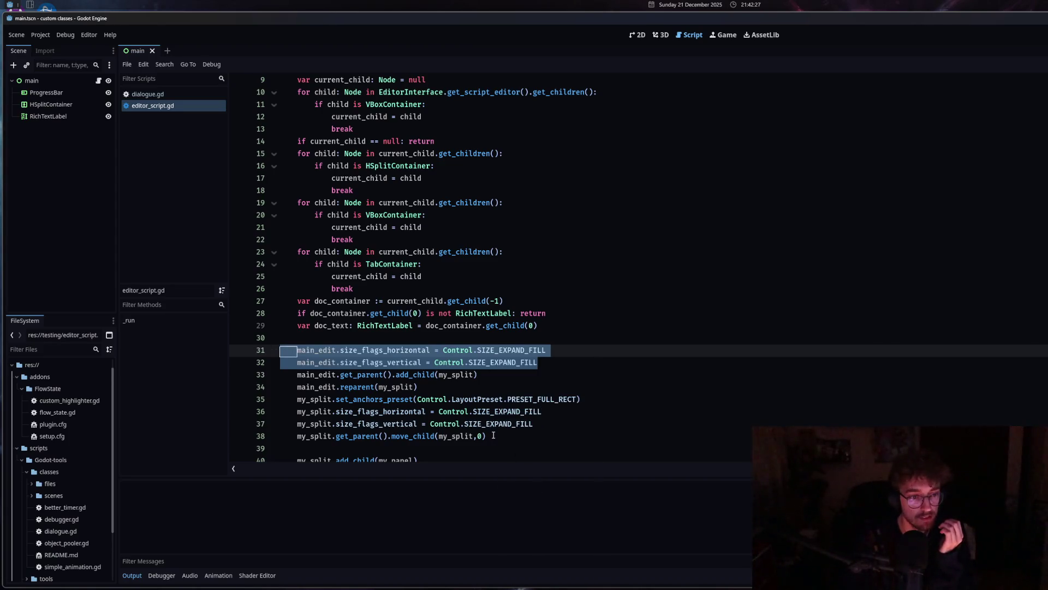
left_click(262, 438)
key("BackSpace")
key("BackSpace")
key("ctrl+s")
left_click(17, 34)
left_click(62, 156)
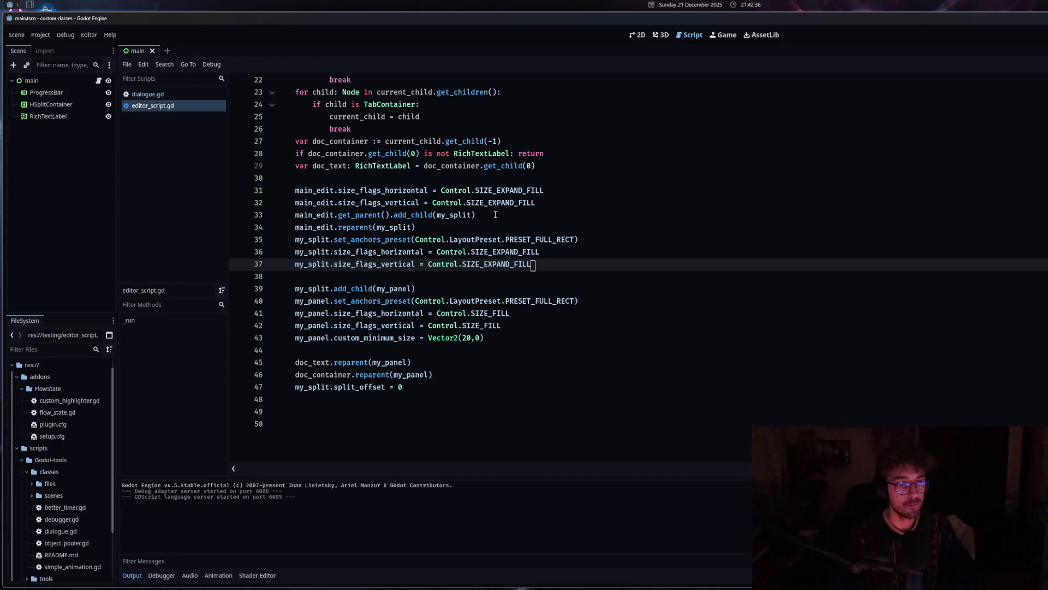
After the reload, close dialogue.gd so only editor_script.gd remains in the script editor.
left_click(482, 252)
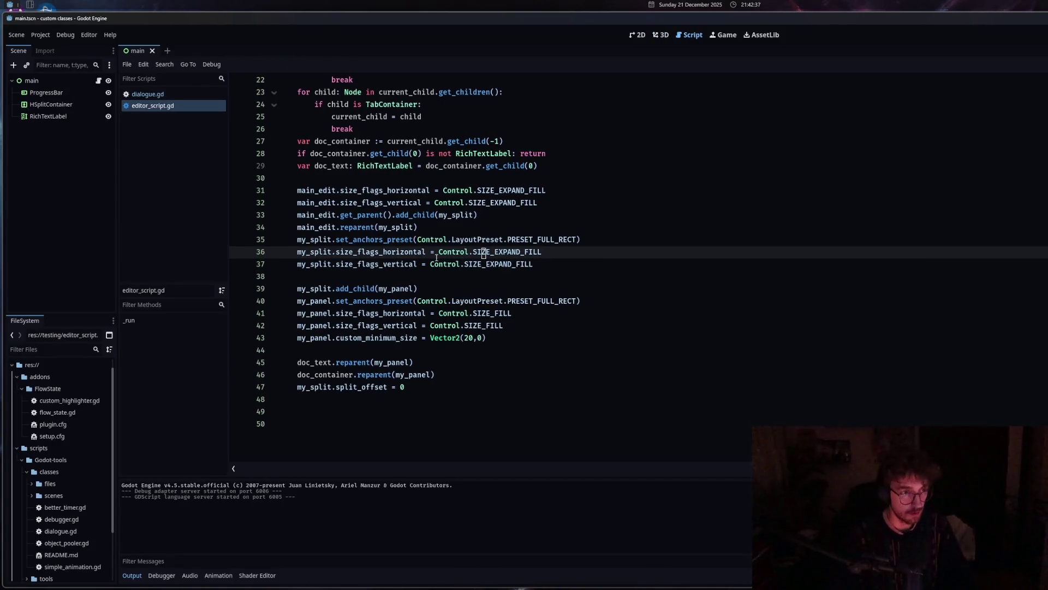
middle_click(144, 94)
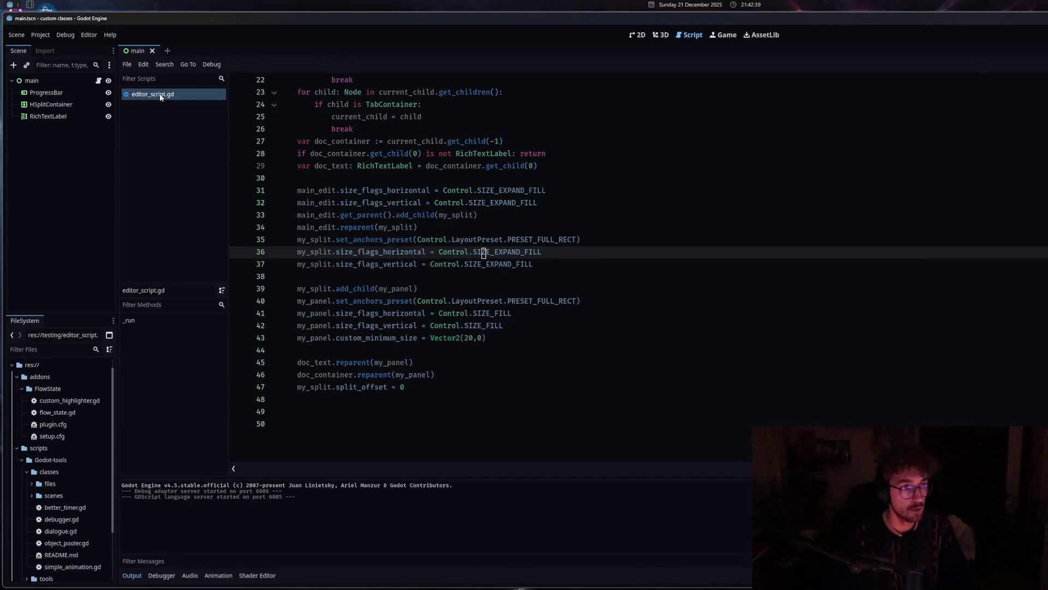
key("Down")
left_click(453, 252, "ctrl")
left_click(153, 94)
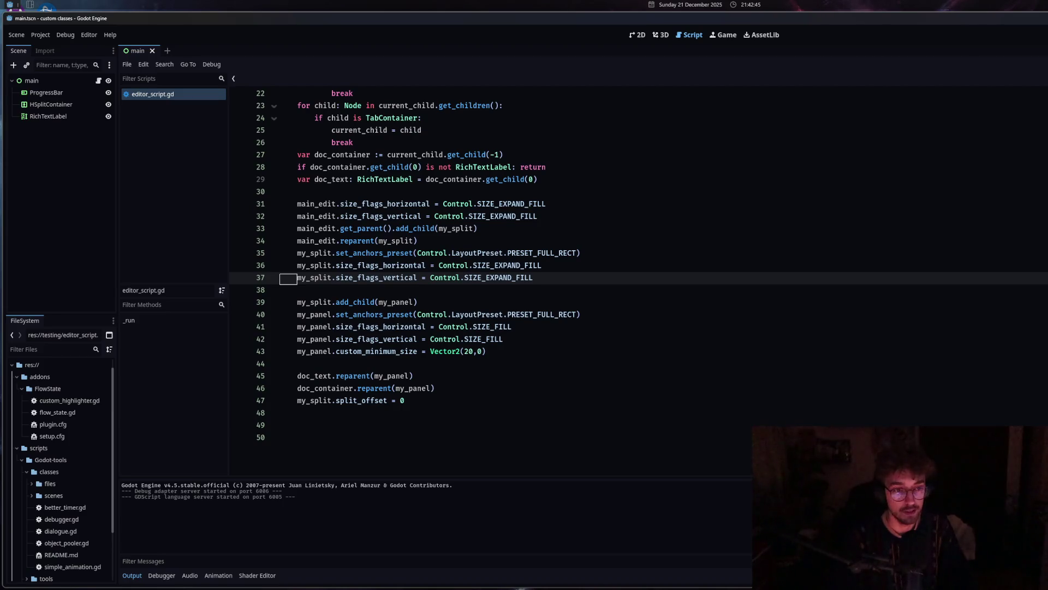
Scroll through the Control class documentation, widening its panel slightly.
scroll(968, 292, "down", 3)
scroll(969, 292, "up", 3)
scroll(590, 297, "down", 2, "ctrl")
scroll(968, 307, "down", 3)
scroll(968, 306, "up", 3)
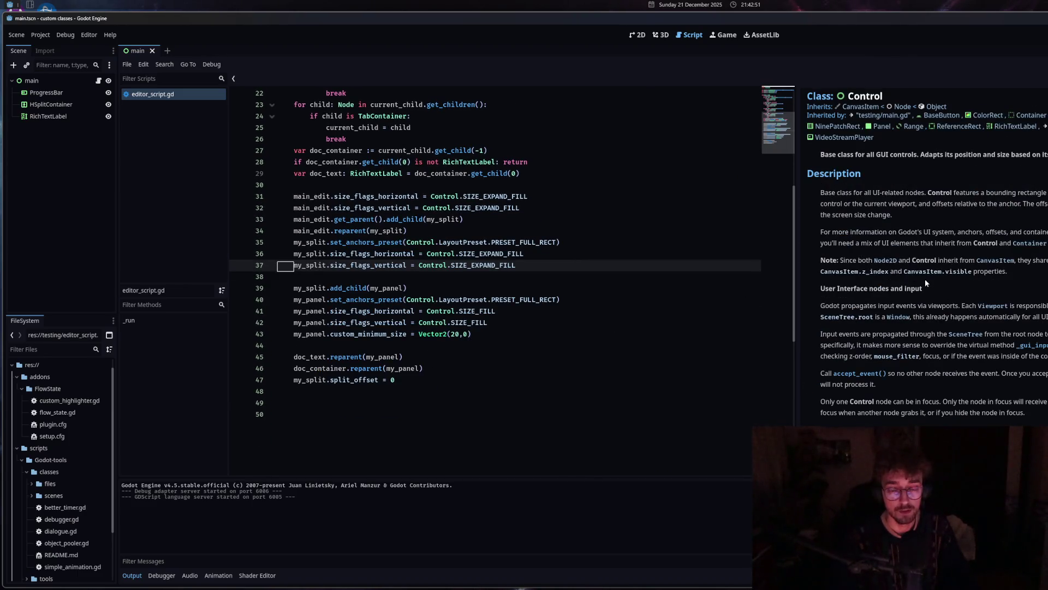
mouse_move(800, 266)
left_mouse_down()
mouse_move(662, 277)
mouse_move(833, 276)
left_mouse_up()
scroll(961, 328, "down", 15)
scroll(991, 388, "down", 6)
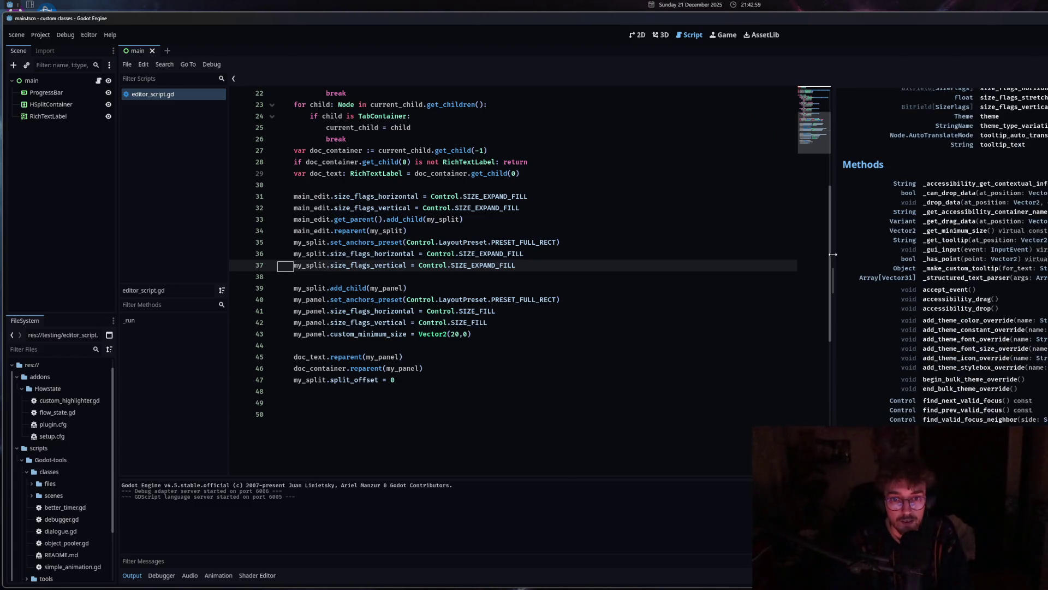
left_click_drag(832, 254, 811, 254)
scroll(955, 369, "down", 10)
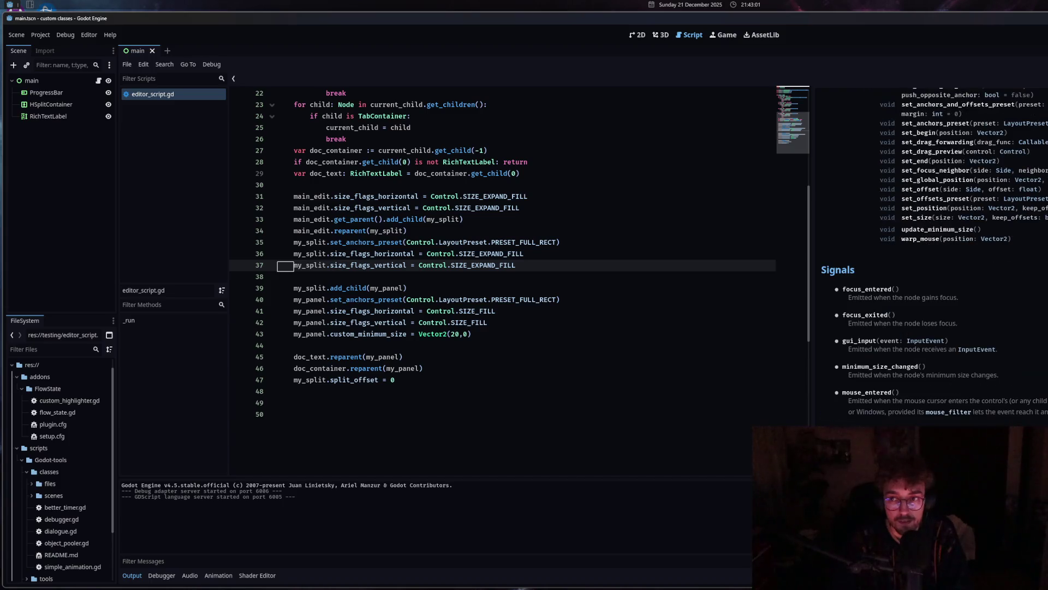
scroll(841, 153, "down", 15)
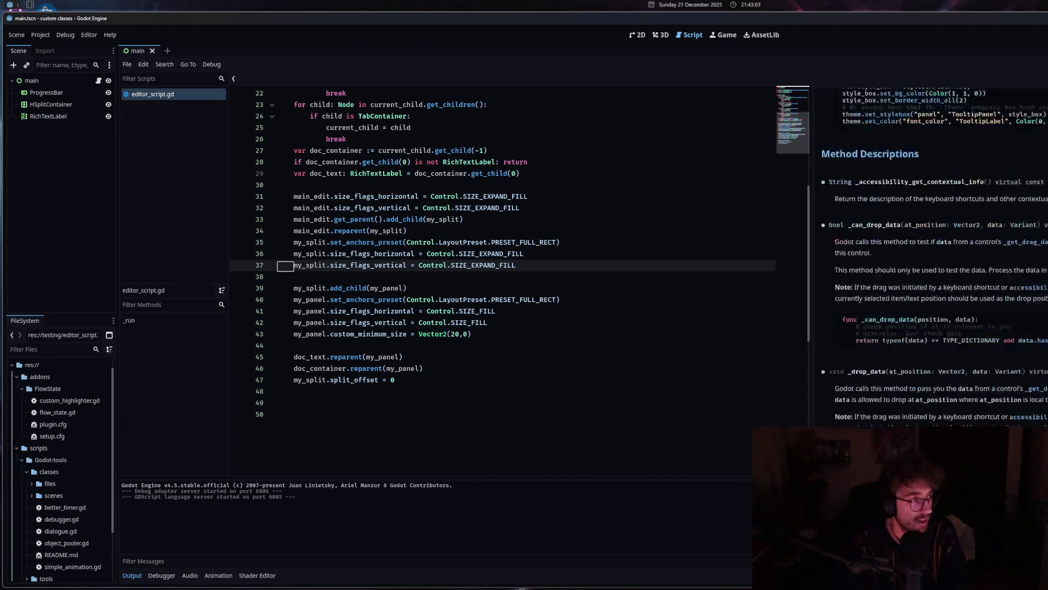
Resize the split between code and Control docs while checking SIZE_FILL on line 41.
left_click_drag(810, 186, 543, 187)
scroll(868, 281, "down", 20)
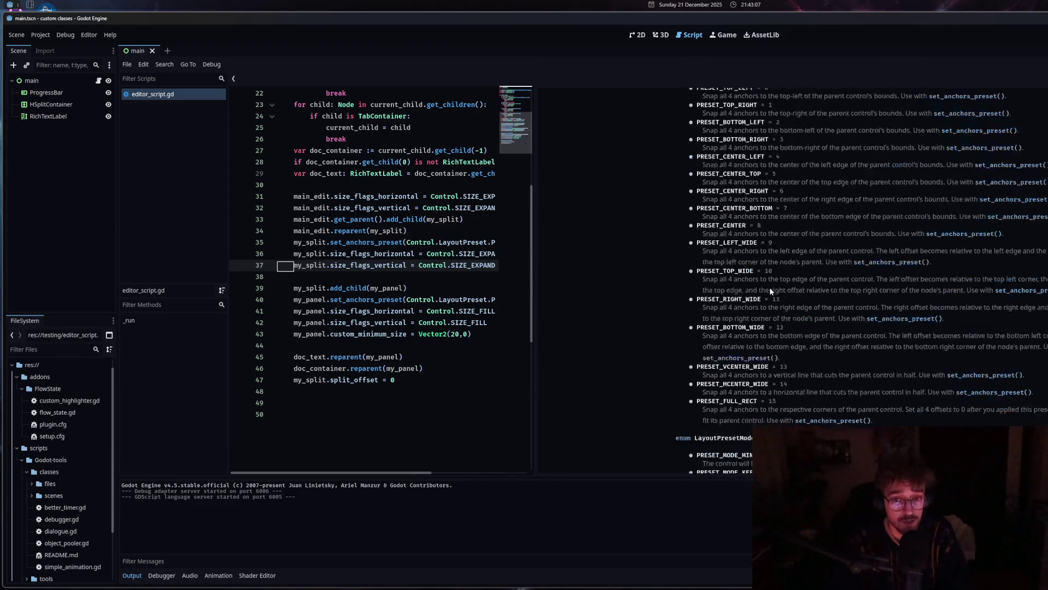
scroll(868, 281, "down", 20)
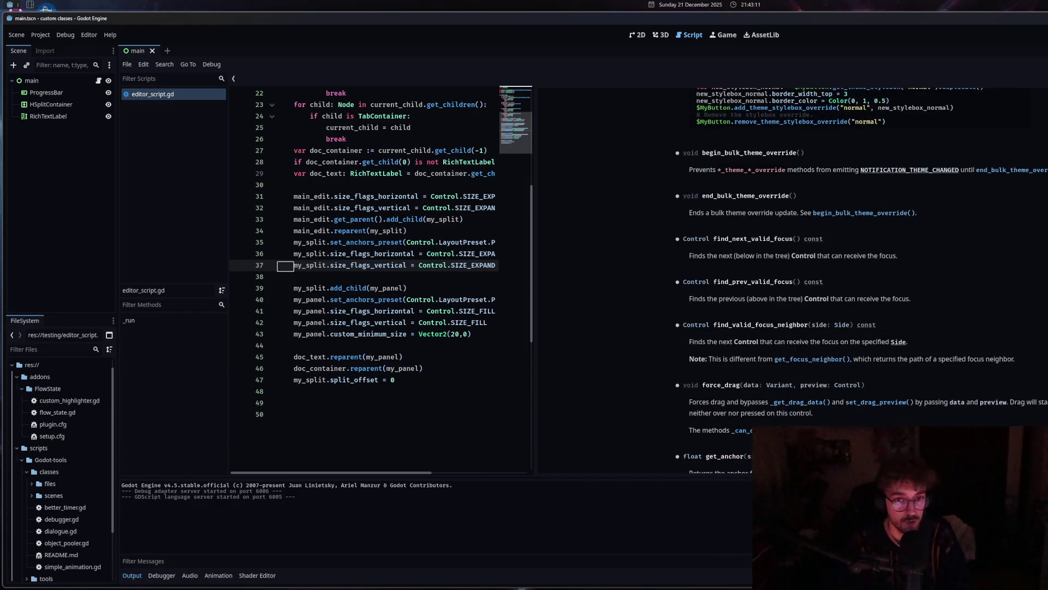
scroll(868, 281, "up", 20)
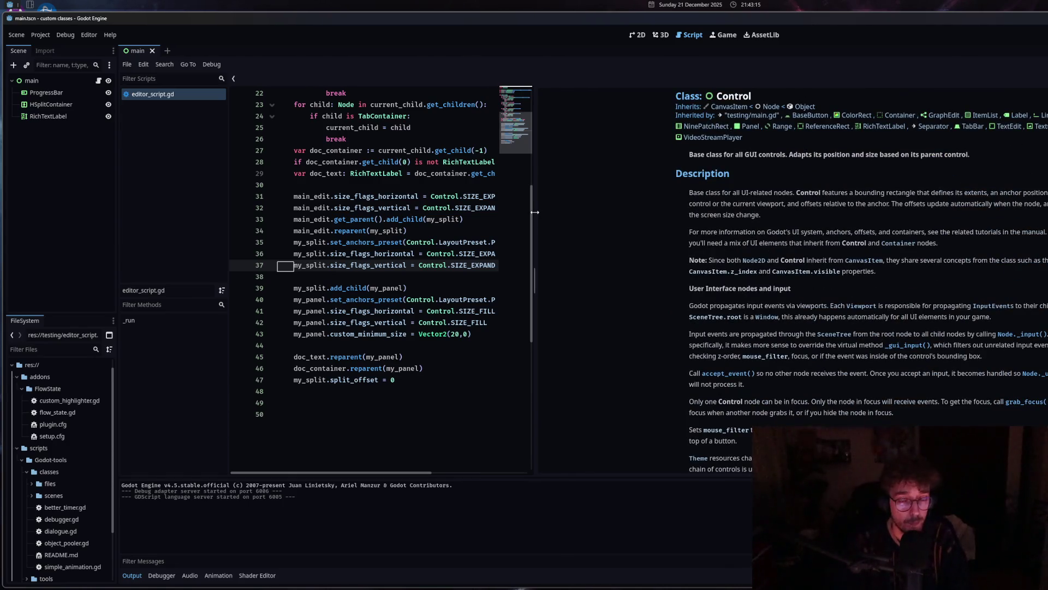
mouse_move(535, 212)
left_mouse_down()
mouse_move(760, 211)
mouse_move(655, 211)
mouse_move(704, 212)
left_mouse_up()
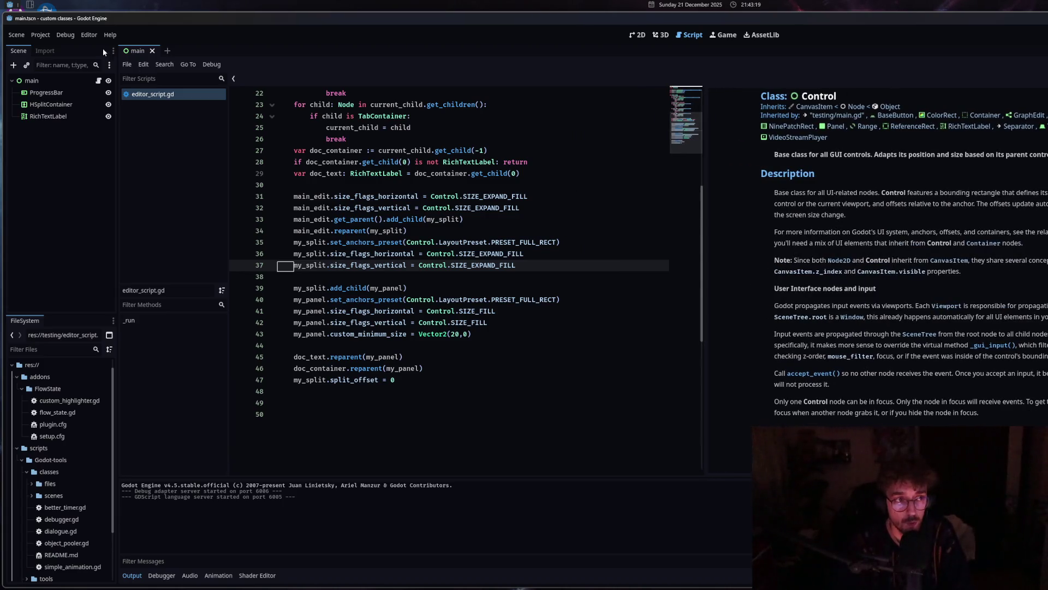
left_click(457, 310)
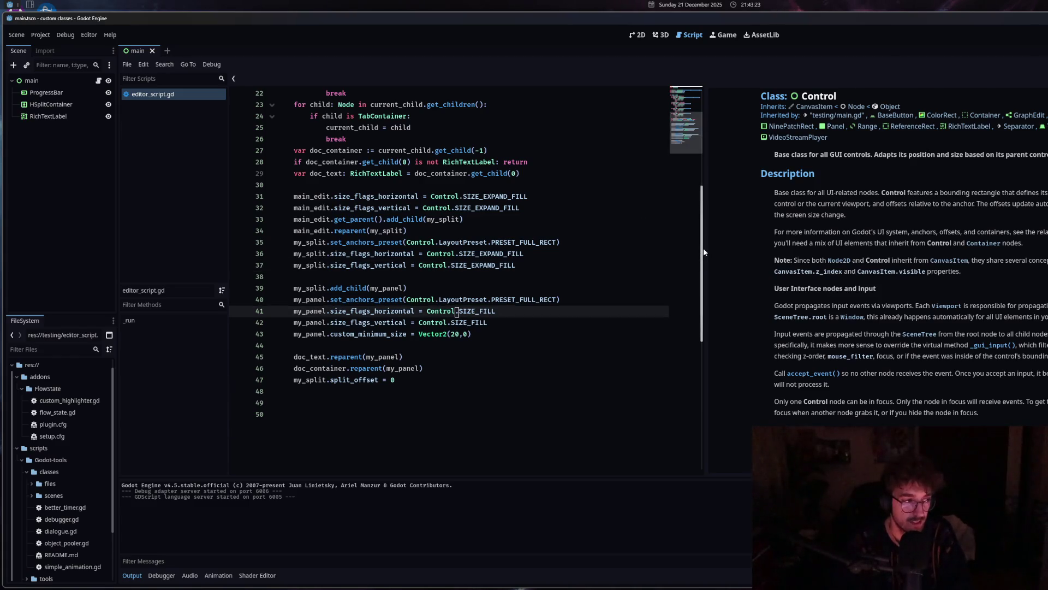
scroll(626, 249, "down", 1)
scroll(625, 252, "up", 2)
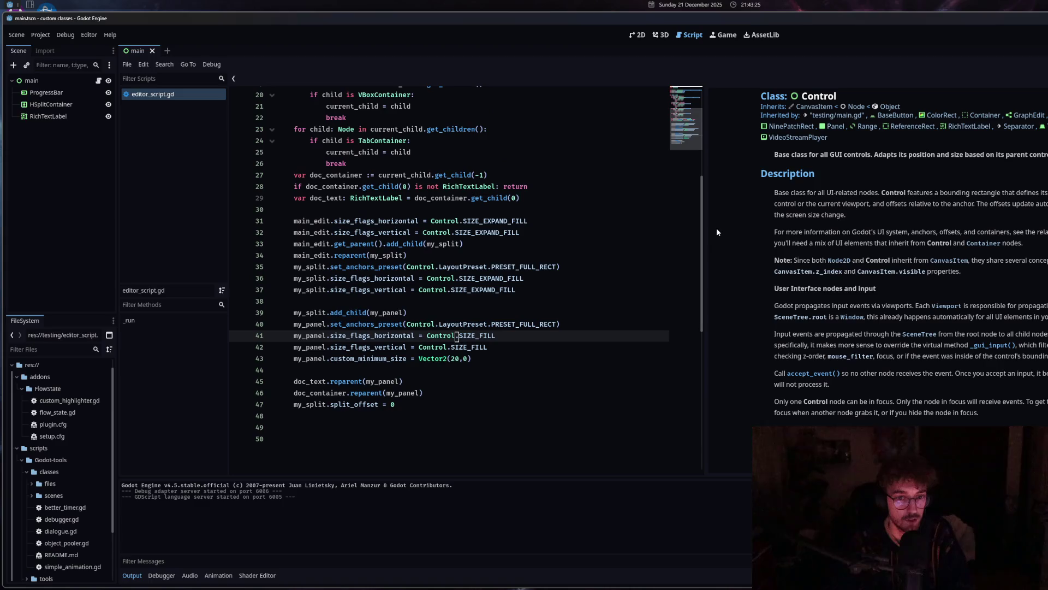
mouse_move(705, 227)
left_mouse_down()
mouse_move(561, 229)
mouse_move(632, 234)
left_mouse_up()
scroll(819, 273, "down", 15)
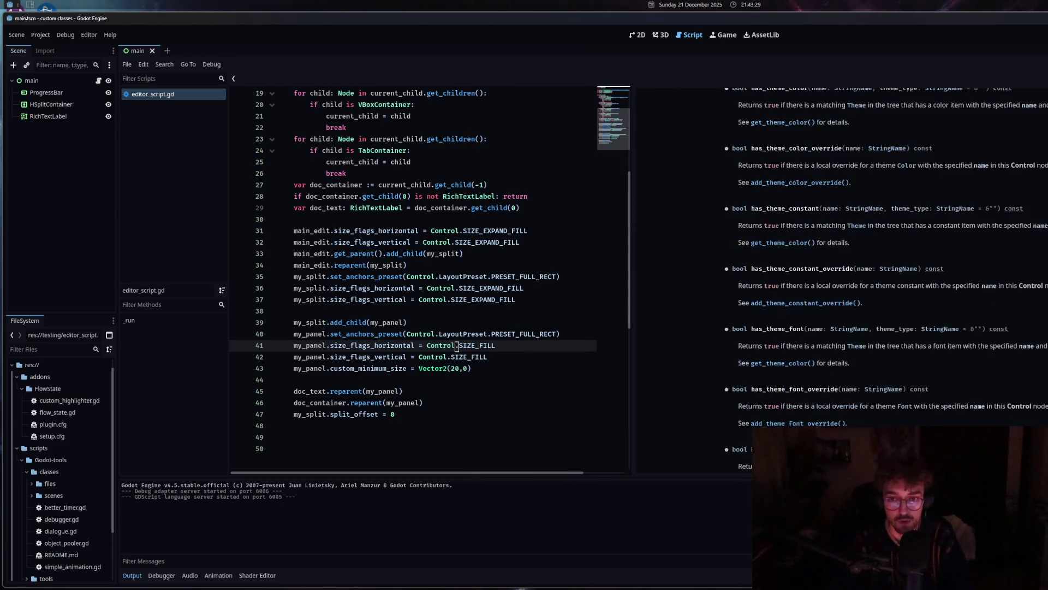
left_click(456, 346, "ctrl")
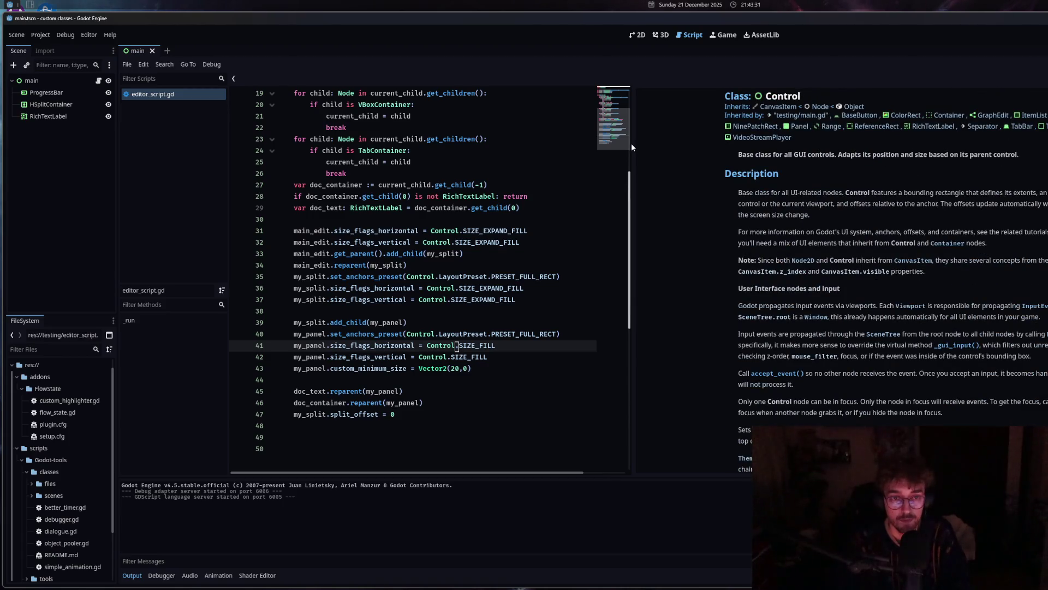
mouse_move(633, 153)
left_mouse_down()
mouse_move(953, 167)
mouse_move(892, 168)
left_mouse_up()
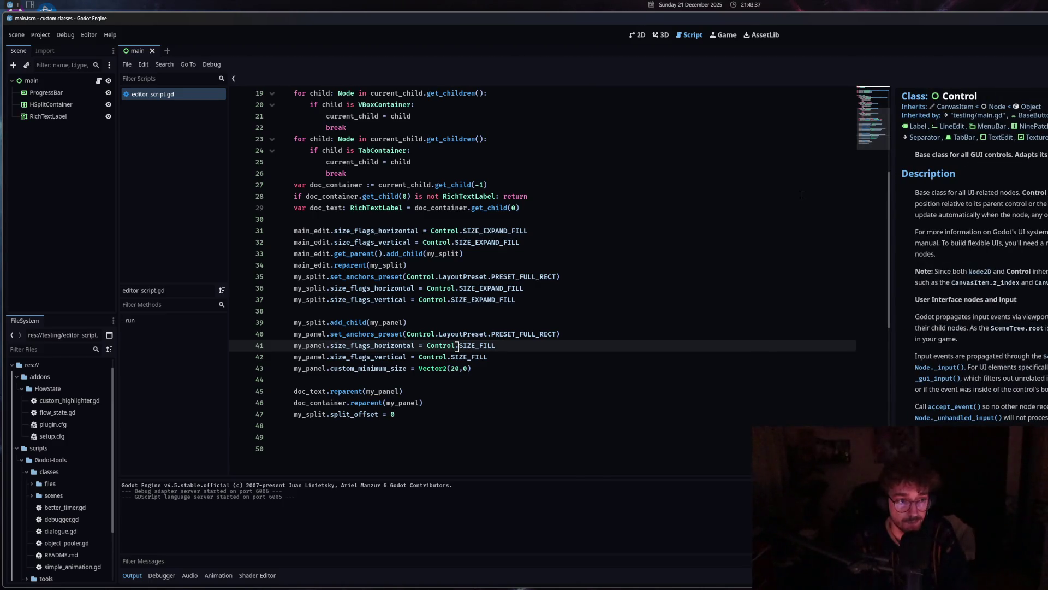
Delete line 47 'my_split.split_offset = 0' from editor_script.gd.
left_click(436, 415)
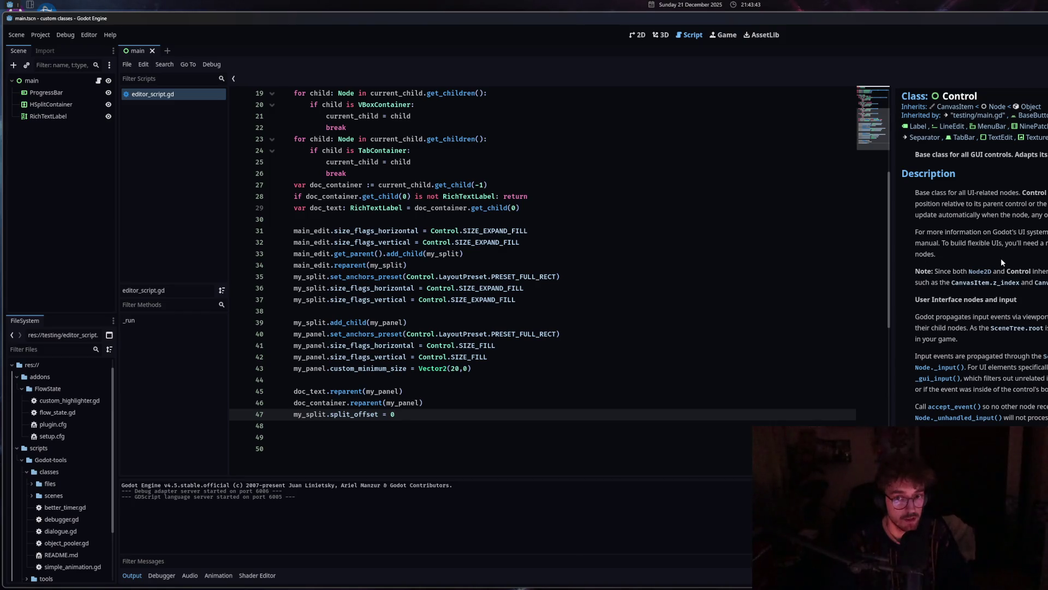
left_click(410, 345)
scroll(410, 383, "up", 1)
left_click(412, 438)
scroll(331, 420, "down", 1)
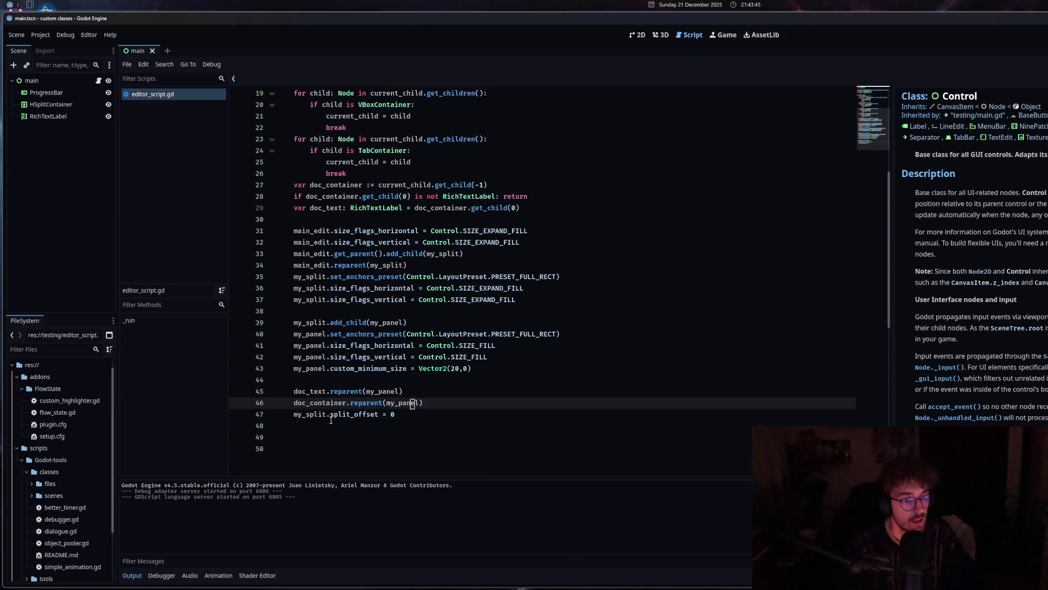
mouse_move(306, 417)
left_click_drag(396, 415, 227, 418)
key("BackSpace")
key("BackSpace")
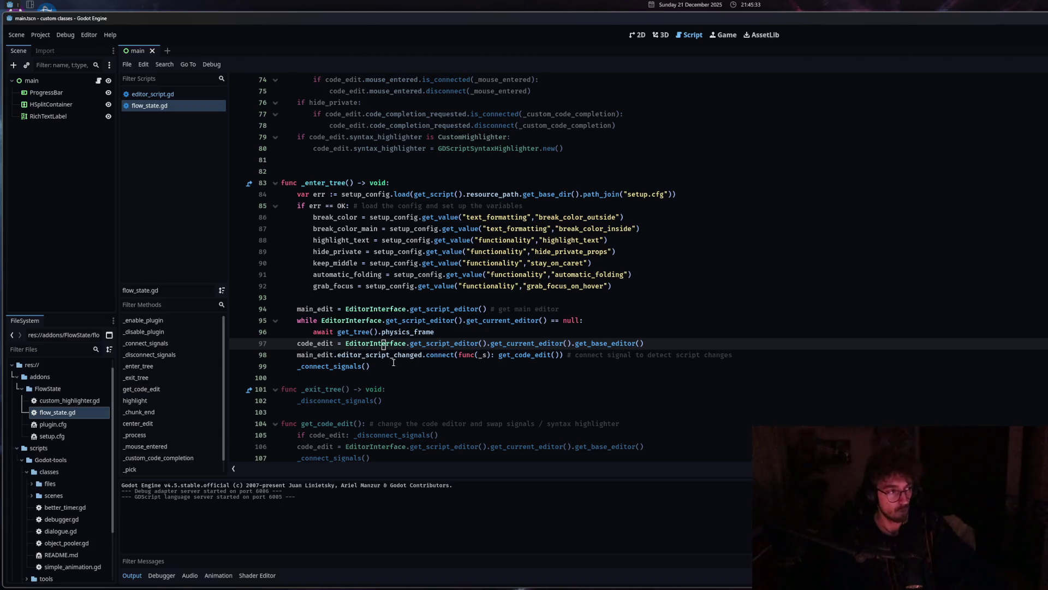
mouse_move(437, 347)
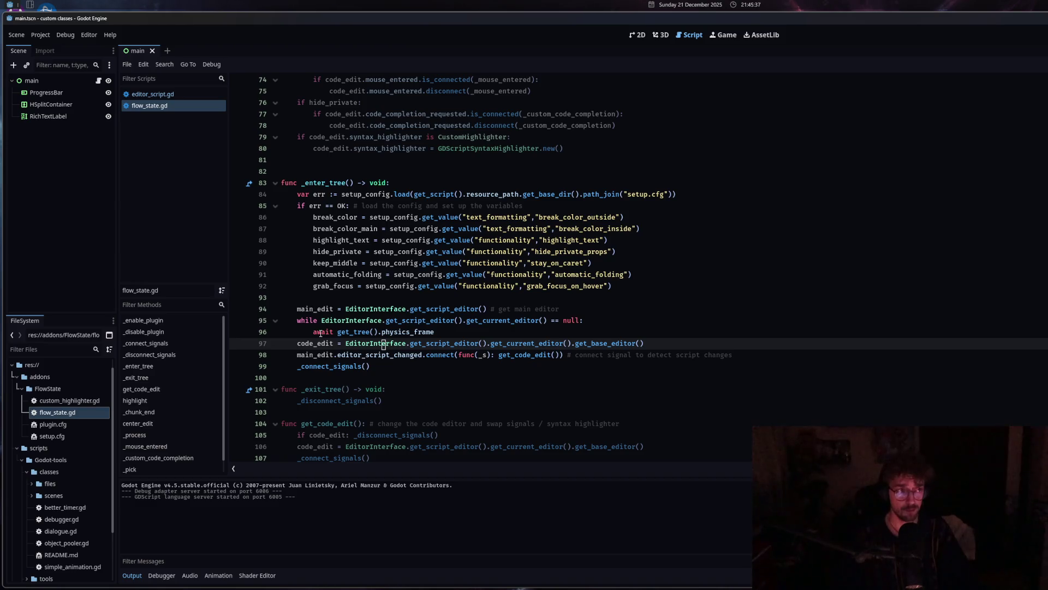
left_click(448, 308)
left_click(437, 355)
left_click(452, 343)
left_click(647, 369)
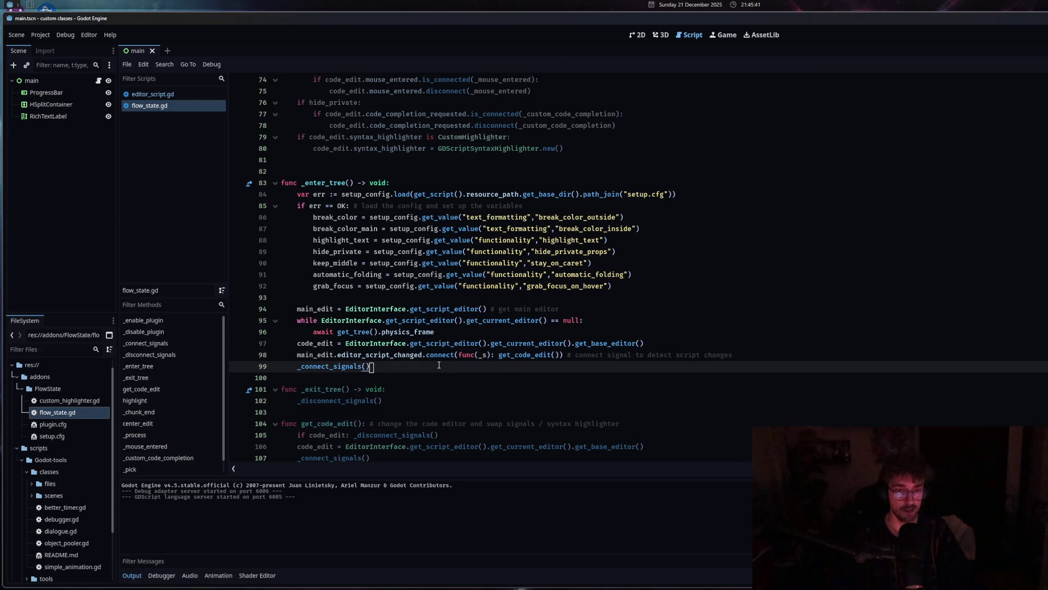
scroll(628, 370, "up", 15)
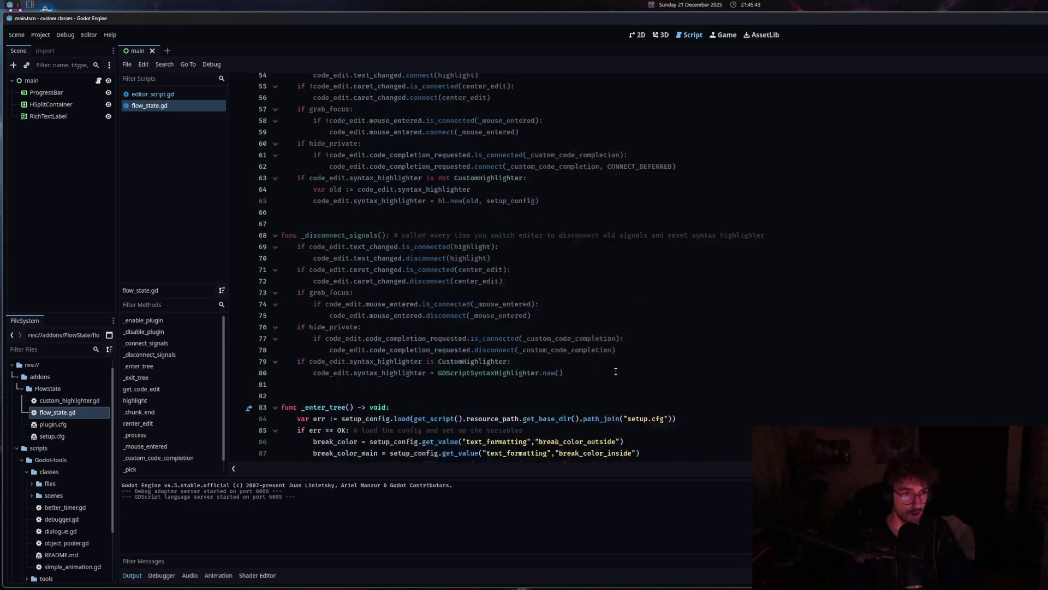
scroll(615, 371, "up", 7)
scroll(450, 371, "down", 5)
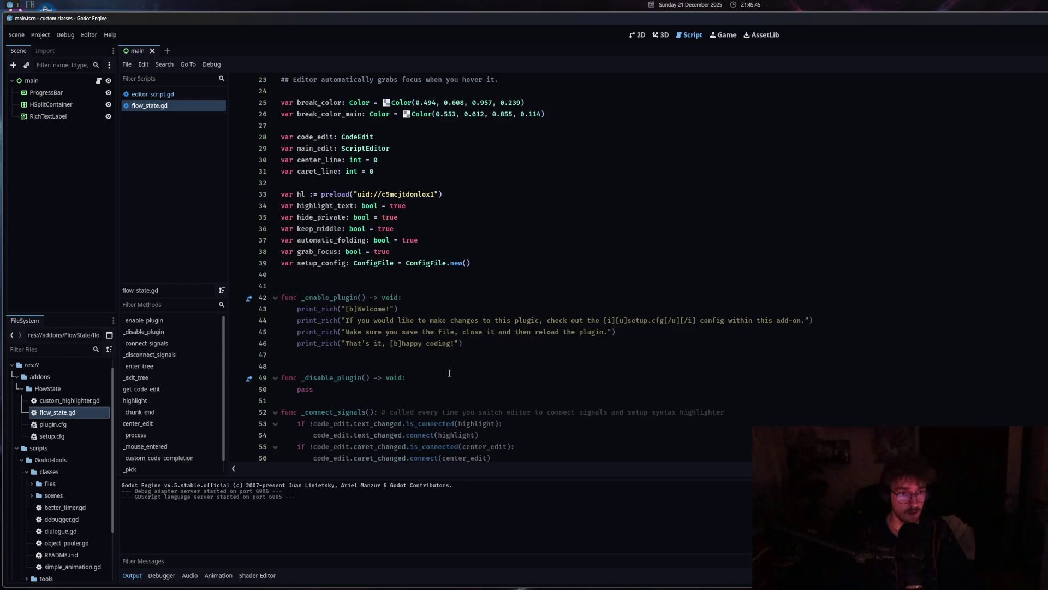
scroll(449, 373, "down", 12)
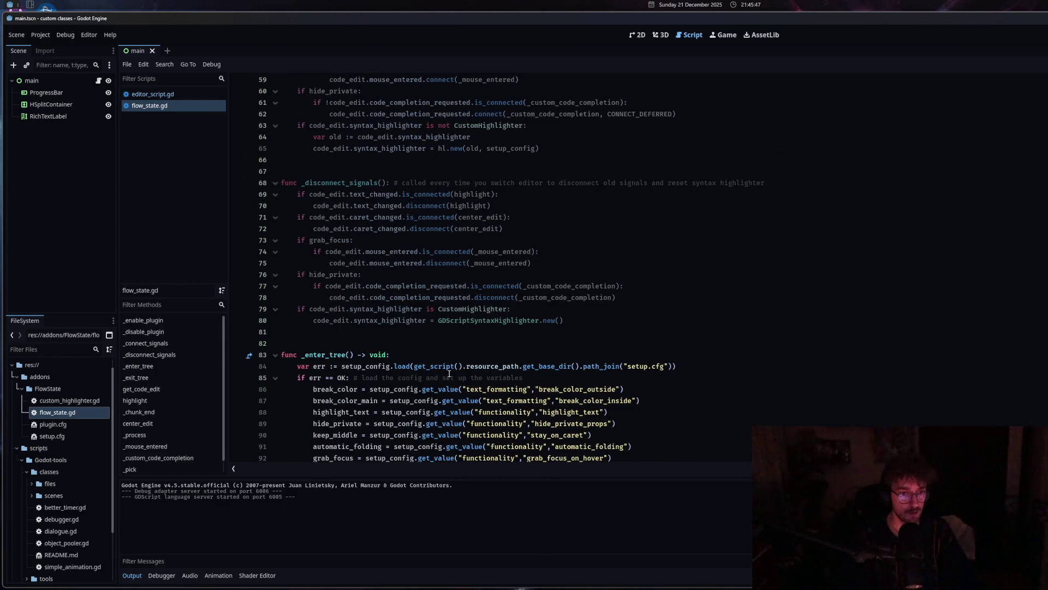
scroll(449, 373, "down", 7)
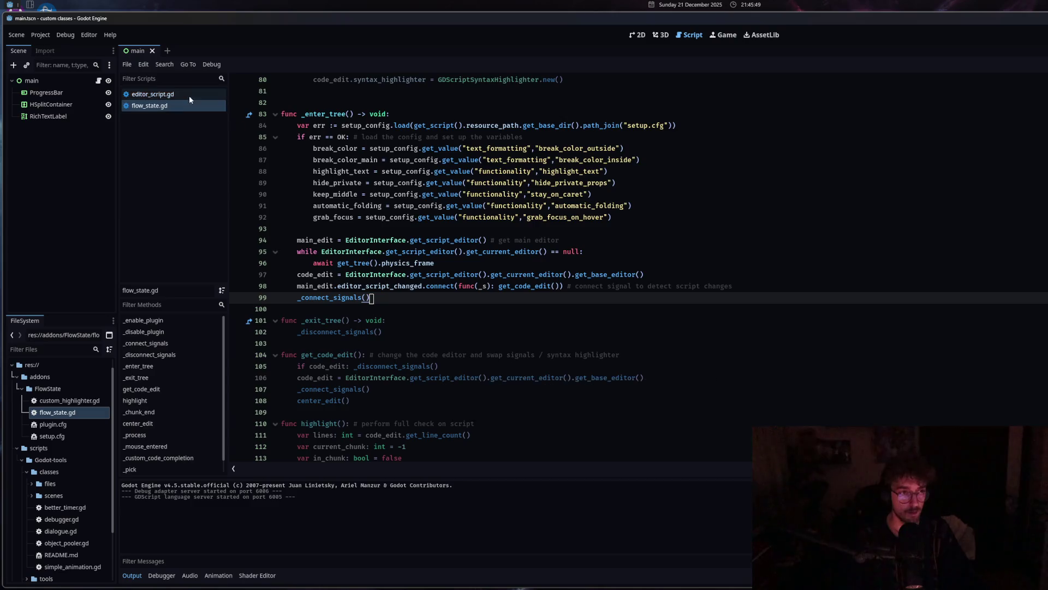
left_click(189, 95)
left_click(346, 114)
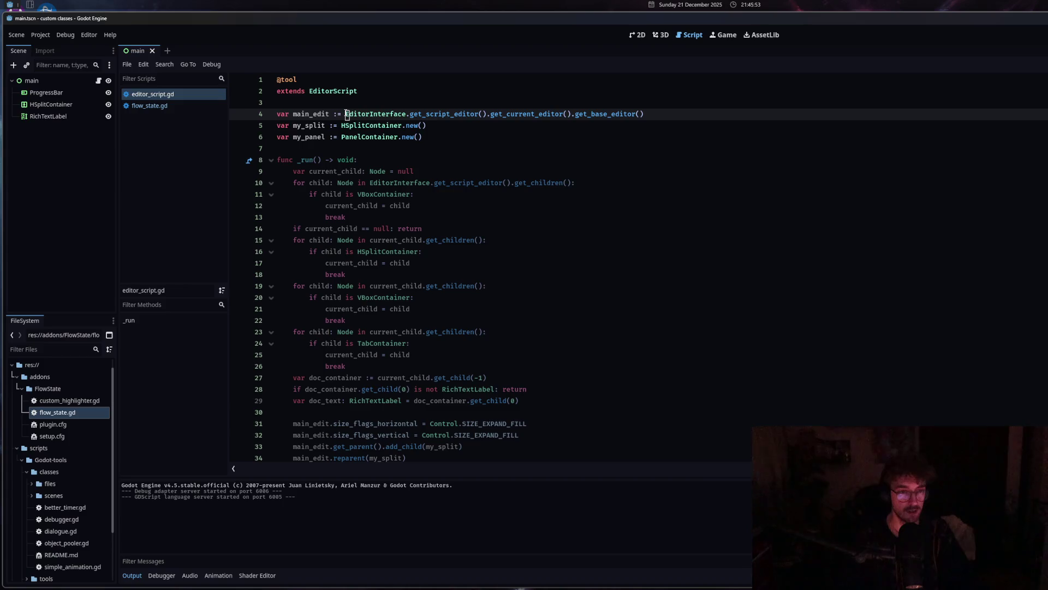
left_click(143, 106)
scroll(440, 403, "up", 5)
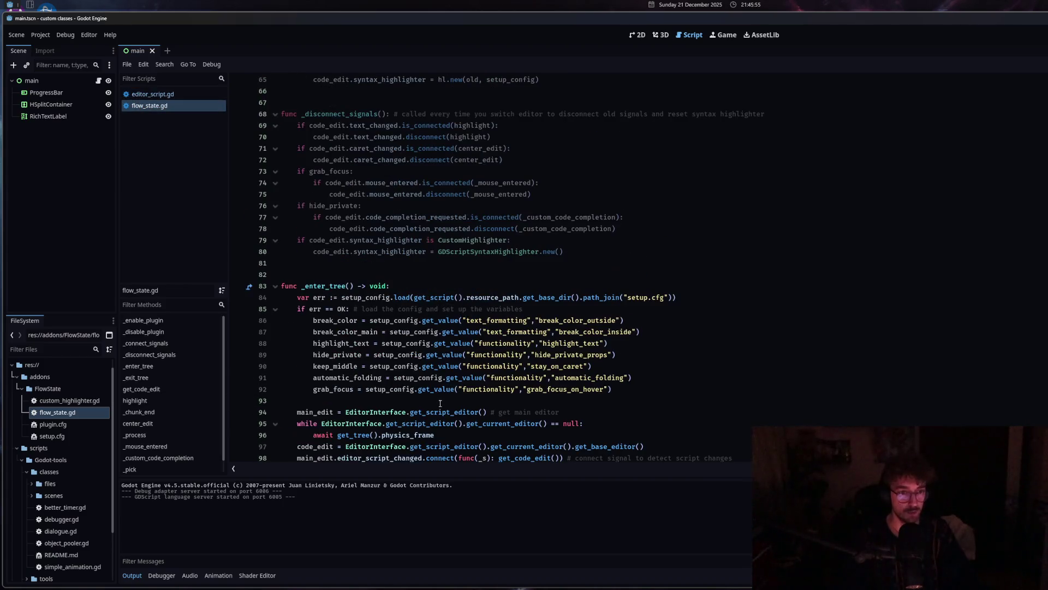
scroll(440, 403, "up", 10)
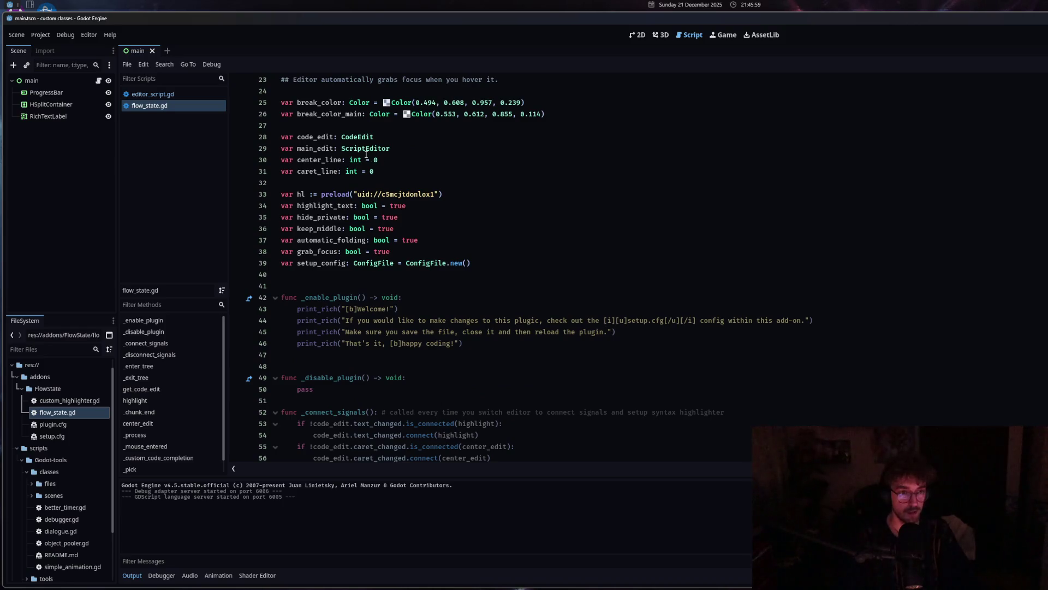
mouse_move(364, 150)
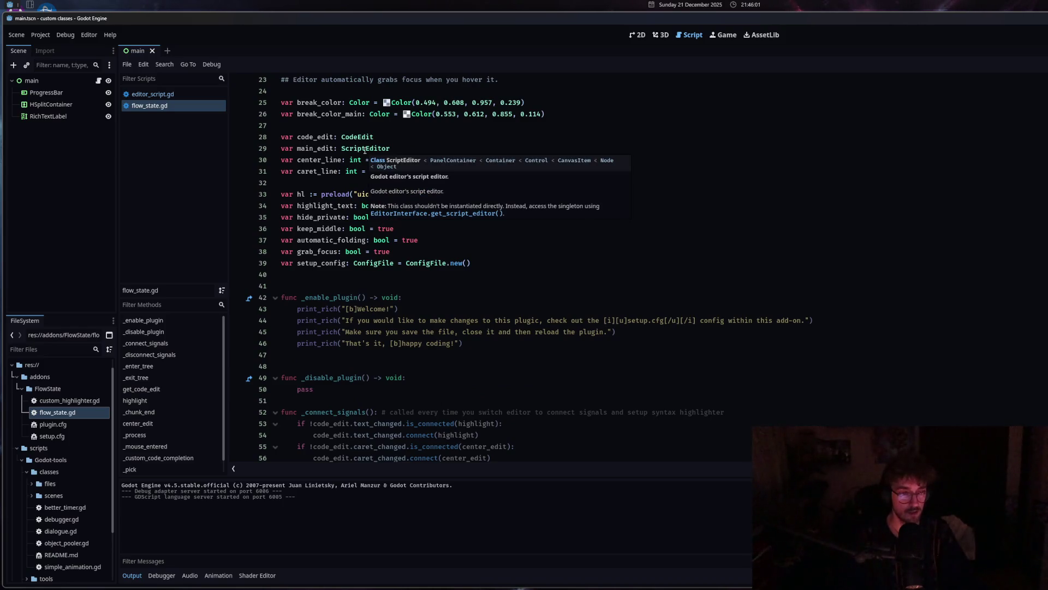
scroll(384, 435, "down", 12)
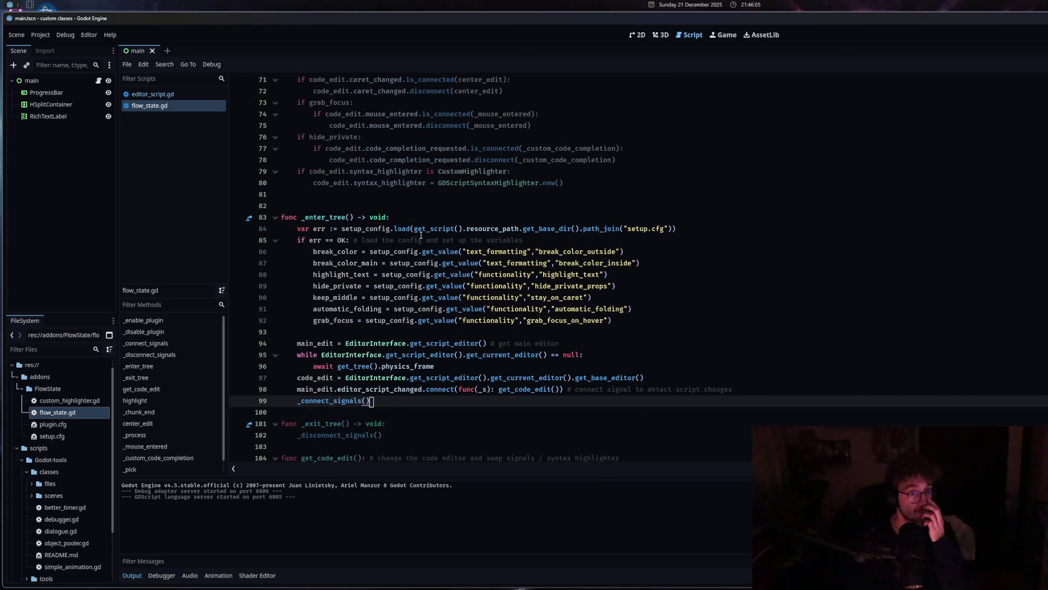
scroll(425, 364, "down", 3)
mouse_move(360, 250)
left_click(322, 252)
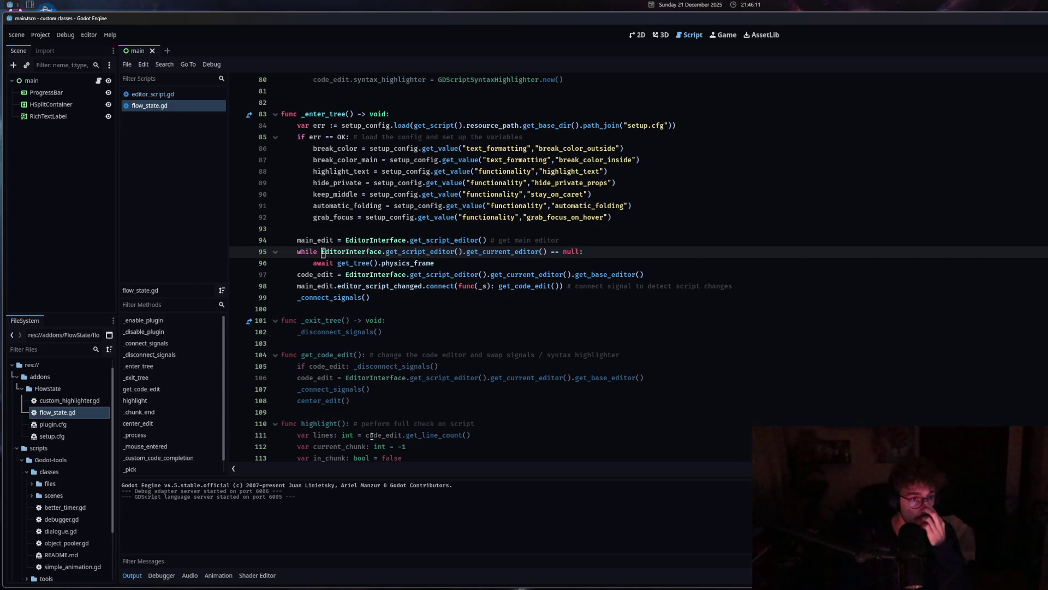
left_click(389, 300)
Start a new line 100 with main_edit, correcting an initial goto_help autocomplete.
key("Return")
type("main")
key("Return")
type(".")
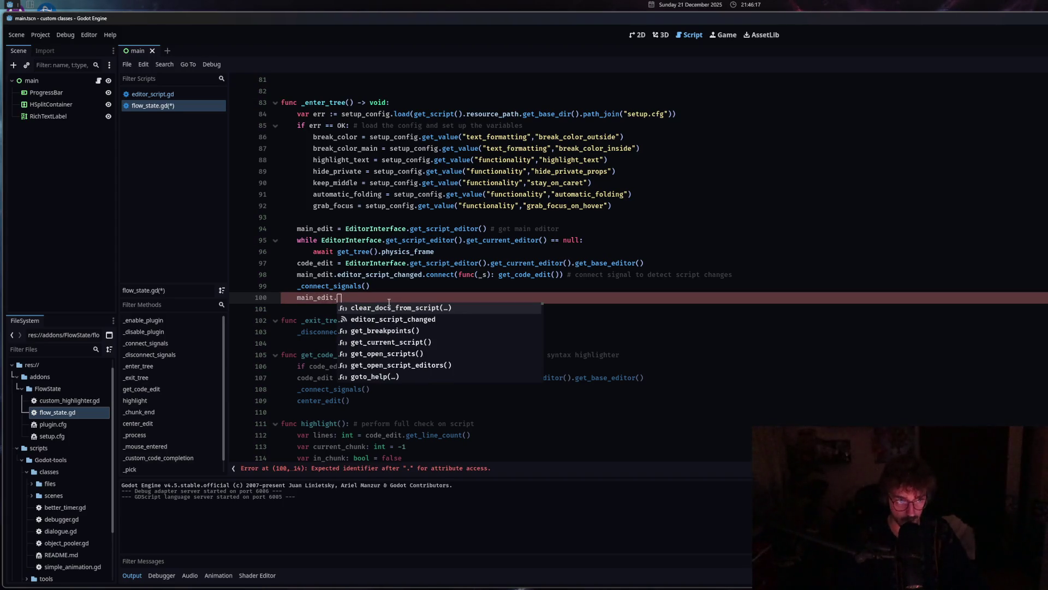
type("goto")
key("Return")
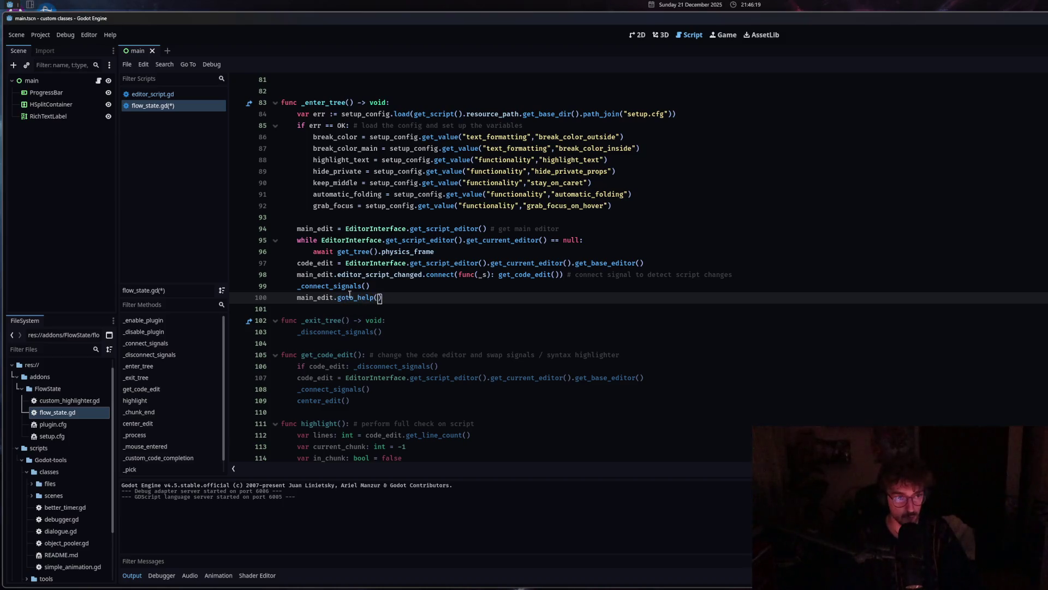
mouse_move(349, 298)
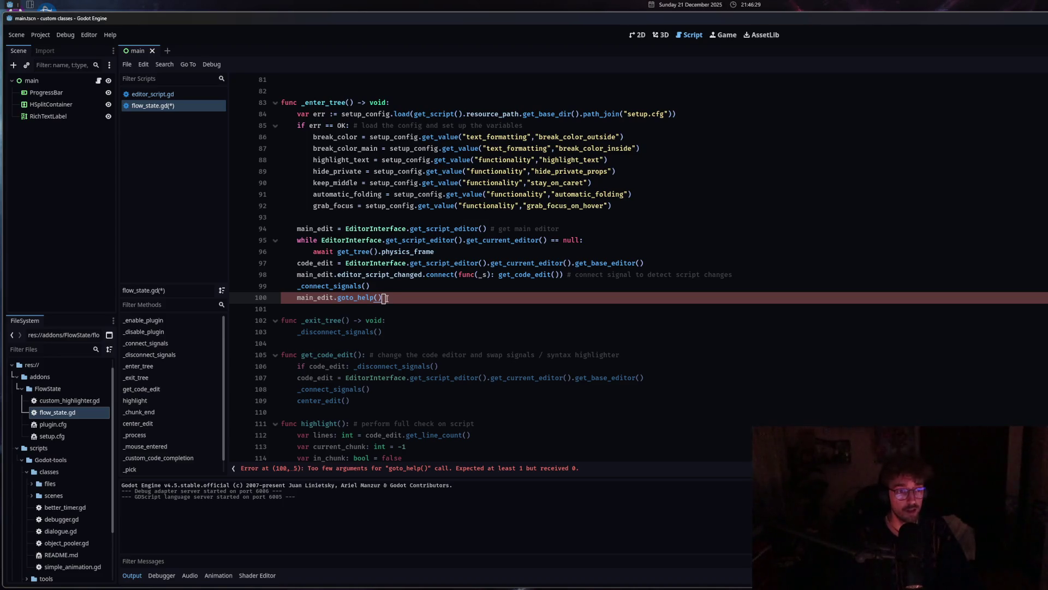
left_click(298, 297, "shift")
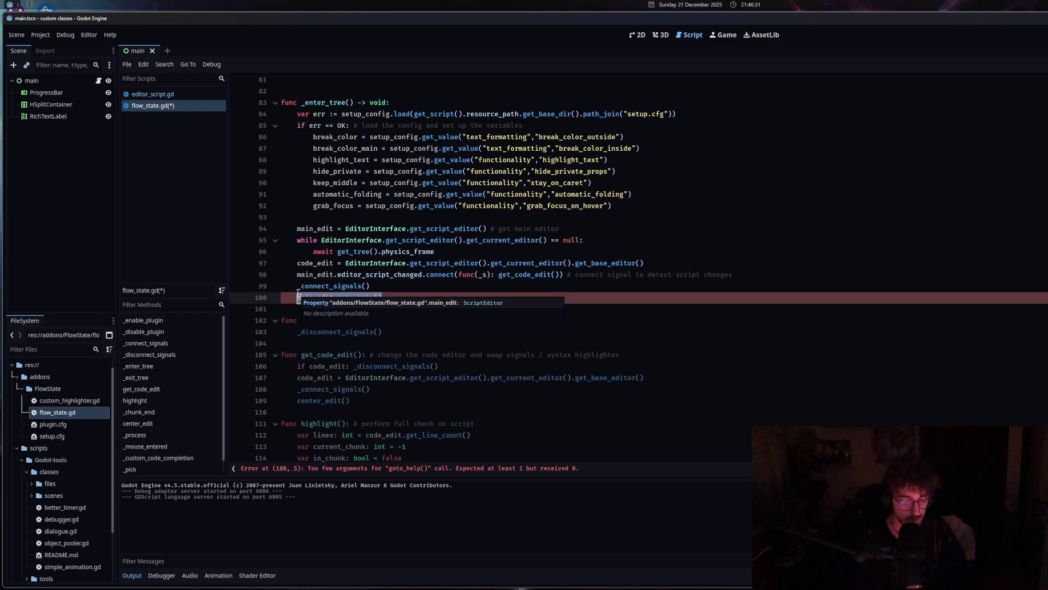
type("code_edit.got")
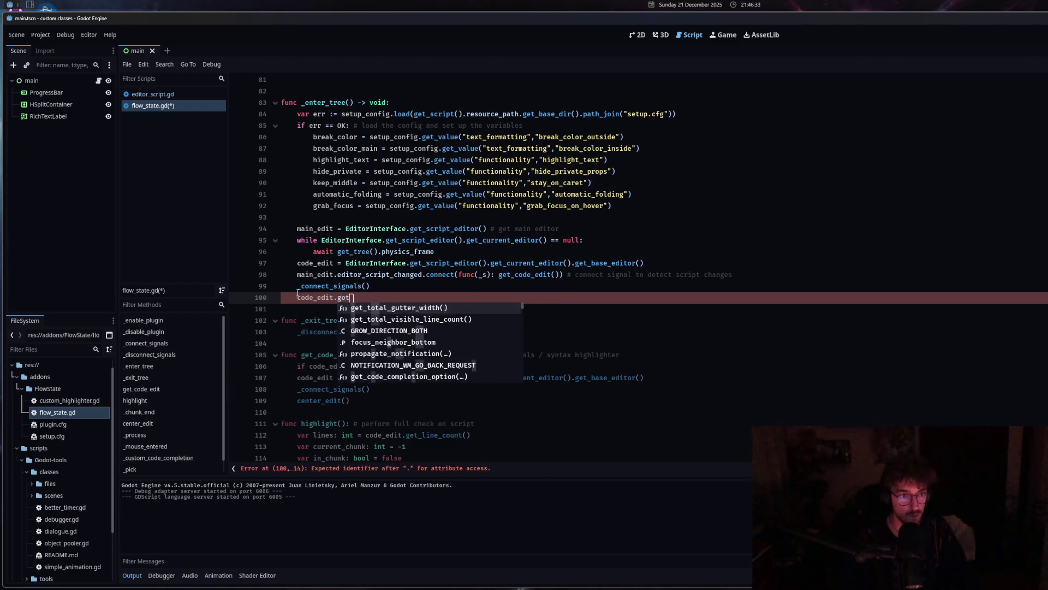
type("o")
key("Escape")
left_click(298, 297, "shift")
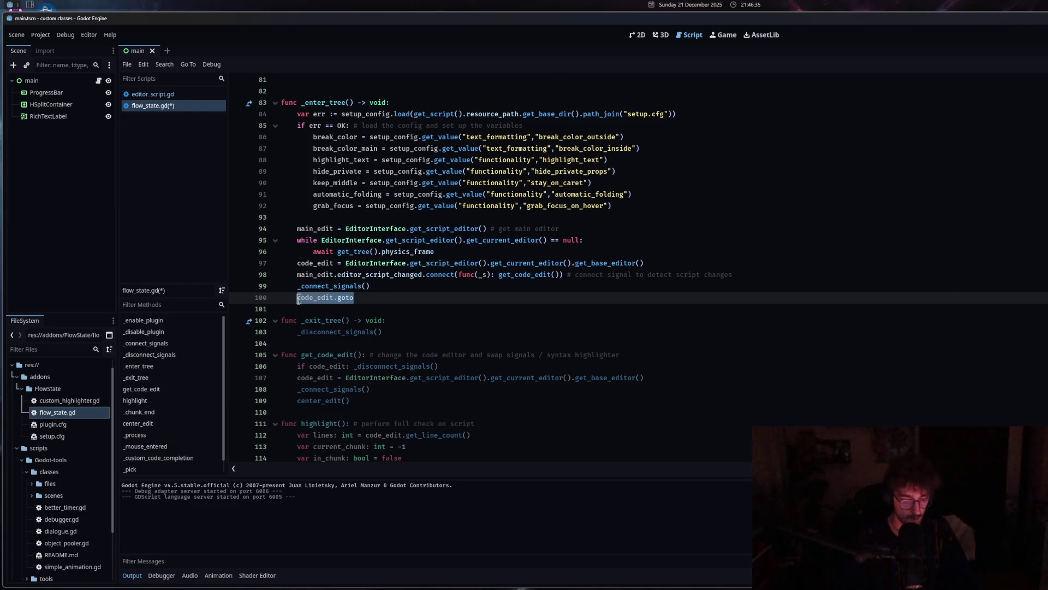
type("main_edit")
key("Escape")
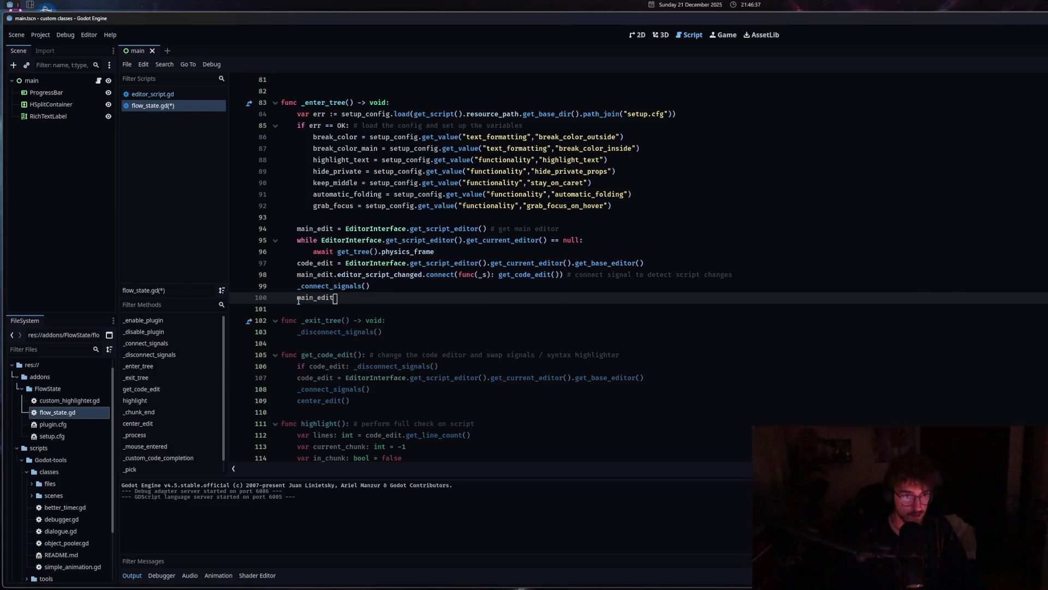
Complete it as main_edit.get_current_editor().go_to_help.connect(func(s): print(s)) and save.
type(".get")
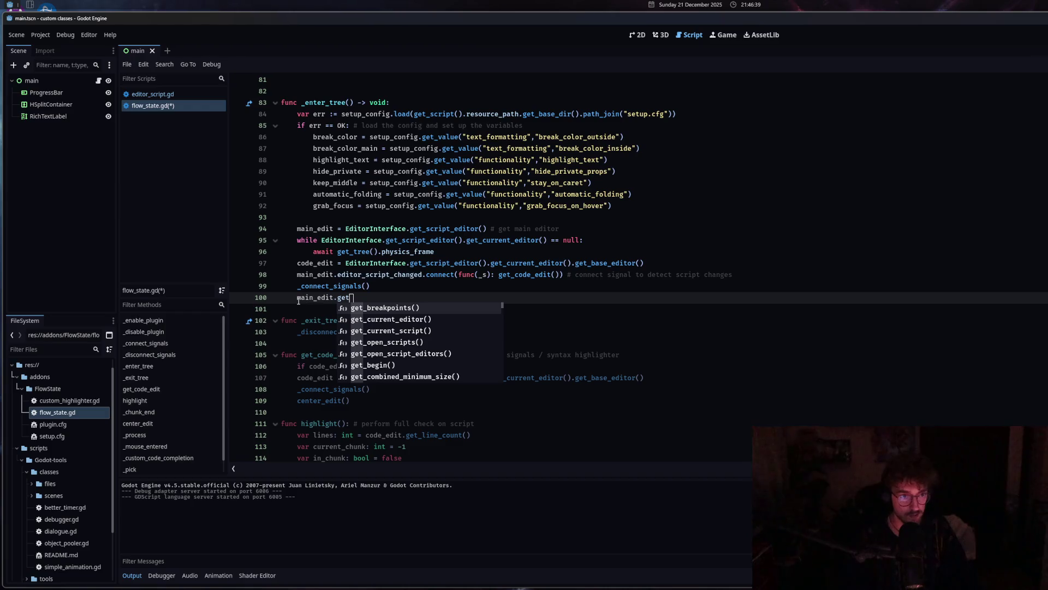
left_click(389, 319)
type(".goto")
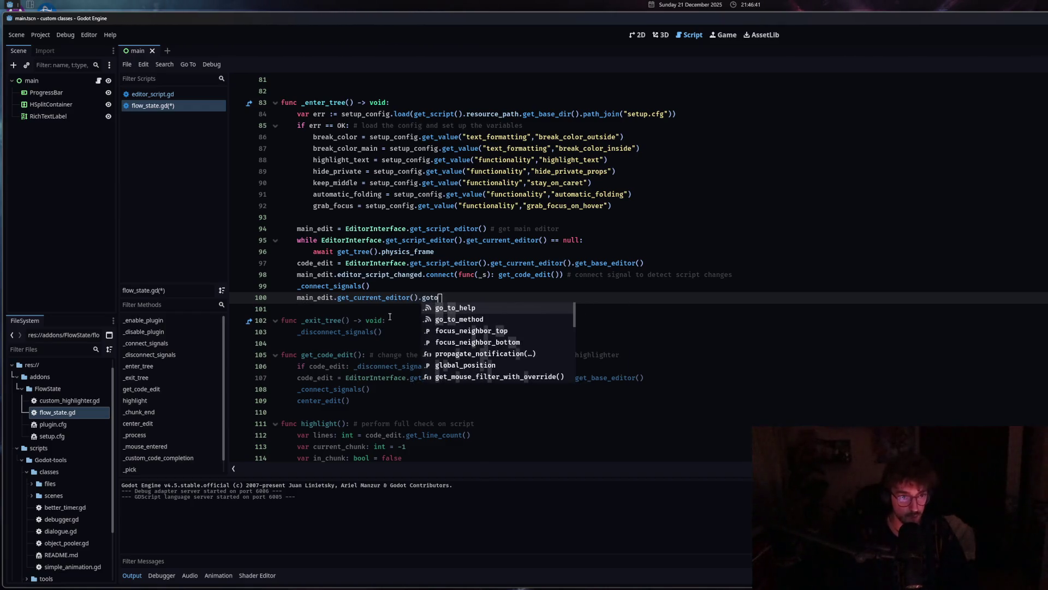
left_click(453, 308)
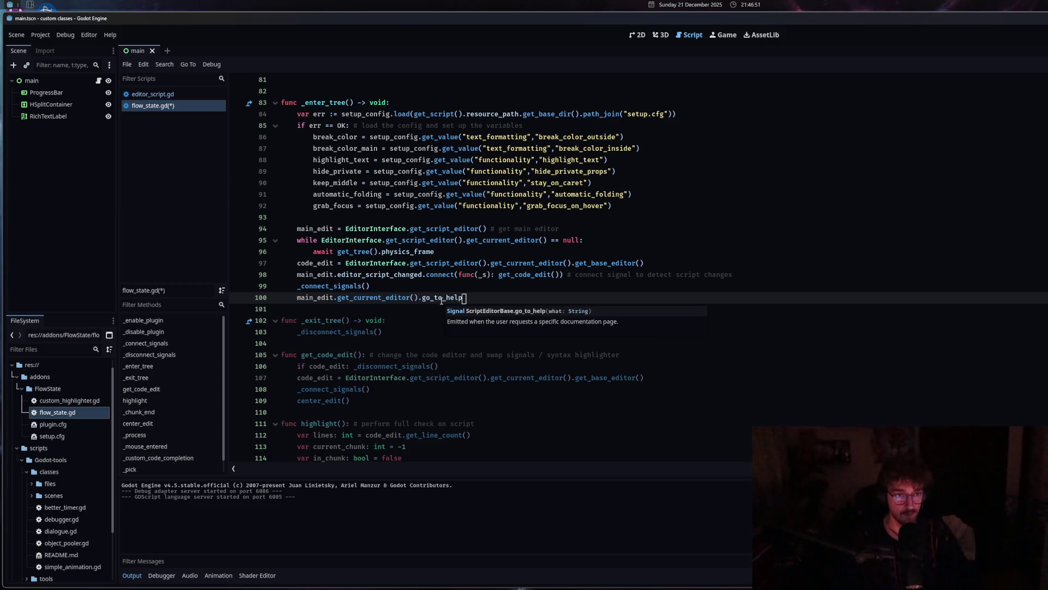
type(".connect(func")
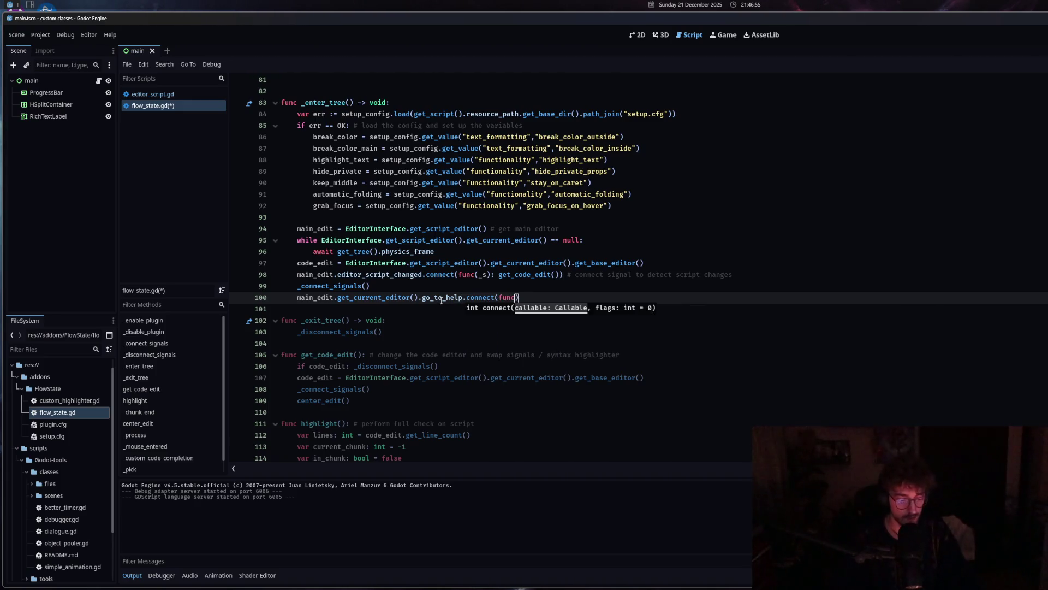
type("(s")
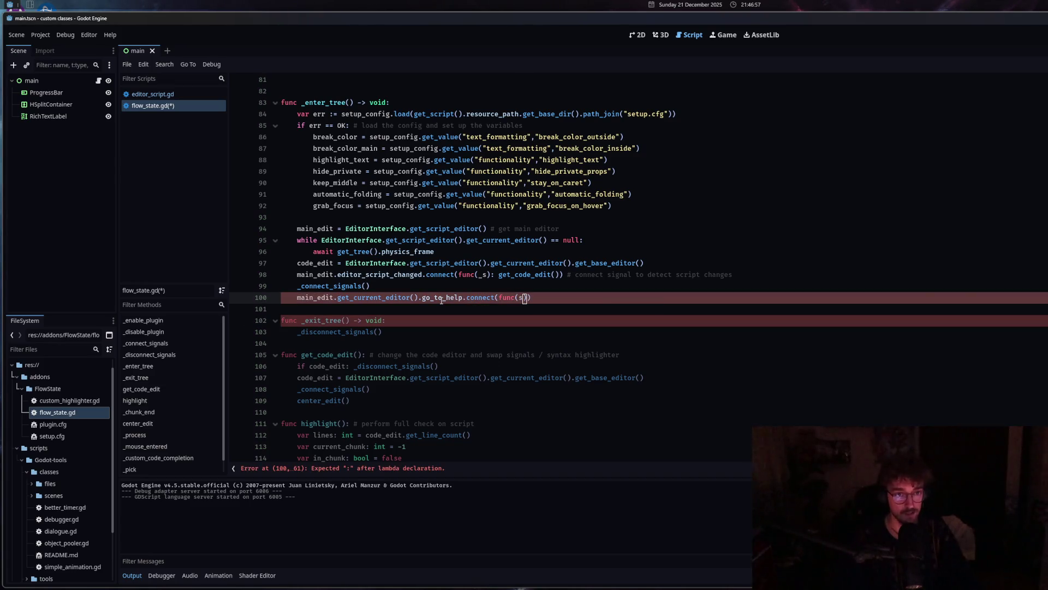
type("): print(")
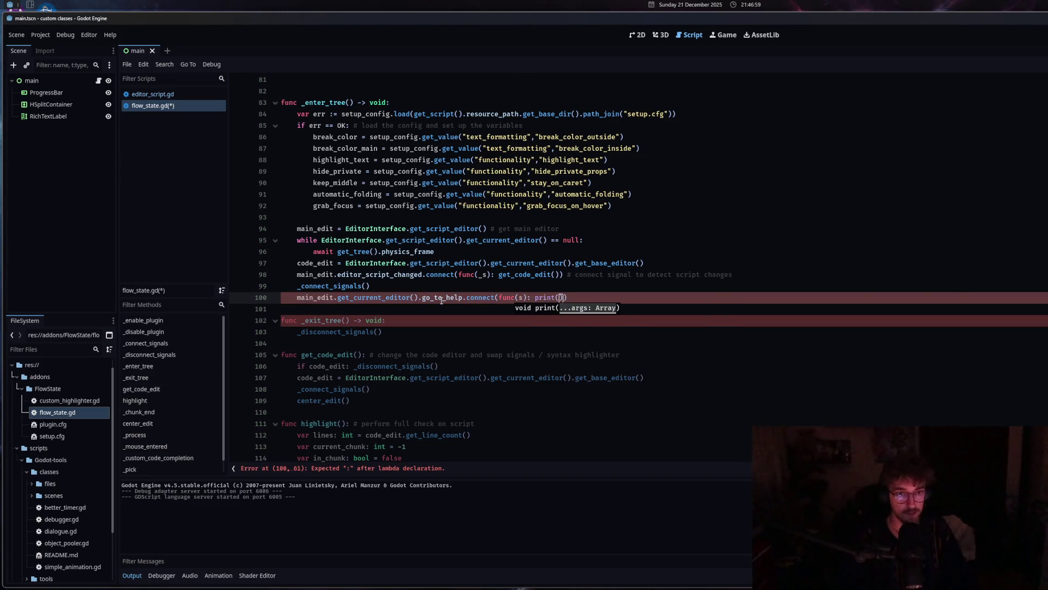
type("s))")
key("ctrl+s")
left_click(396, 297)
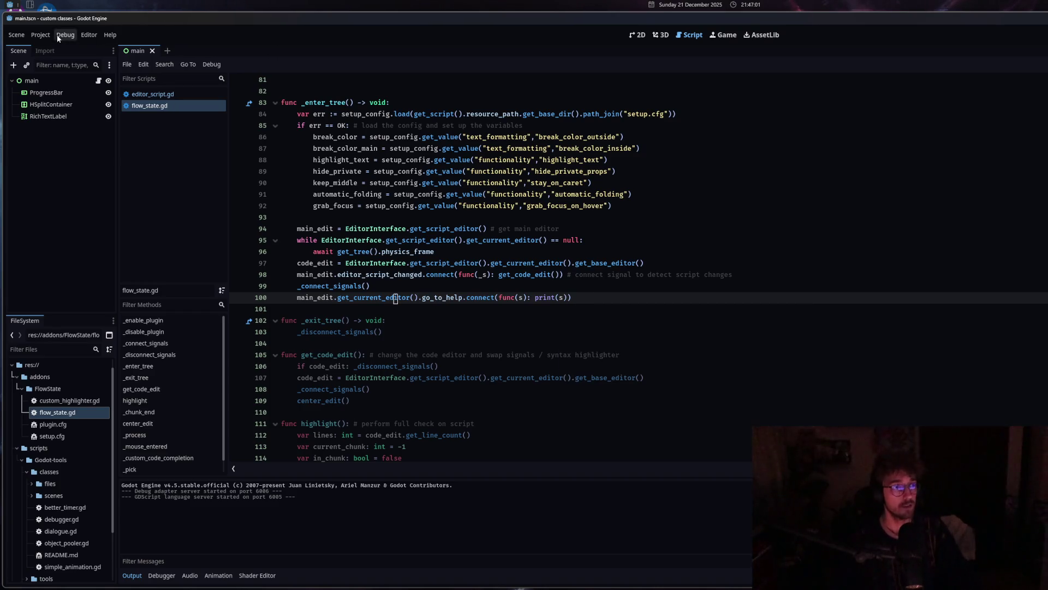
Toggle the FlowState plugin back on in Project Settings > Plugins.
left_click(47, 37)
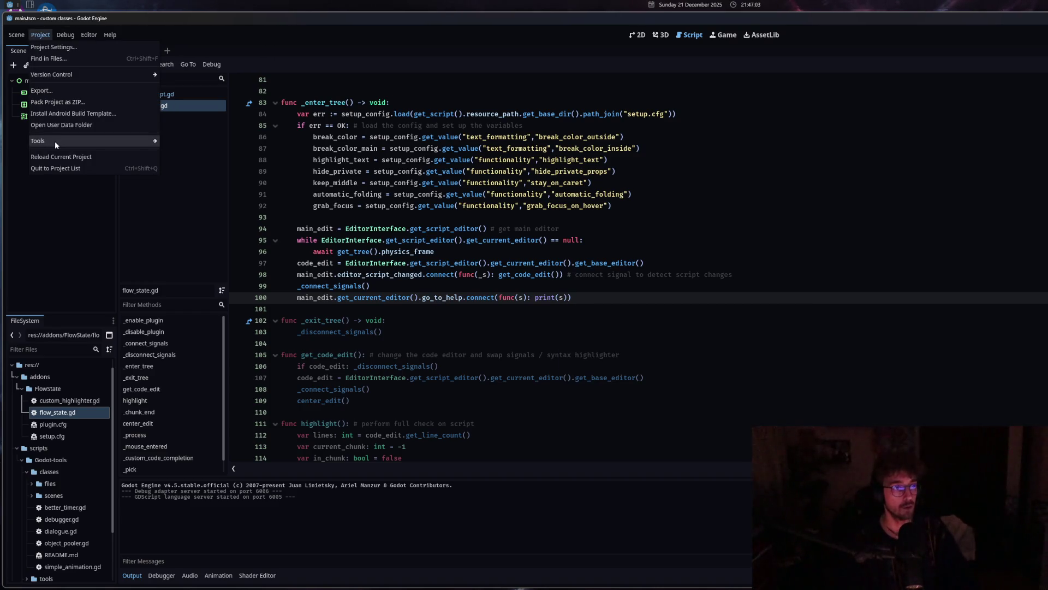
left_click(49, 47)
left_click(338, 166)
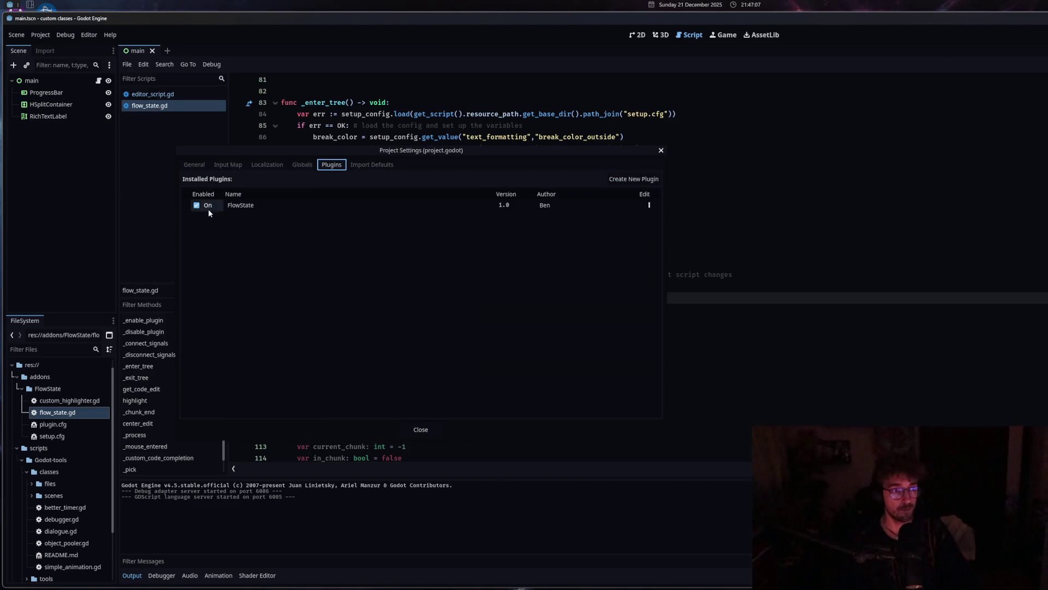
left_click(202, 206)
left_click(661, 151)
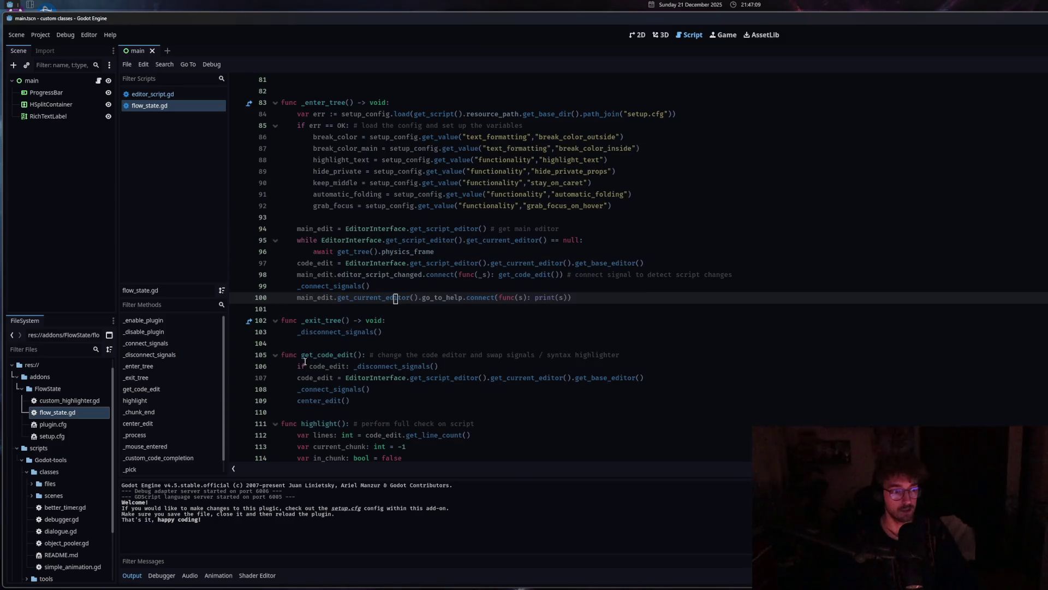
Look up VBoxContainer and EditorInterface docs from editor_script.gd, then close both reference tabs.
left_click(456, 297)
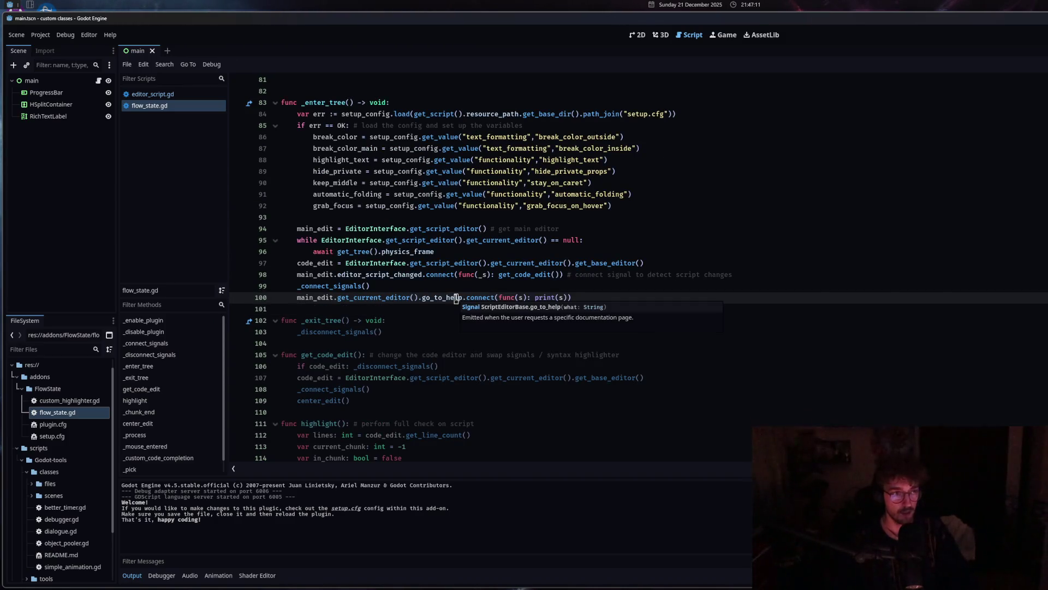
left_click(197, 94)
left_click(385, 194)
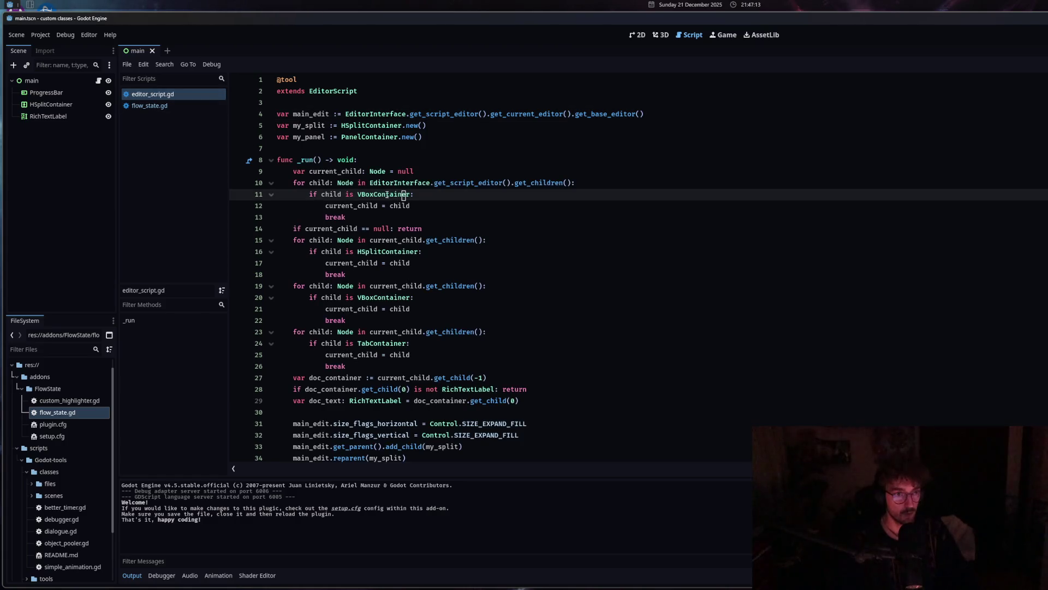
left_click(385, 195, "ctrl")
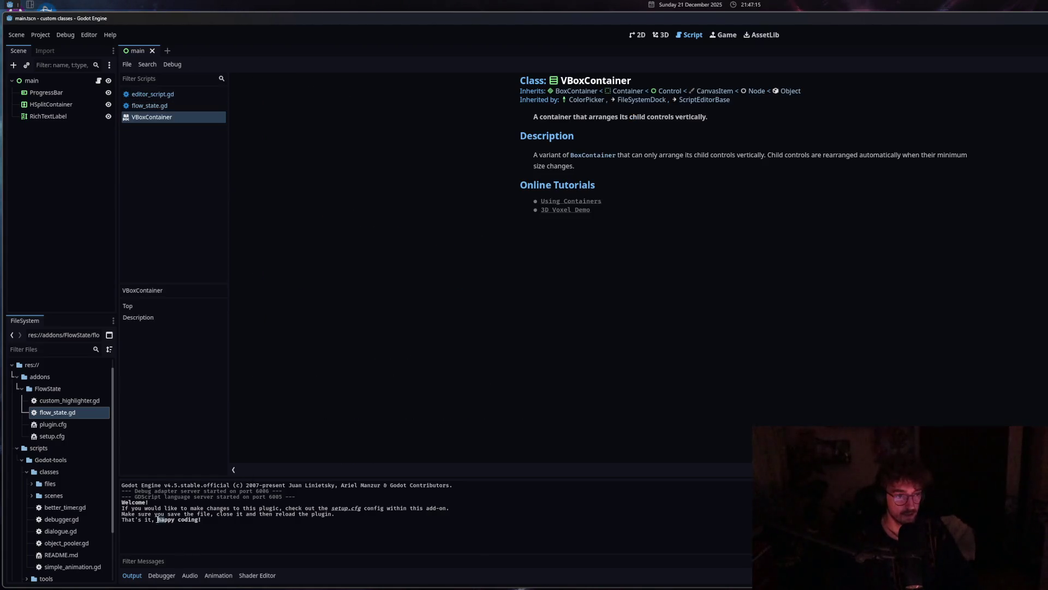
left_click(155, 95)
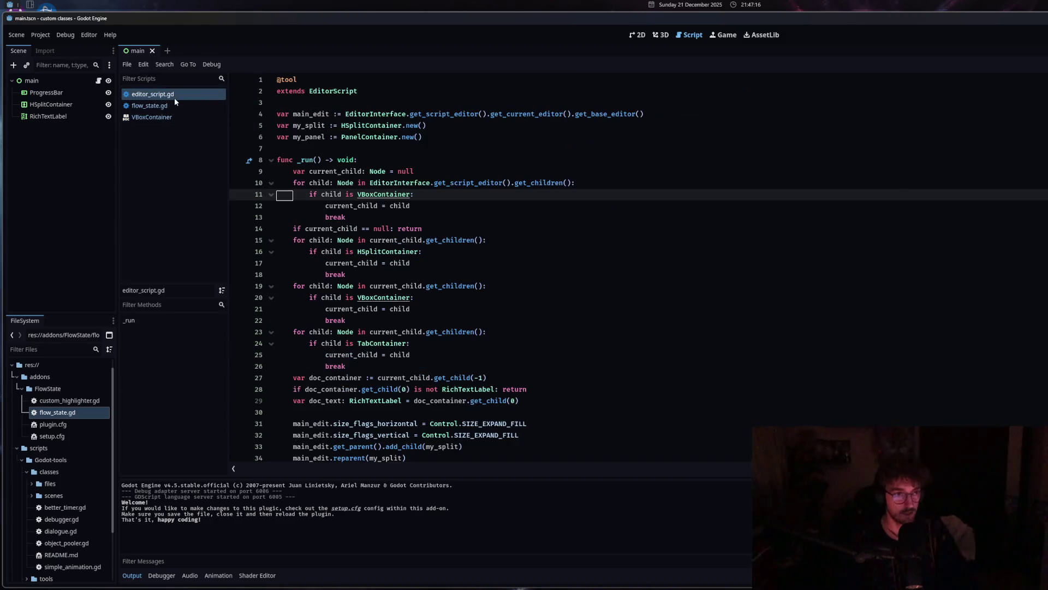
left_click(383, 117, "ctrl")
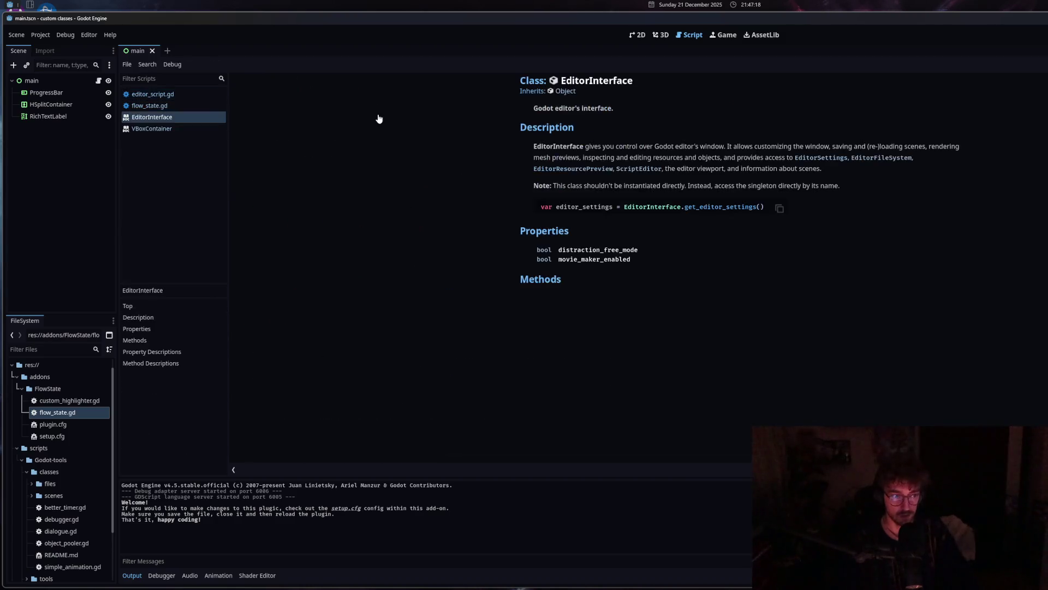
middle_click(152, 129)
middle_click(151, 117)
left_click(153, 105)
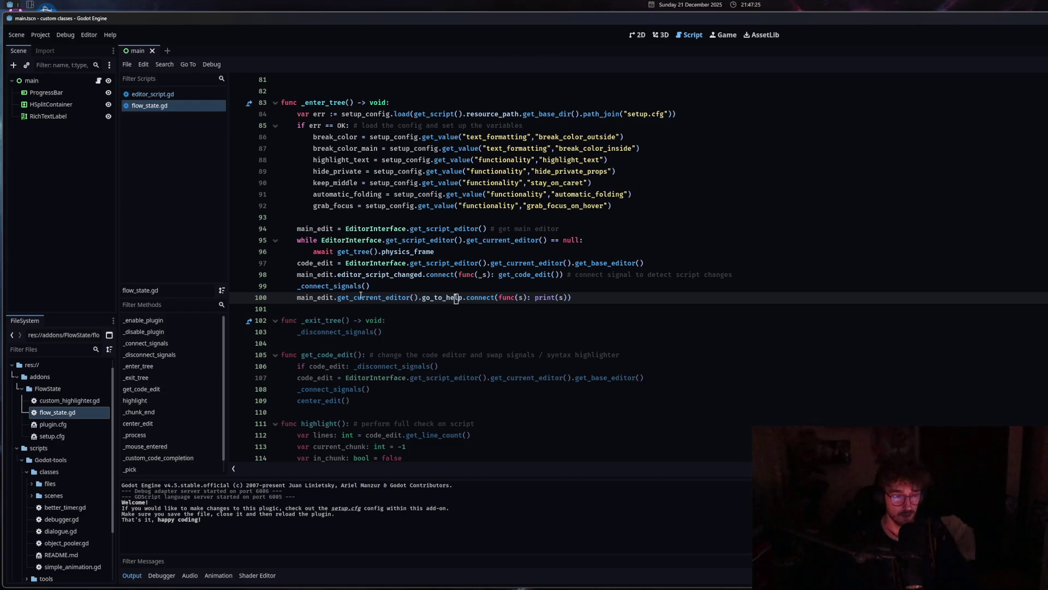
Open the Signal connect() and EditorInterface references from flow_state.gd.
mouse_move(361, 295)
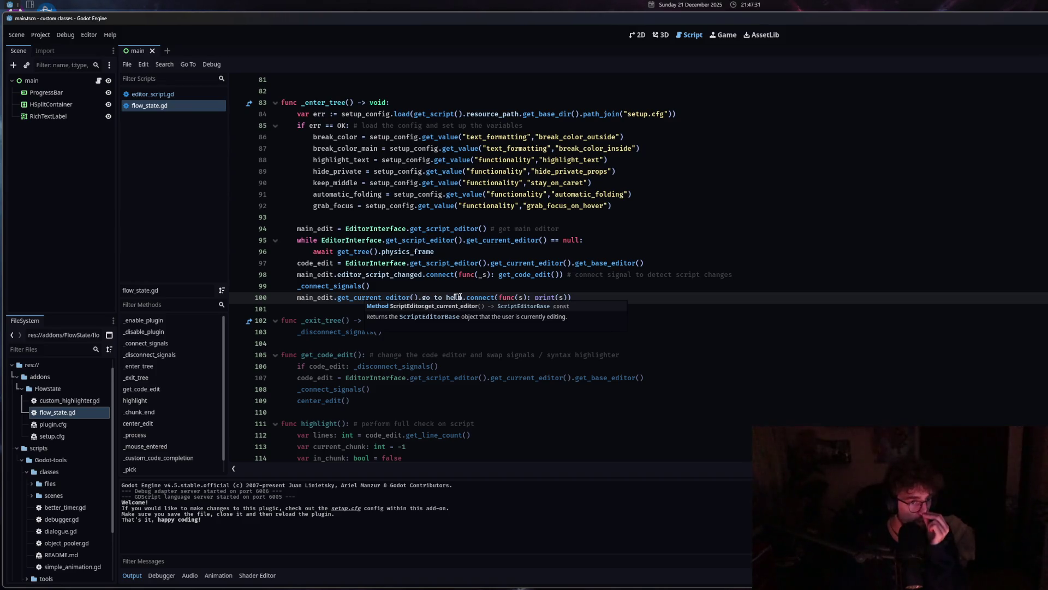
left_click(458, 297)
mouse_move(456, 297)
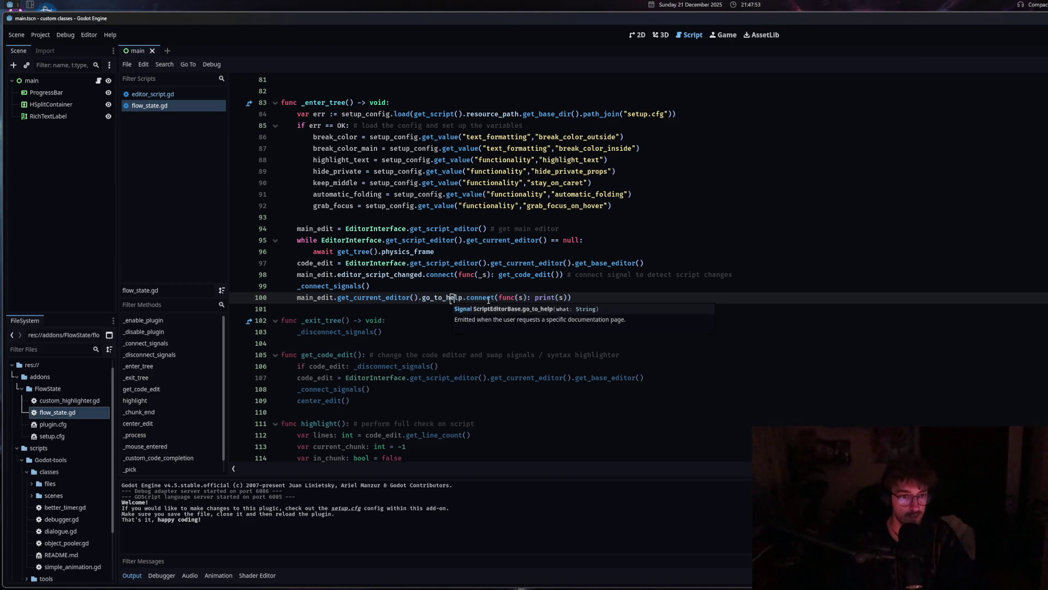
left_click(482, 301)
left_click(481, 301, "ctrl")
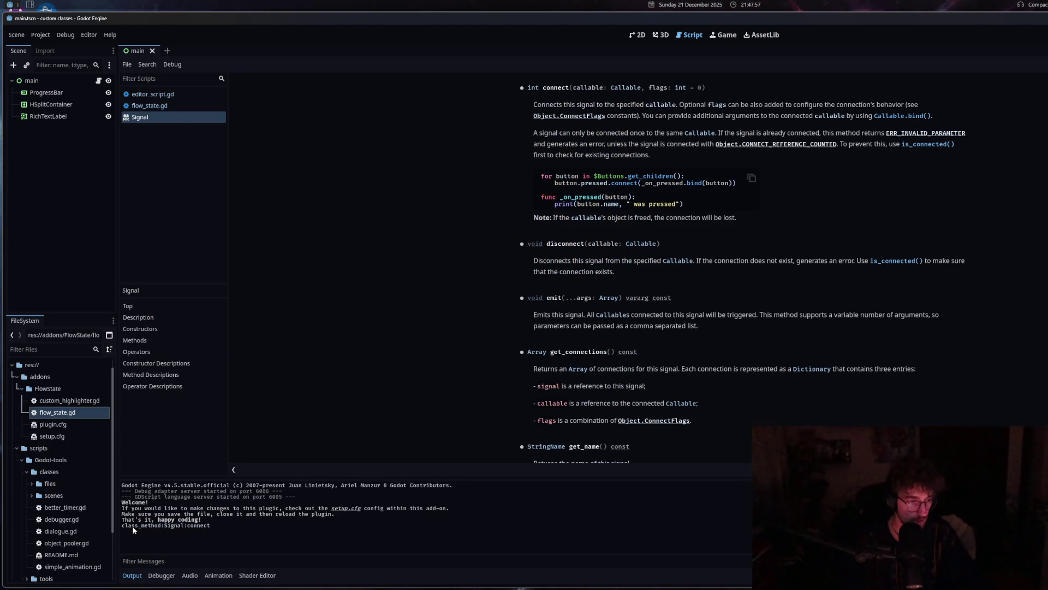
left_click(189, 106)
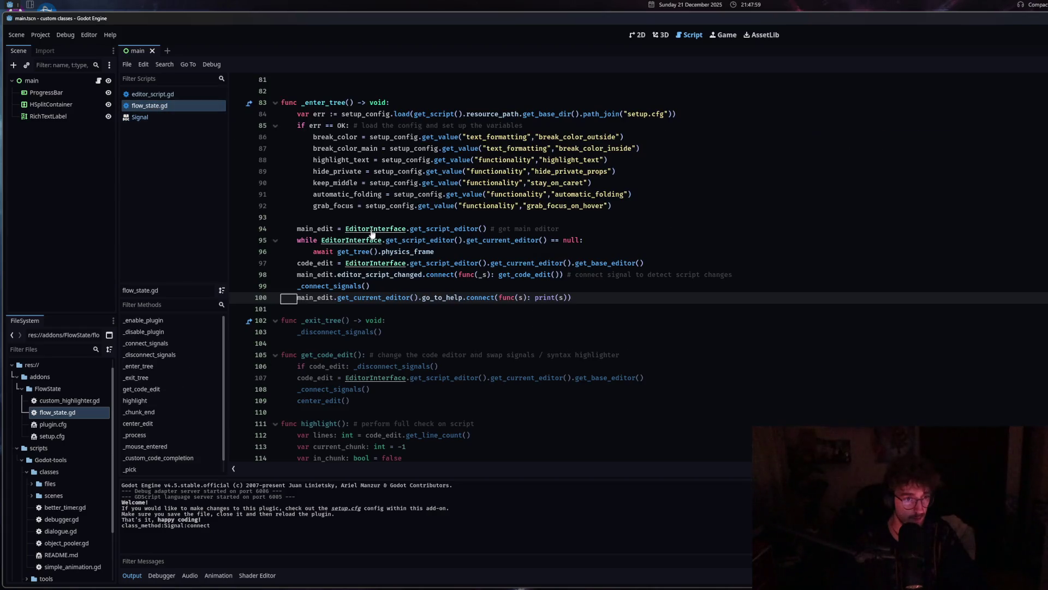
left_click(371, 233, "ctrl")
left_click(164, 106)
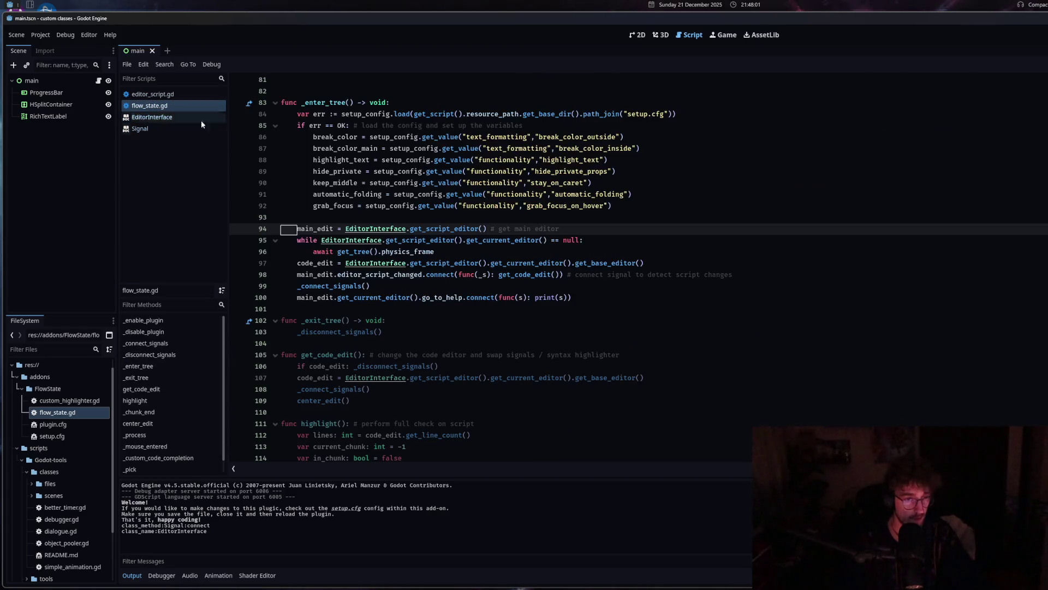
scroll(402, 407, "up", 5)
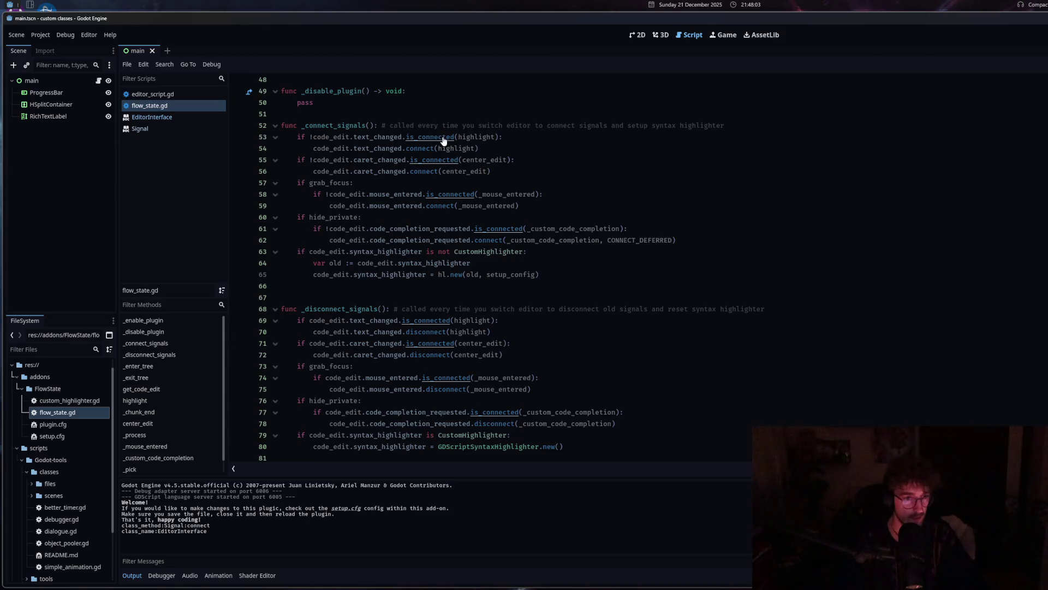
scroll(435, 393, "up", 6)
Open the ConfigFile and bool references, checking the output log's class_name:ConfigFile line.
left_click(370, 183, "ctrl")
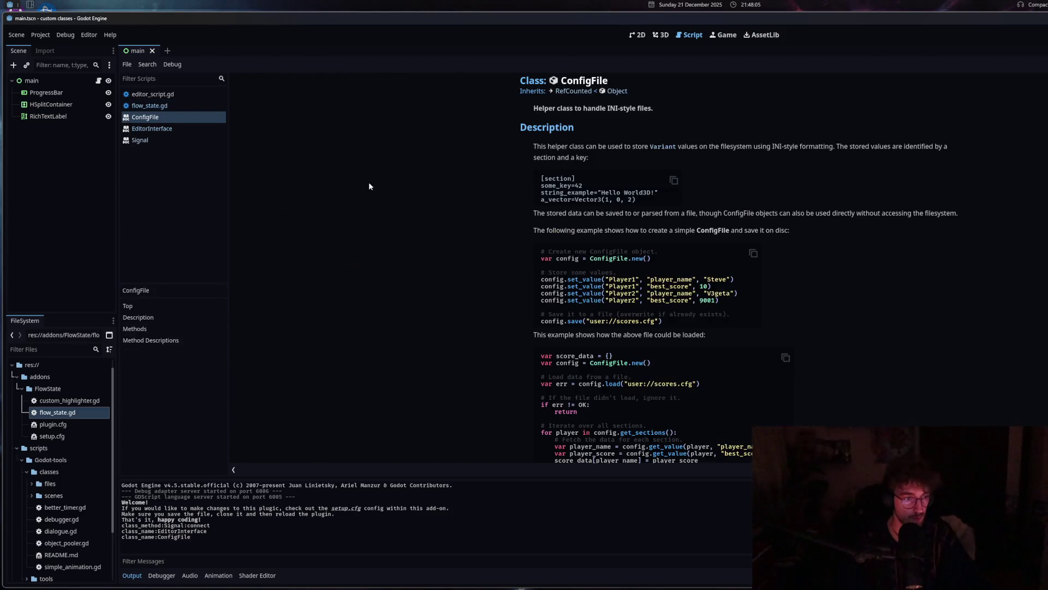
mouse_move(149, 526)
left_mouse_down()
mouse_move(204, 530)
mouse_move(177, 530)
left_mouse_up()
left_click(194, 542)
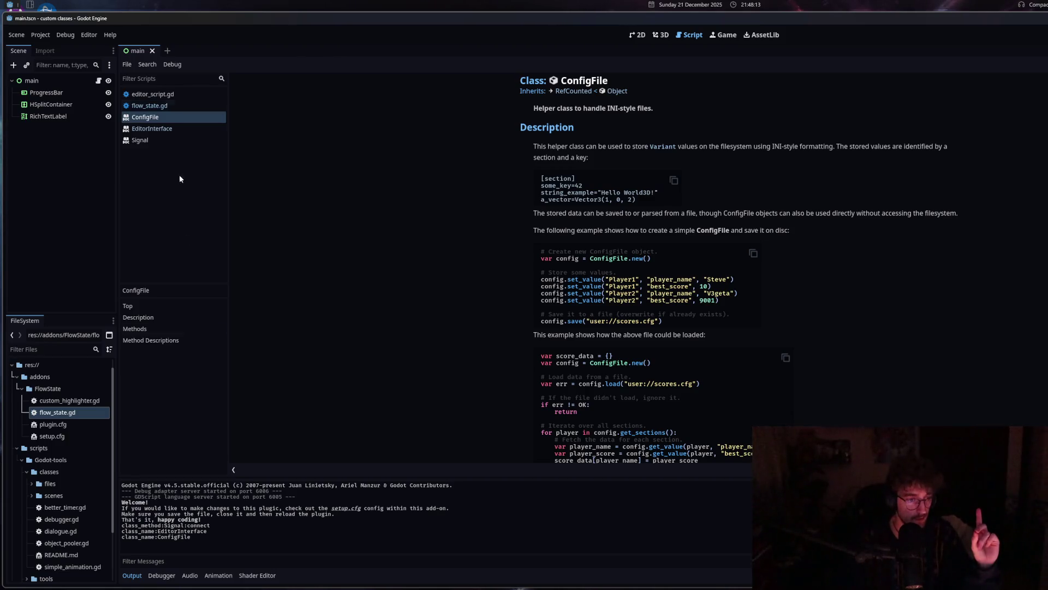
left_click_drag(193, 538, 168, 538)
left_click(158, 105)
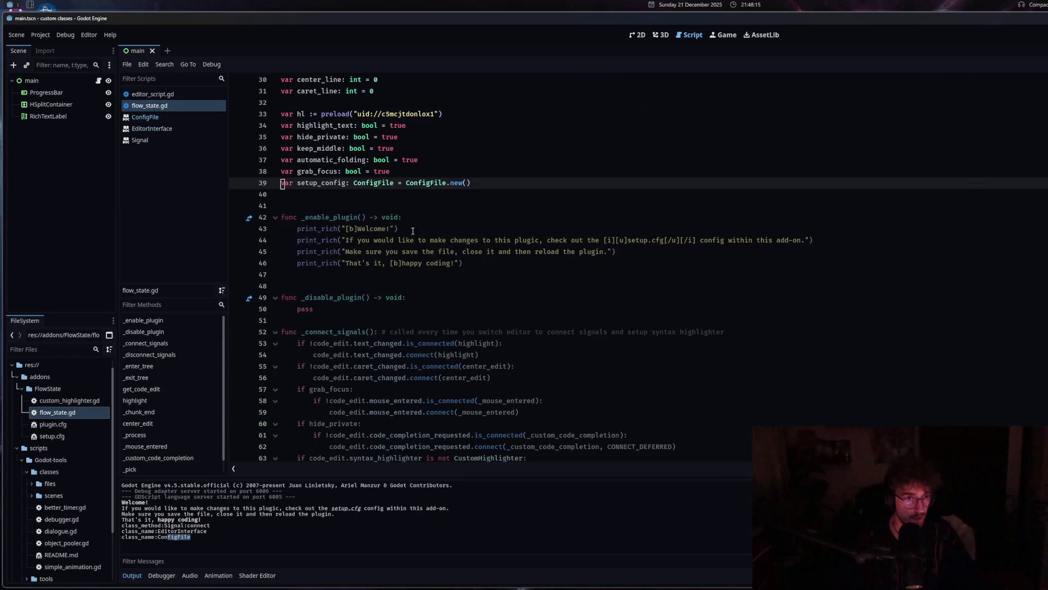
left_click(381, 160, "ctrl")
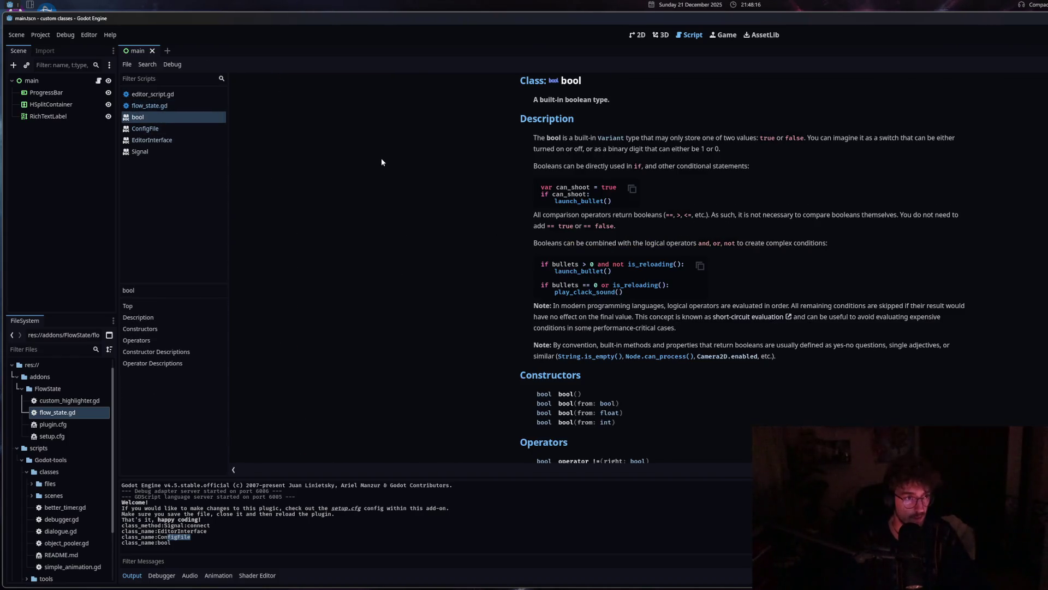
Close the bool, ConfigFile, EditorInterface and Signal reference pages, returning to flow_state.gd.
middle_click(155, 117)
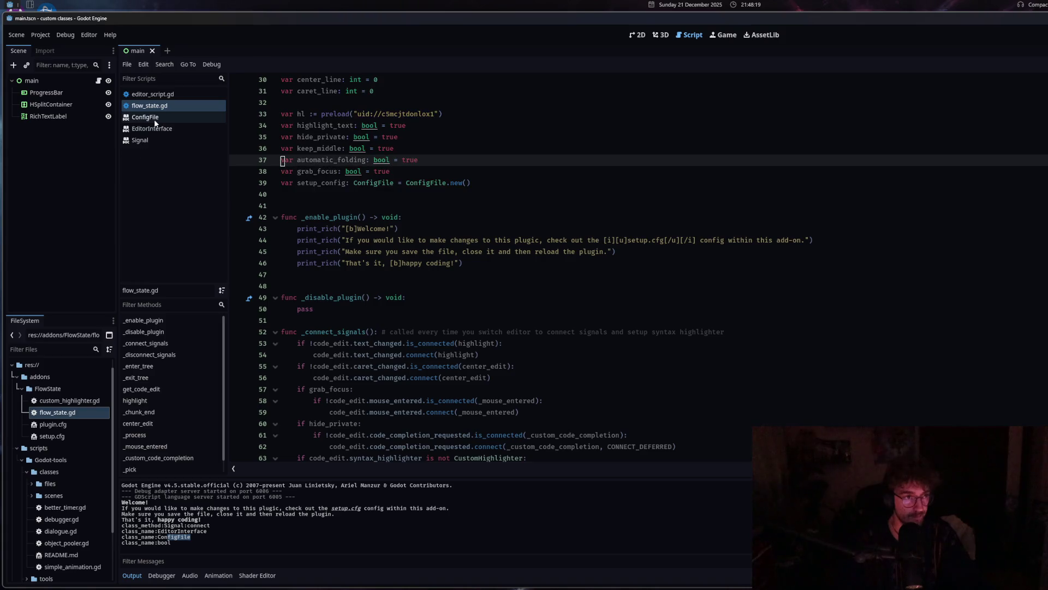
middle_click(154, 119)
middle_click(154, 119)
middle_click(154, 119)
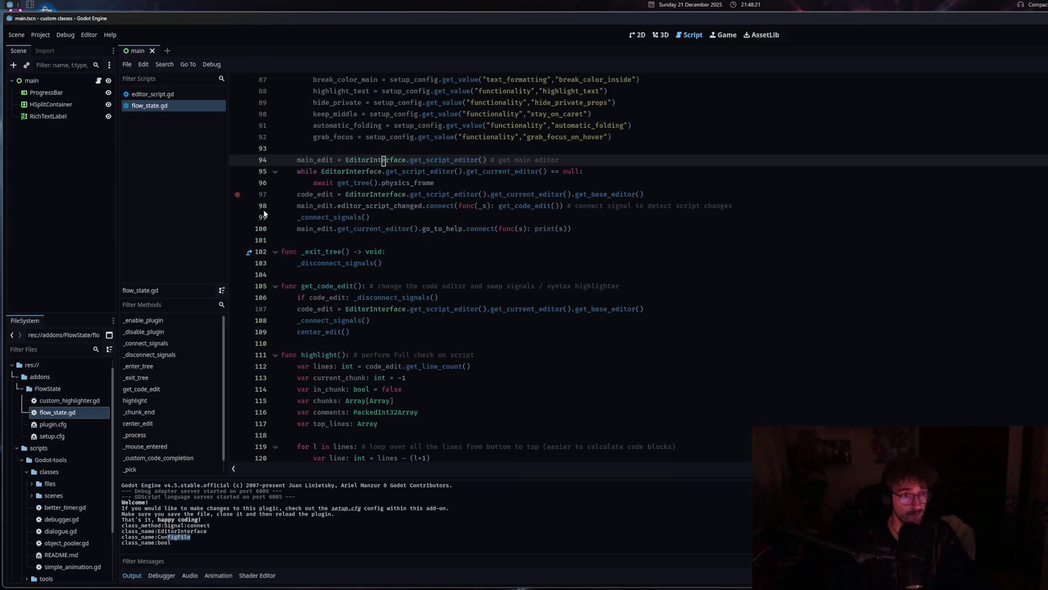
left_click(419, 219)
left_click(428, 309)
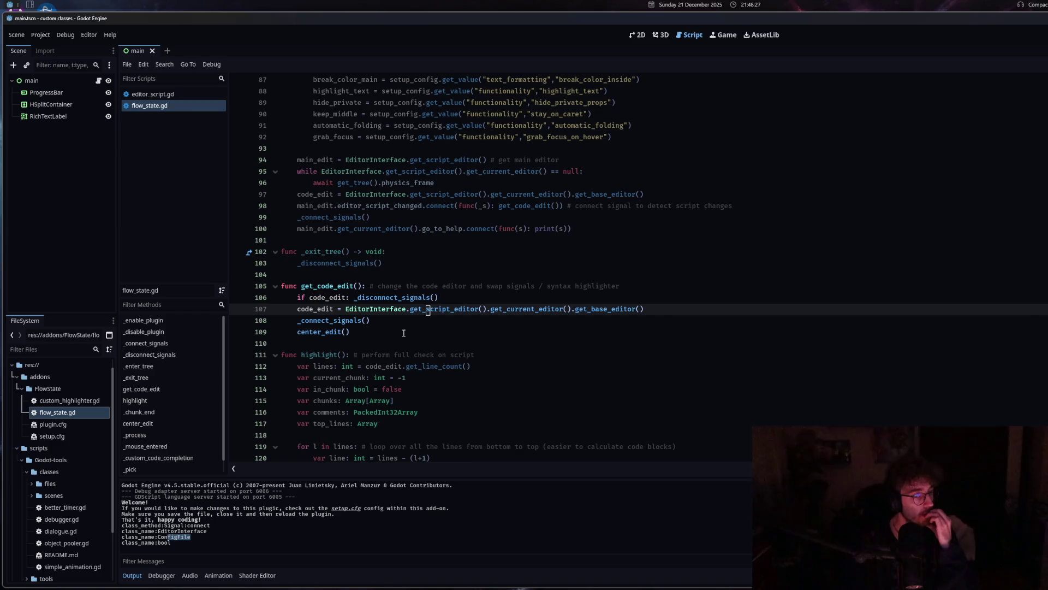
Delete the go_to_help connect statement on line 100 and save the script.
left_click(367, 228)
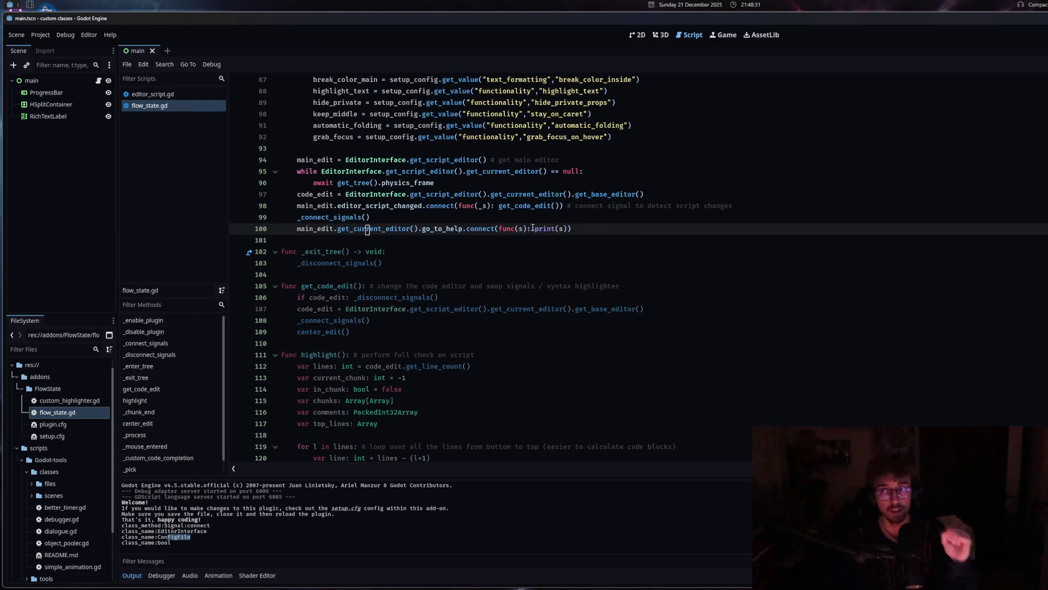
left_click_drag(568, 228, 499, 228)
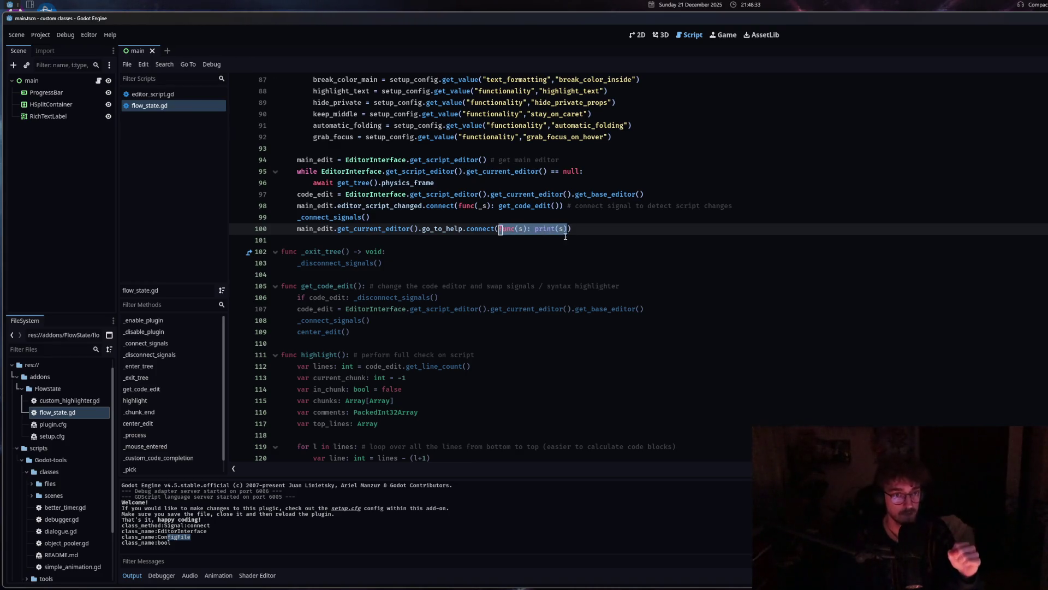
key("BackSpace")
left_click_drag(513, 226, 298, 230)
key("ctrl+c")
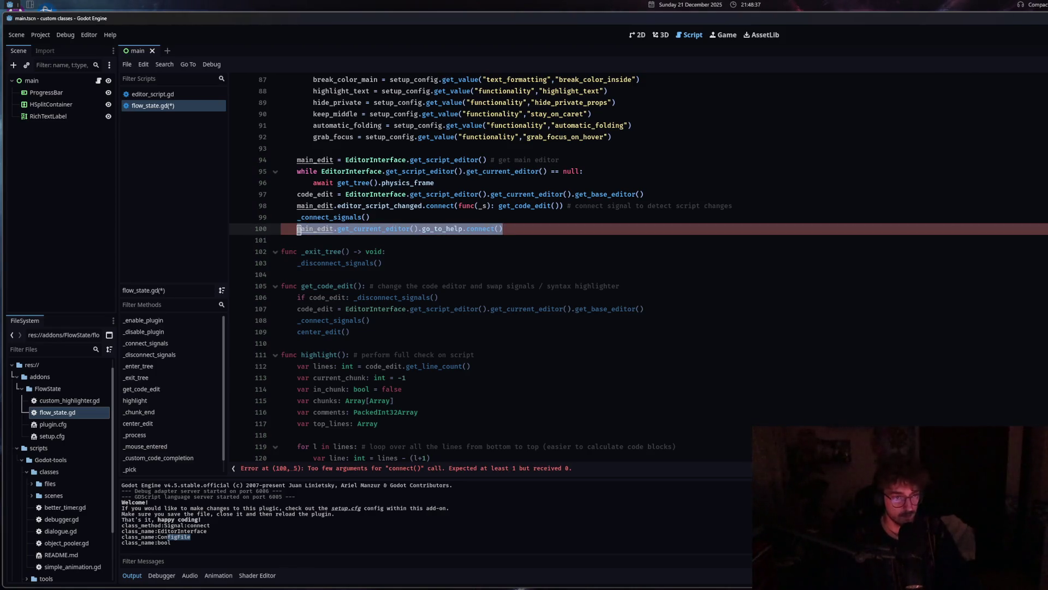
key("BackSpace")
key("BackSpace")
key("BackSpace")
key("ctrl+s")
Disable the FlowState plugin in Project Settings > Plugins.
left_click(38, 36)
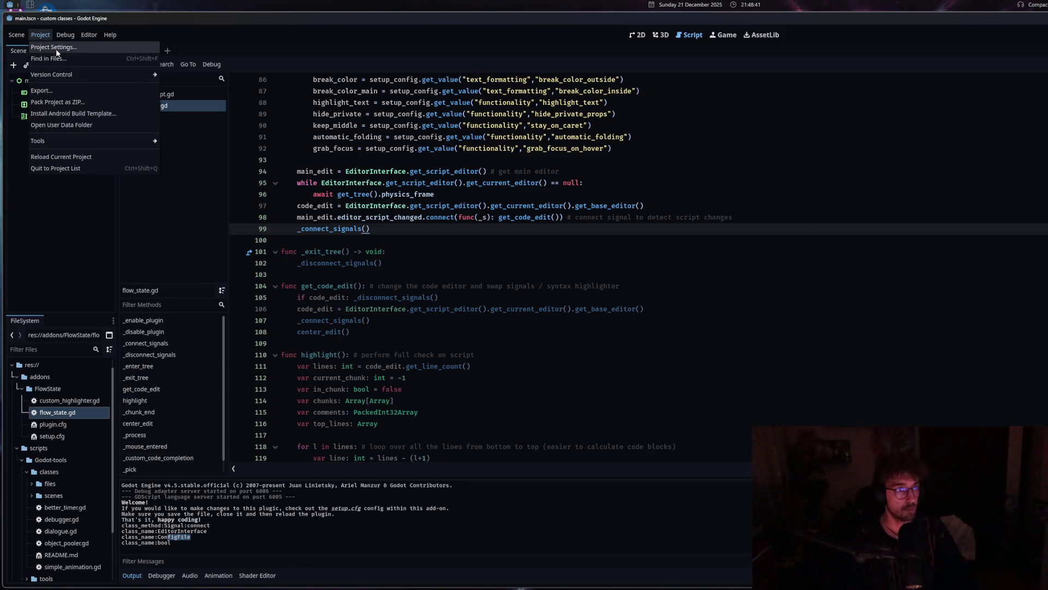
left_click(54, 47)
left_click(220, 205)
left_click(420, 429)
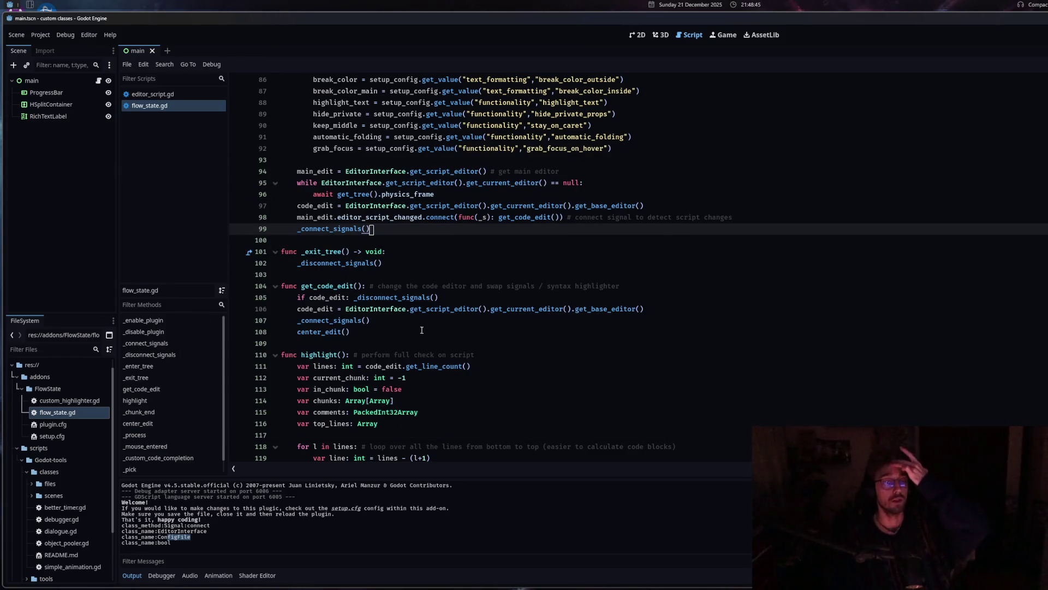
Add a dedented blank line after line 65 in _connect_signals.
left_click(330, 229, "ctrl")
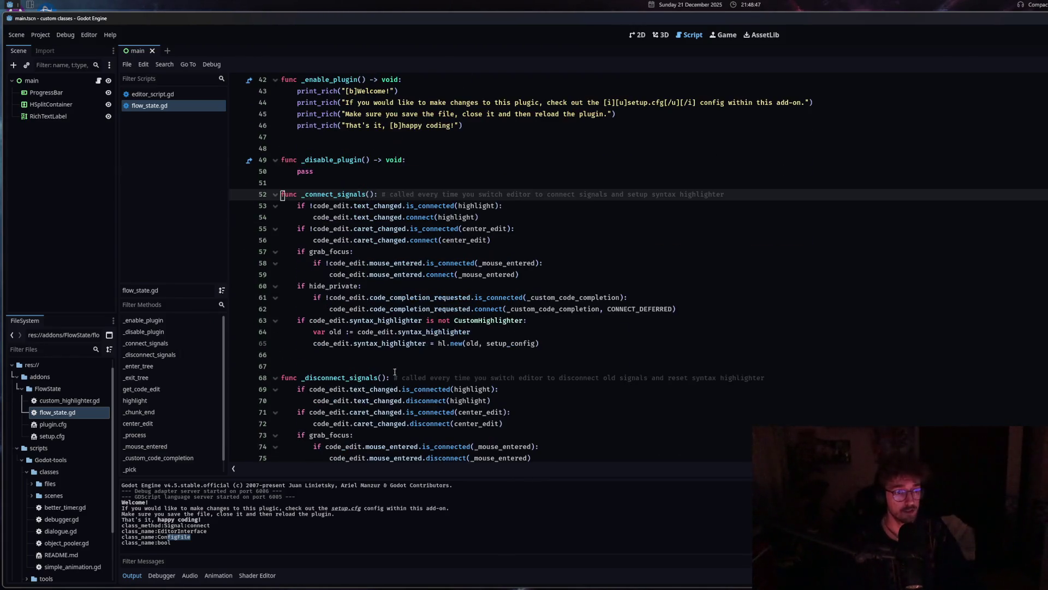
left_click(726, 343)
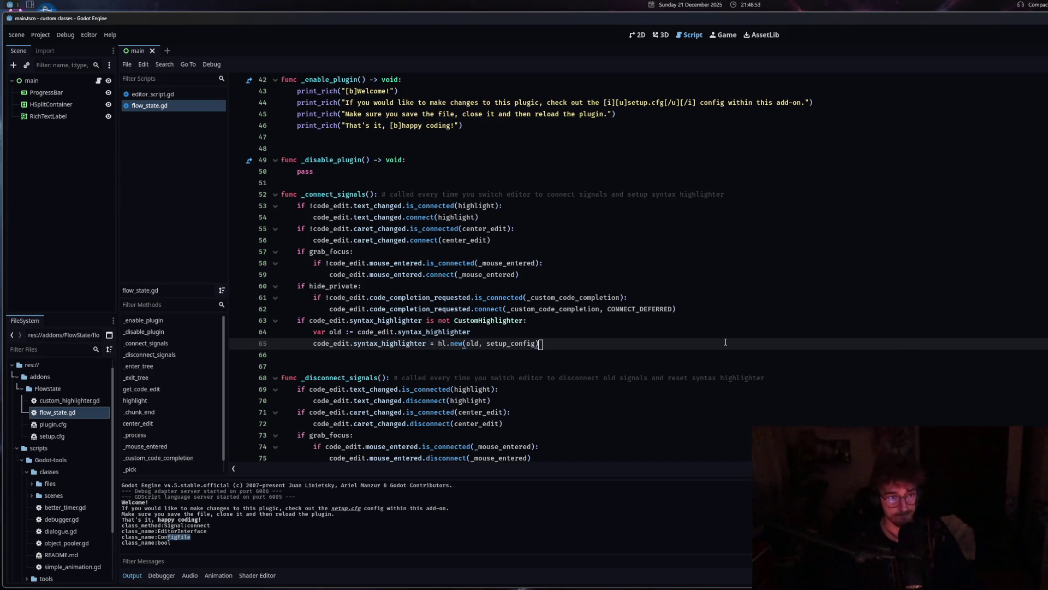
key("Return")
key("BackSpace")
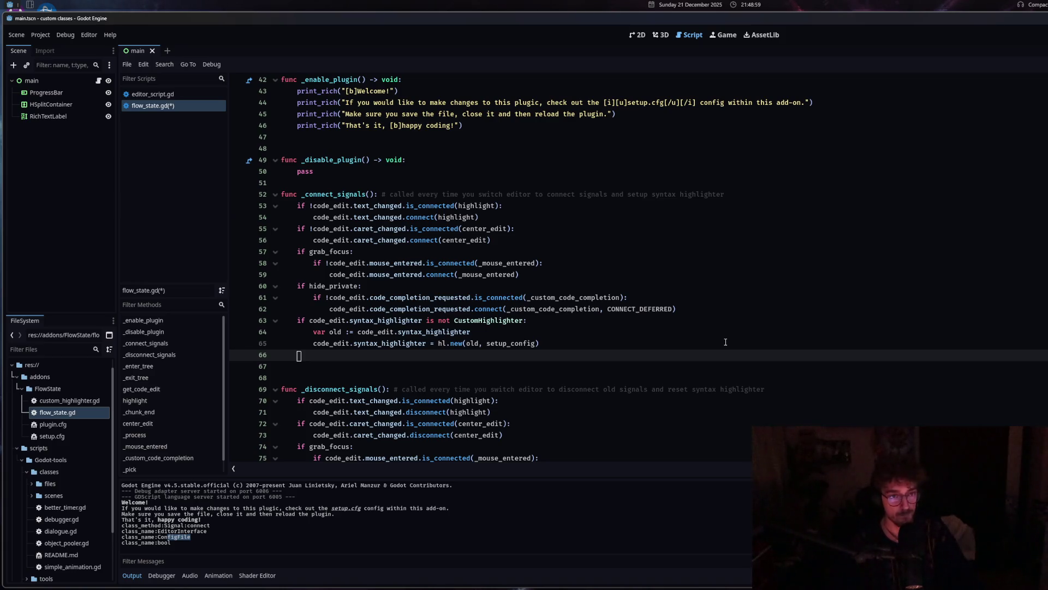
scroll(579, 297, "up", 7)
scroll(344, 309, "down", 7)
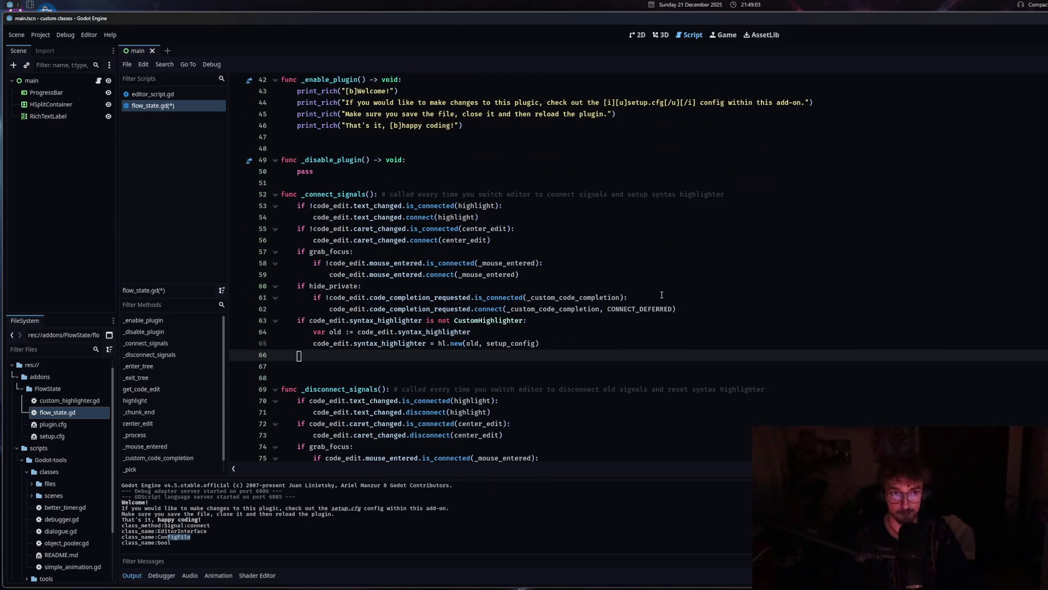
Turn the pasted expression on line 66 into 'if !main_edit...go_to_help.is_connected'.
type("if")
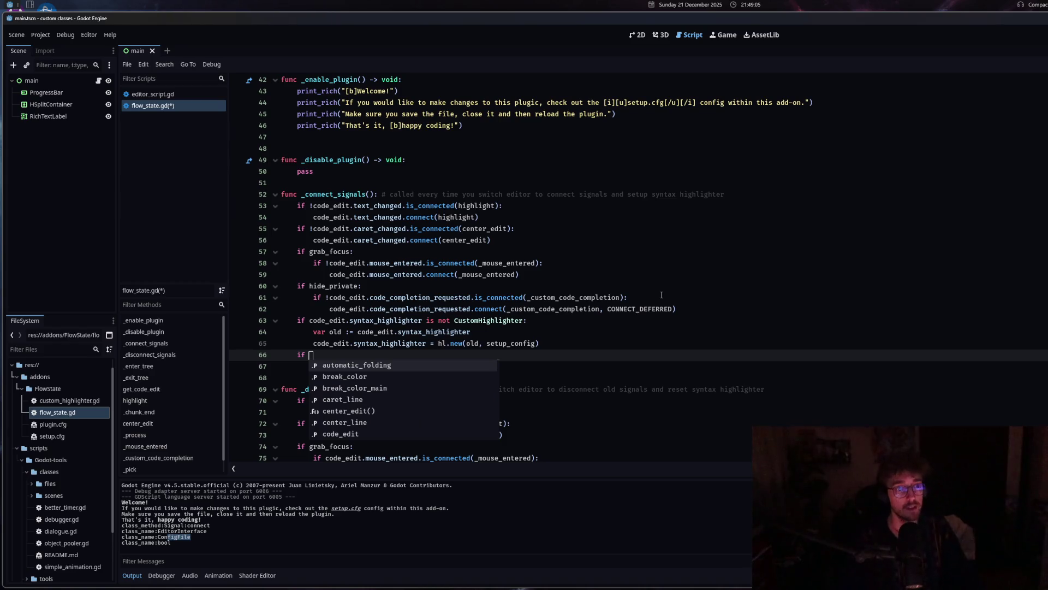
key("ctrl+v")
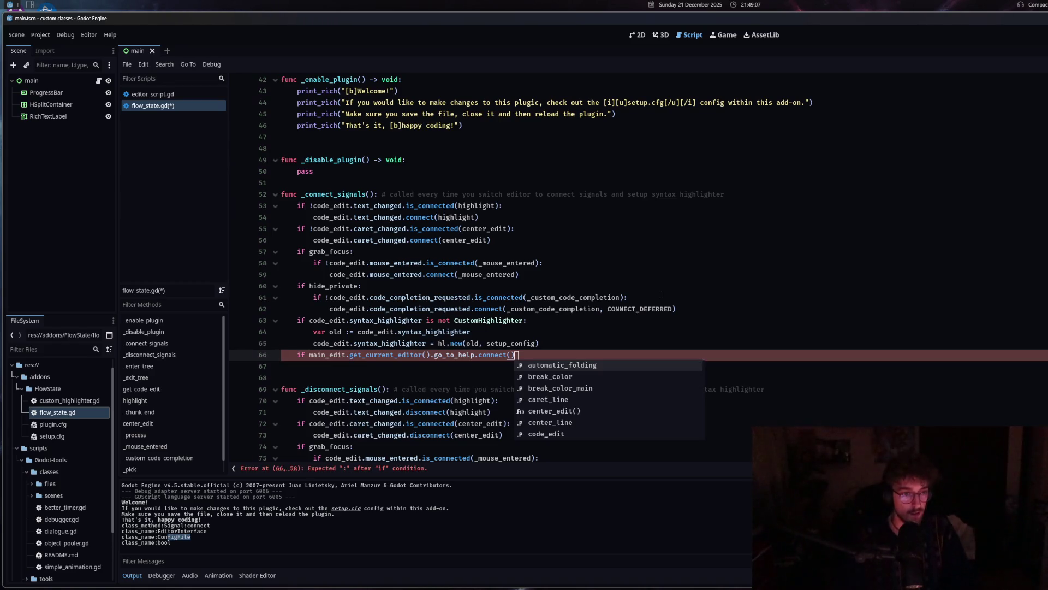
left_click(309, 356)
type("!")
left_click_drag(518, 356, 484, 355)
type("is_c")
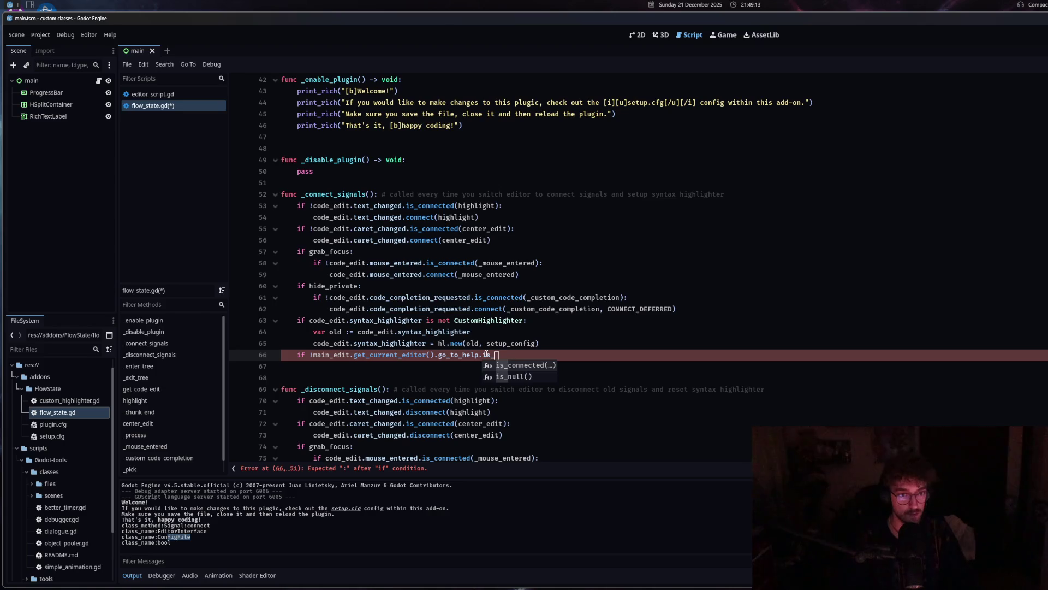
key("Return")
Add a 'func _open_doc(): pass' function after _exit_tree.
scroll(523, 382, "down", 7)
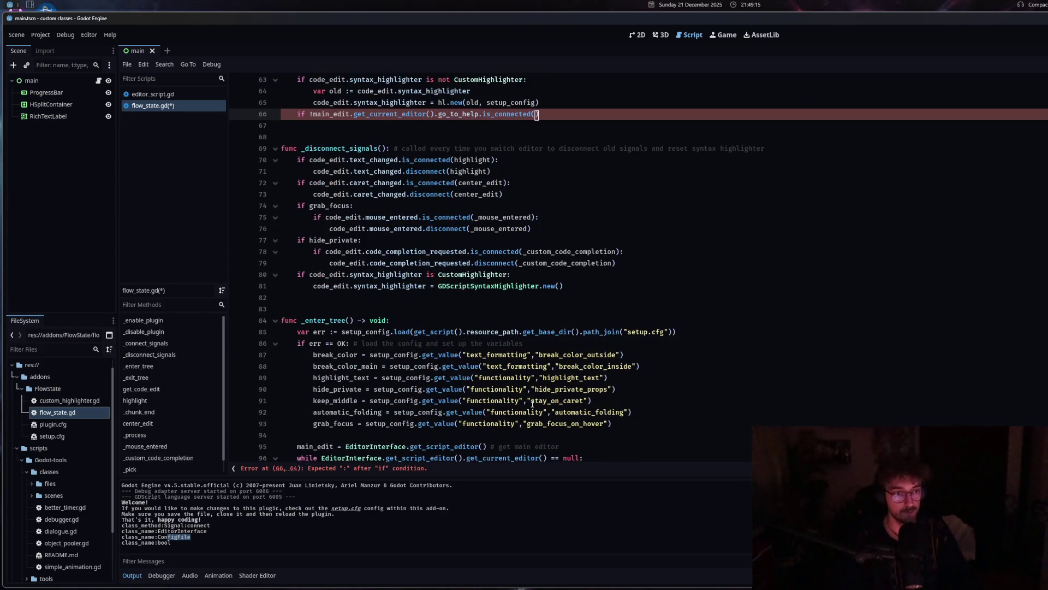
scroll(437, 304, "down", 4)
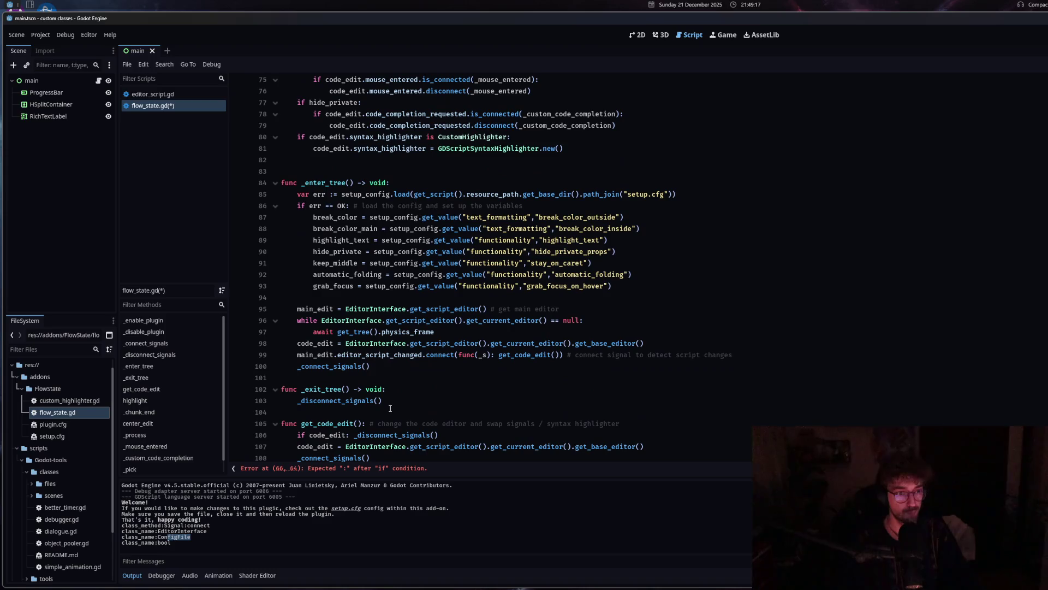
left_click(390, 410)
key("Return")
key("Return")
key("Up")
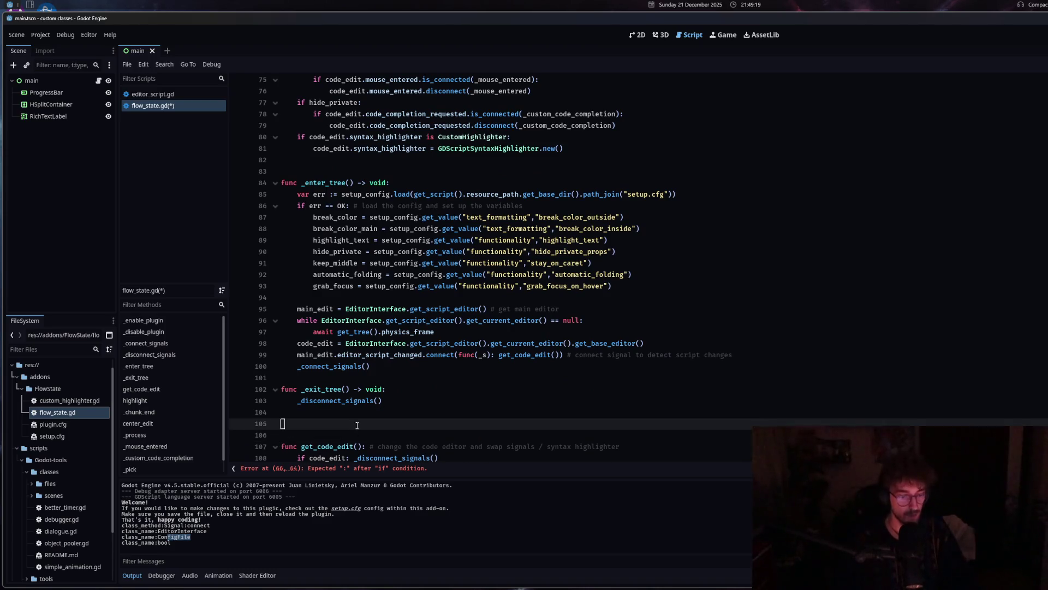
type("func _open_doc()")
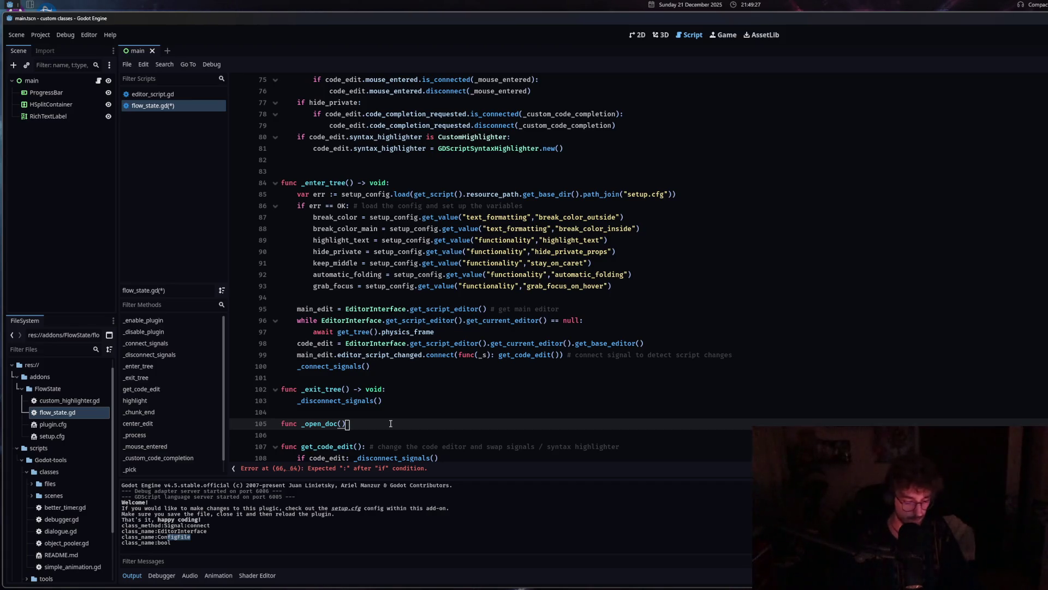
key("End")
type(":")
key("Return")
type("pass")
Pass _open_doc to is_connected and add main_edit.get_current_editor().go_to_help.connect(_open_doc) below it.
scroll(664, 352, "up", 6)
scroll(664, 352, "up", 4)
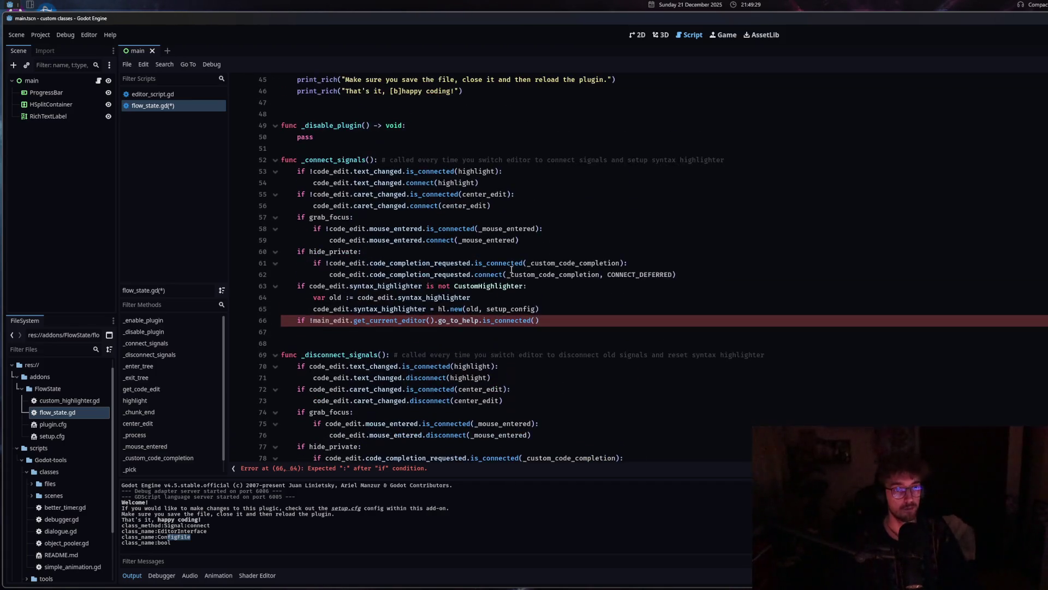
left_click(535, 320)
type("_open_doc")
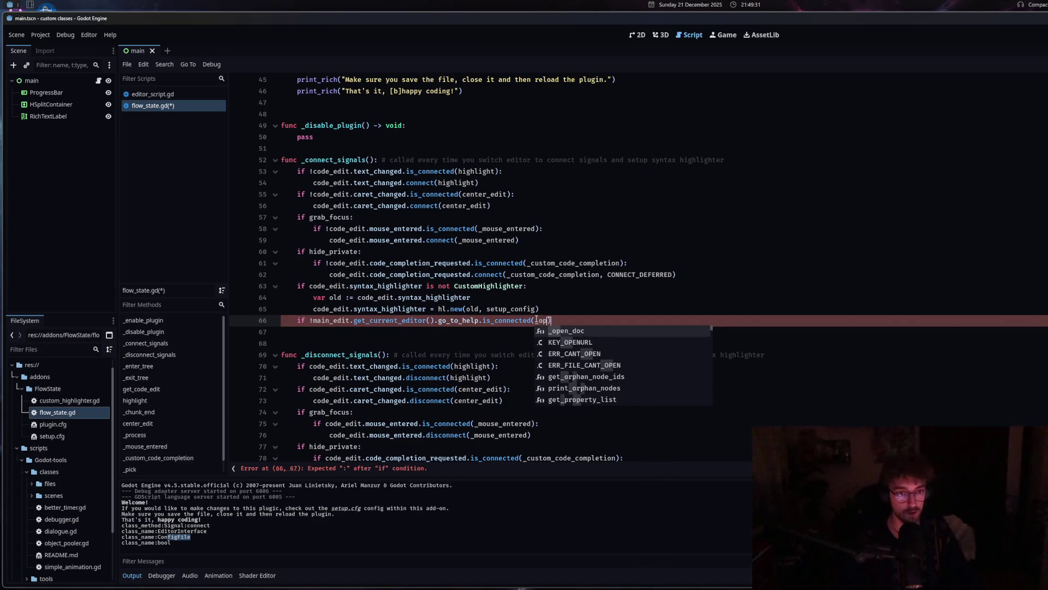
left_click(601, 320)
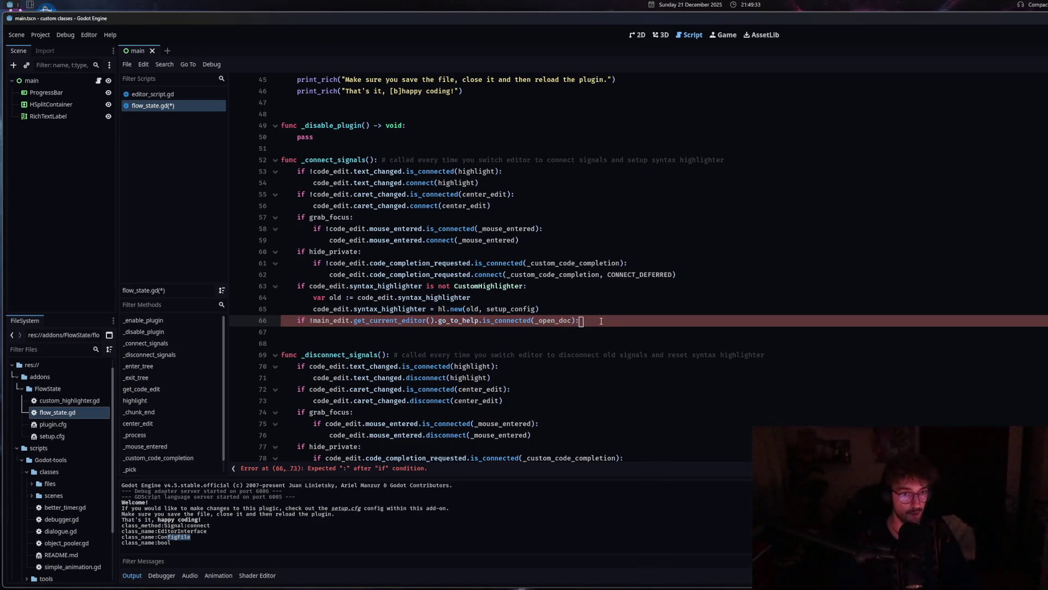
key("Return")
type("main_edit.get_current_editor().go_to_help.connect()")
left_click(516, 332)
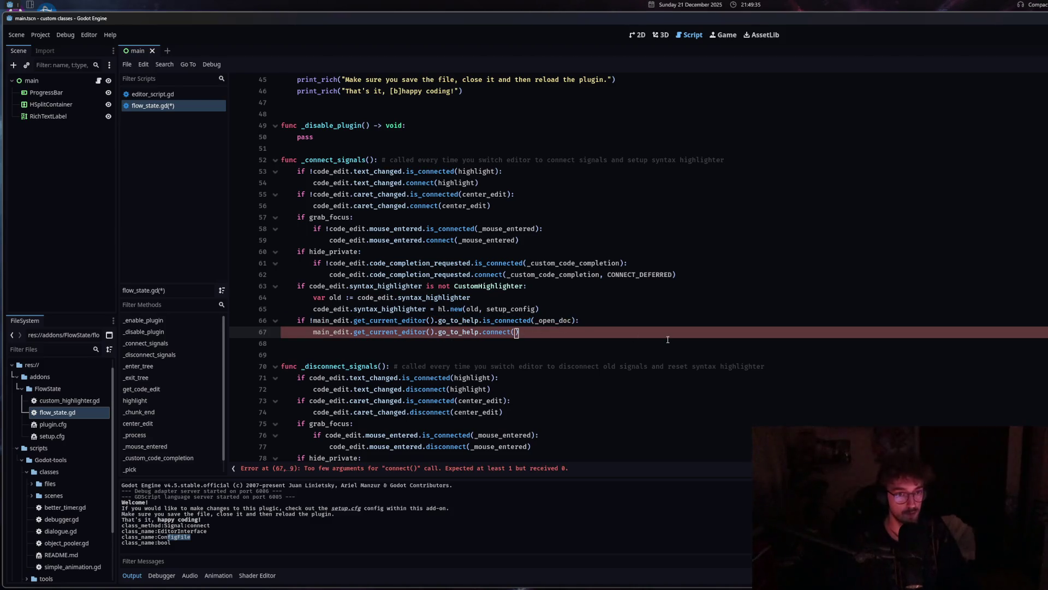
type("_open_doc")
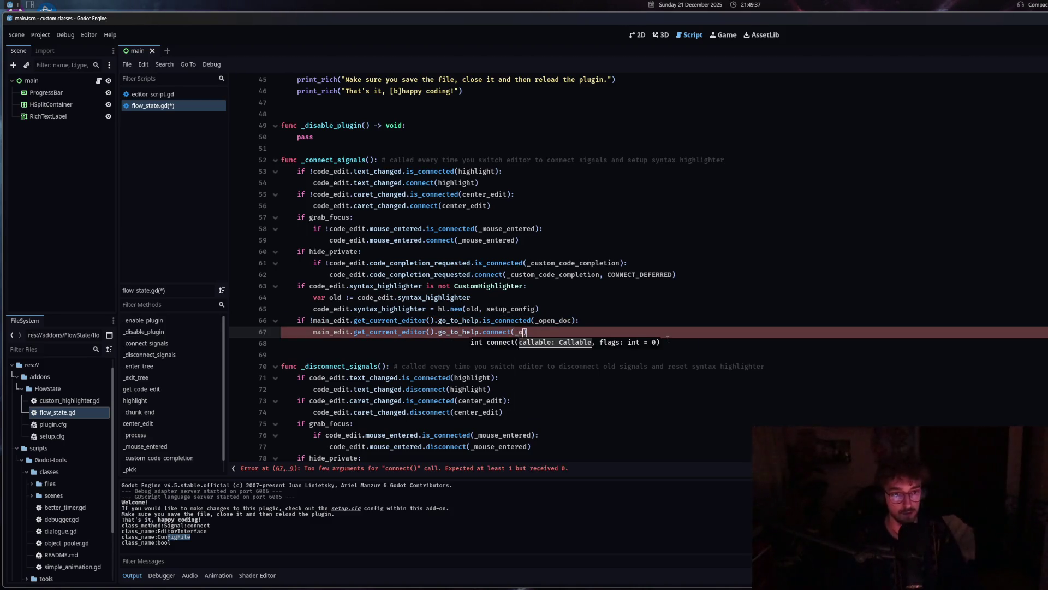
scroll(542, 352, "down", 2)
scroll(542, 352, "down", 1)
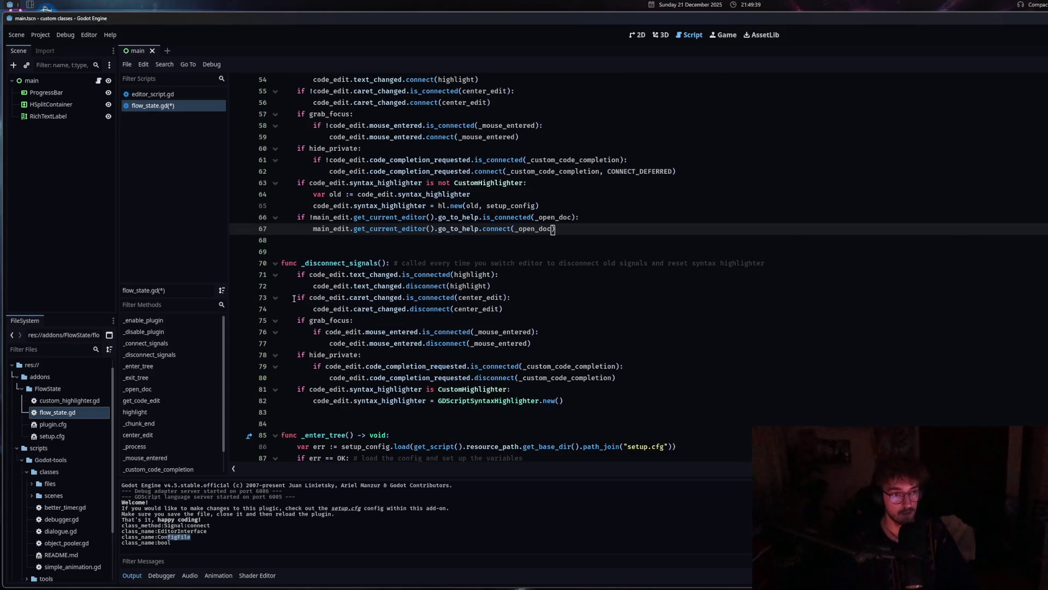
left_click_drag(299, 217, 578, 228)
key("ctrl+c")
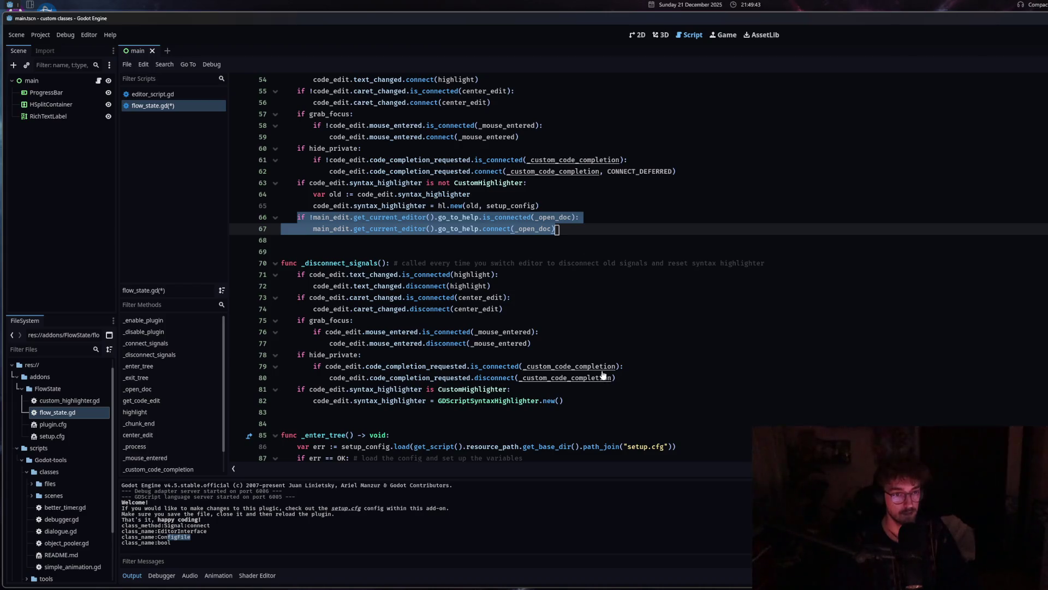
Paste the if block below line 82, remove its '!', change connect to disconnect, and save.
left_click(589, 400)
key("Return")
key("ctrl+v")
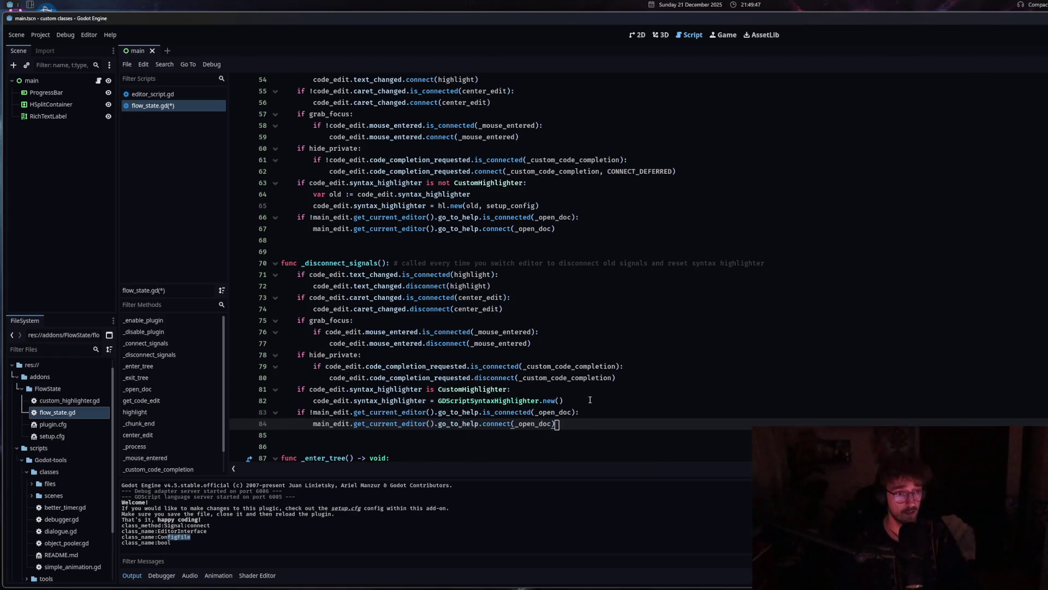
left_click(314, 413)
key("BackSpace")
key("BackSpace")
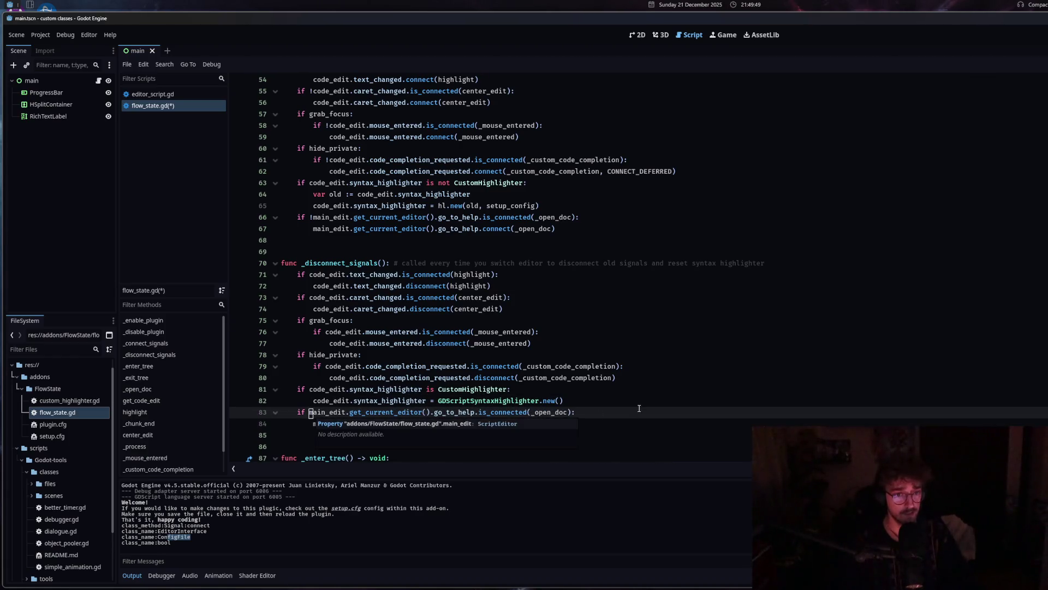
left_click(483, 423)
type("dis")
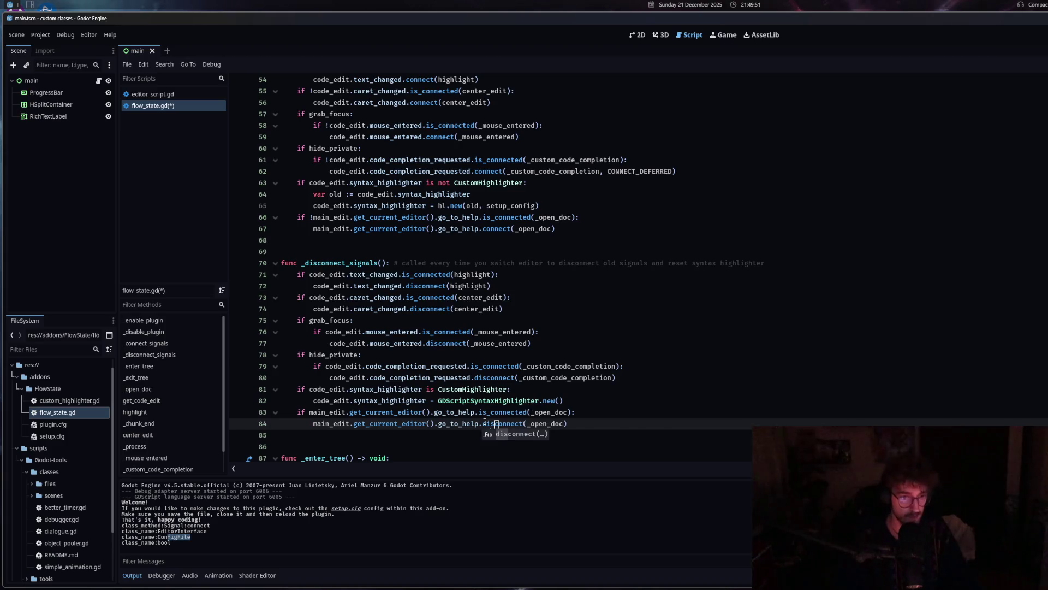
key("ctrl+s")
Collapse the Output panel and look up the go_to_help signal's documentation.
scroll(523, 415, "down", 2)
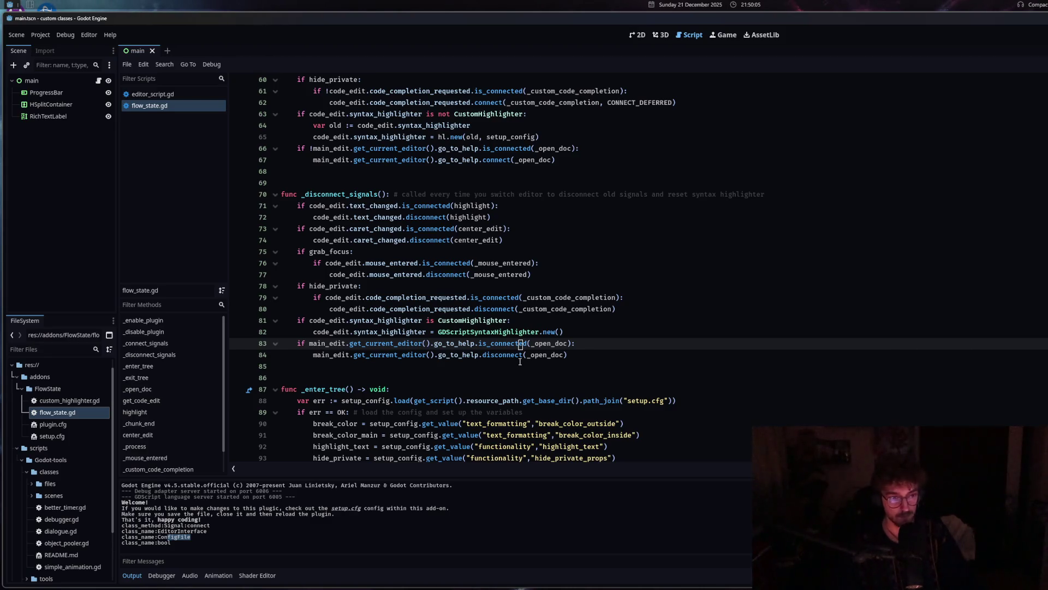
left_click(313, 539)
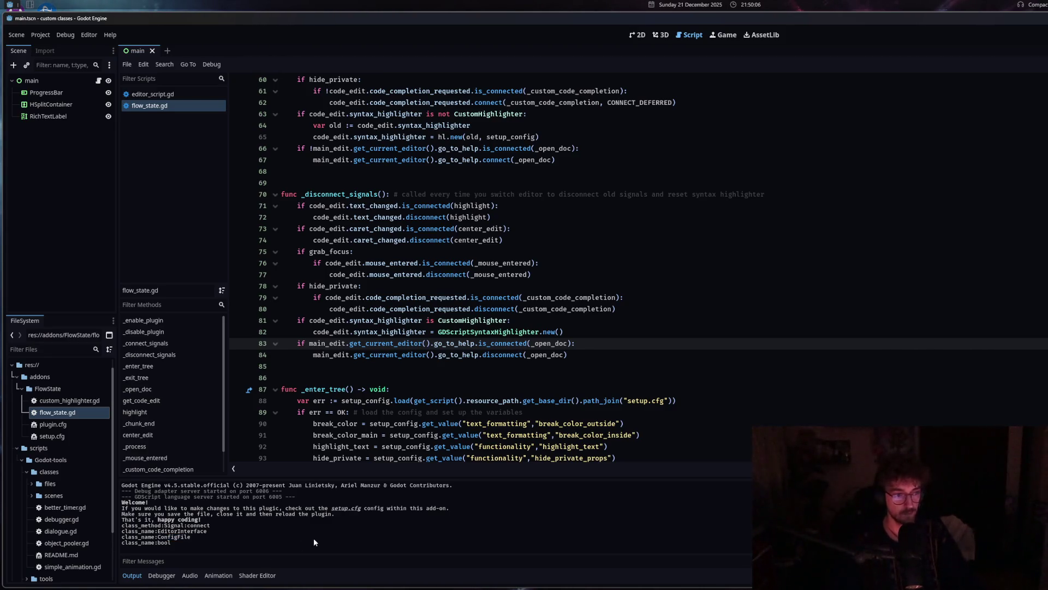
left_click(131, 577)
left_click(459, 355)
mouse_move(458, 355)
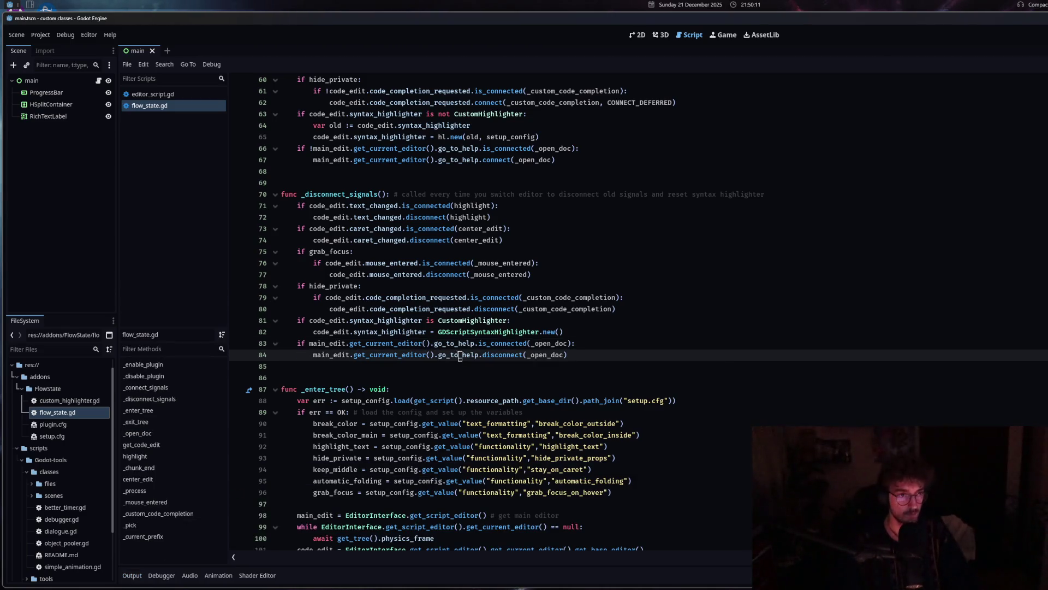
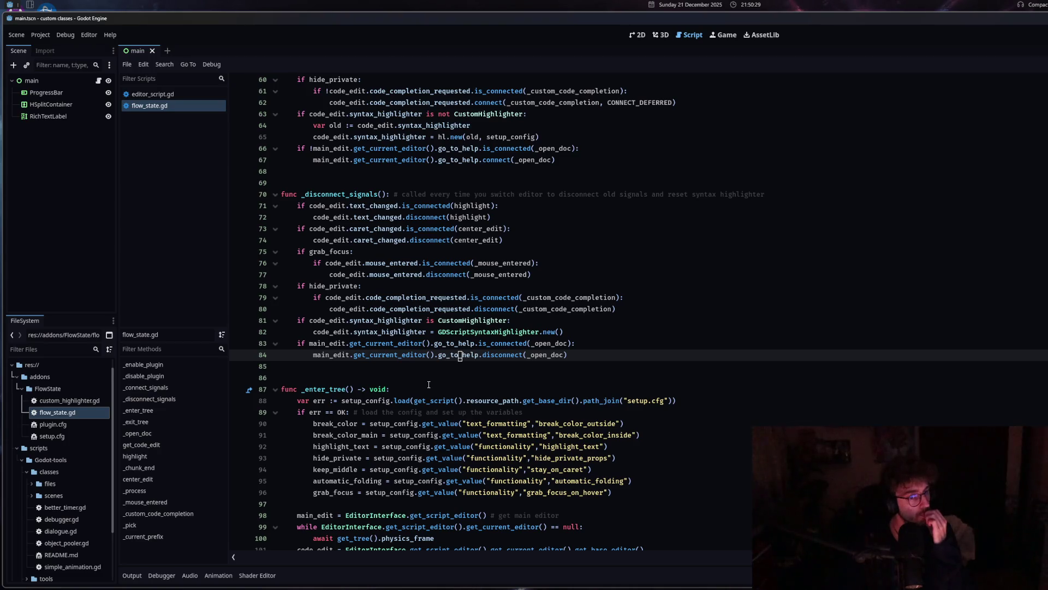
In editor_script.gd, comment out line 43, my_panel.custom_minimum_size = Vector2(20,0).
left_click(174, 96)
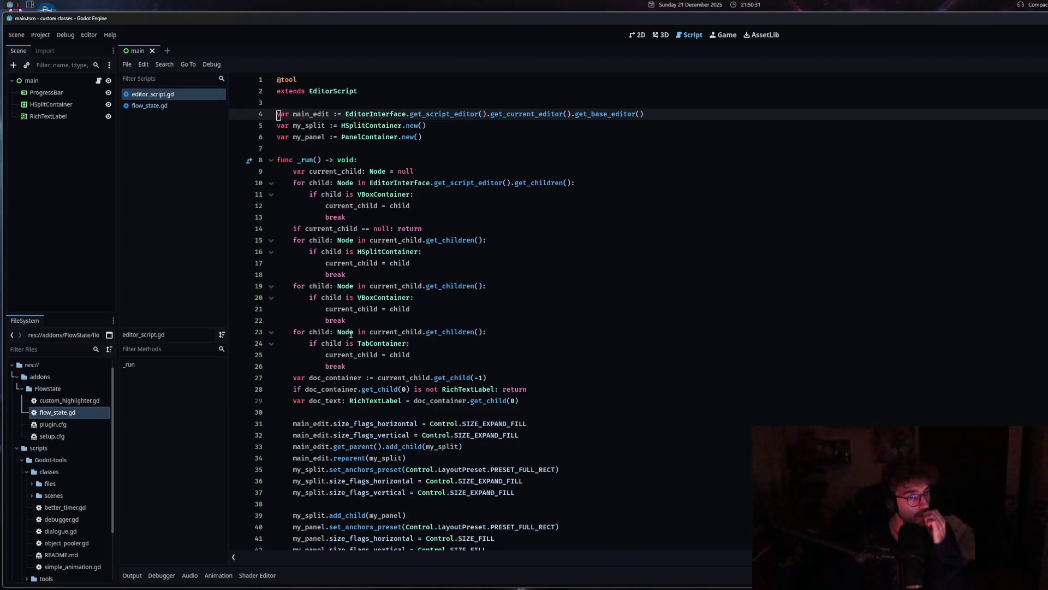
scroll(426, 462, "down", 1)
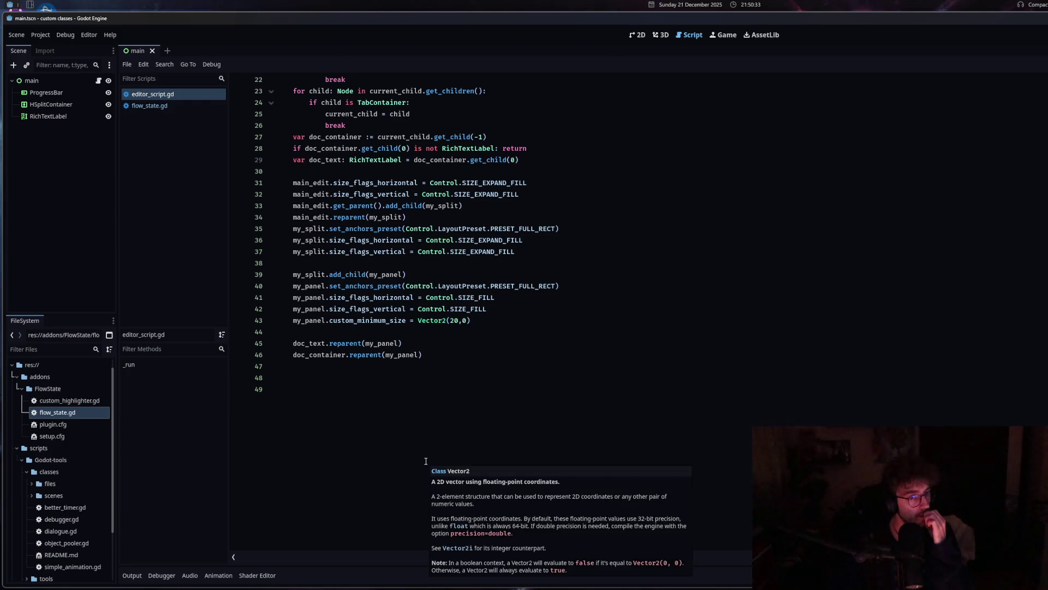
left_click(347, 217)
scroll(472, 355, "up", 4)
scroll(472, 355, "down", 3)
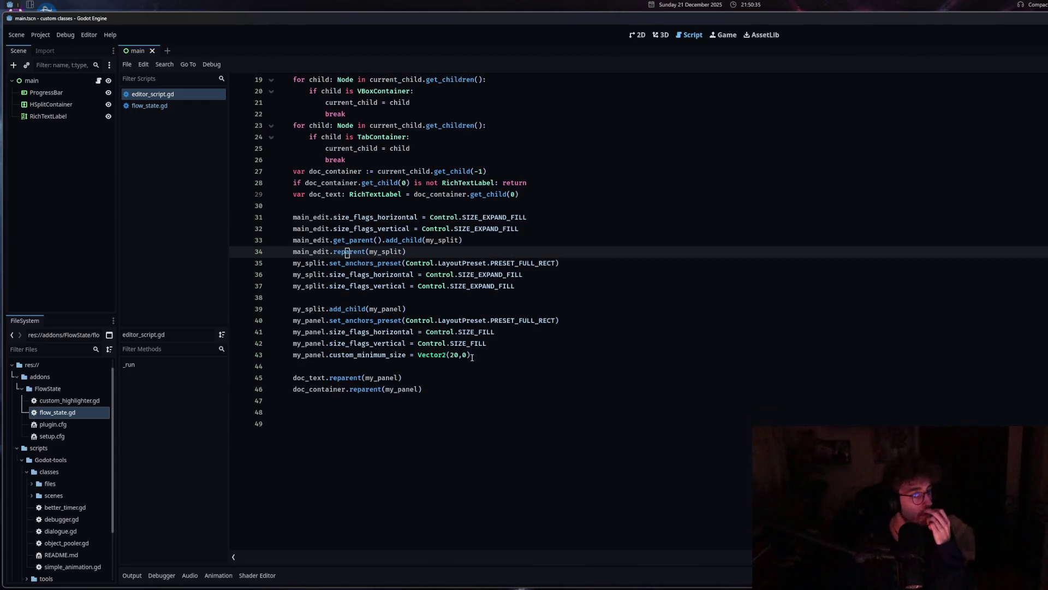
left_click(472, 355)
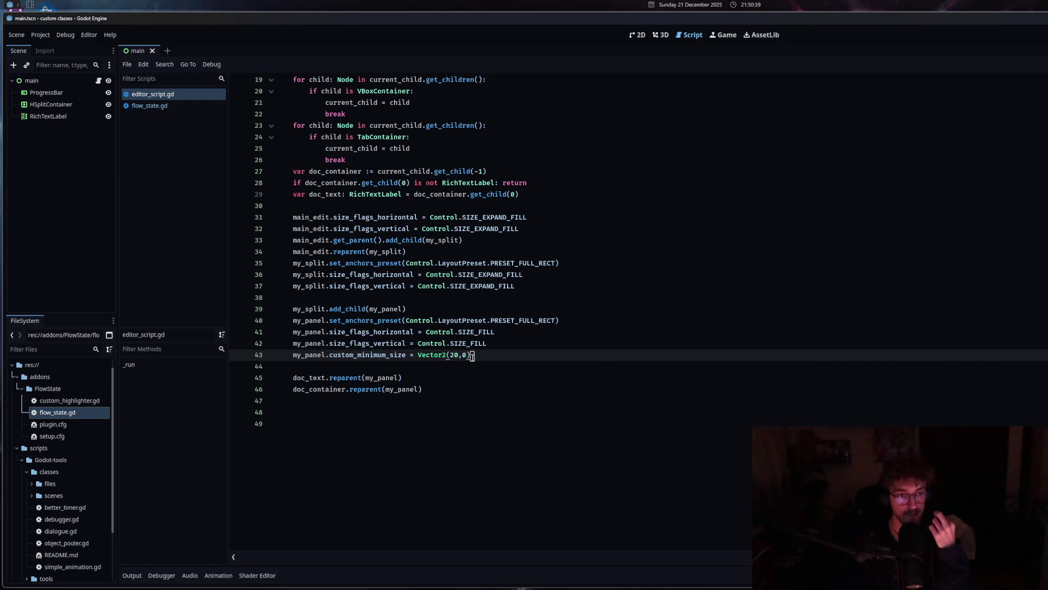
right_click(455, 354)
left_click(493, 476)
Add a blank line after line 46 and begin typing my_panel.size = Vector2.
left_click(464, 388)
key("Return")
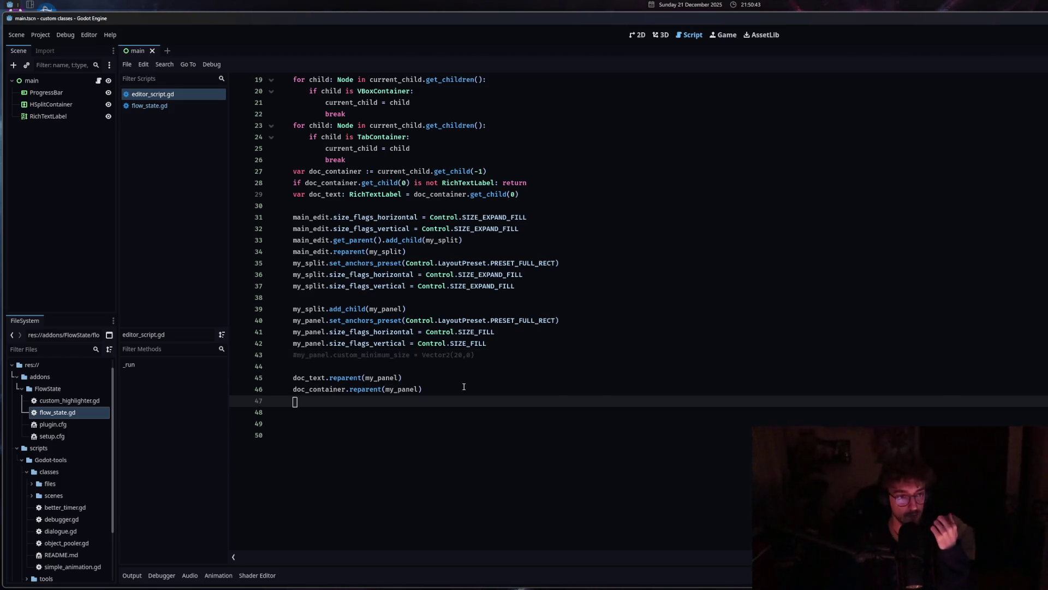
key("Return")
type("my_panel.")
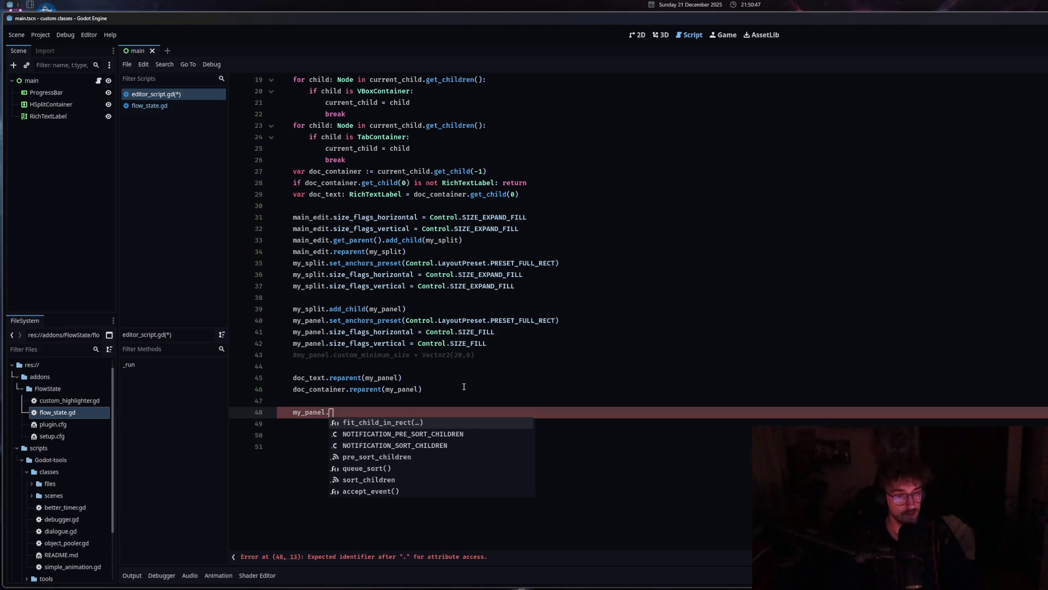
type("si")
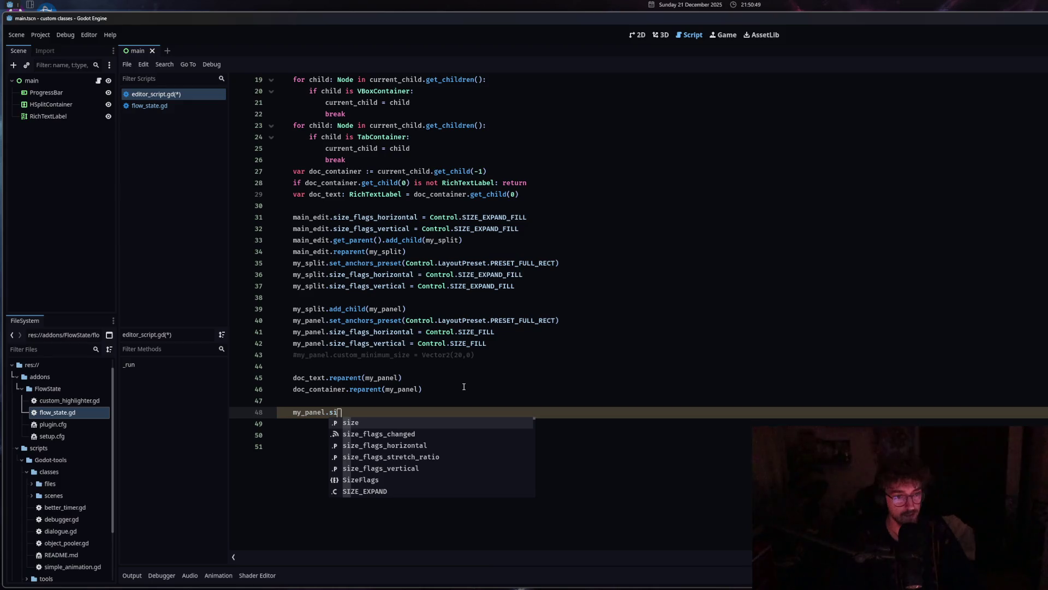
type("ze = Vector2")
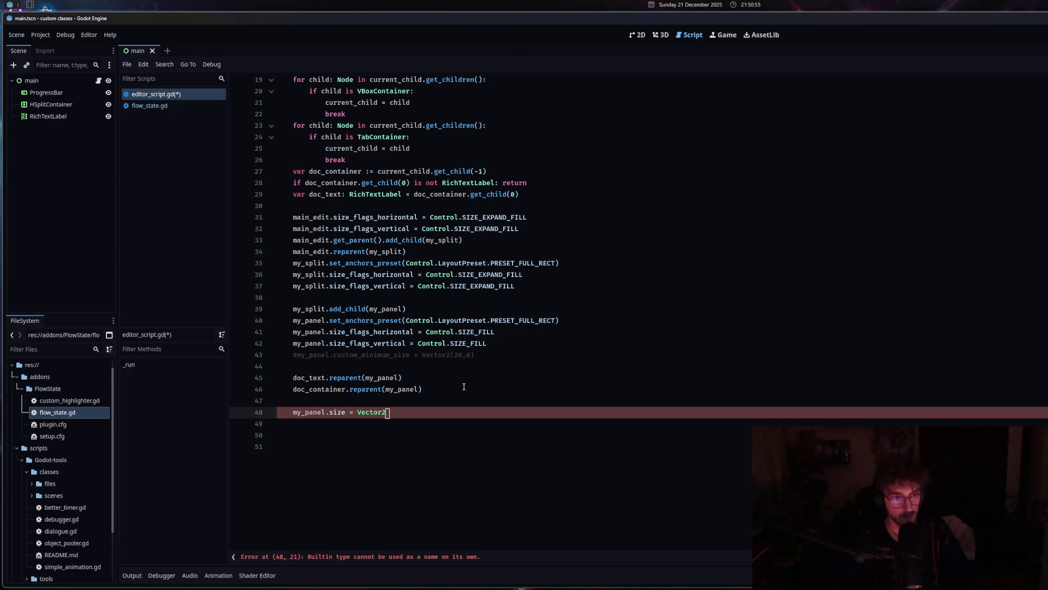
Replace the my_panel.size line with my_split.offset_right using autocompletion.
left_click_drag(392, 413, 290, 413)
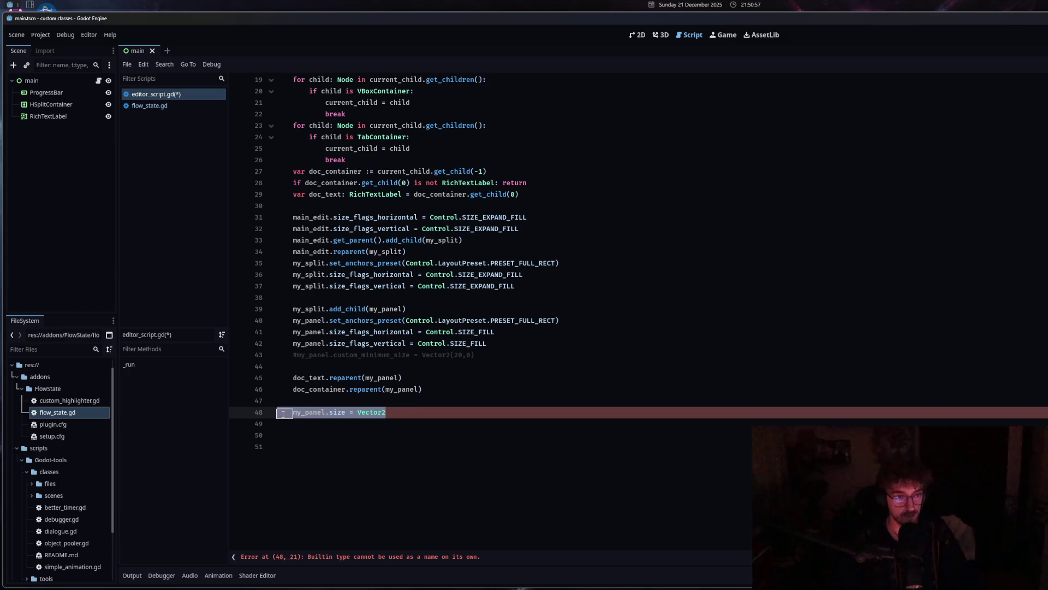
type("my_split")
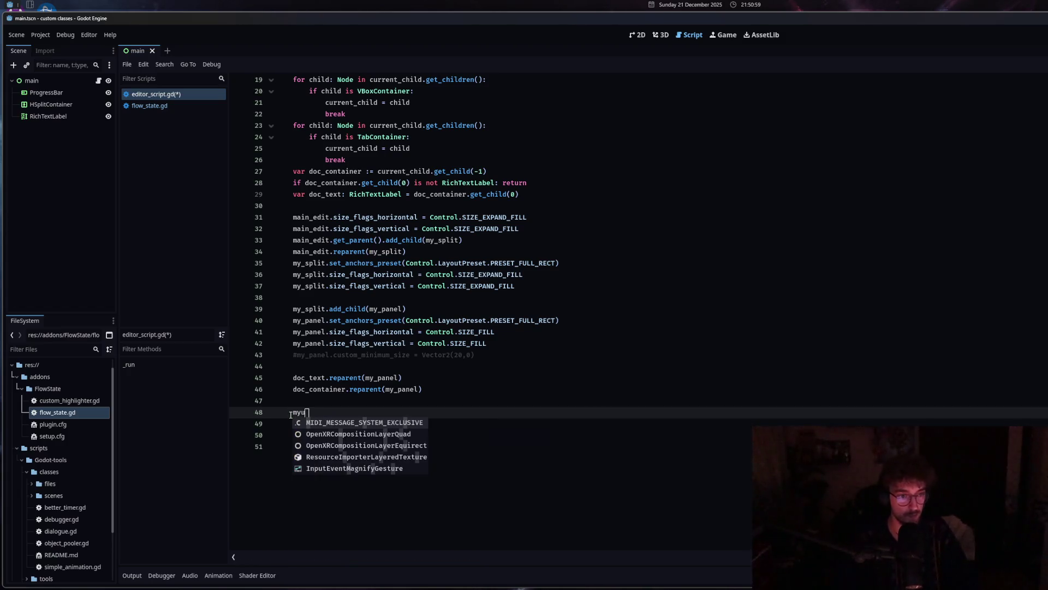
key("Return")
type(".")
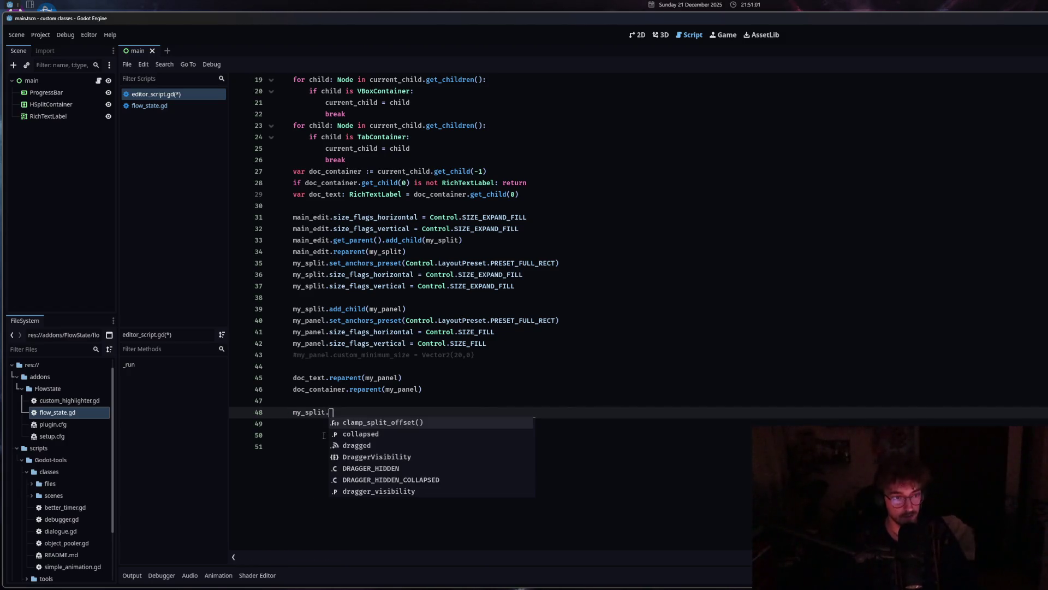
type("off")
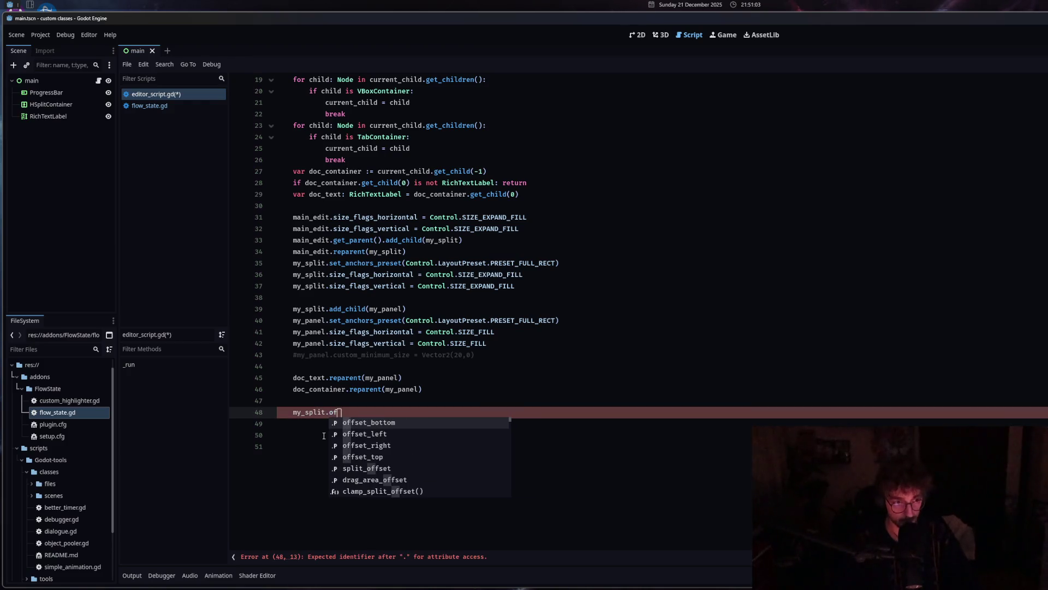
left_click(385, 445)
mouse_move(349, 416)
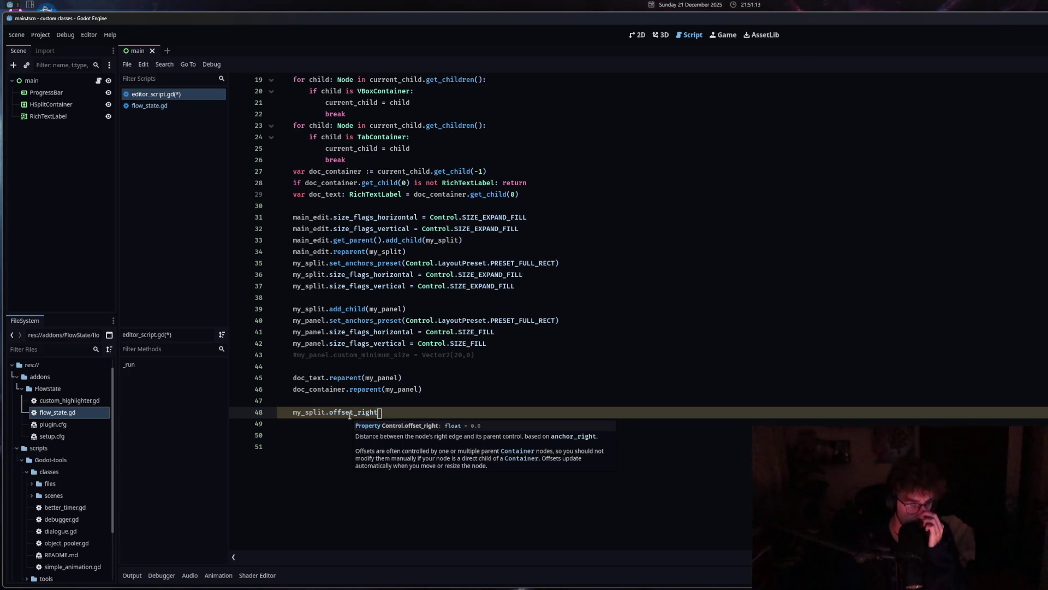
Change the property to split_offset and assign it -50.
left_click_drag(379, 413, 331, 411)
type("po")
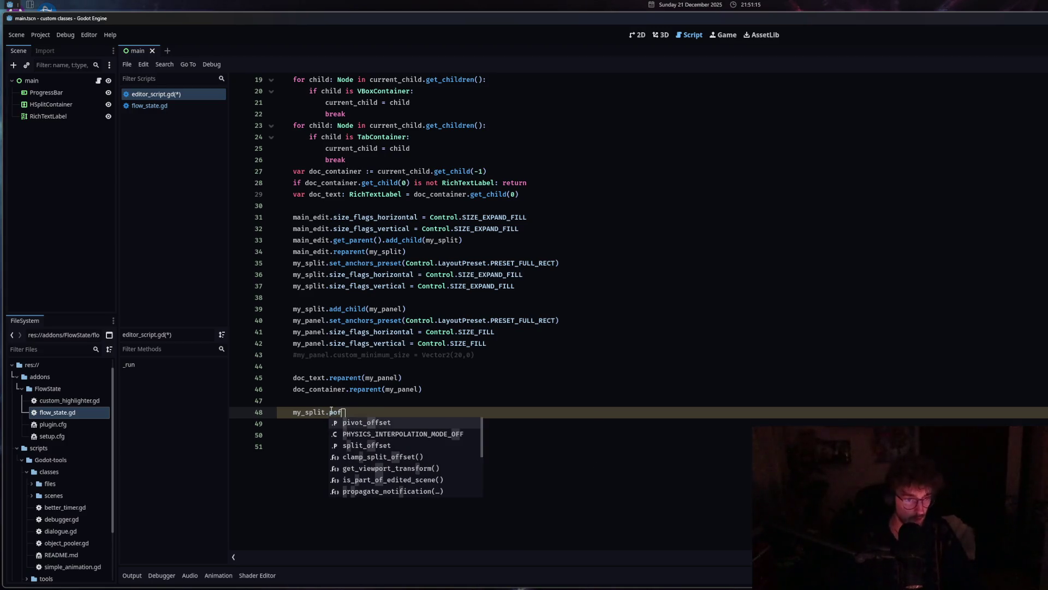
key("BackSpace")
key("BackSpace")
type("offset")
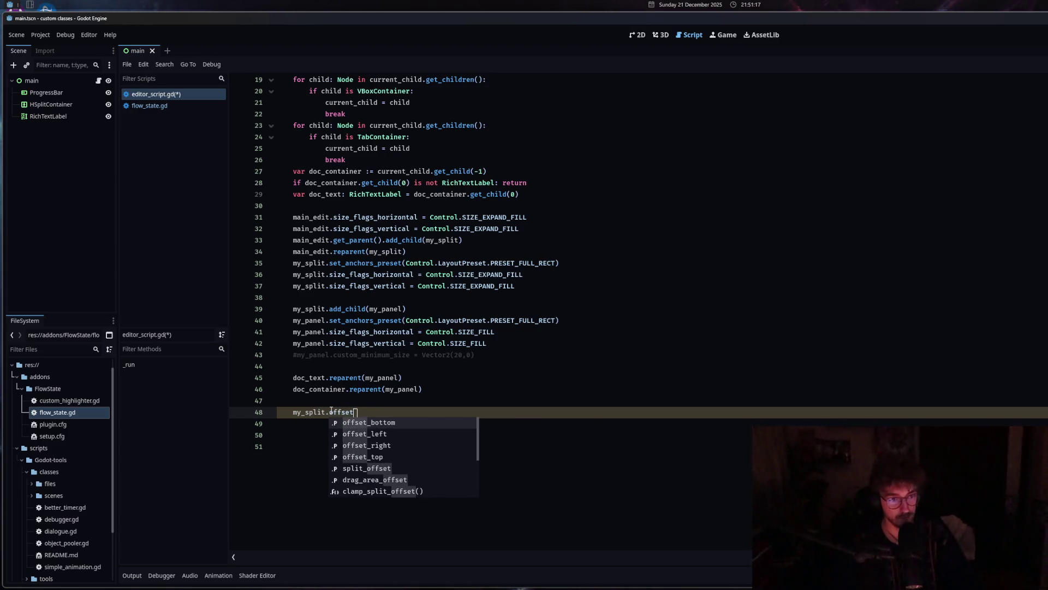
scroll(398, 456, "down", 1)
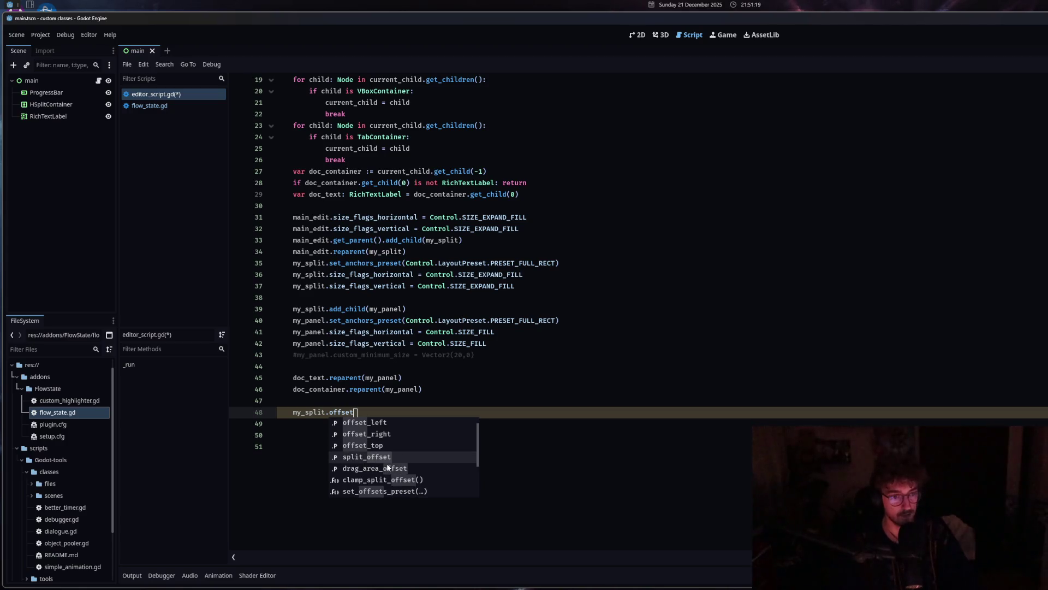
left_click(391, 457)
mouse_move(351, 414)
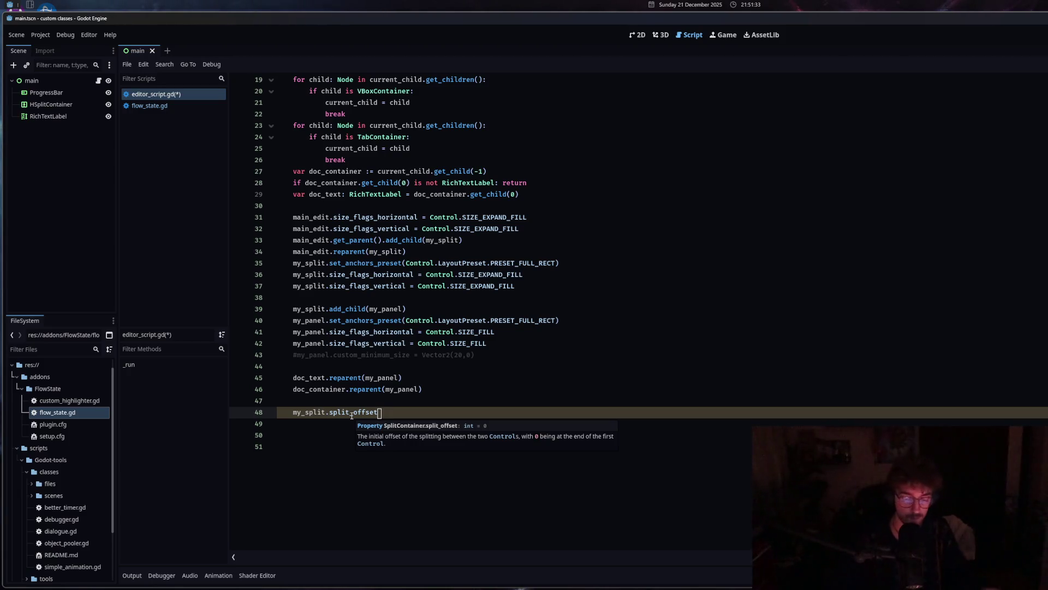
type("-50")
key("BackSpace")
key("BackSpace")
key("BackSpace")
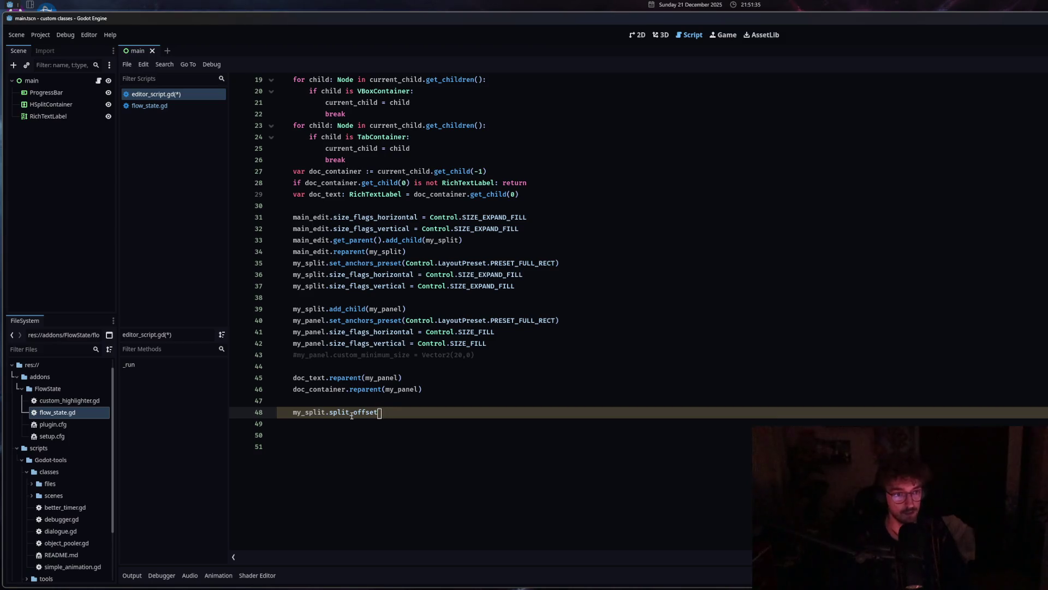
type("= -50")
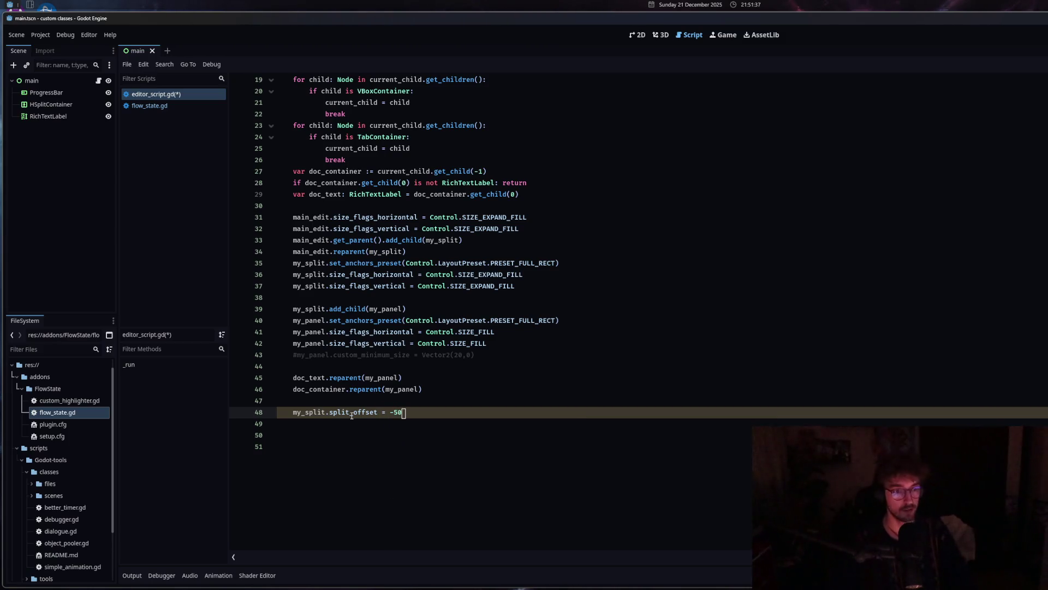
Save editor_script.gd, then open and close the RichTextLabel documentation.
left_click(436, 401)
key("ctrl+s")
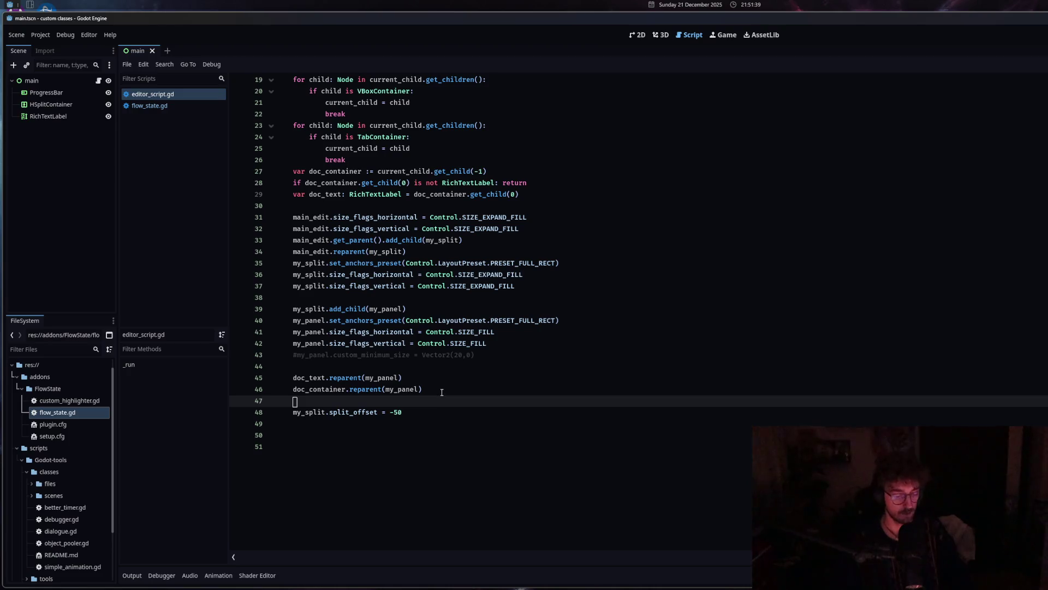
left_click(375, 194, "ctrl")
key("ctrl+w")
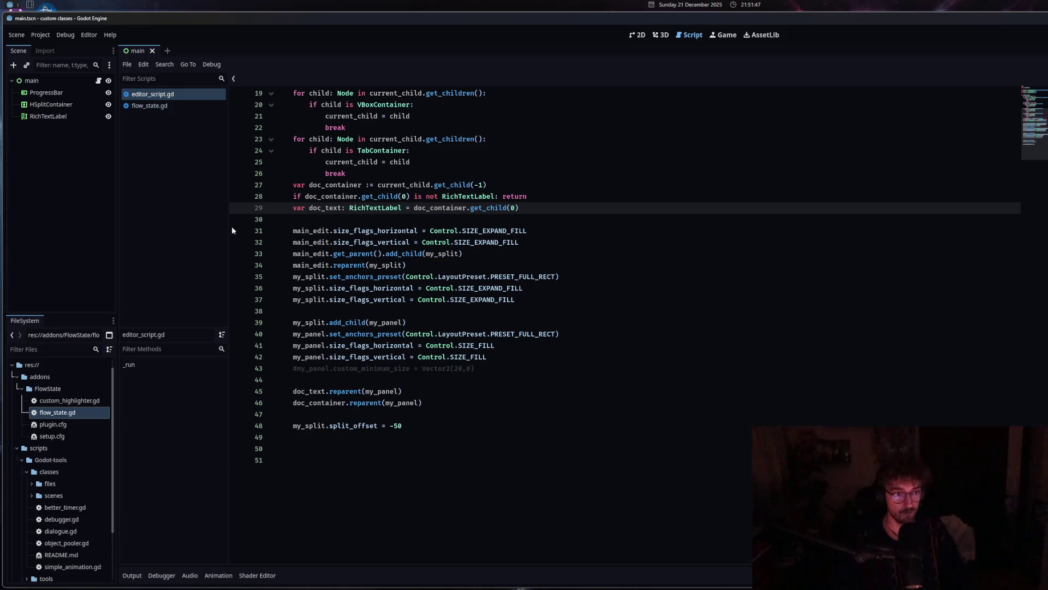
Change the split offset from -50 to -200 and reload the current project.
double_click(394, 425)
type("200")
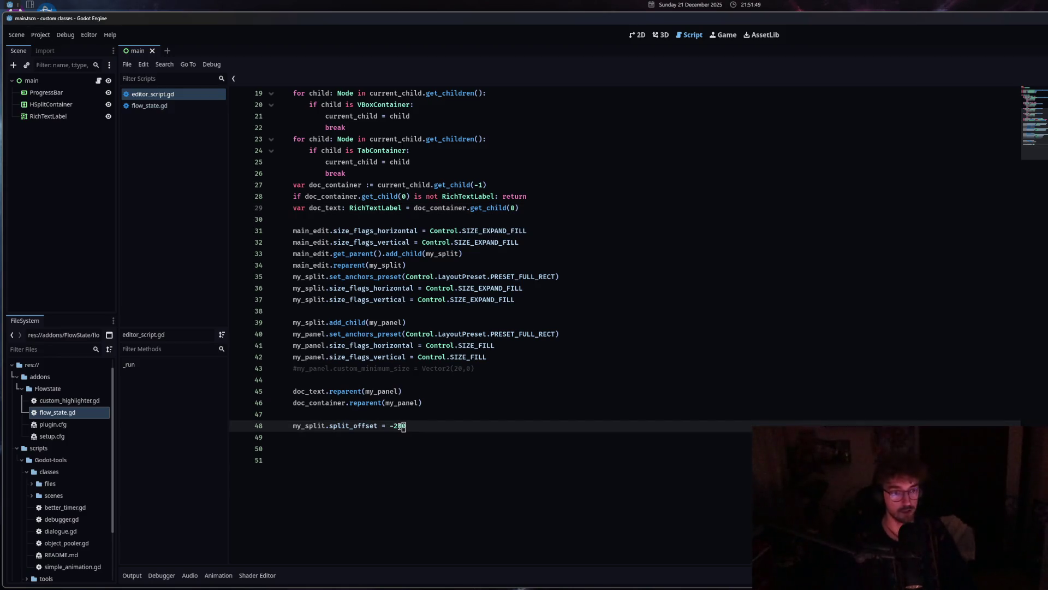
left_click(40, 35)
left_click(68, 160)
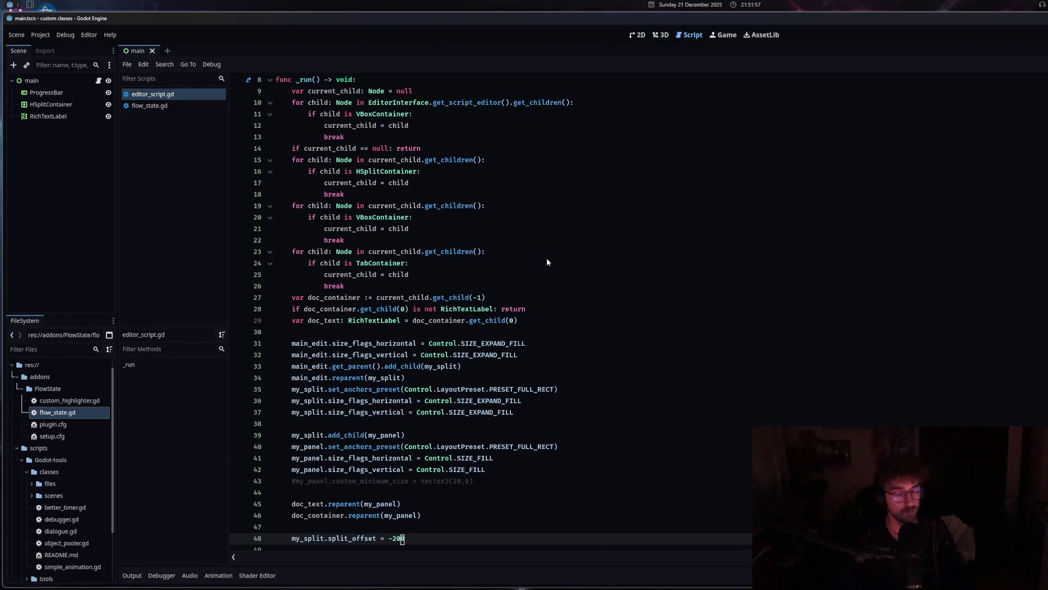
Move through lines 35–41 of editor_script.gd, opening and closing the Control class documentation.
left_click(490, 389)
scroll(490, 387, "down", 3)
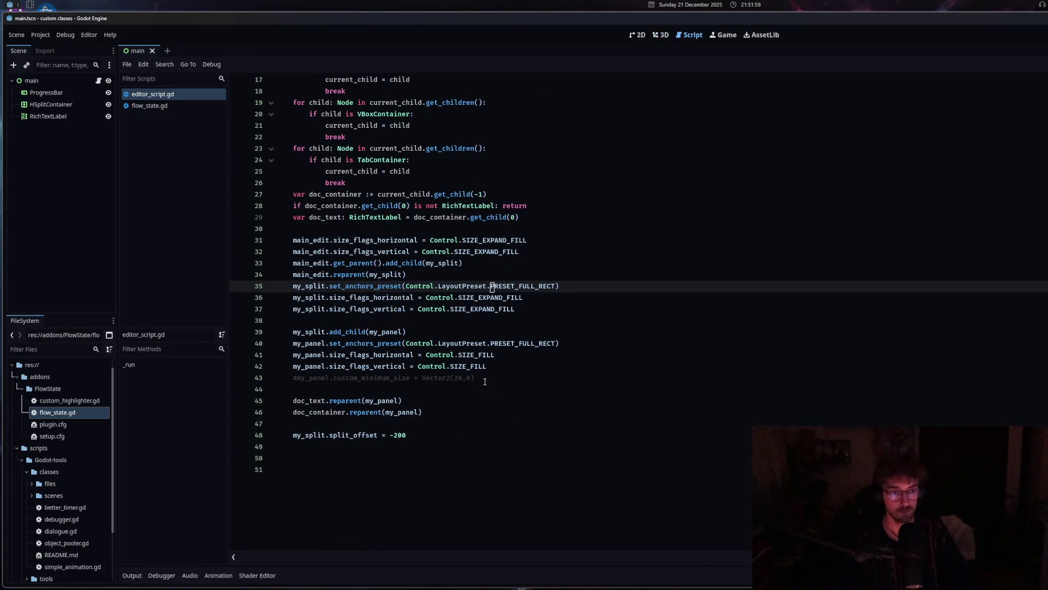
left_click(408, 354)
left_click(443, 355, "ctrl")
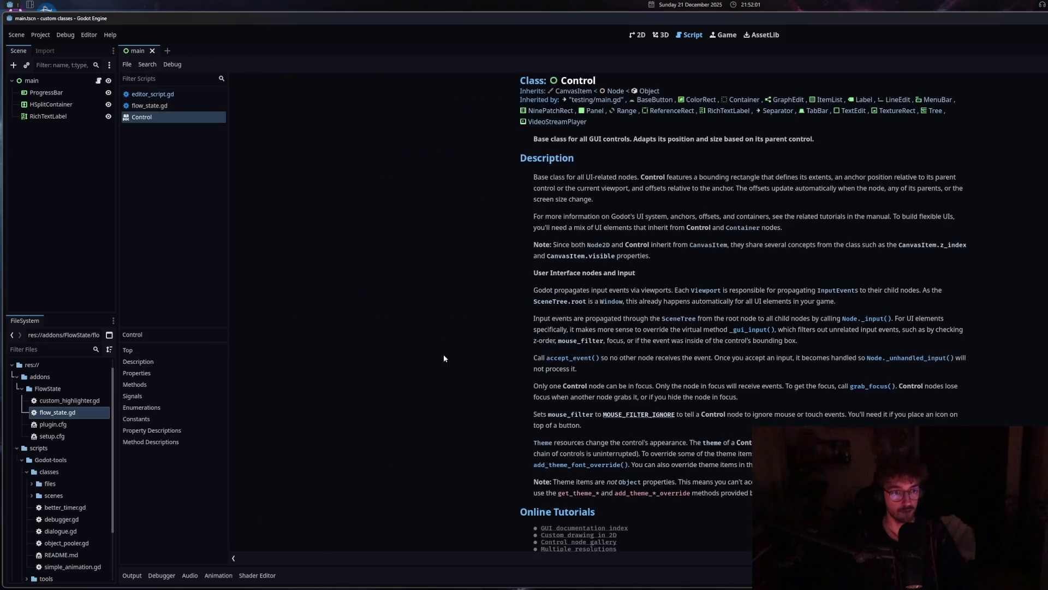
key("ctrl+w")
Show the Control docs beside the code, then drag the divider right until they collapse.
left_click(459, 403)
key("Down")
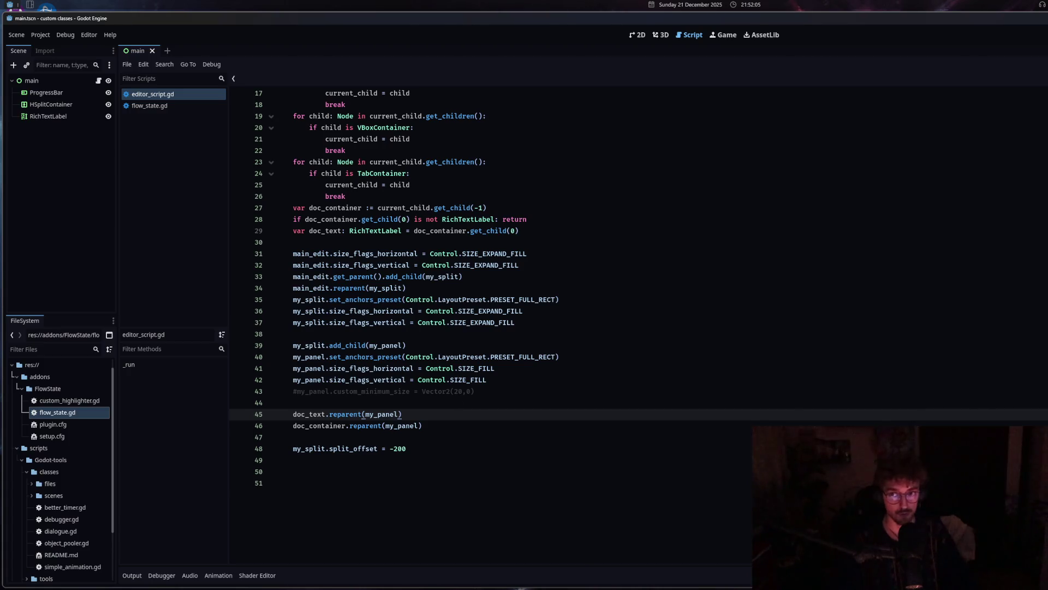
key("ctrl+shift+x")
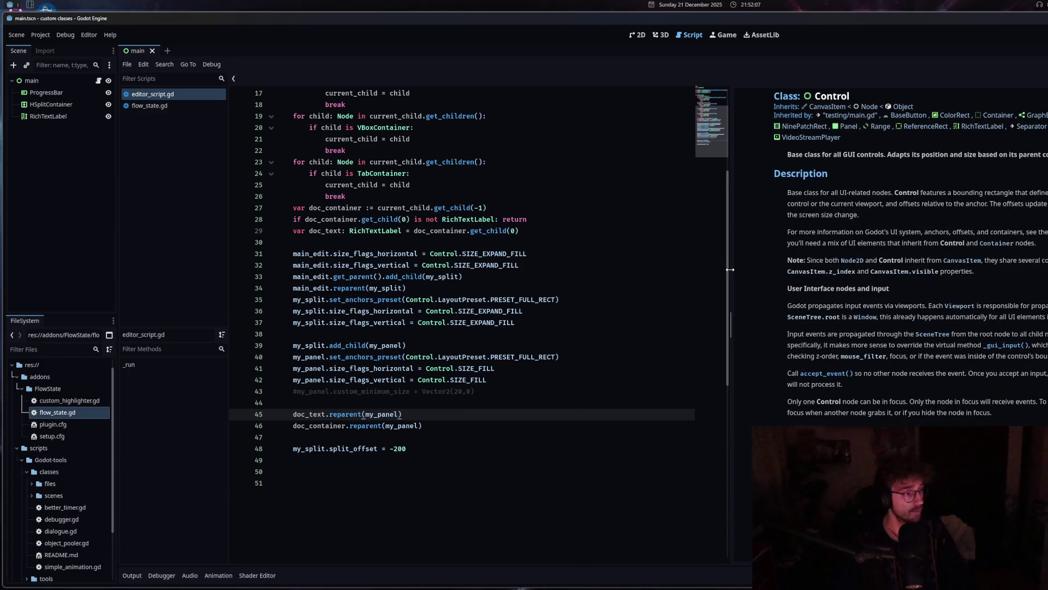
left_click_drag(729, 269, 950, 269)
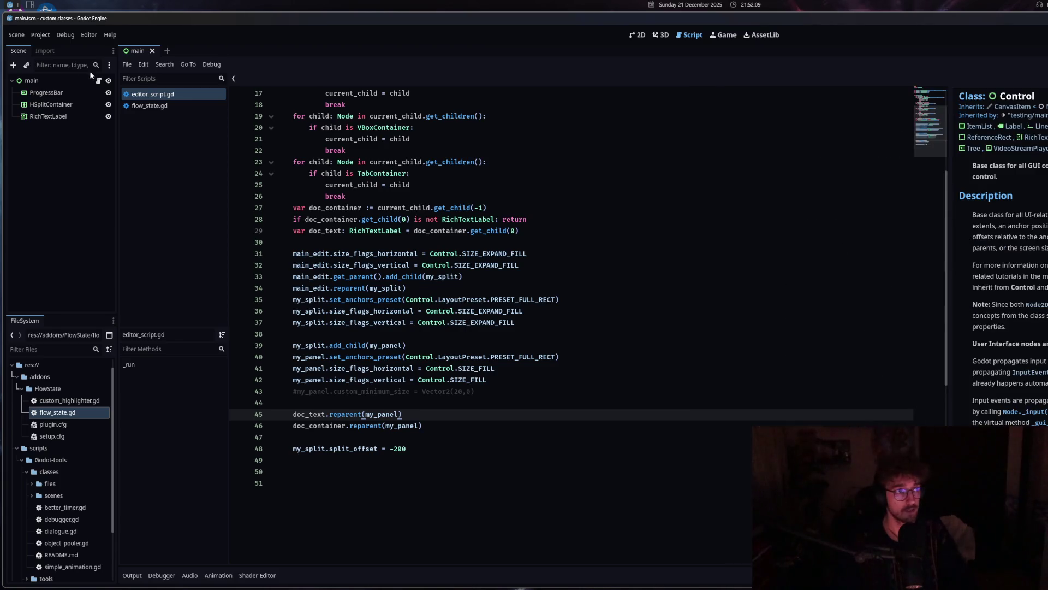
left_click_drag(950, 222, 1045, 221)
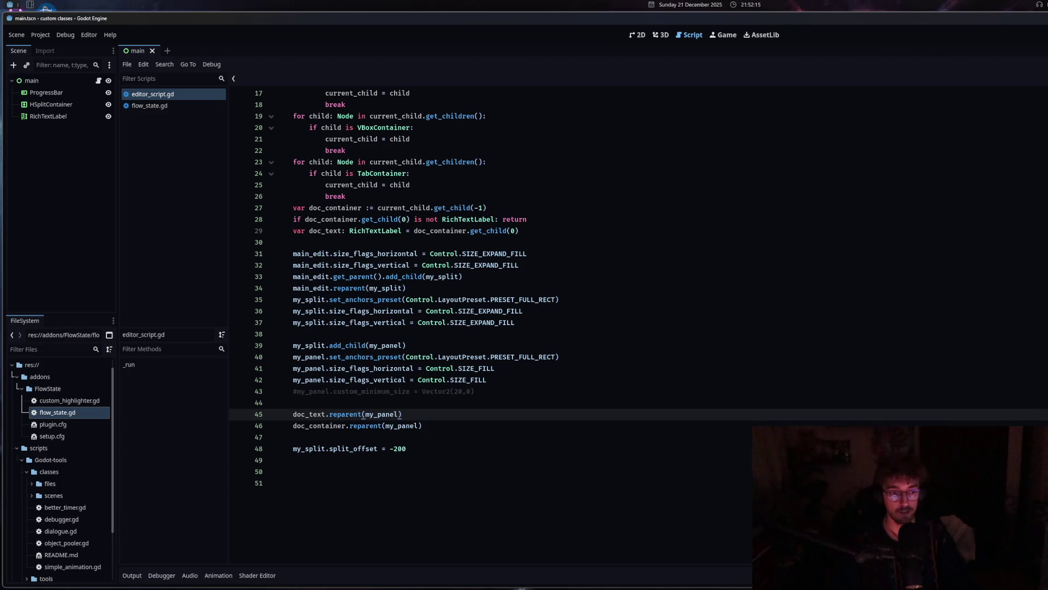
left_click(41, 35)
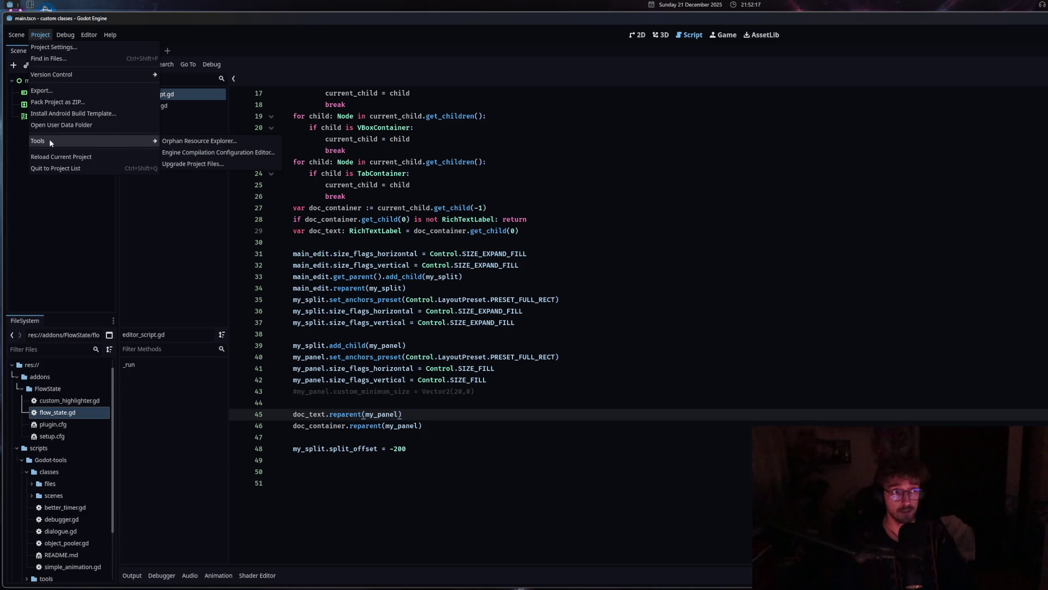
Reload the project, then uncomment line 43 so my_panel.custom_minimum_size is Vector2(20,0) again.
left_click(55, 157)
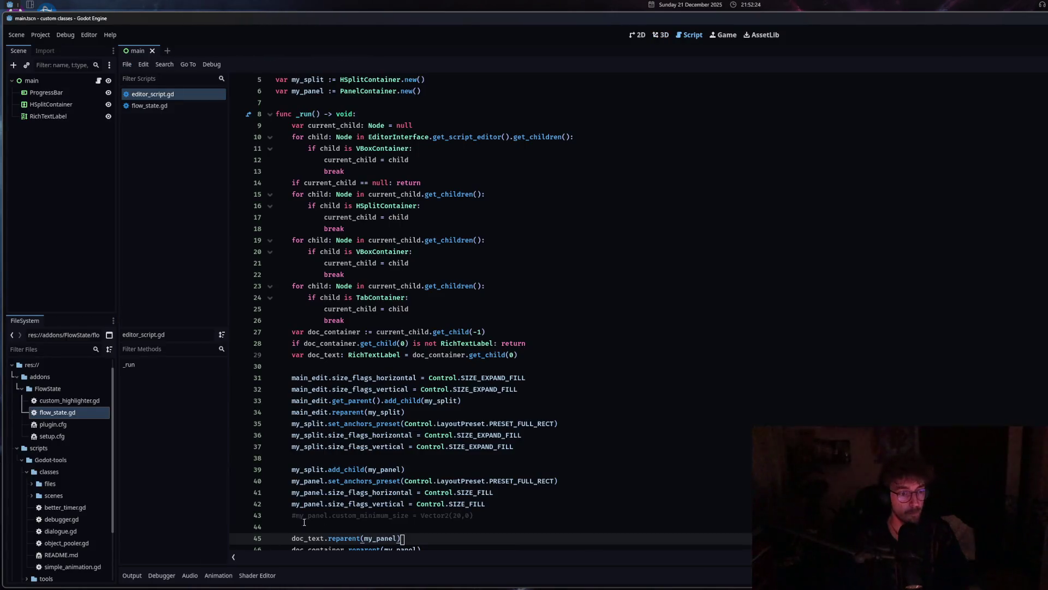
scroll(575, 371, "down", 4)
right_click(321, 378)
left_click(377, 505)
left_click(452, 378)
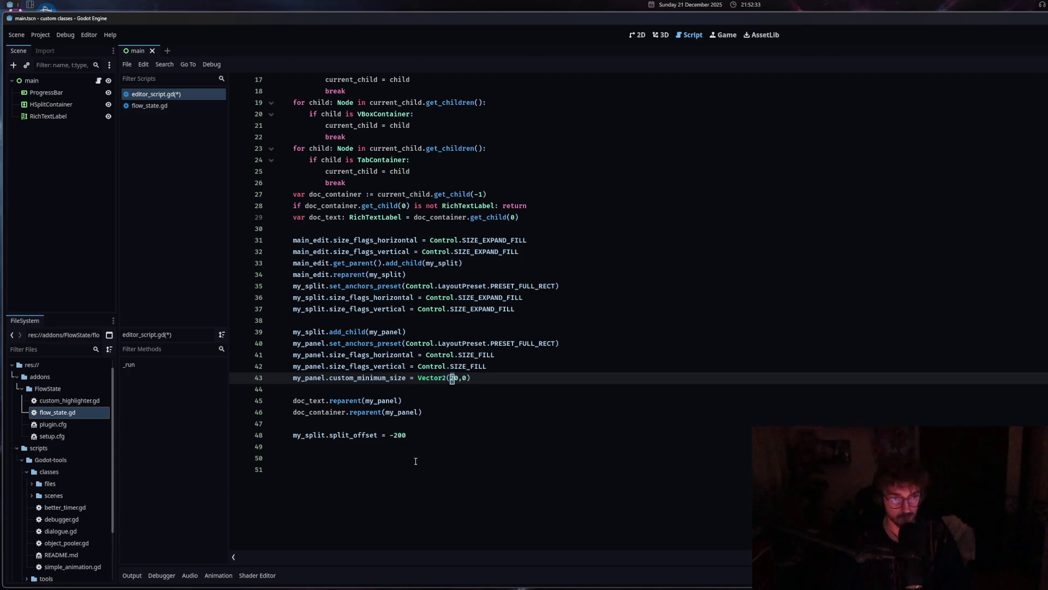
Change the split offset in editor_script.gd to -400 and save.
left_click(419, 437)
left_click(395, 434)
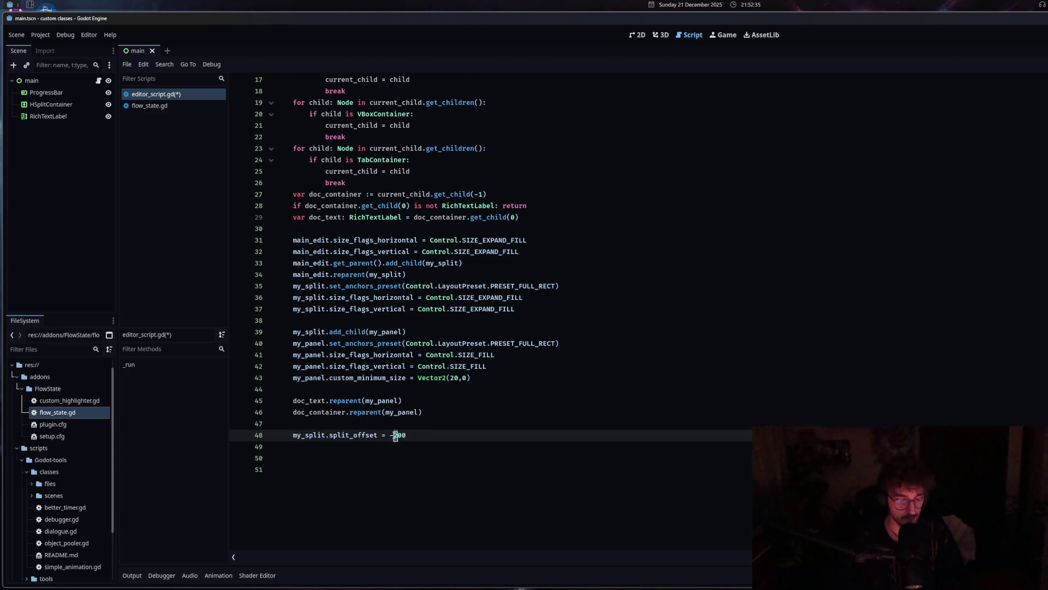
type("4")
key("ctrl+s")
Remove the blank line above the split offset and indent empty line 44.
left_click(343, 425)
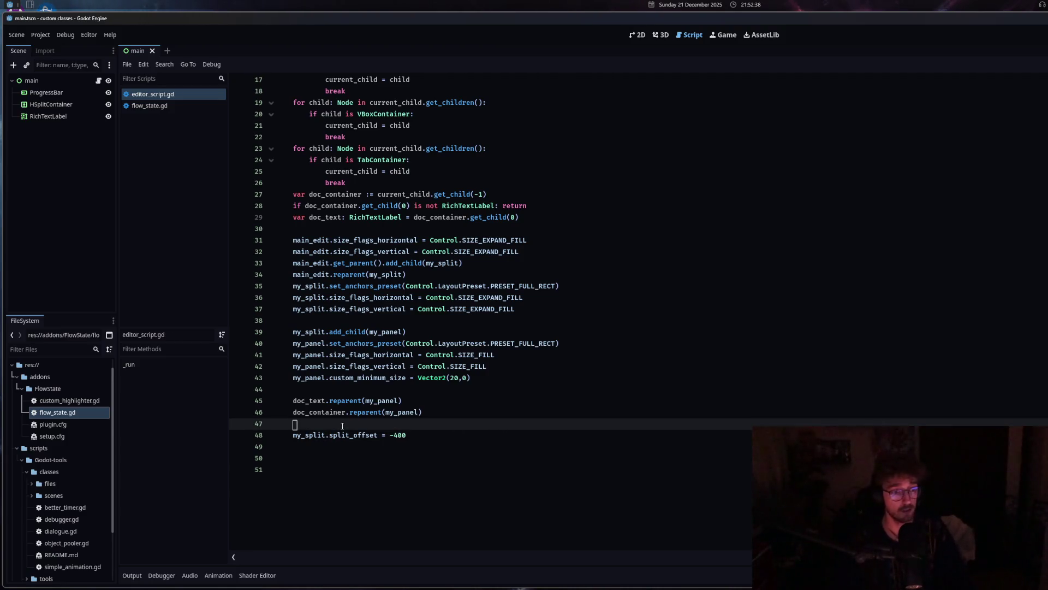
key("BackSpace")
key("BackSpace")
left_click(327, 385)
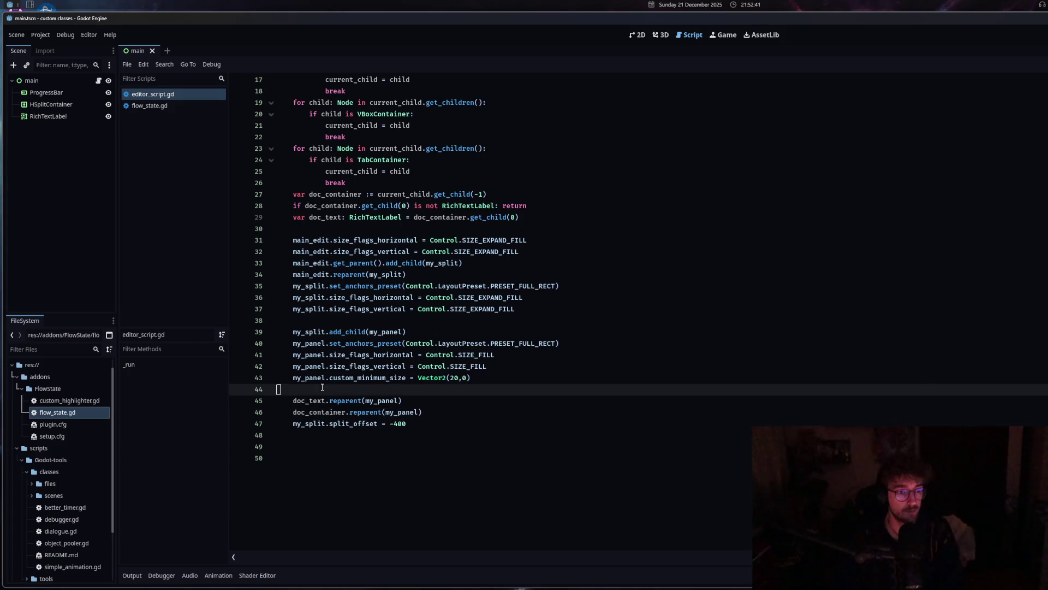
key("Tab")
scroll(483, 388, "up", 5)
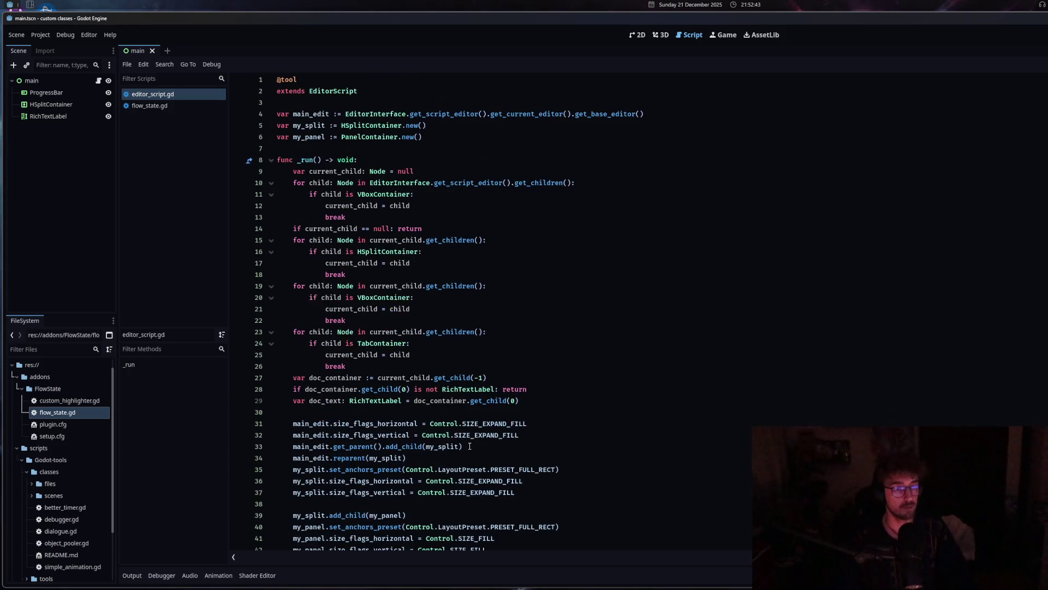
scroll(497, 437, "down", 3)
mouse_move(502, 474)
left_mouse_down()
mouse_move(289, 274)
mouse_move(281, 285)
mouse_move(284, 171)
left_mouse_up()
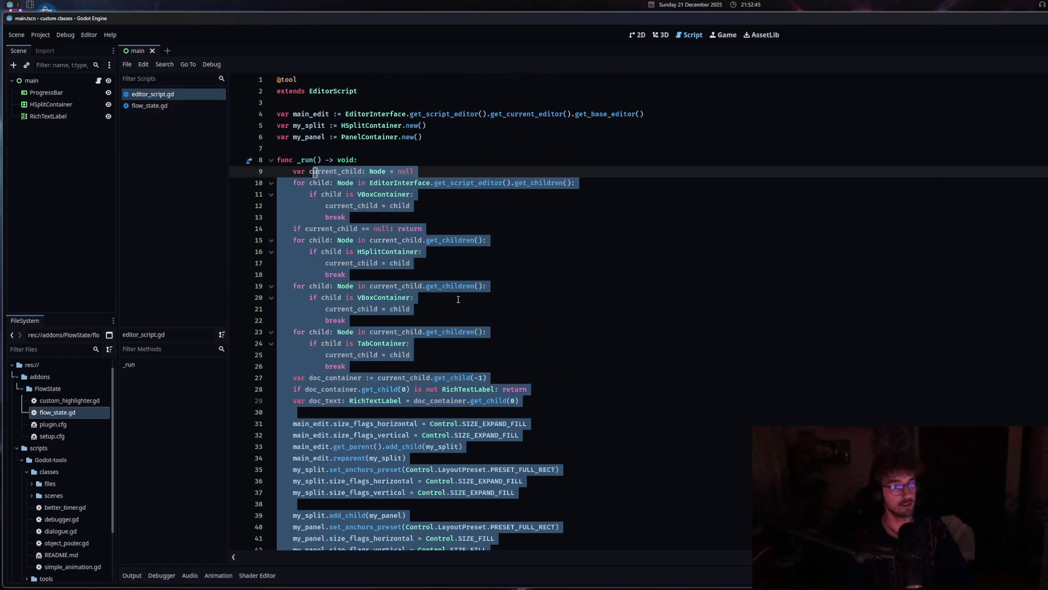
left_click(458, 300)
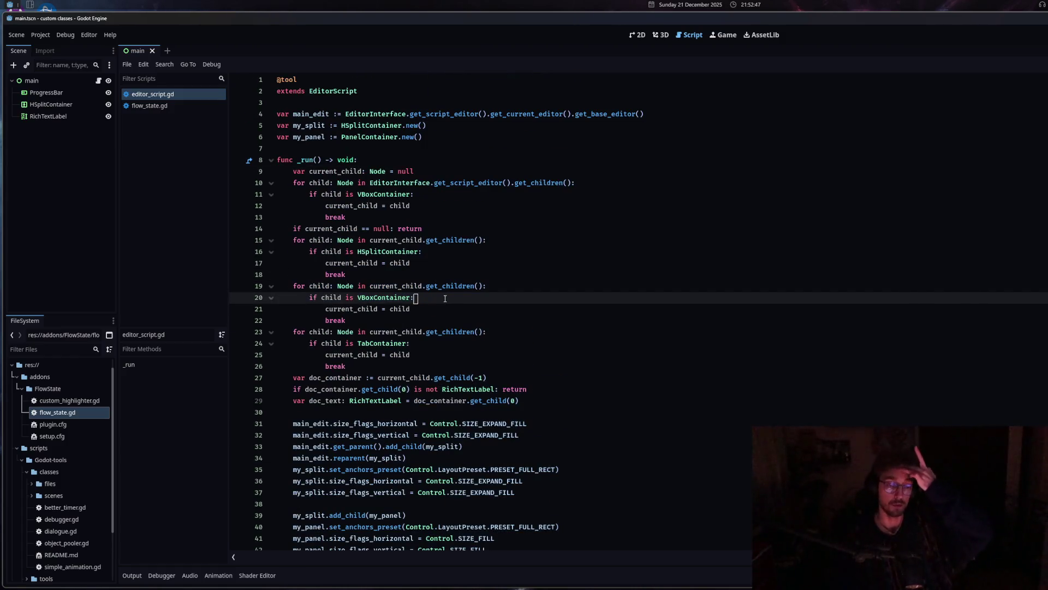
In flow_state.gd, add CONNECT_DEFERRED to the go_to_help connect call and save.
left_click(180, 106)
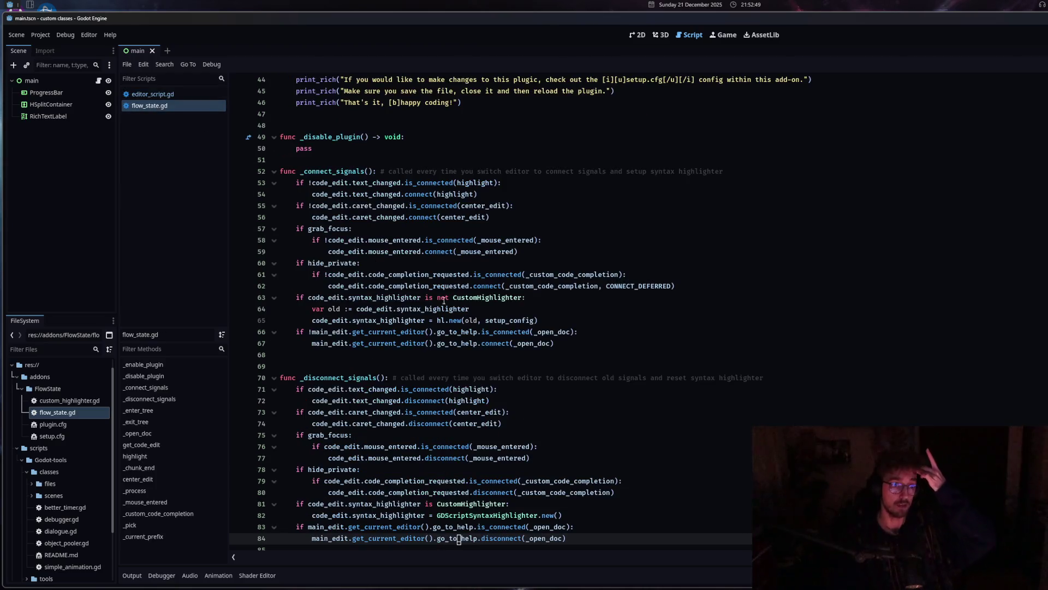
left_click(412, 446)
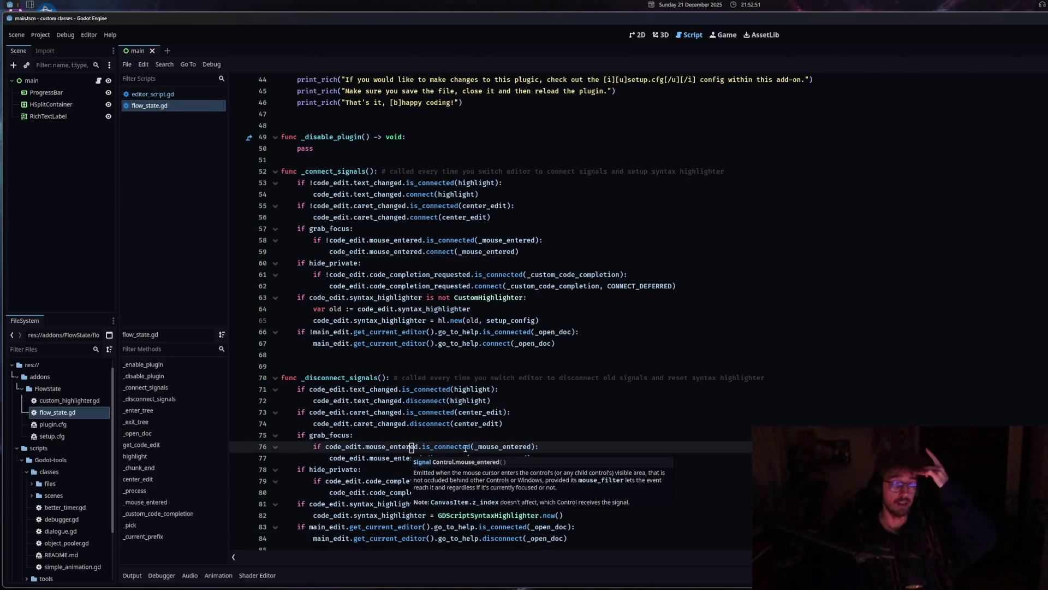
mouse_move(468, 345)
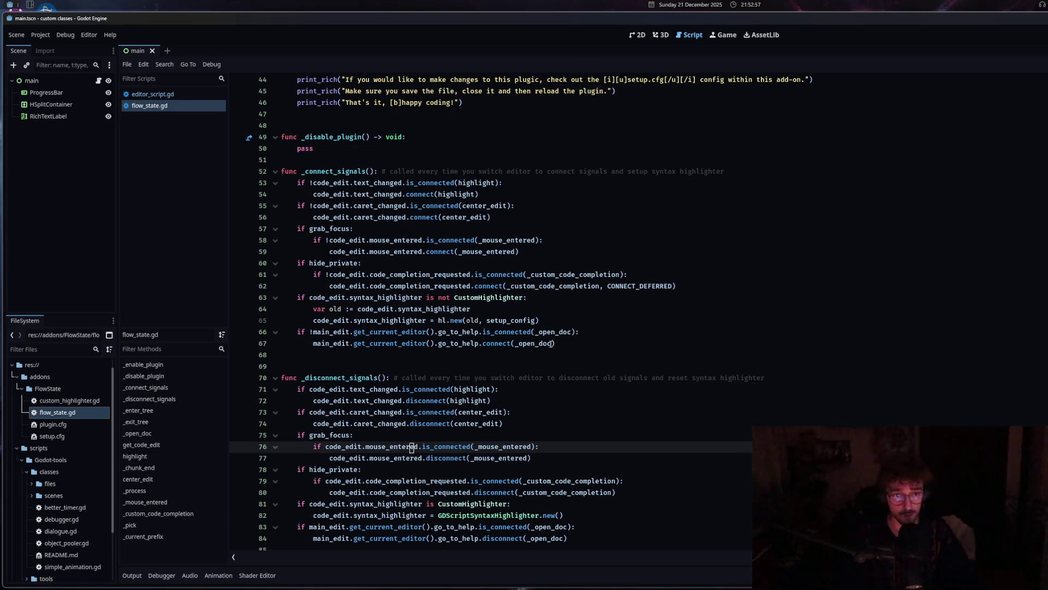
left_click(571, 341)
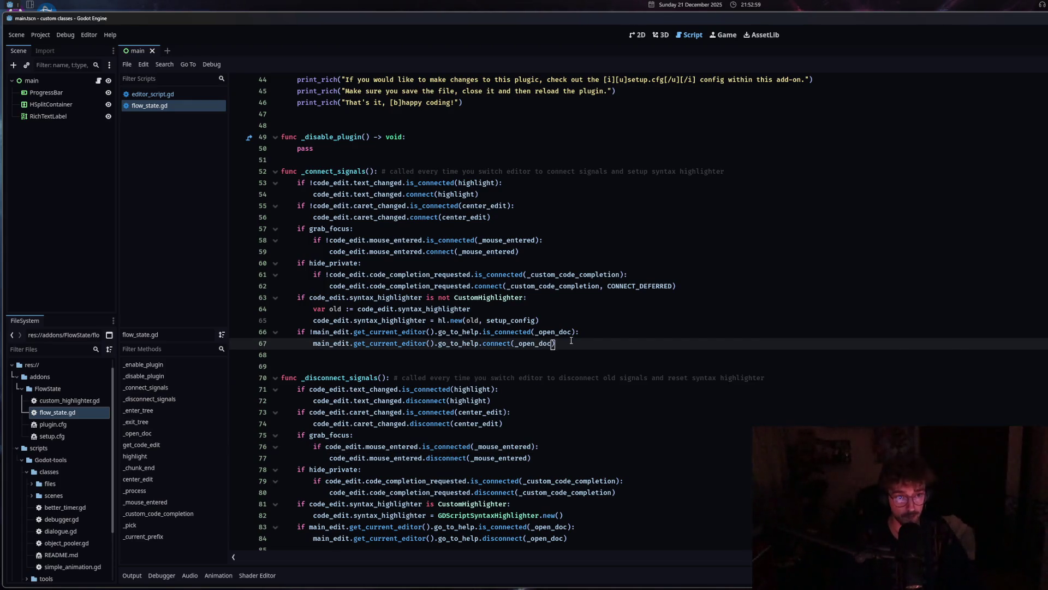
type(",CALL")
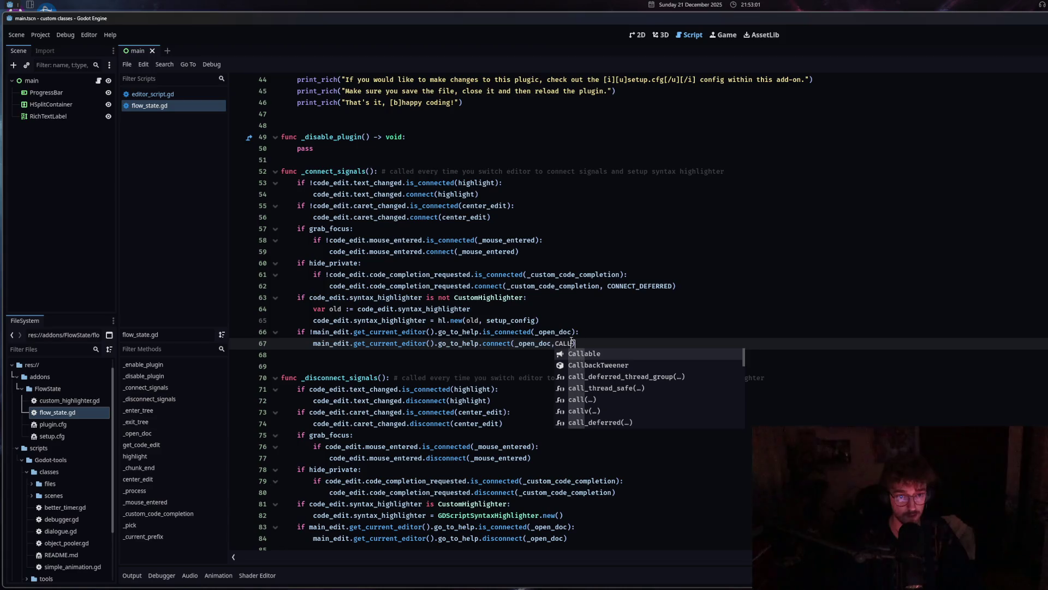
type("ONN")
left_click(598, 355)
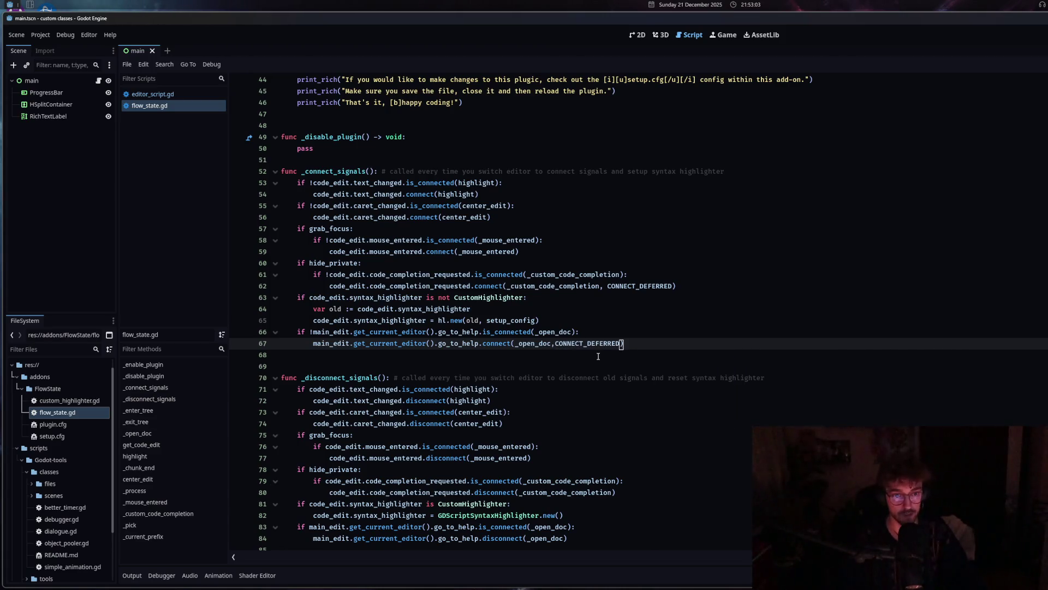
key("ctrl+shift+Left")
scroll(583, 398, "down", 2)
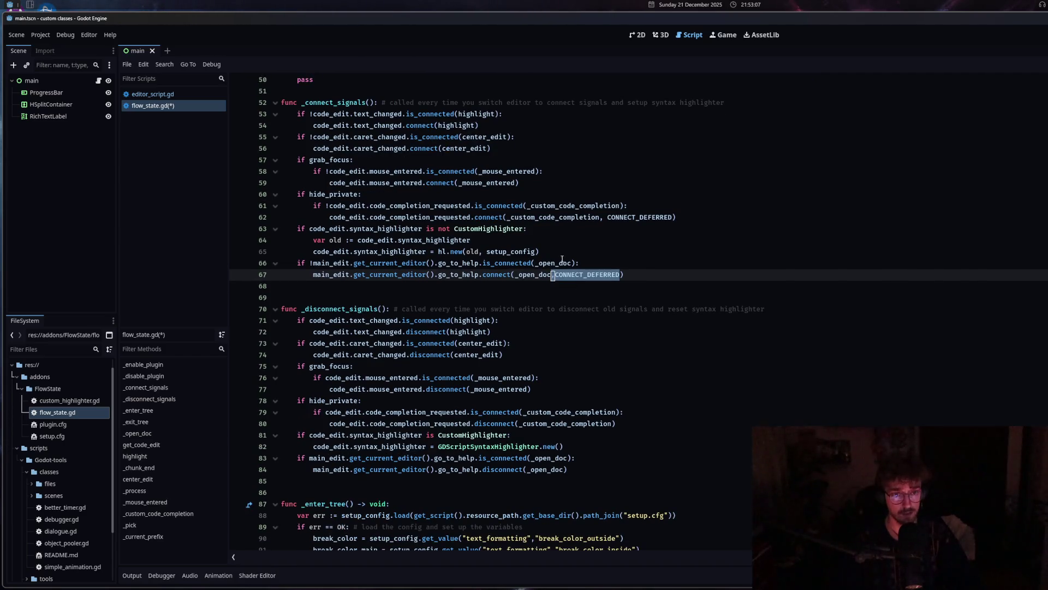
type(",")
left_click(520, 229)
key("ctrl+s")
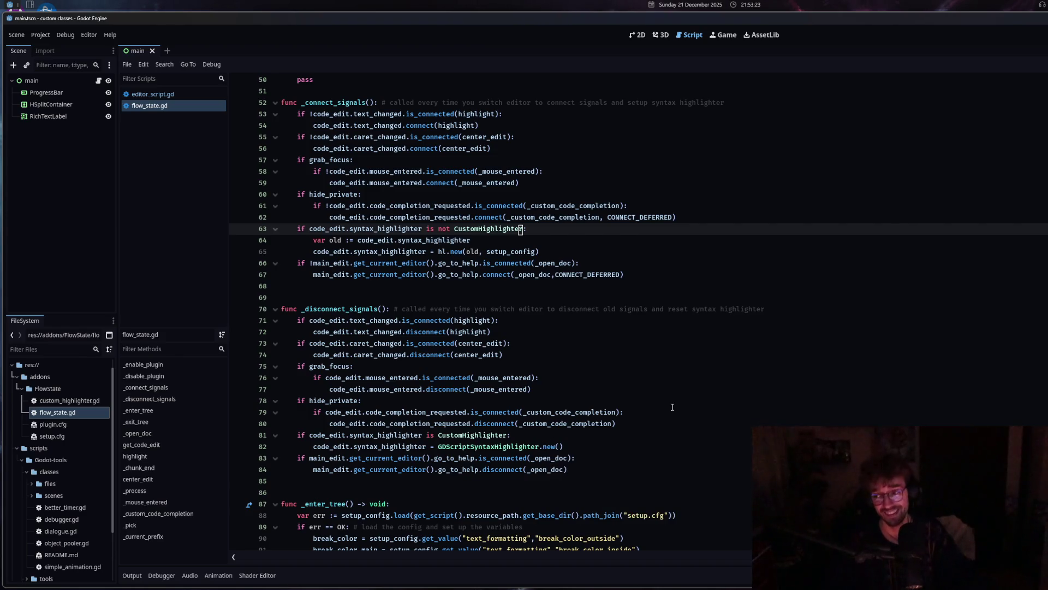
Add Engine.time_scale = 1 on line 68, then delete it again and save.
left_click(660, 282)
type("Engine.time")
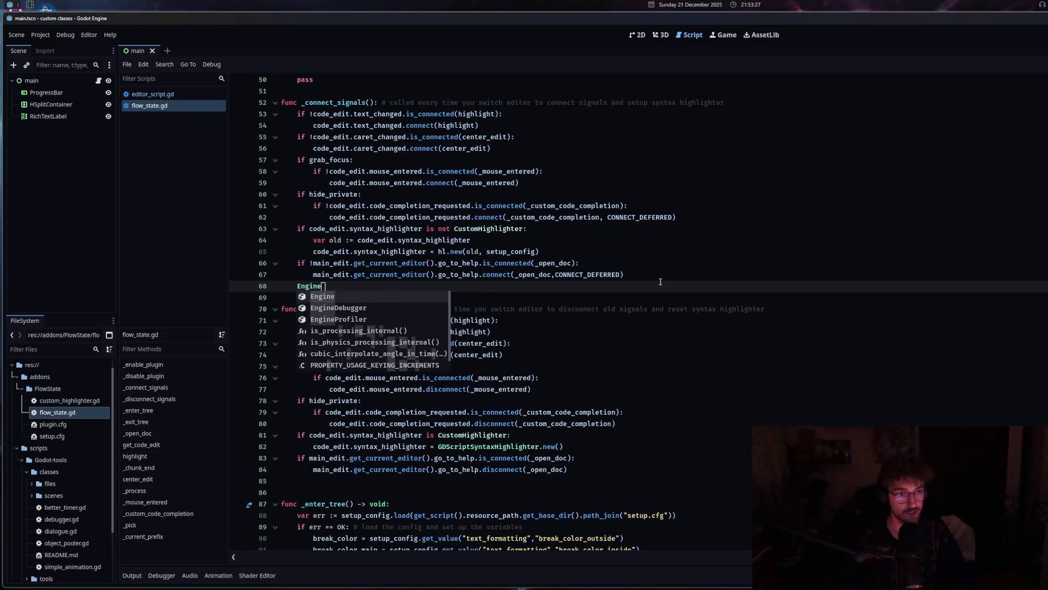
key("Return")
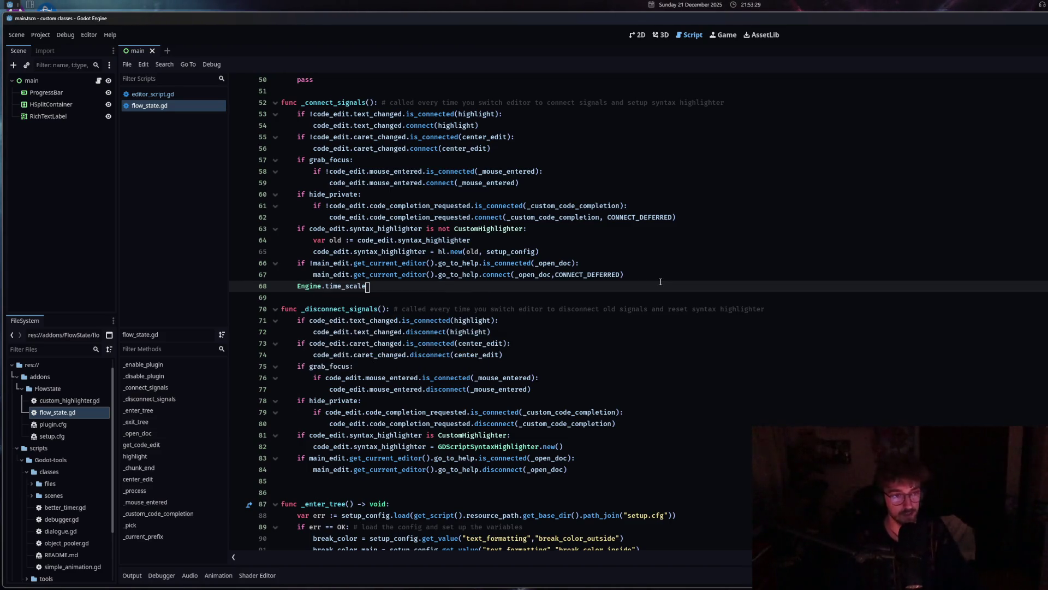
type(" = 1")
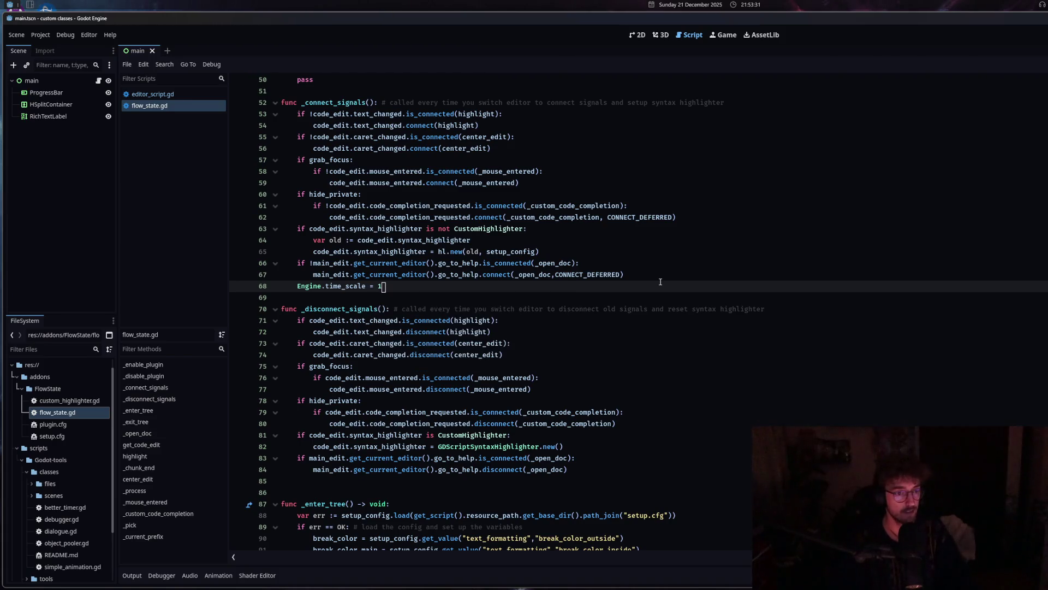
left_click_drag(398, 286, 300, 286)
key("BackSpace")
key("BackSpace")
key("BackSpace")
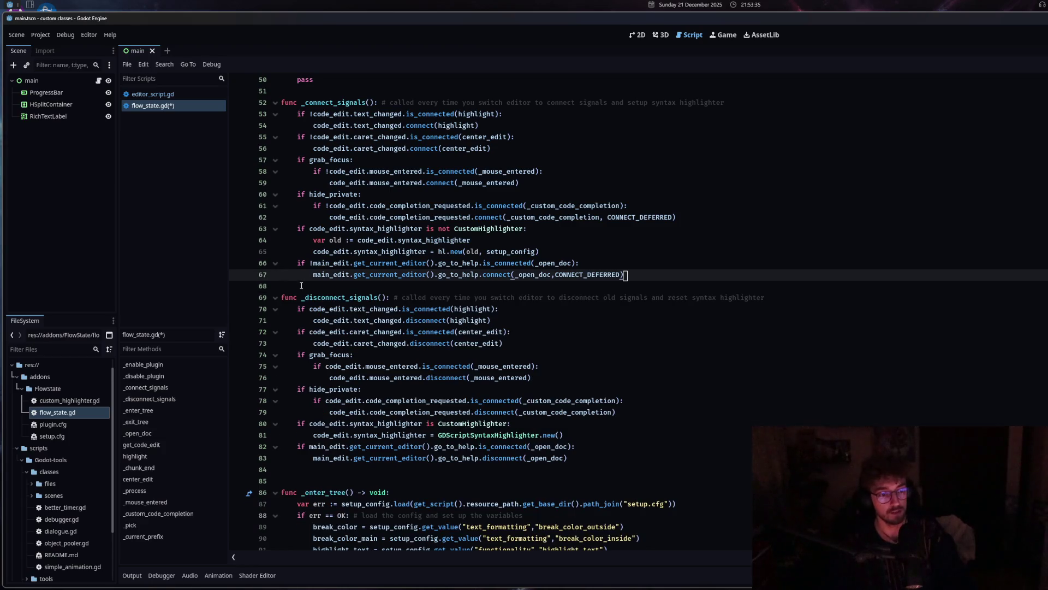
key("Return")
key("ctrl+s")
left_click(52, 82)
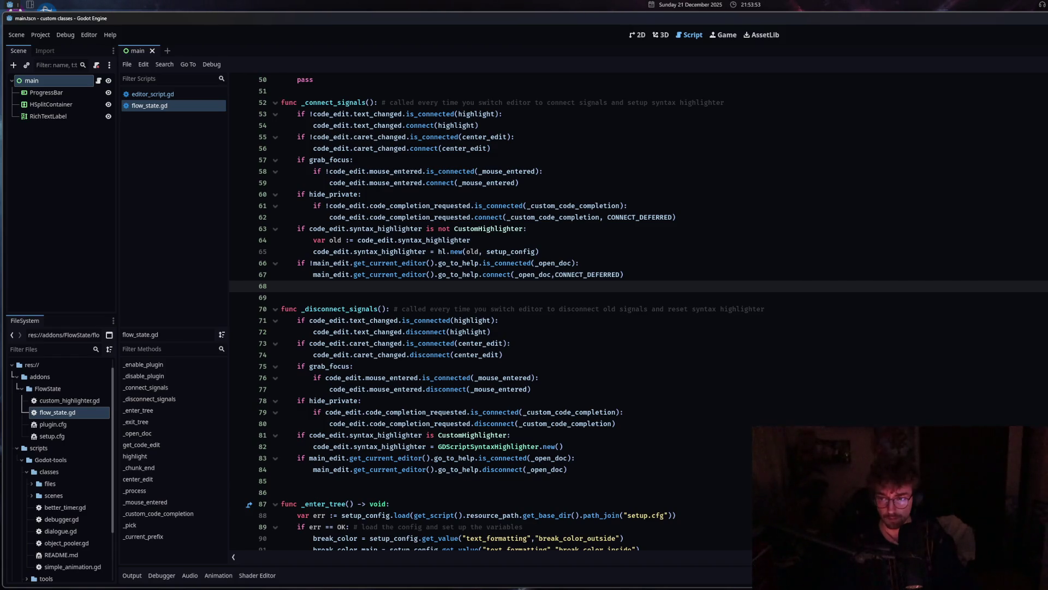
Review the go_to_help disconnect check in _disconnect_signals and the _open_doc pass stub.
left_click(667, 273)
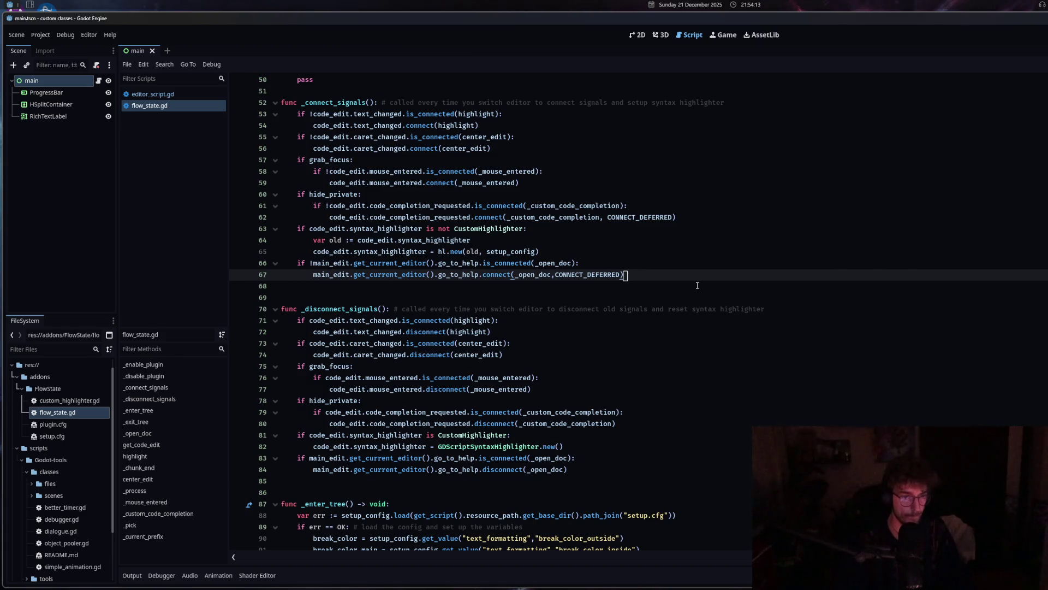
left_click(538, 404)
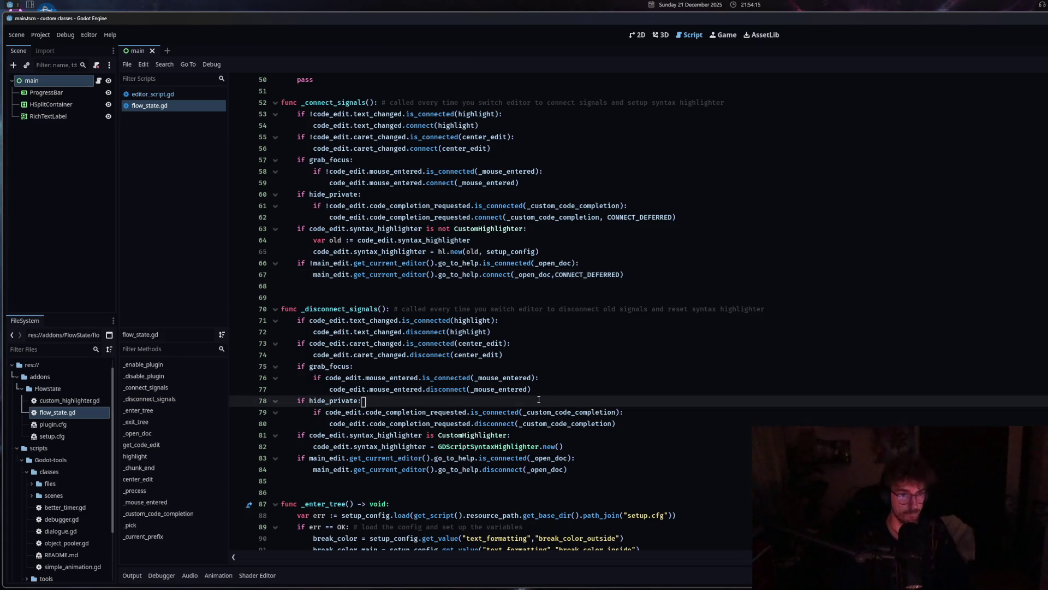
scroll(539, 410, "down", 5)
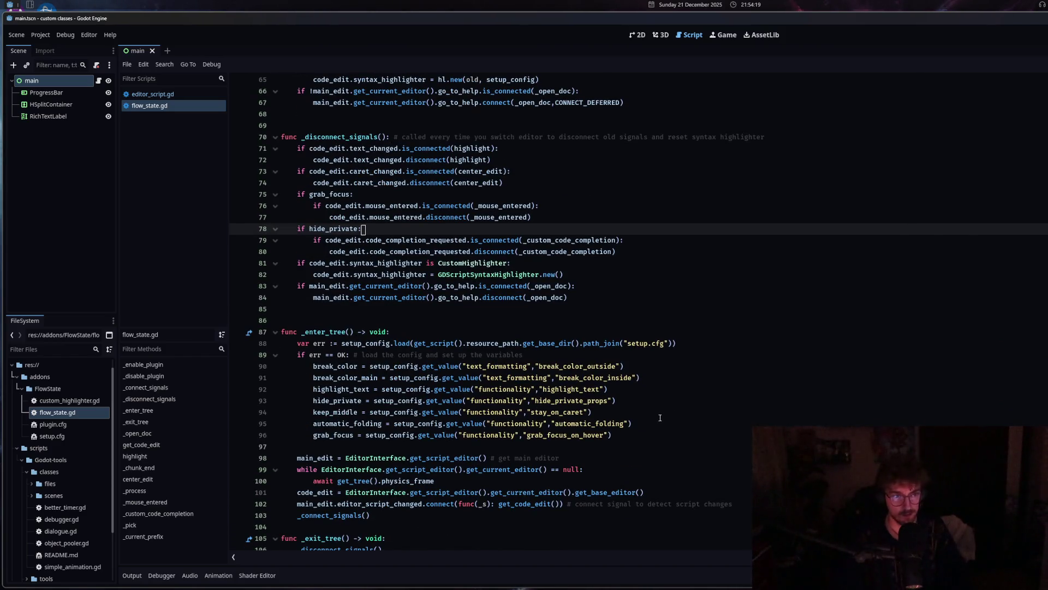
scroll(662, 415, "up", 3)
left_click(600, 400)
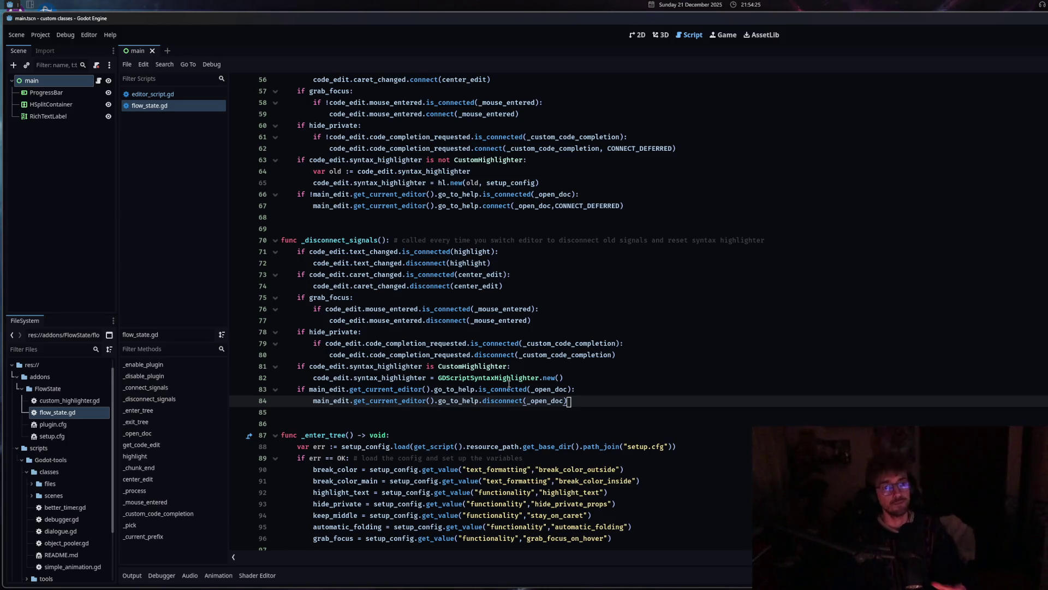
mouse_move(521, 378)
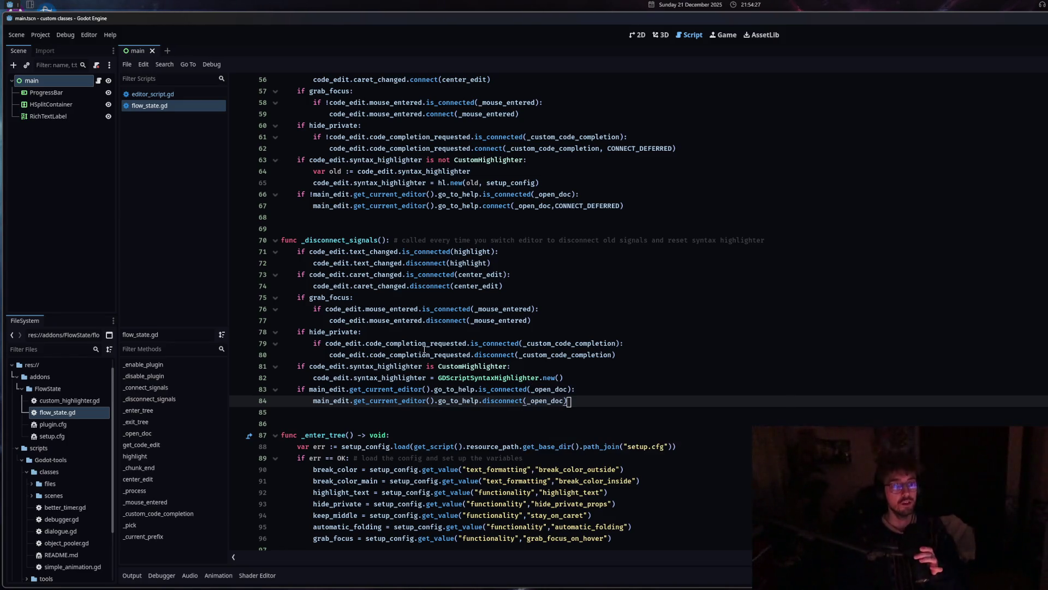
scroll(412, 408, "down", 3)
scroll(394, 434, "down", 4)
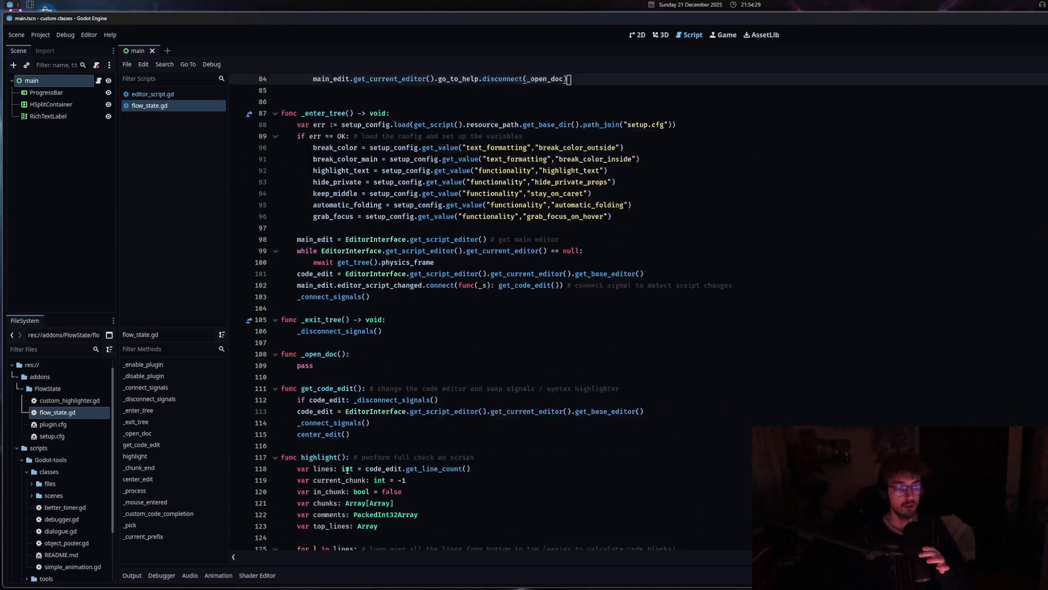
left_click(527, 344)
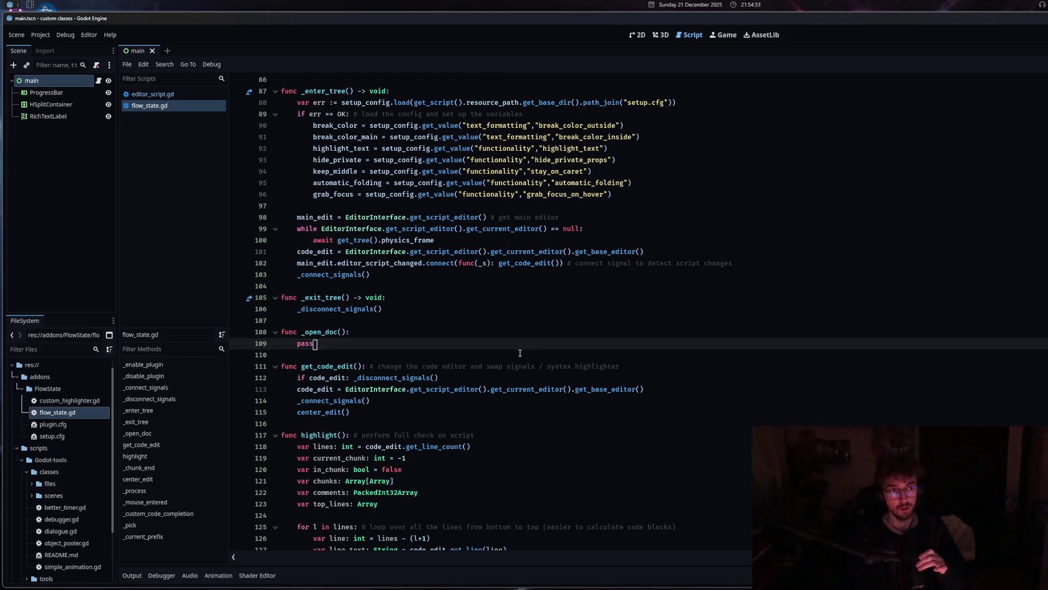
scroll(375, 288, "up", 8)
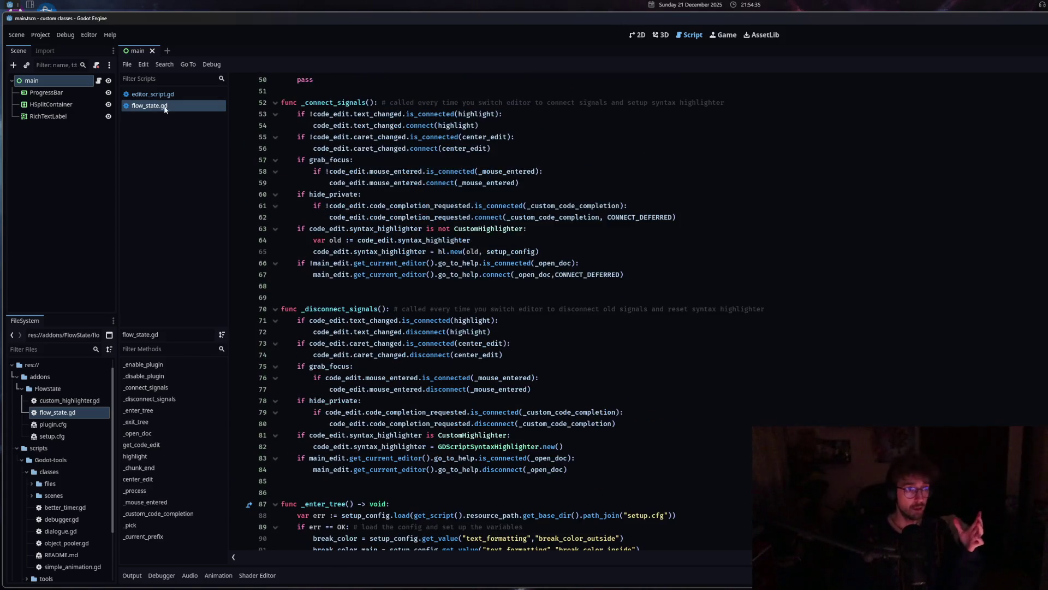
Copy editor_script.gd's my_split and my_panel declarations into flow_state.gd below setup_config.
left_click(156, 93)
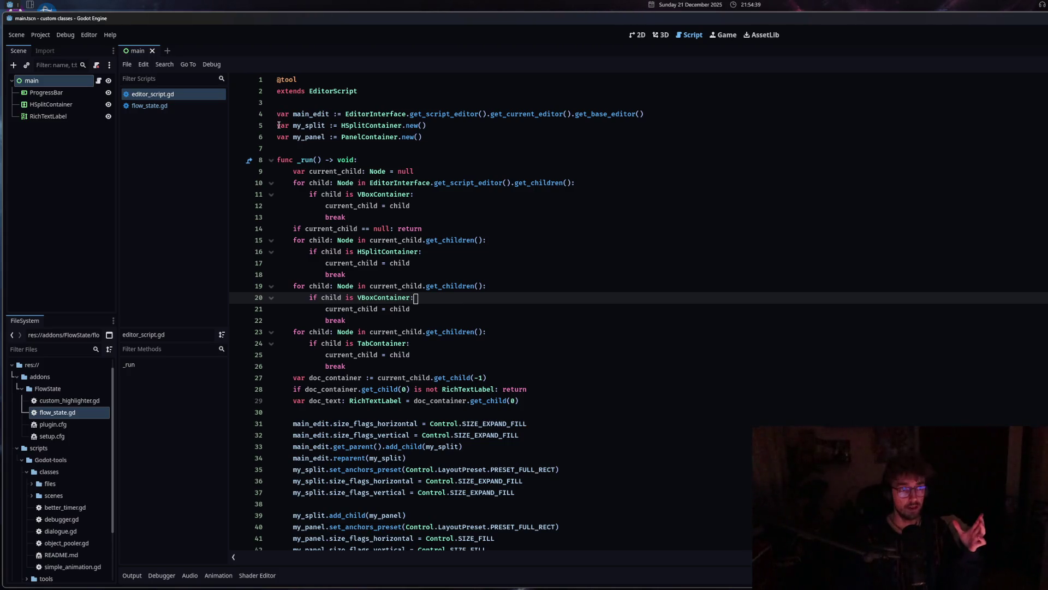
left_click_drag(278, 125, 423, 137)
key("ctrl+c")
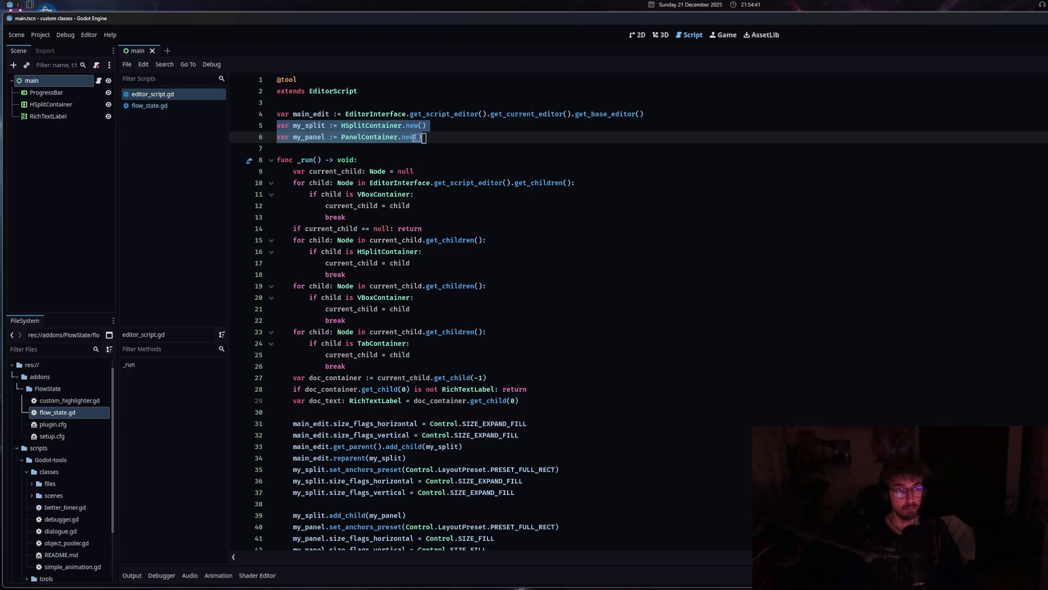
left_click(179, 105)
scroll(480, 334, "up", 10)
scroll(481, 335, "down", 5)
left_click(488, 266)
key("Return")
key("ctrl+v")
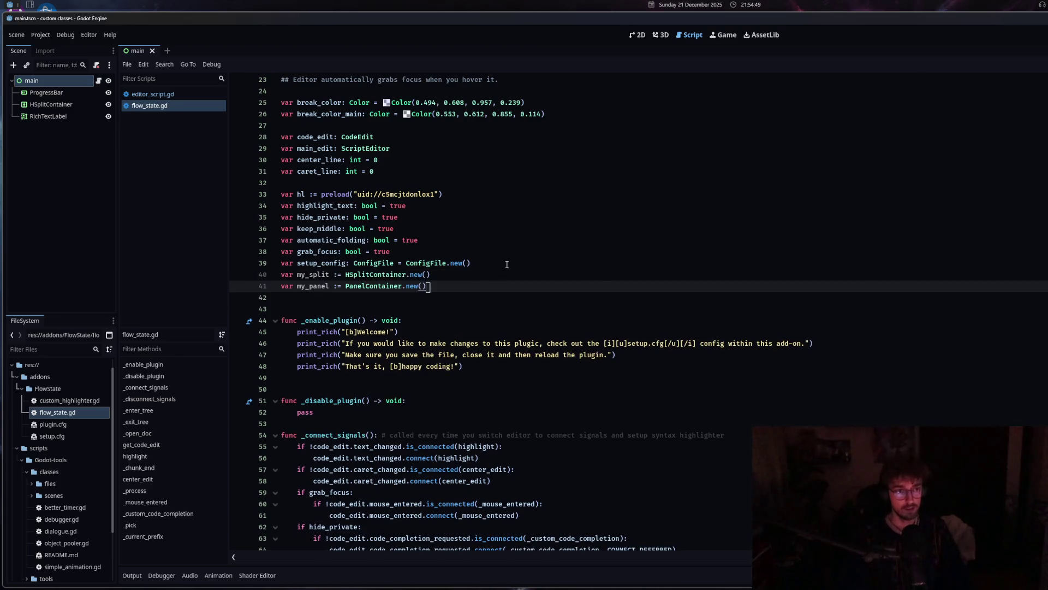
Select the pasted my_panel name on line 41, then go back to editor_script.gd.
mouse_move(339, 319)
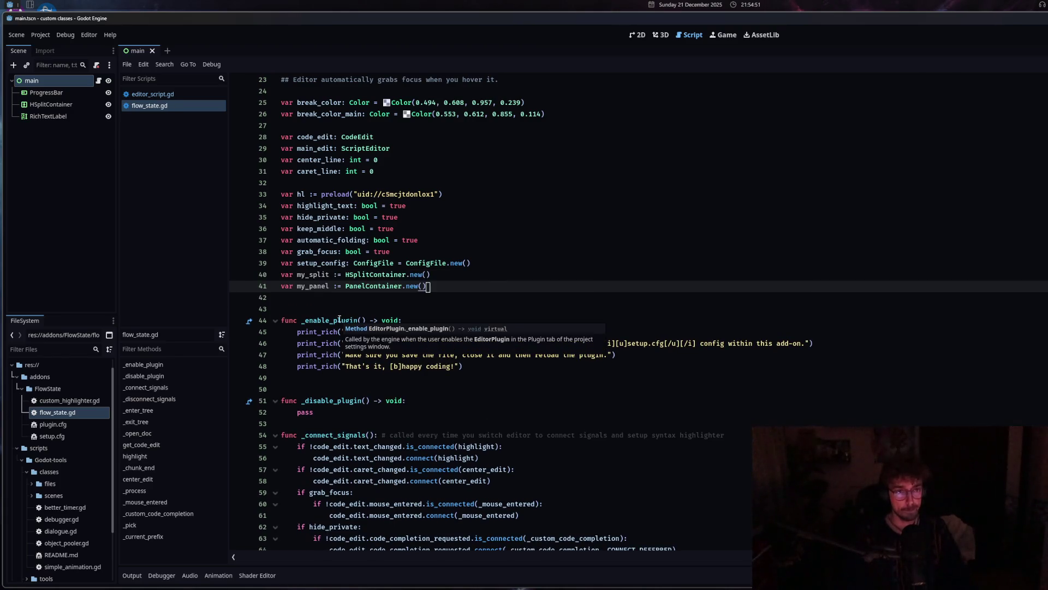
double_click(313, 285)
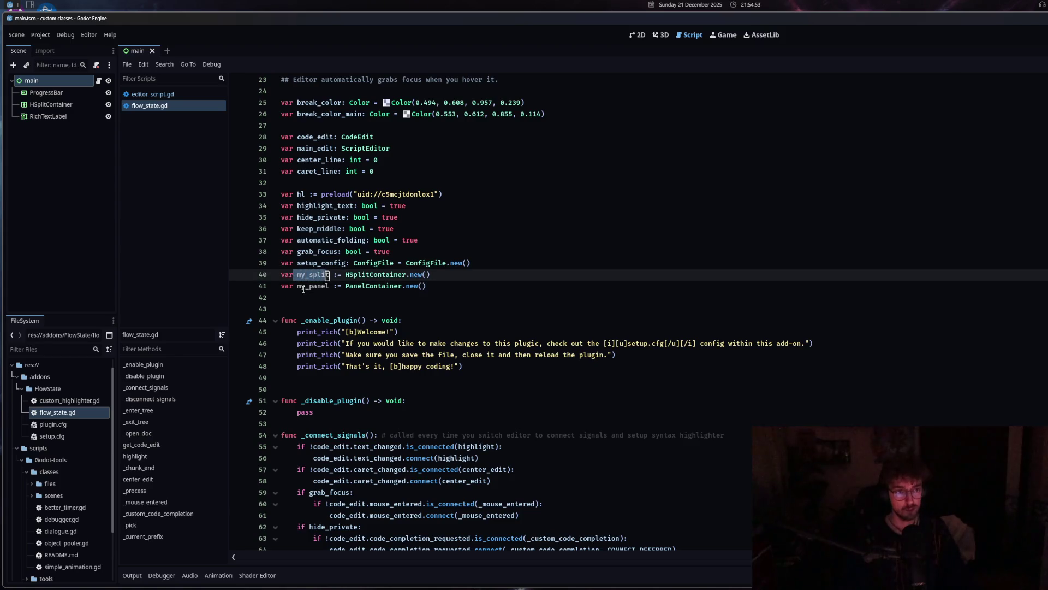
left_click(152, 94)
scroll(398, 421, "down", 5)
scroll(397, 421, "up", 5)
scroll(398, 420, "down", 2)
scroll(398, 421, "down", 3)
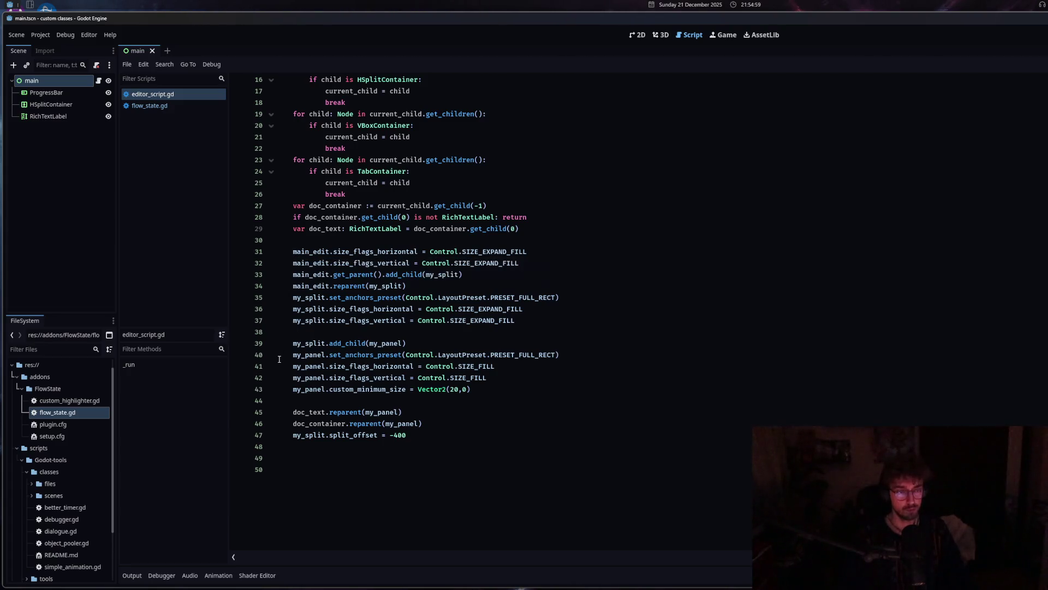
Delete the custom_minimum_size line from editor_script.gd, save, and select the split setup lines 31–42.
left_click(293, 298)
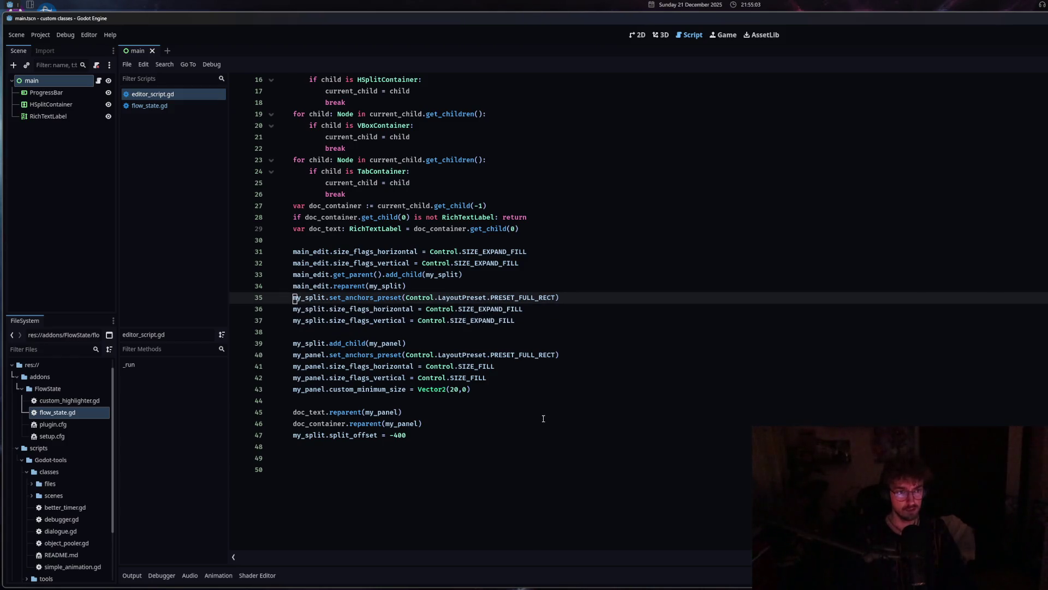
left_click(522, 321, "shift")
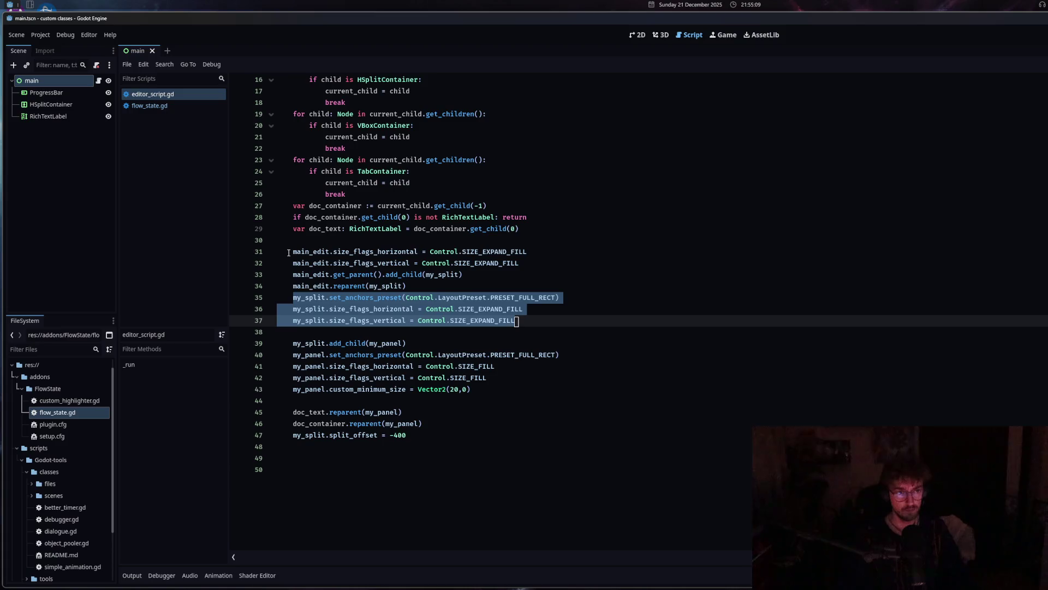
key("ctrl+z")
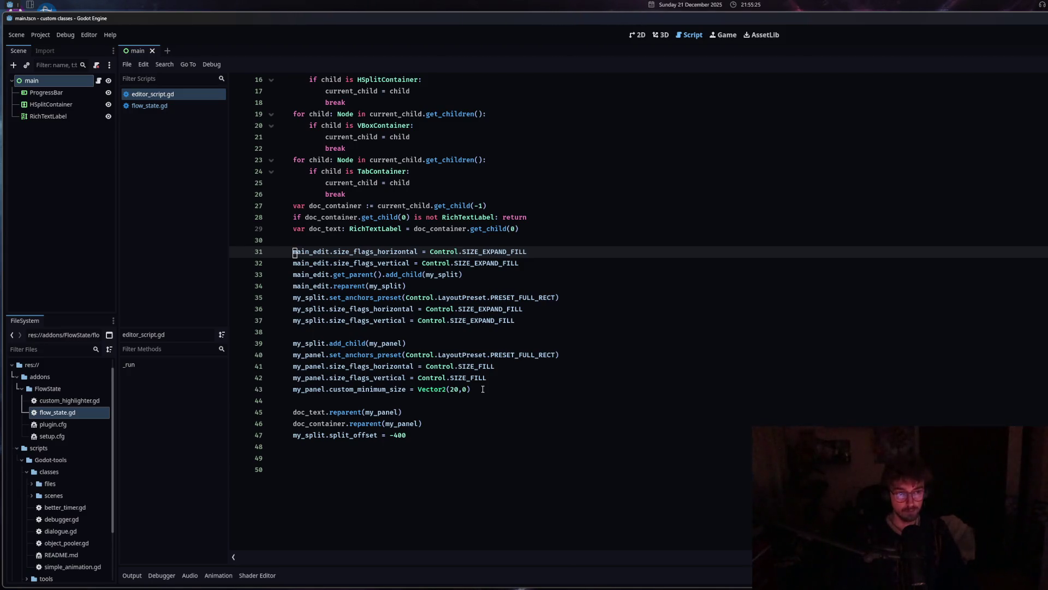
left_click_drag(482, 390, 271, 395)
key("BackSpace")
key("BackSpace")
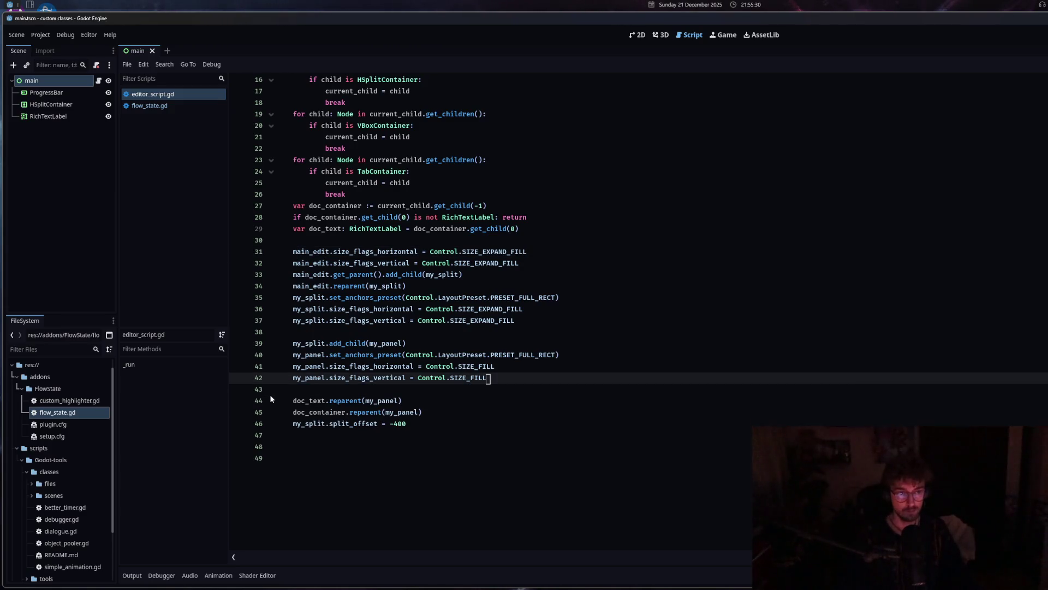
key("ctrl+s")
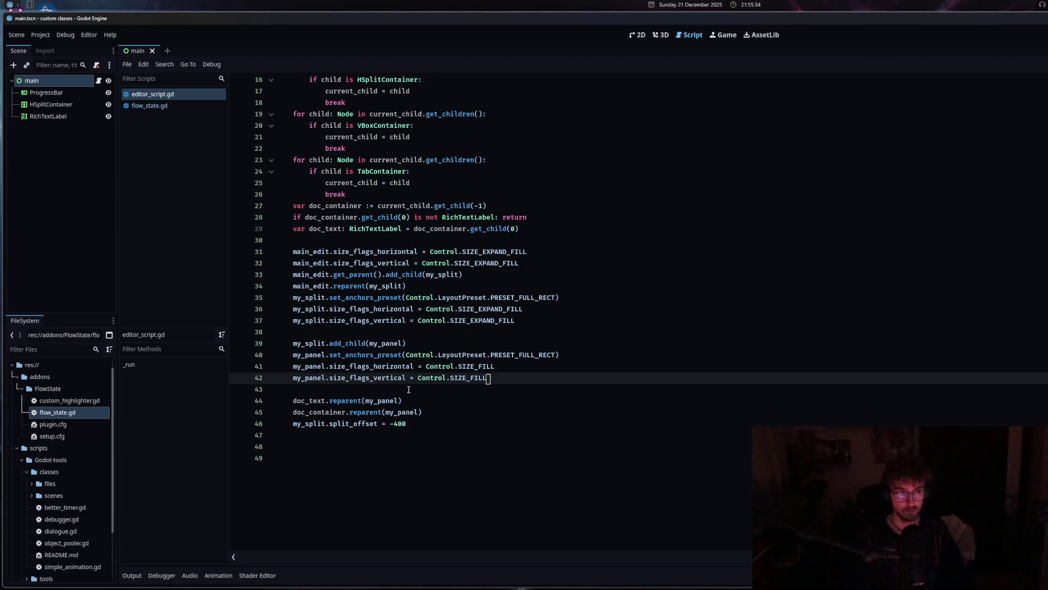
left_click(286, 250, "shift")
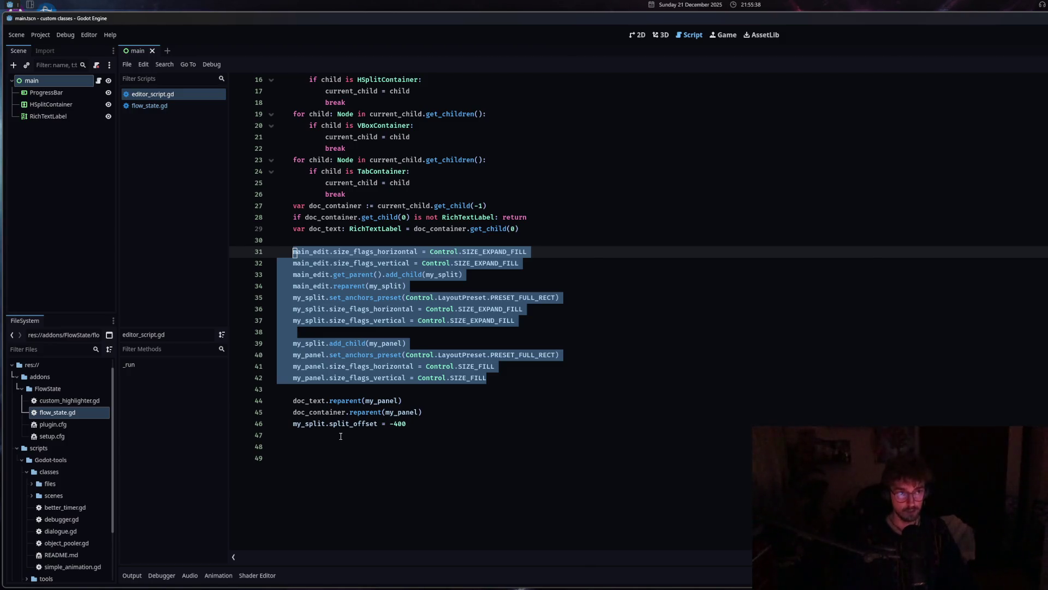
left_click(158, 108)
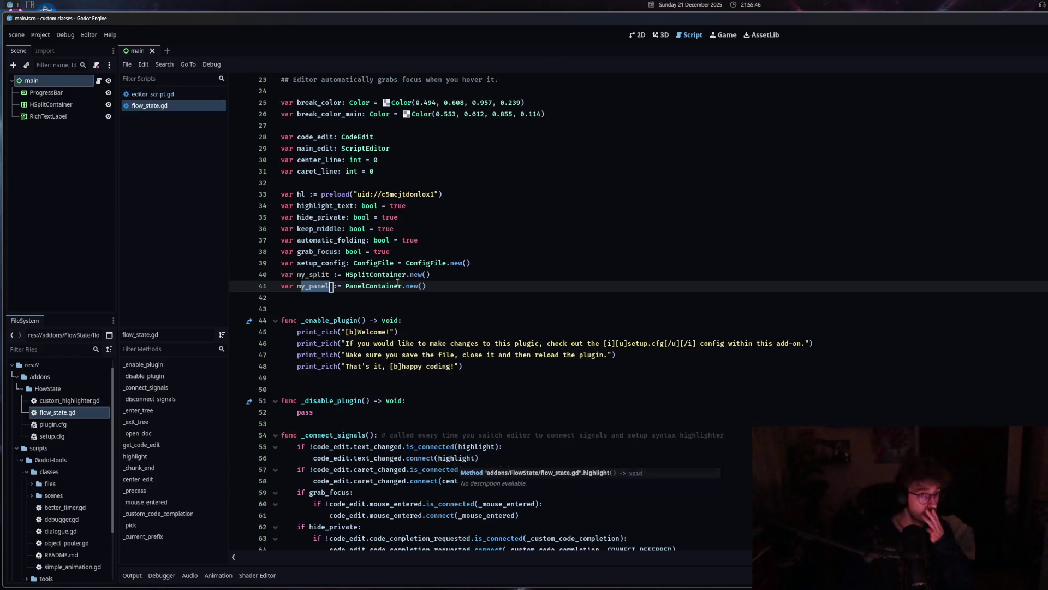
Declare a split_docs bool variable set to true below grab_focus and save the script.
scroll(453, 507, "down", 7)
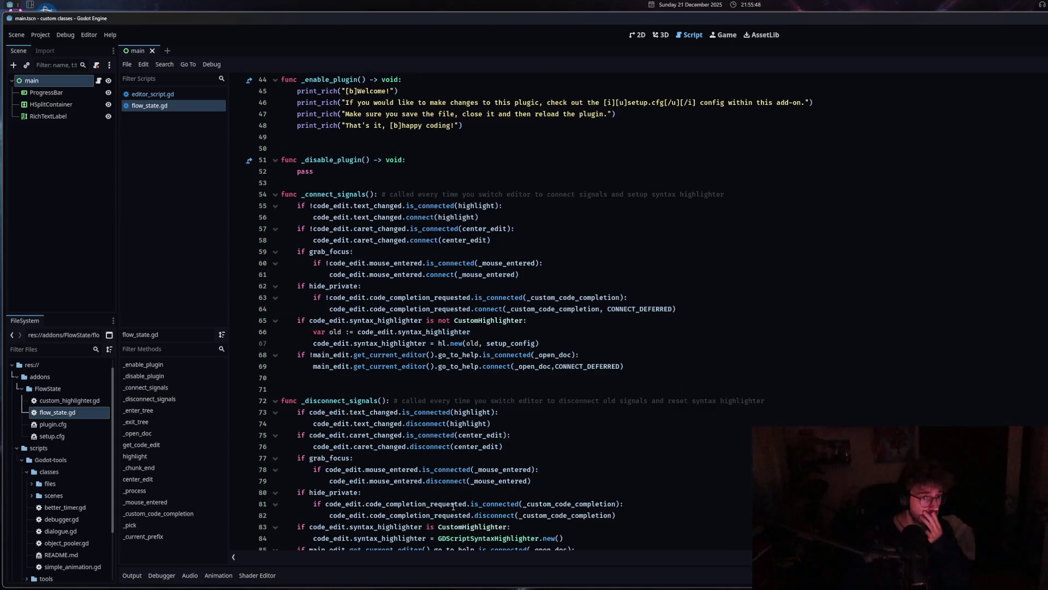
scroll(453, 507, "down", 6)
scroll(453, 507, "down", 7)
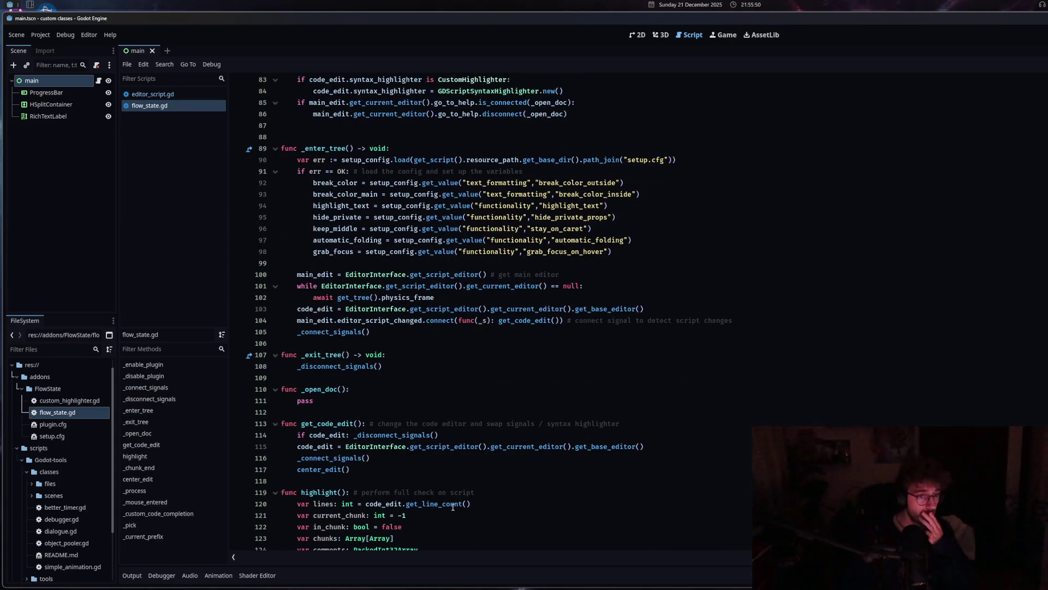
scroll(453, 506, "up", 10)
scroll(453, 507, "up", 2)
mouse_move(309, 171)
left_mouse_down()
mouse_move(508, 175)
mouse_move(540, 300)
mouse_move(633, 331)
left_mouse_up()
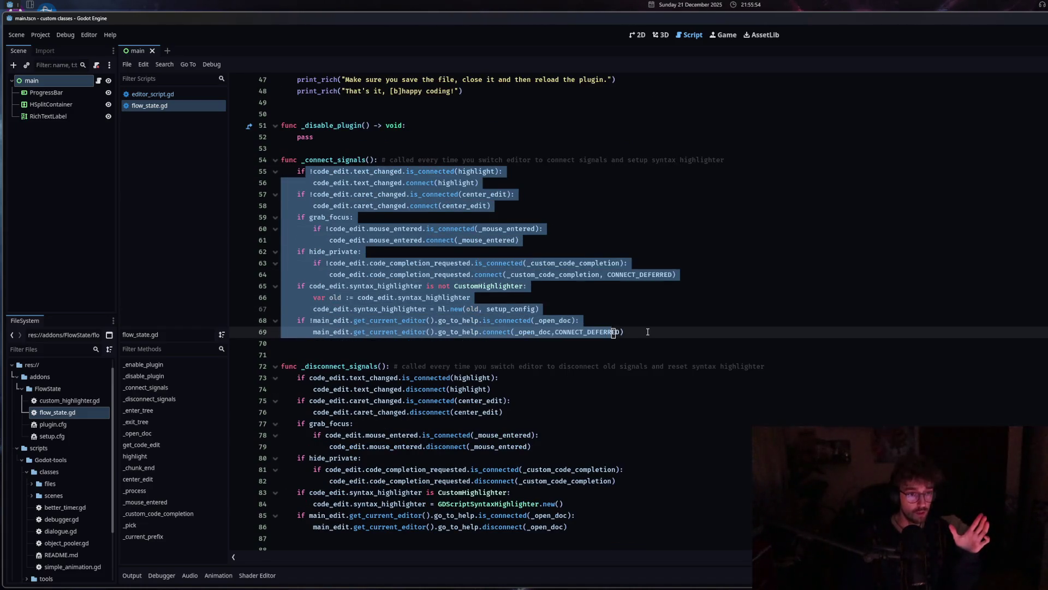
left_click(647, 332)
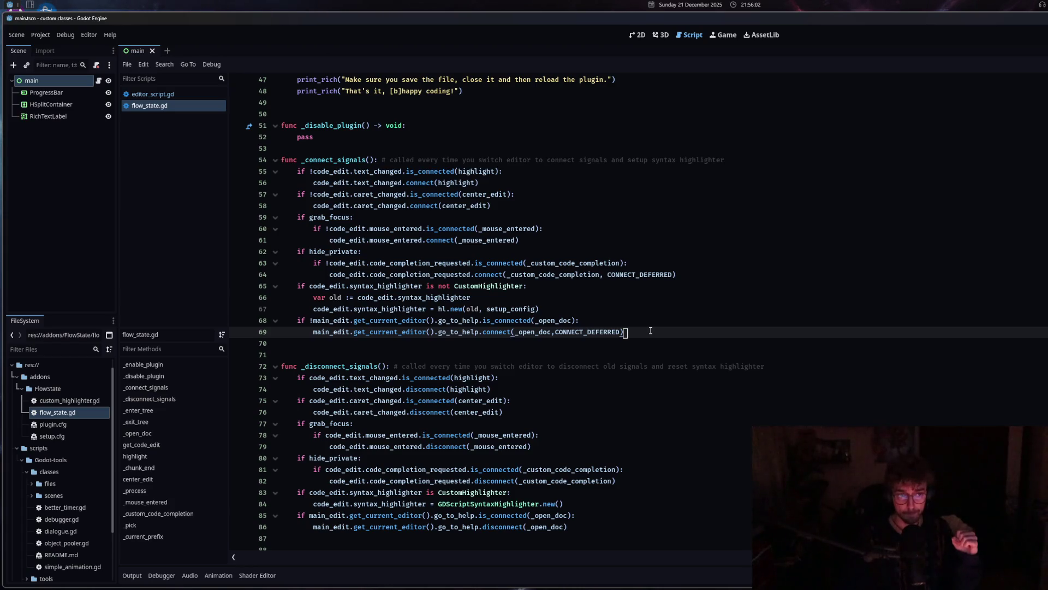
key("Return")
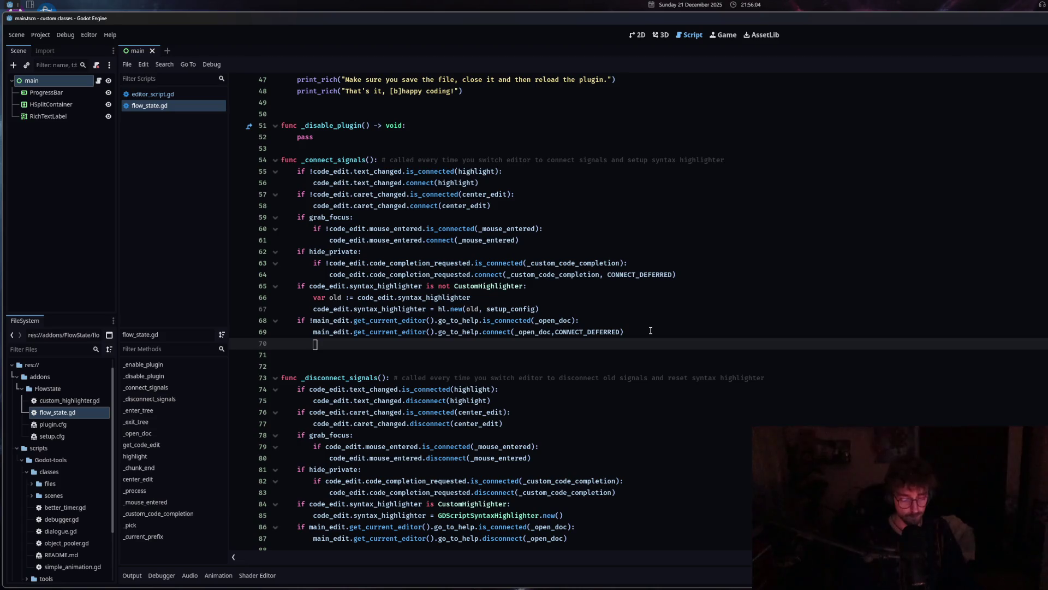
scroll(650, 330, "down", 1)
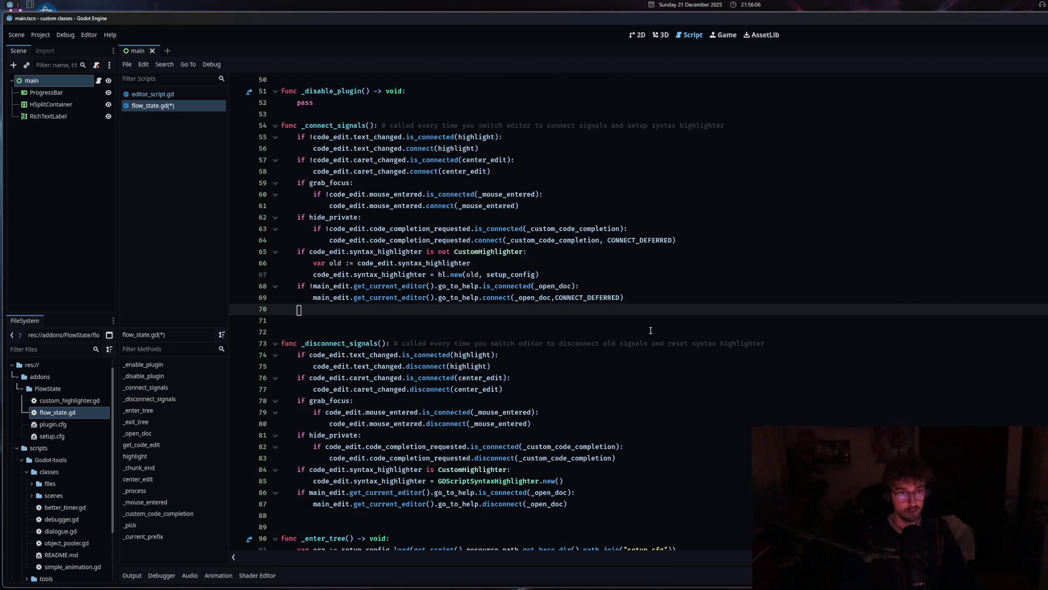
scroll(400, 358, "up", 12)
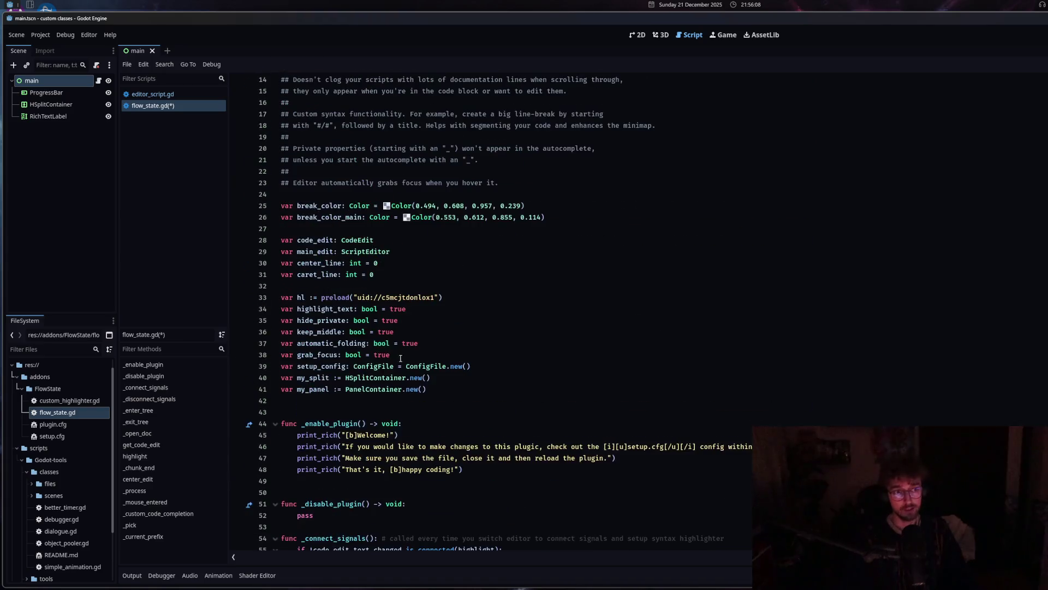
left_click(422, 355)
key("Return")
type("var ")
type("sli")
type("plit")
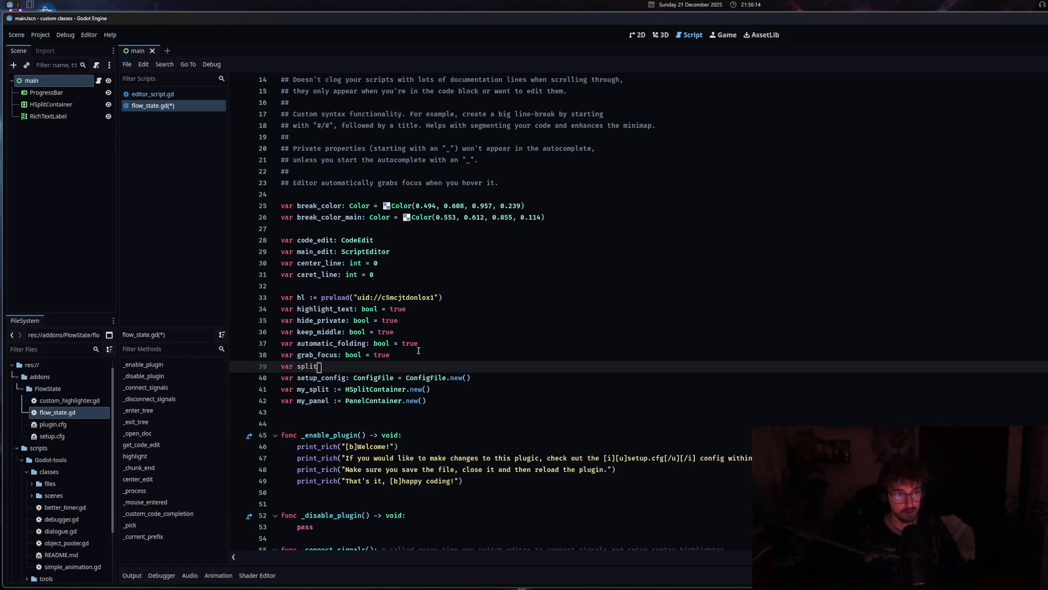
type("_docs: bool")
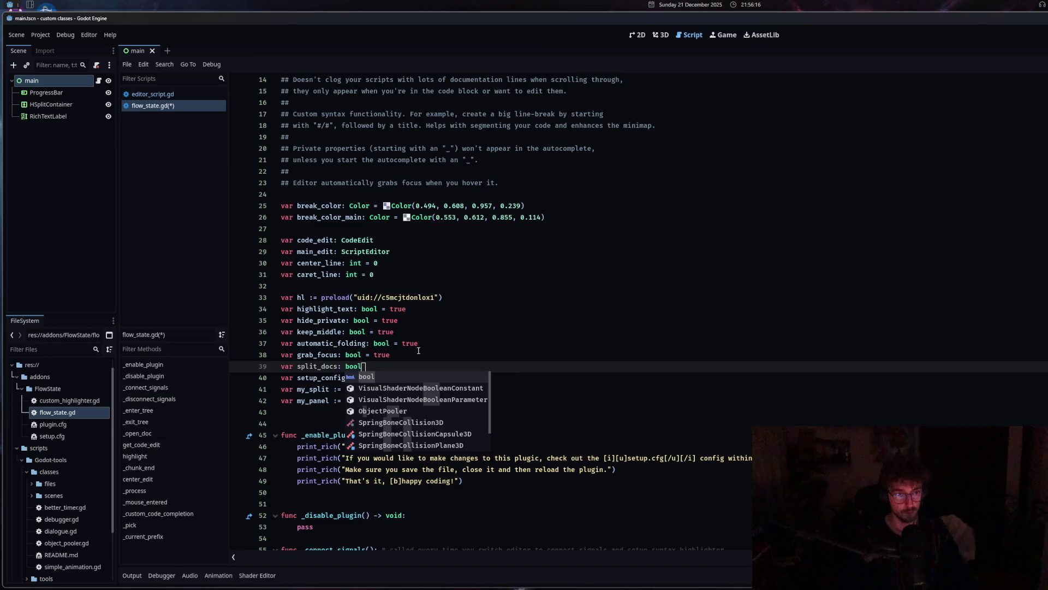
type(" = true")
key("ctrl+s")
Add 'if split_docs:' above the two go_to_help connection lines and indent them under it.
scroll(559, 318, "down", 10)
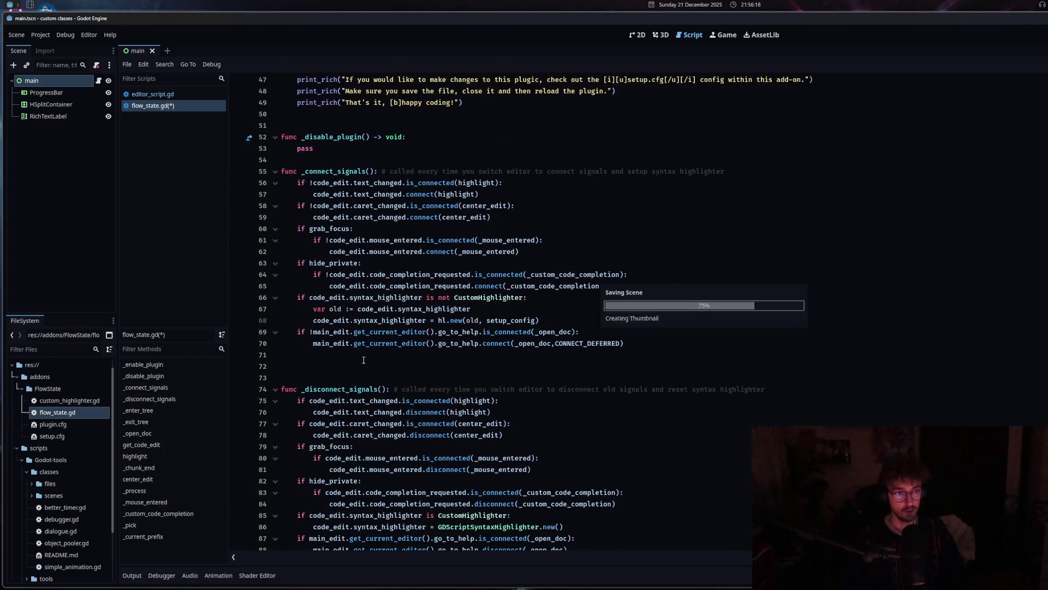
left_click(559, 318)
key("Return")
key("BackSpace")
key("BackSpace")
type("i")
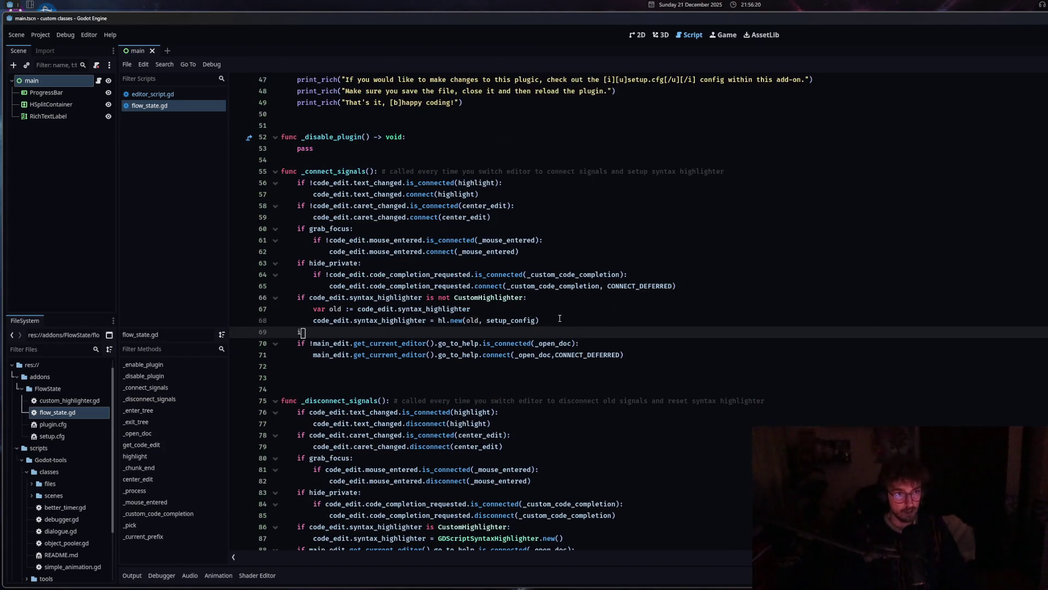
type("f slip")
key("Return")
type(":")
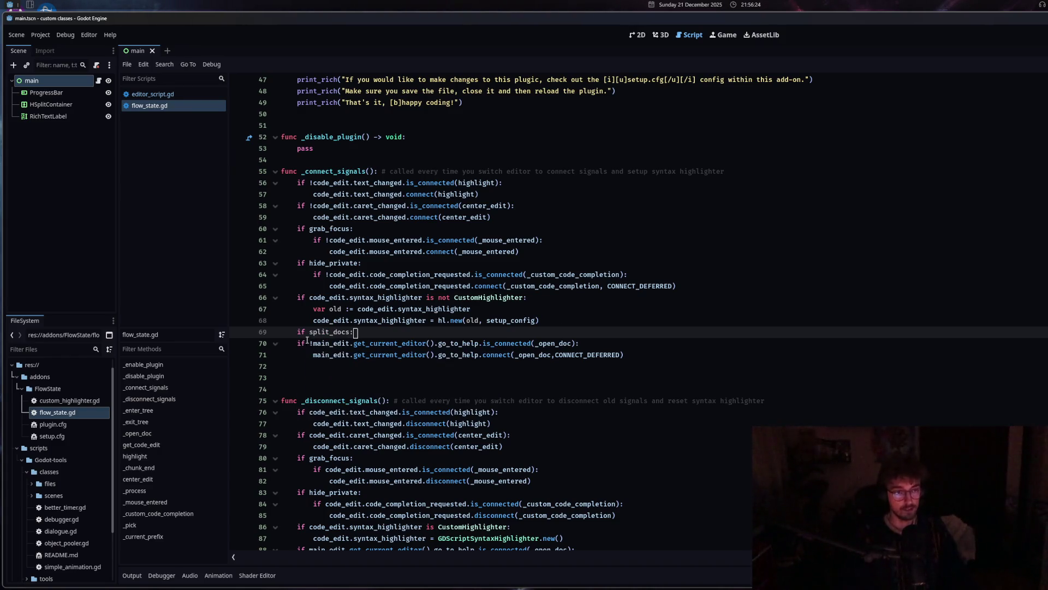
left_click_drag(307, 339, 633, 356)
key("Tab")
Paste the main_edit, my_split and my_panel layout code below the connection and indent it into the block.
left_click(704, 357)
key("Return")
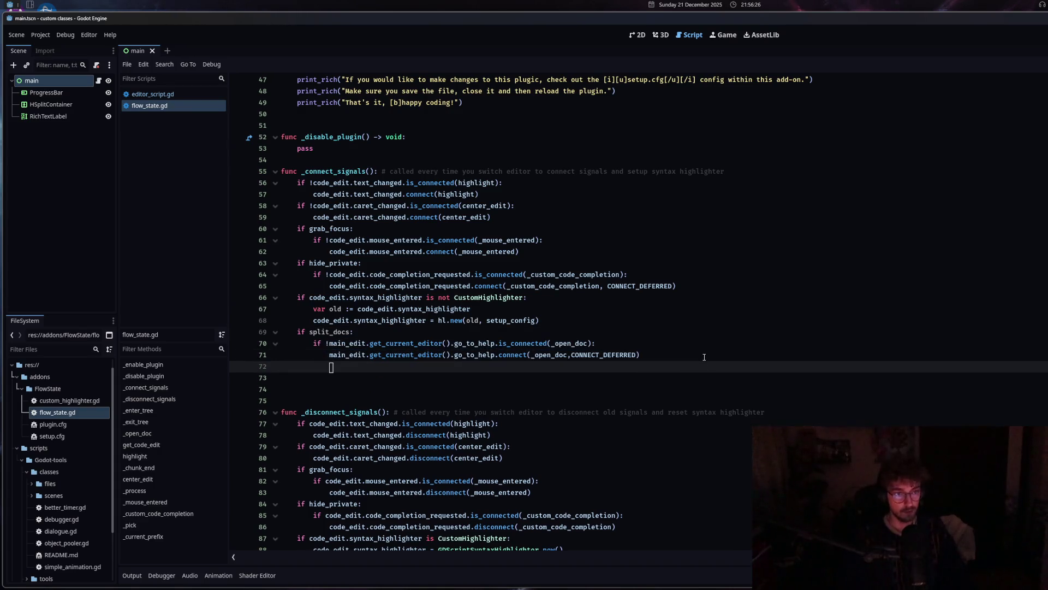
type("main_edit.size_flags_horizontal = Control.SIZE_EXPAND_FILL \tmain_edit.size_flags_vertical = Control.SIZE_EXPAND_FILL \tmain_edit.get_parent().add_child(my_split) \tmain_edit.reparent(my_split) \tmy_split.set_anchors_preset(Control.LayoutPreset.PRESET_FULL_RECT) \tmy_split.size_flags_horizontal = Control.SIZE_EXPAND_FILL \tmy_split.size_flags_vertical = Control.SIZE_EXPAND_FILL  \tmy_split.add_child(my_panel) \tmy_panel.set_anchors_preset(Control.LayoutPreset.PRESET_FULL_RECT) \tmy_panel.size_flags_horizontal = Control.SIZE_FILL \tmy_panel.size_flags_vertical = Control.SIZE_FILL")
left_click_drag(316, 378, 508, 492)
key("Tab")
Review the pasted add_child, main_edit reparent and my_panel lines against the original code.
left_click(322, 367)
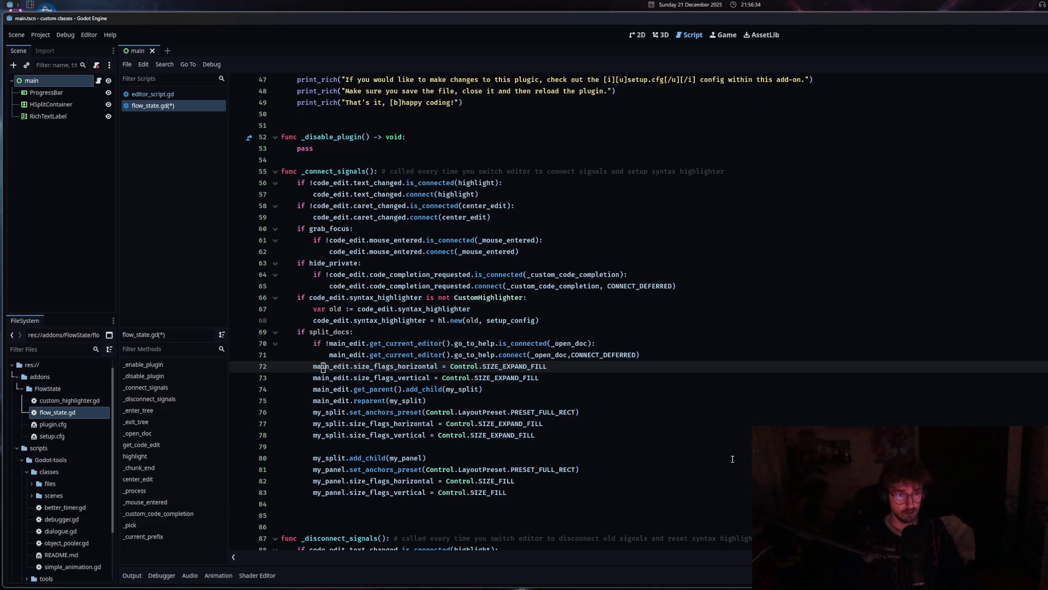
left_click_drag(333, 389, 459, 389)
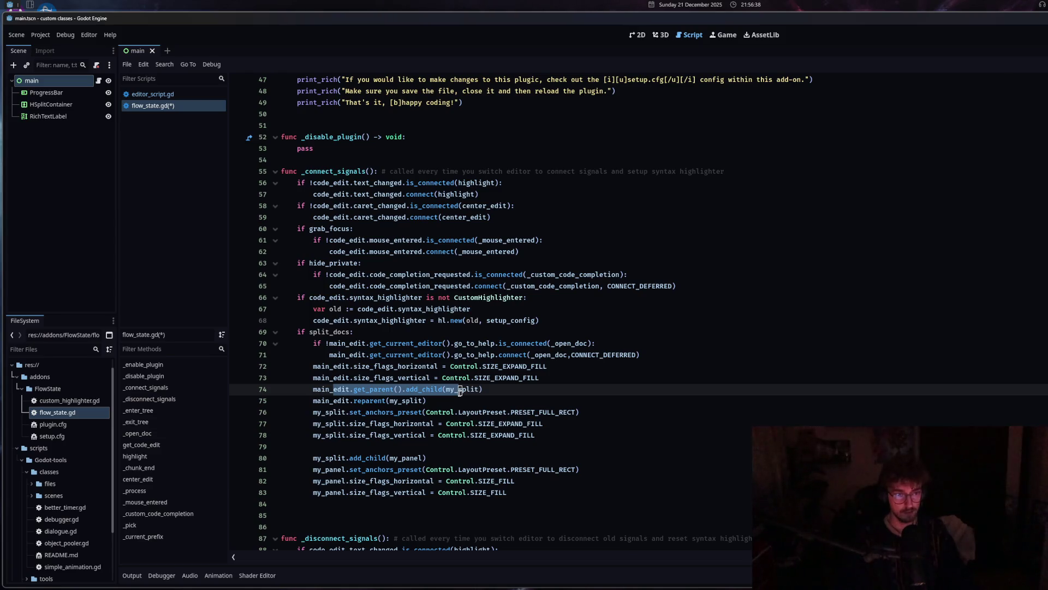
left_click_drag(313, 401, 429, 401)
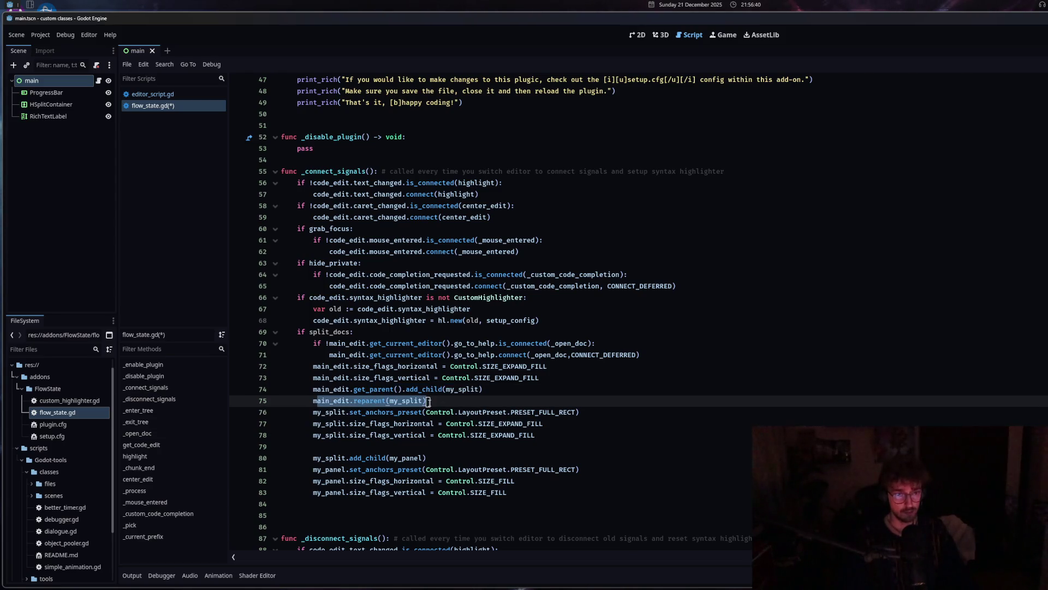
left_click_drag(321, 412, 464, 435)
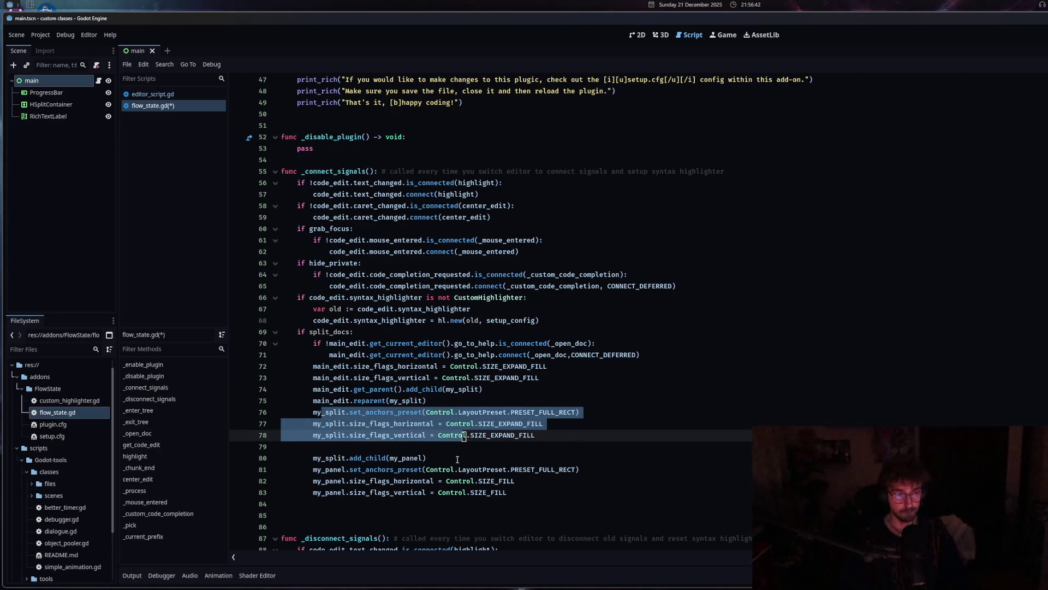
scroll(381, 389, "down", 3)
left_click_drag(333, 355, 379, 366)
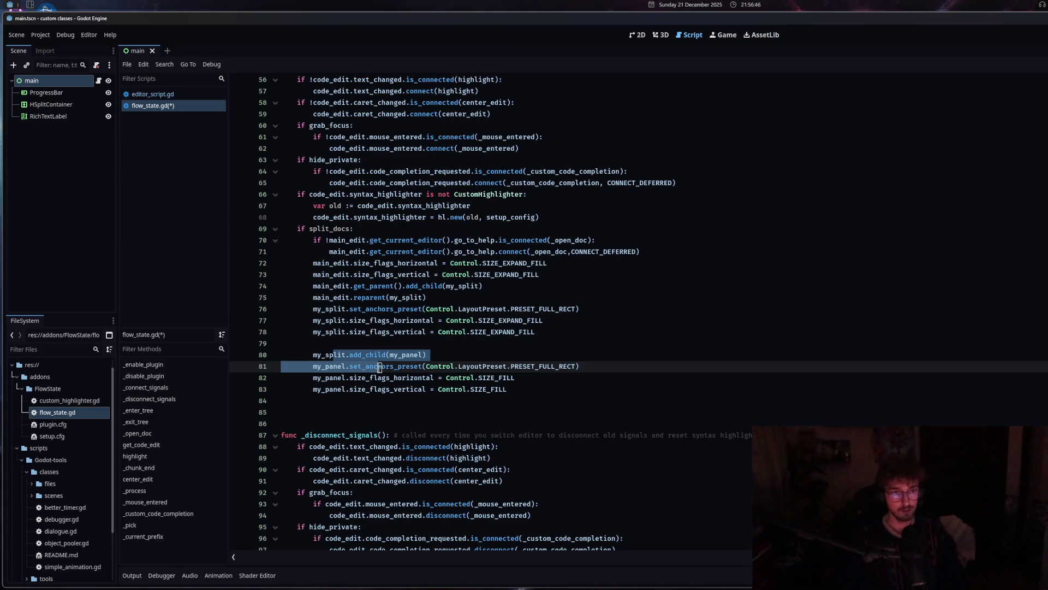
left_click(152, 94)
Compare the layout block with the original lines in editor_script.gd, then return to flow_state.gd.
scroll(357, 357, "up", 4)
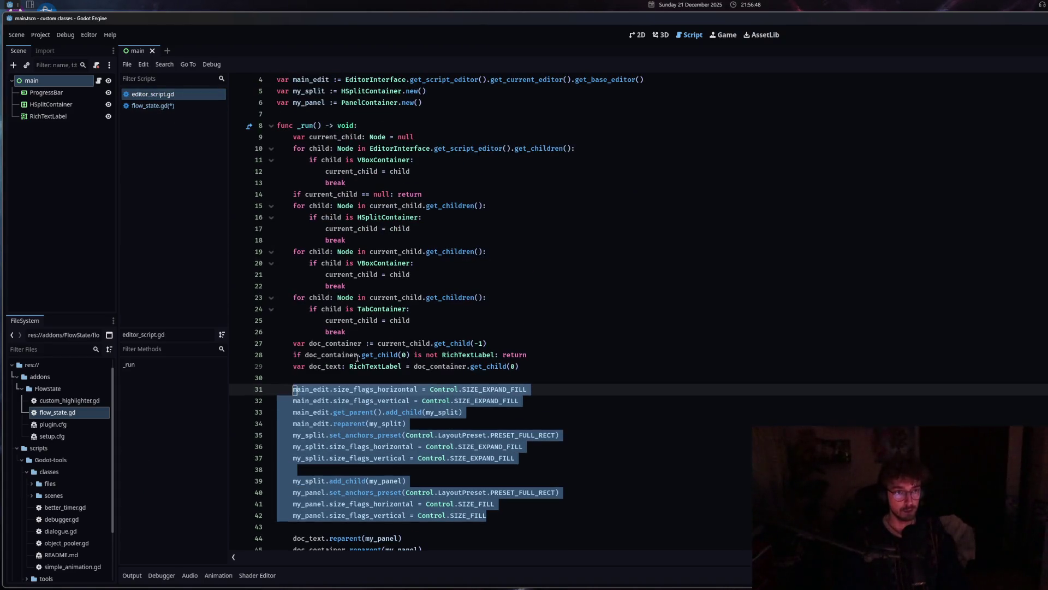
scroll(357, 357, "up", 1)
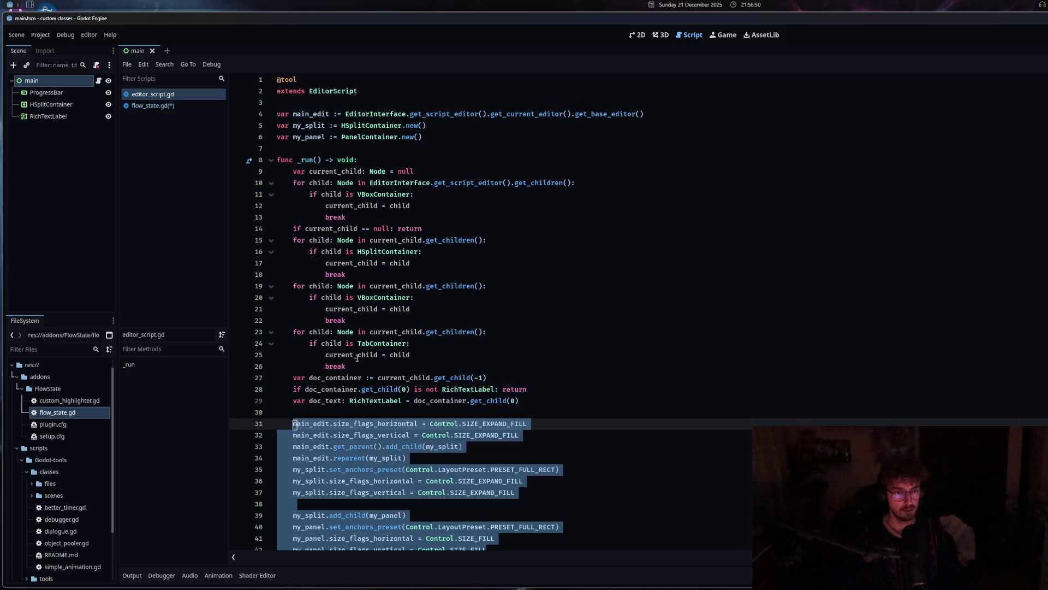
scroll(357, 357, "down", 4)
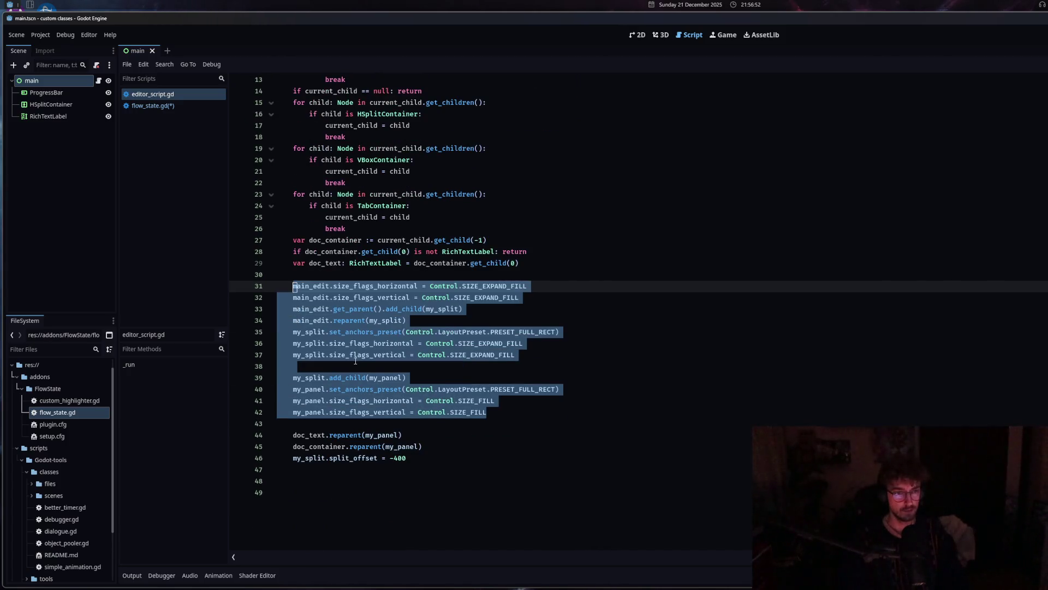
left_click(490, 343)
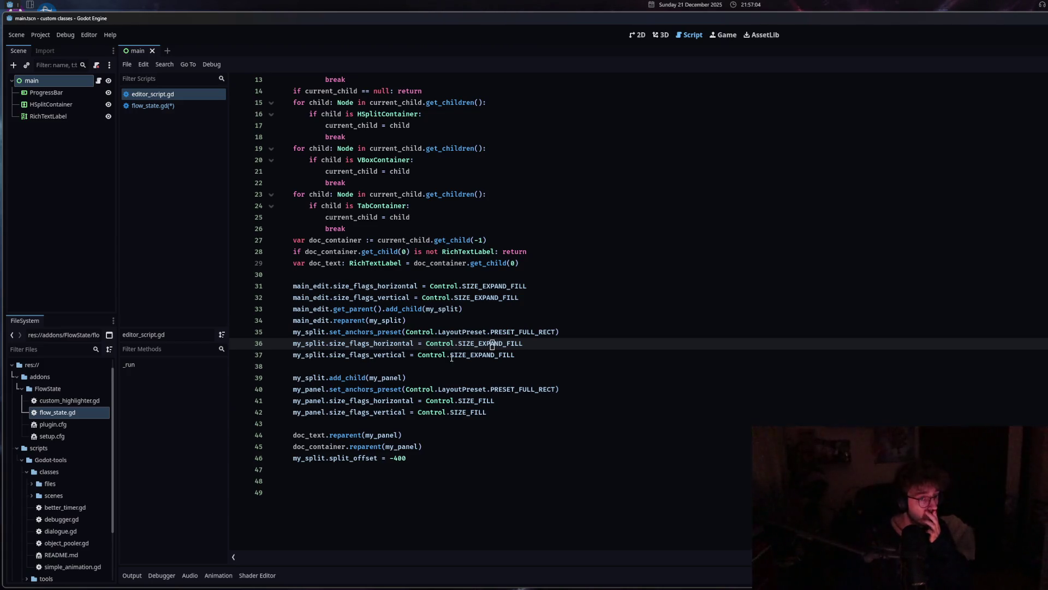
left_click(156, 106)
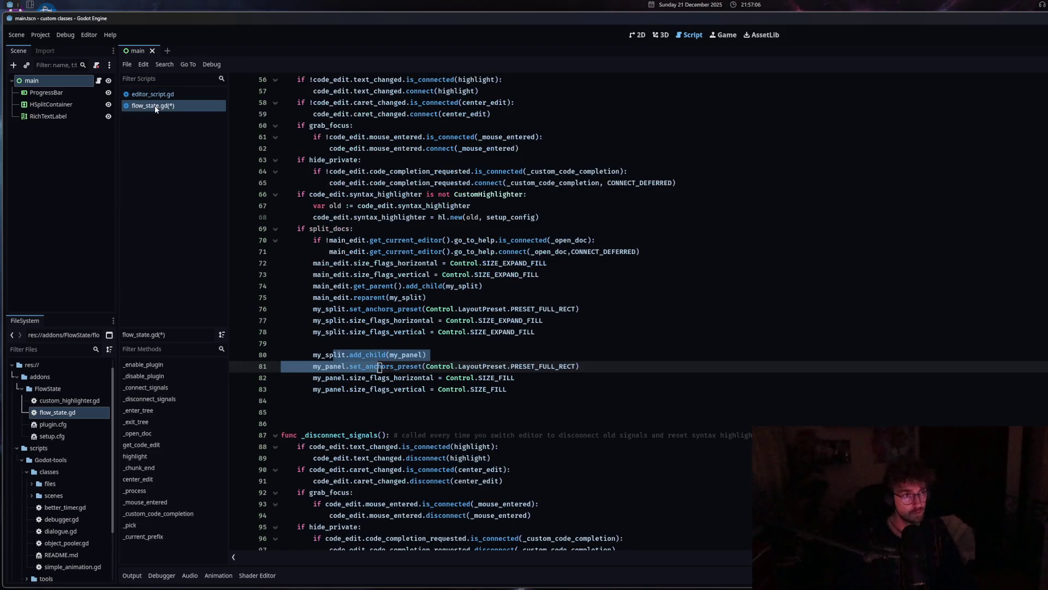
left_click(172, 97)
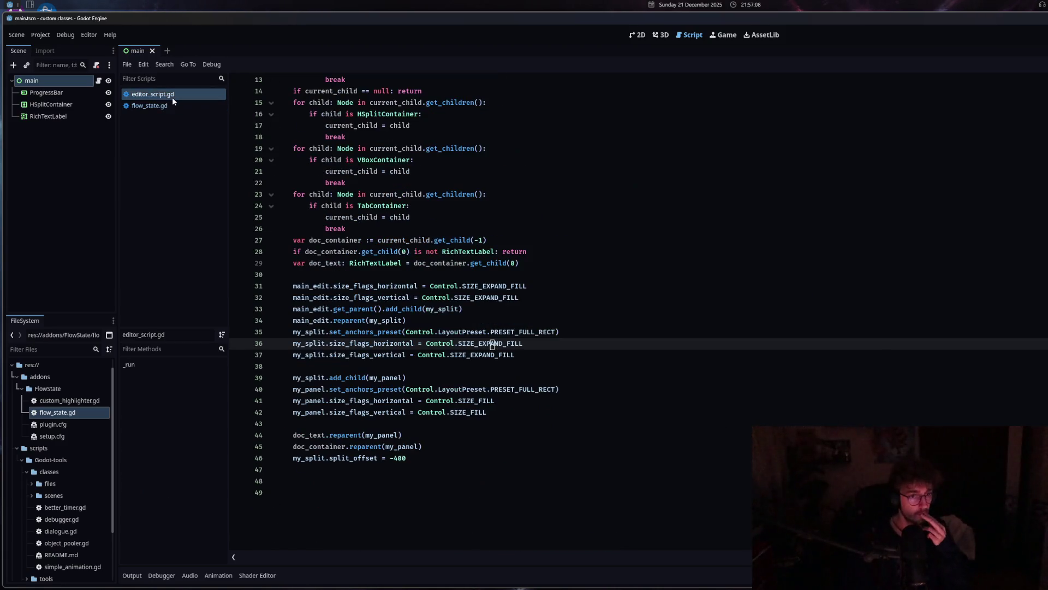
left_click(169, 101)
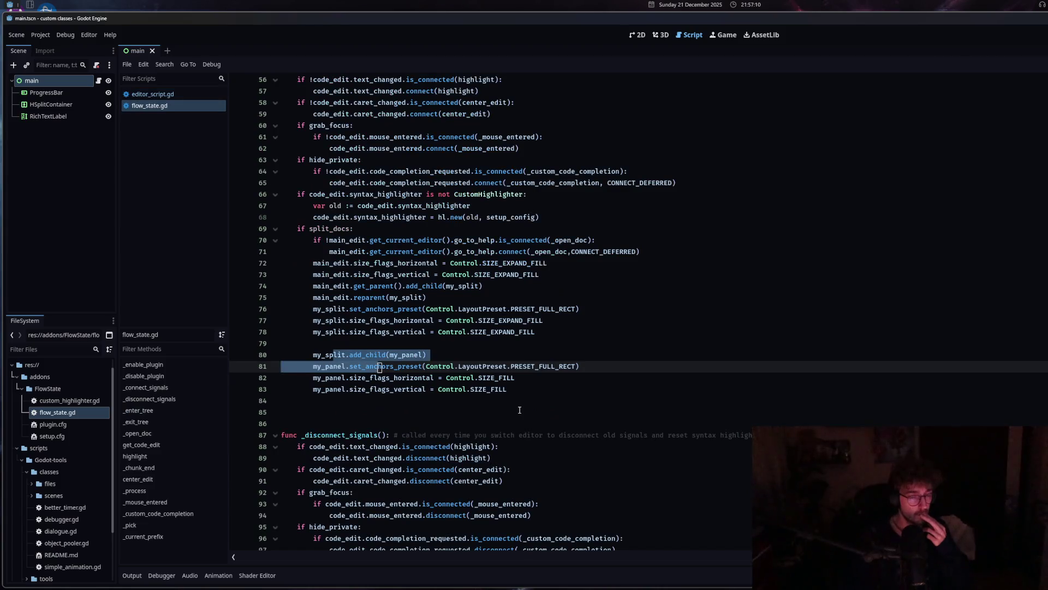
left_click(530, 390)
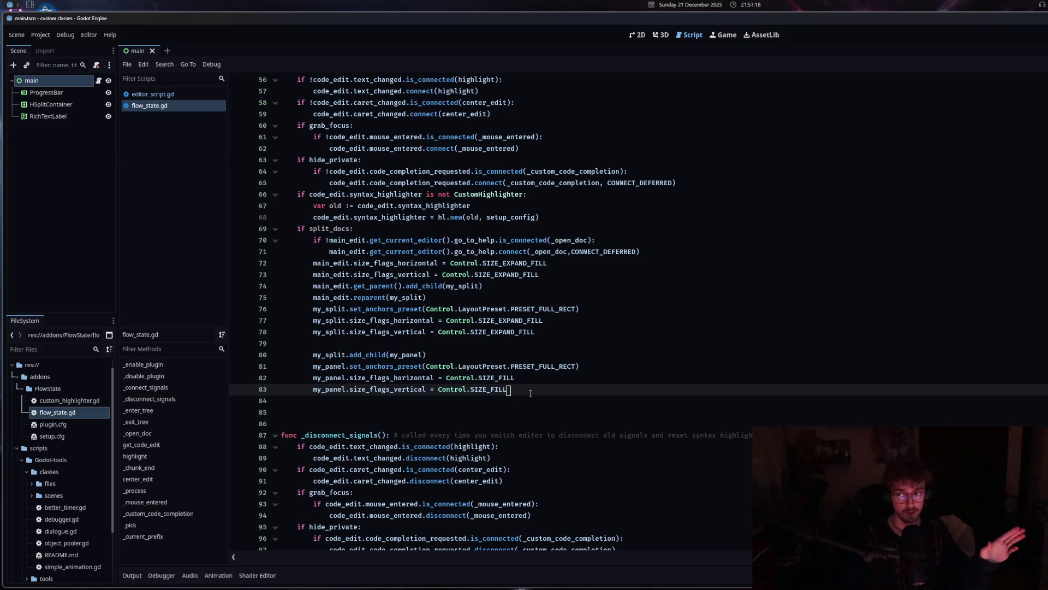
scroll(530, 393, "up", 5)
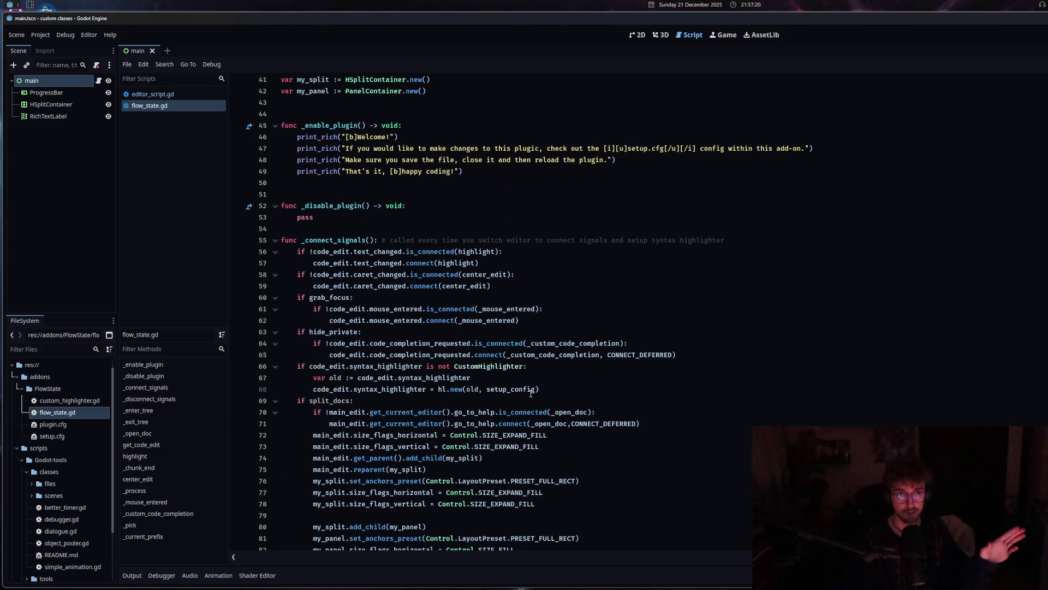
scroll(531, 393, "down", 5)
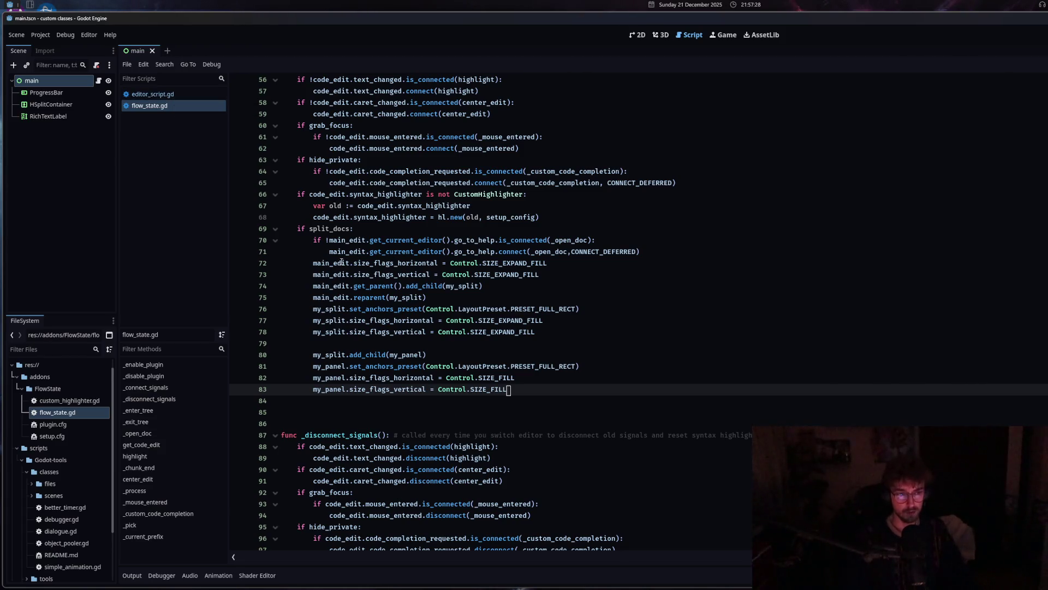
Start a 'var new_split = my_split' line after the connection, then delete the unfinished line.
mouse_move(314, 295)
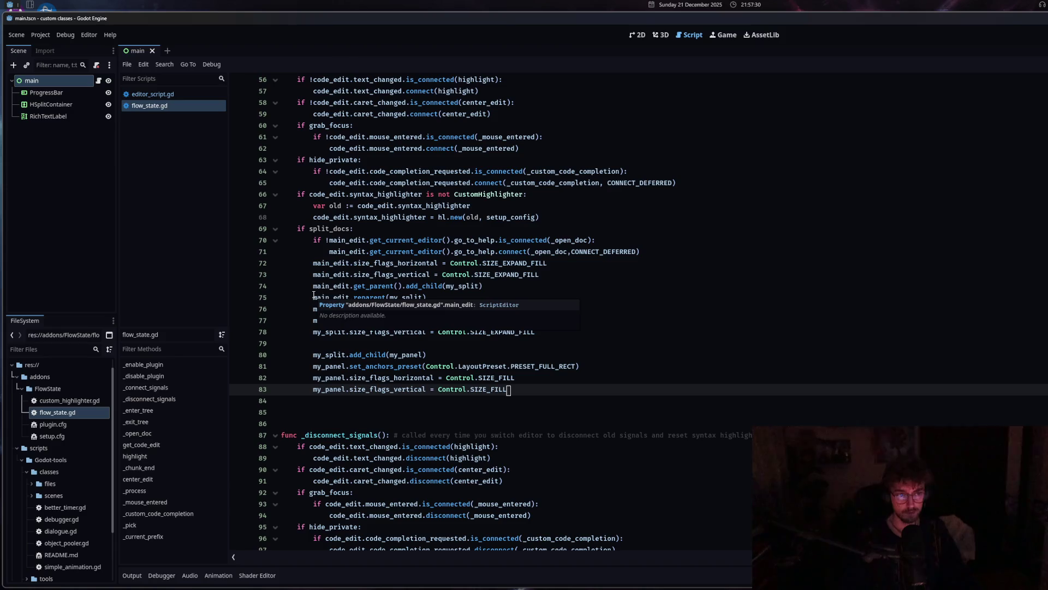
left_click(636, 255)
key("Return")
key("BackSpace")
type("var new_swp")
key("BackSpace")
type("plit = ")
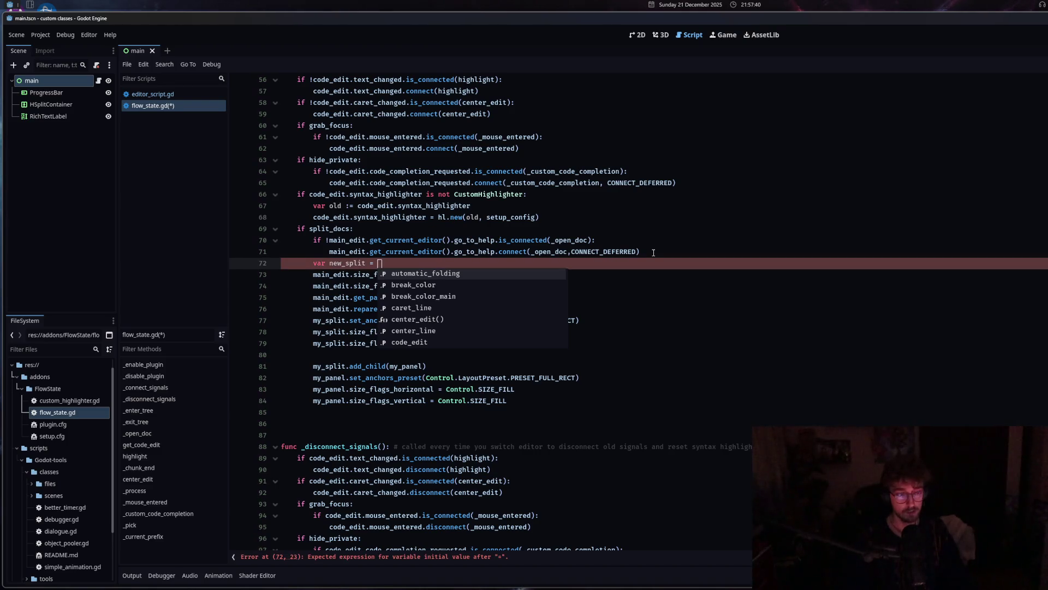
type("my")
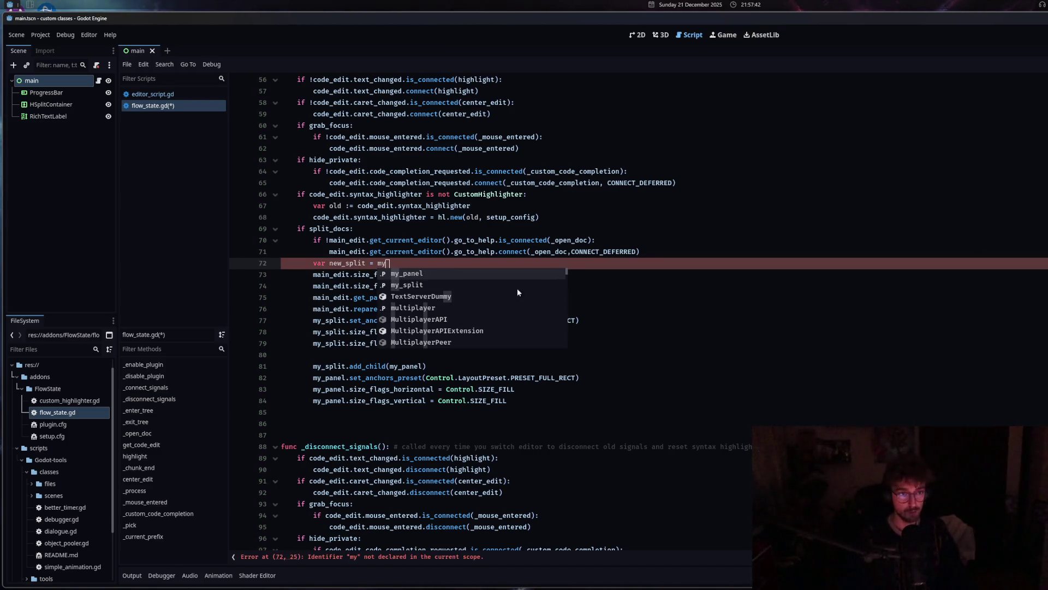
key("Down")
key("Return")
type(".du")
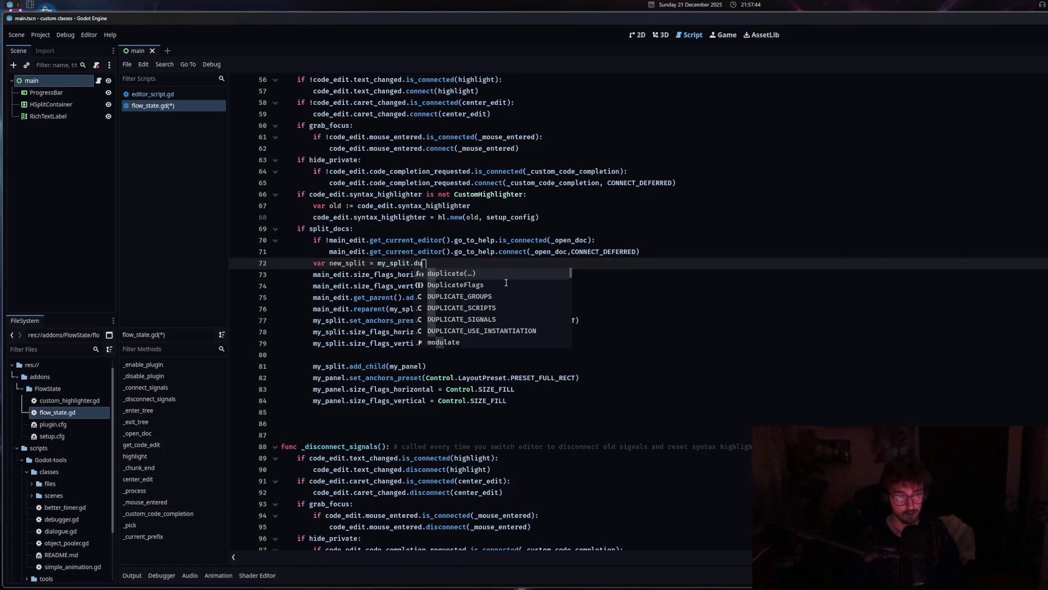
key("Escape")
left_click_drag(423, 264, 298, 268)
key("BackSpace")
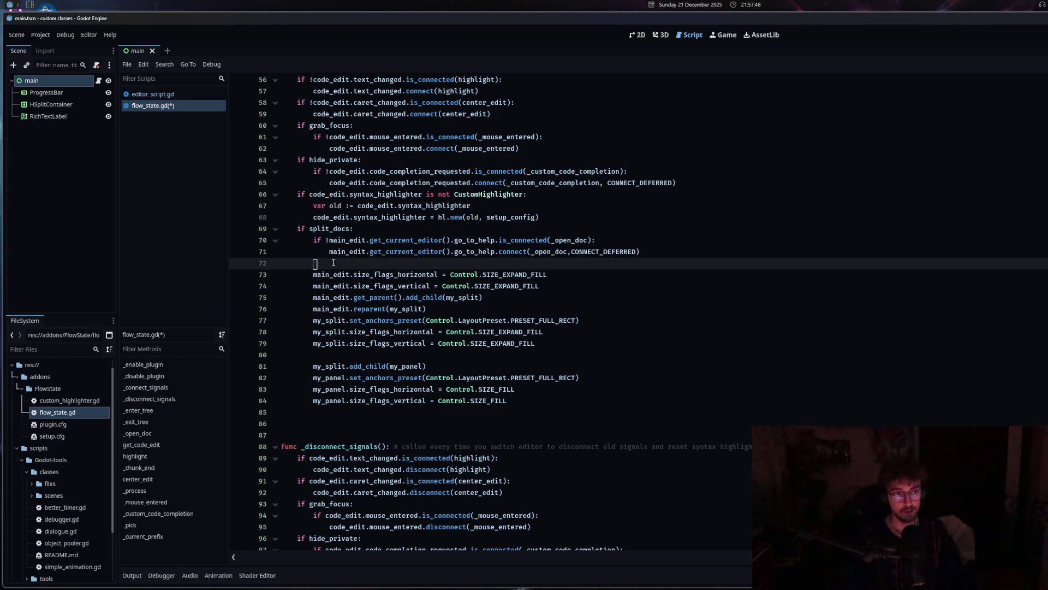
Move the class-level my_split and my_panel declarations into the split_docs block and indent them.
scroll(351, 210, "up", 7)
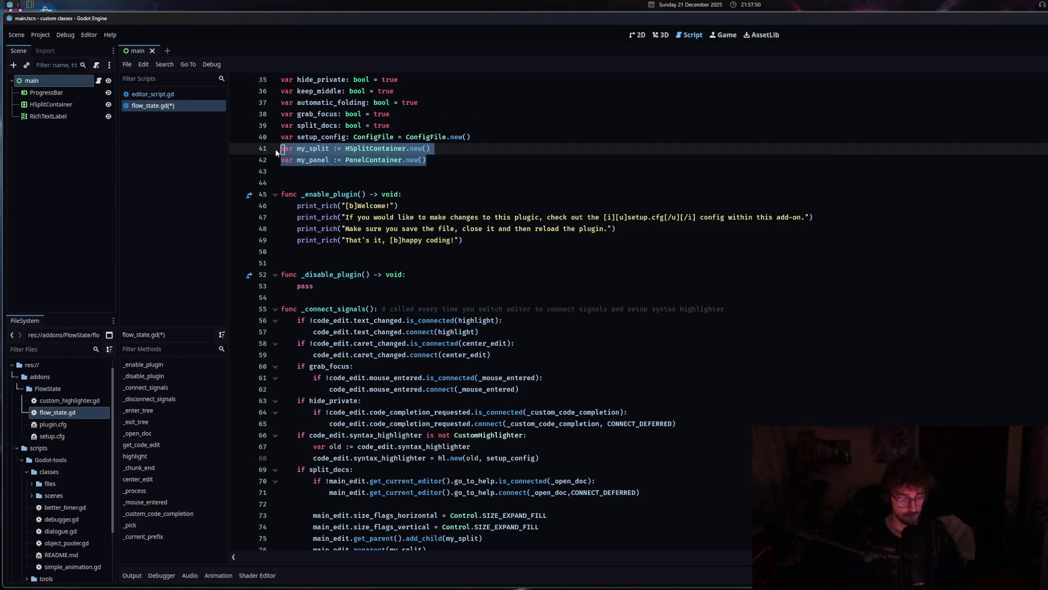
key("BackSpace")
key("BackSpace")
scroll(276, 156, "down", 4)
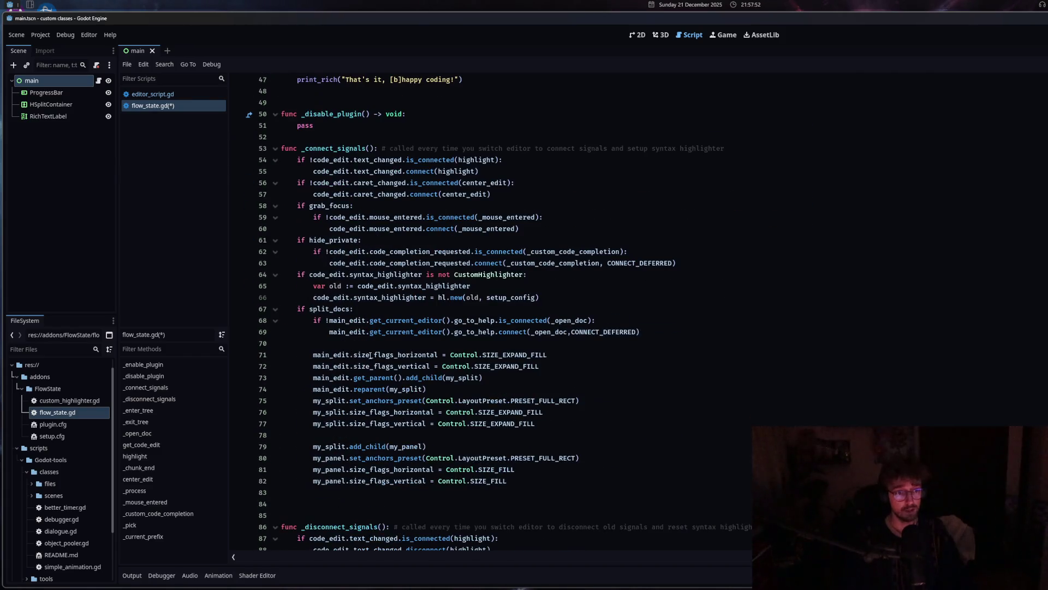
left_click(339, 344)
type("var my_split := HSplitContainer.new() var my_panel := PanelContainer.new()")
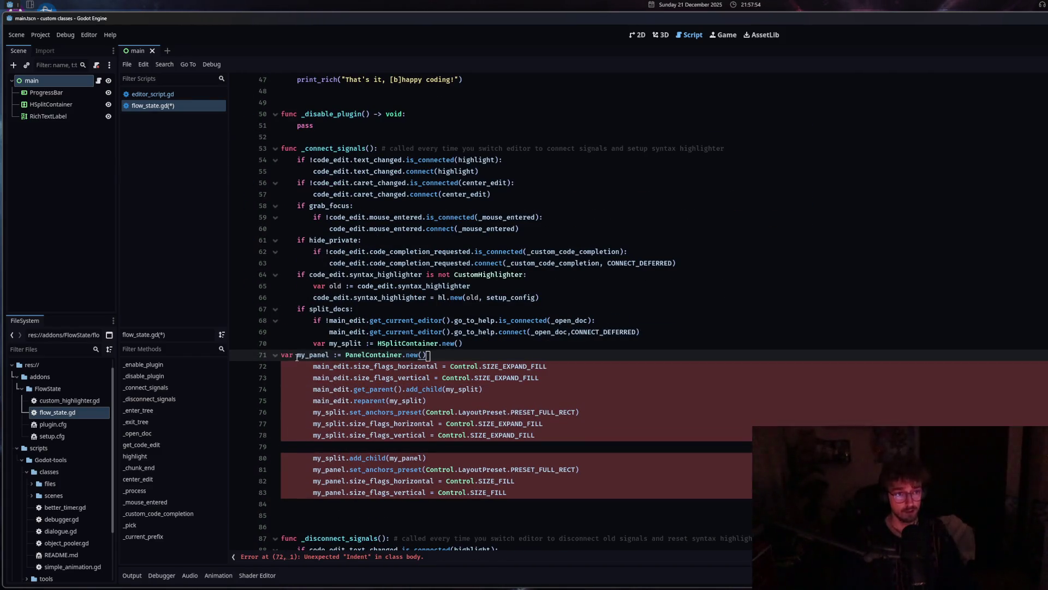
left_click(281, 355)
key("Tab")
key("Tab")
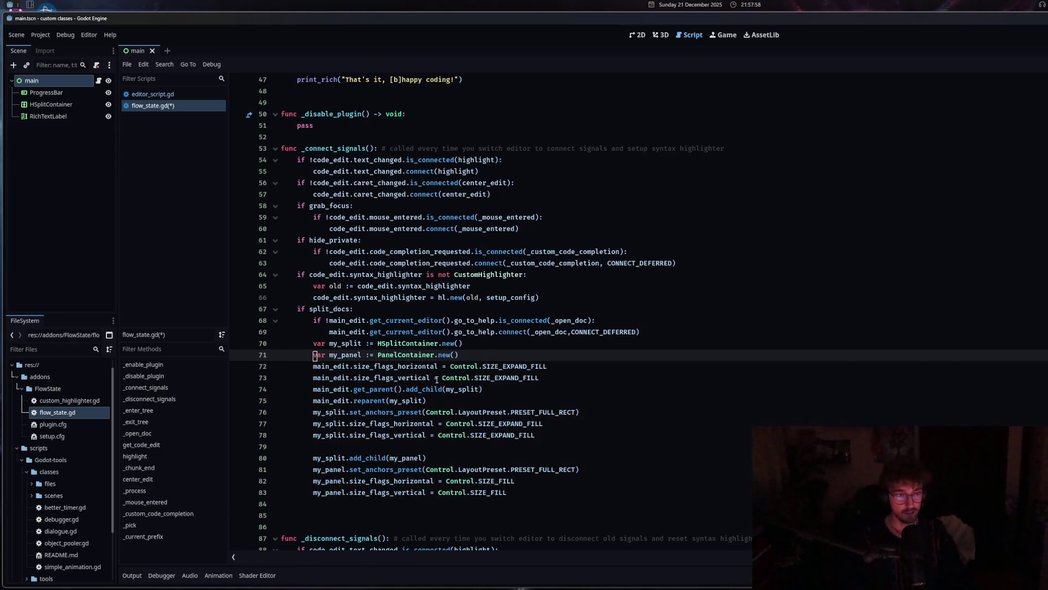
Save flow_state.gd and review the declarations and container setup lines below the deferred connect.
left_click(642, 334)
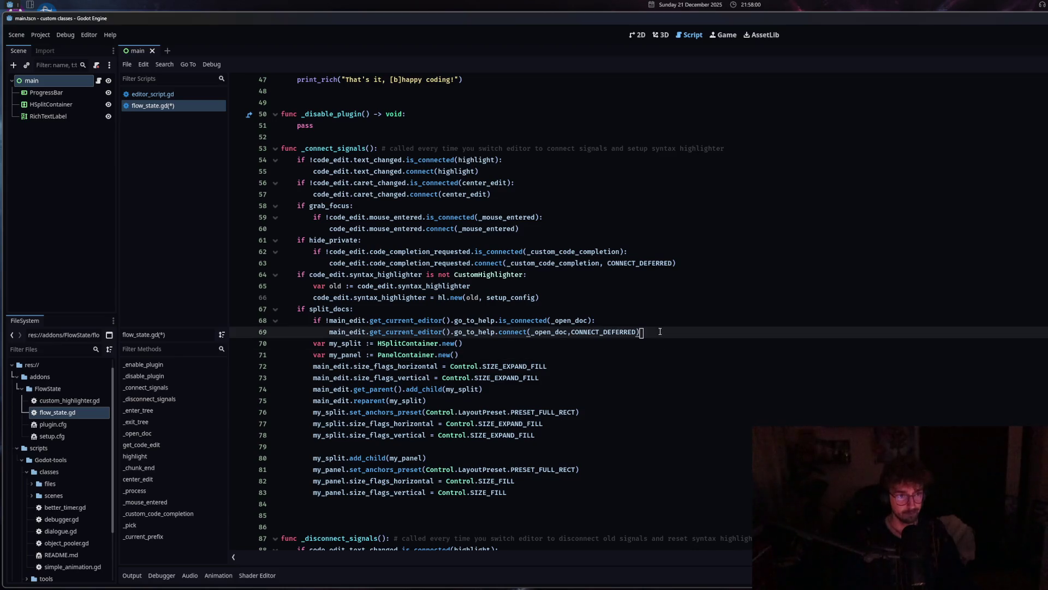
key("Return")
key("BackSpace")
key("BackSpace")
key("BackSpace")
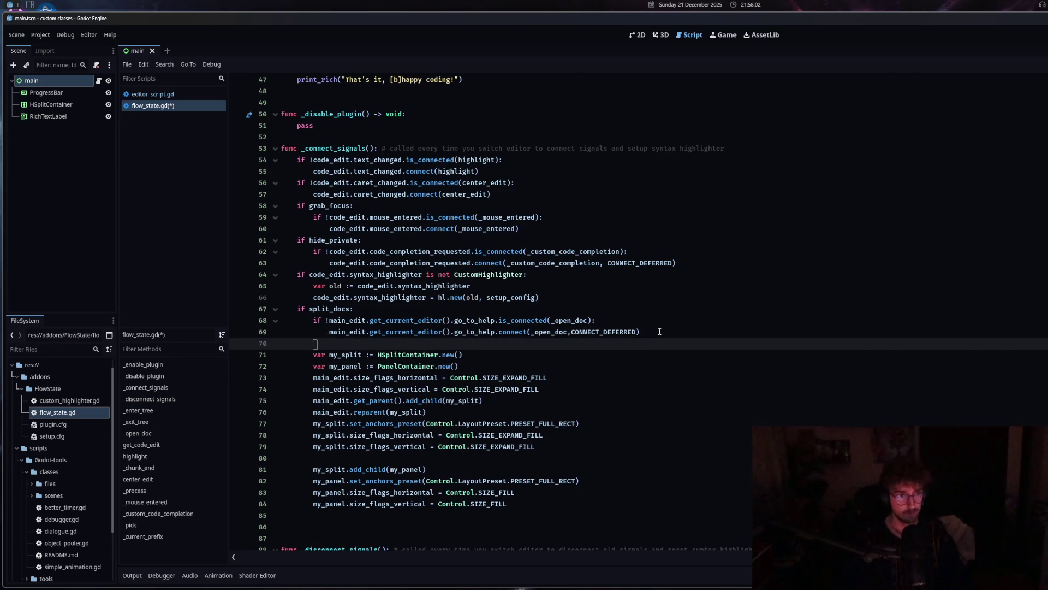
scroll(592, 376, "down", 3)
key("ctrl+s")
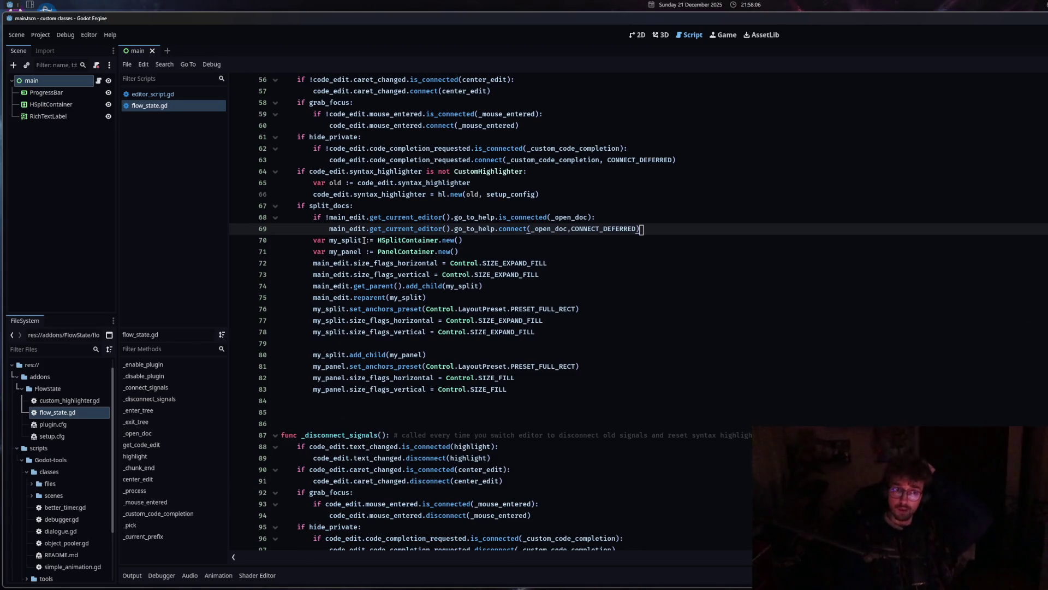
left_click_drag(322, 241, 407, 252)
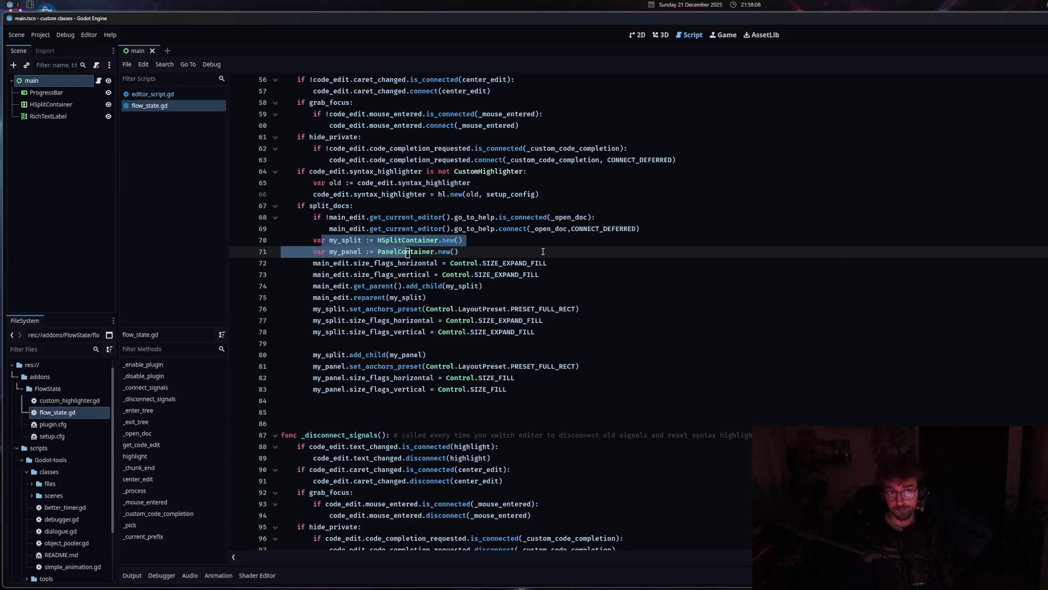
left_click_drag(322, 263, 444, 390)
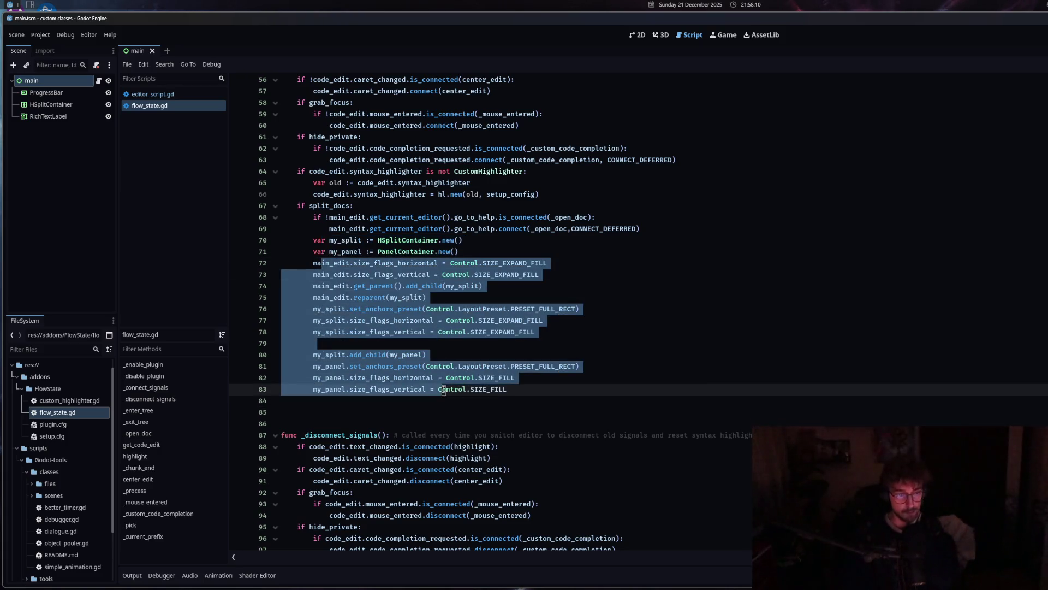
left_click(544, 387)
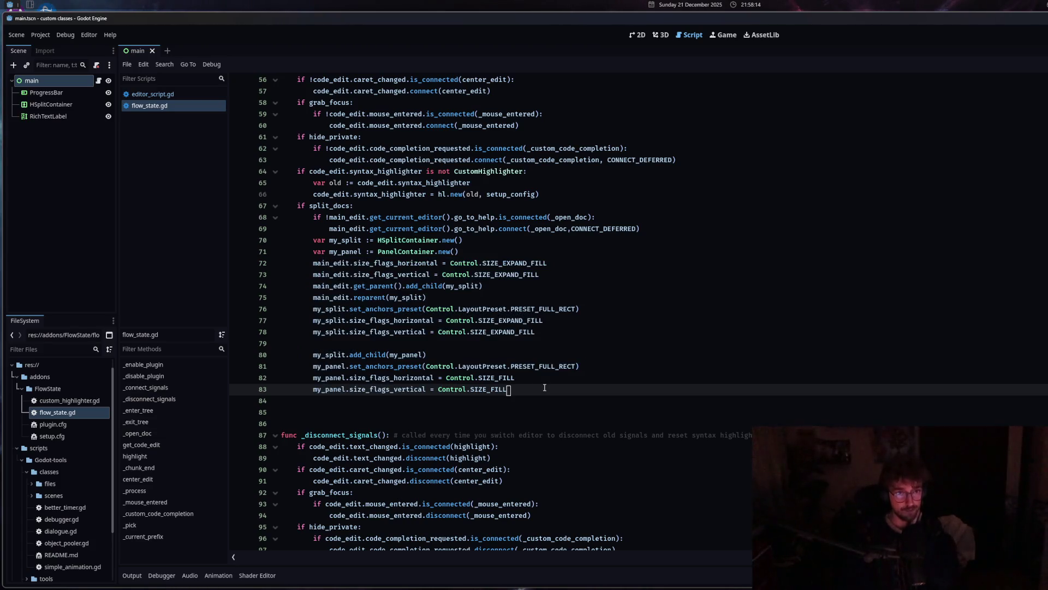
left_click(649, 229)
Add 'if main_edit.get_parent() is not HSplitContainer:' and indent the setup lines beneath it.
key("Return")
key("BackSpace")
type("if ")
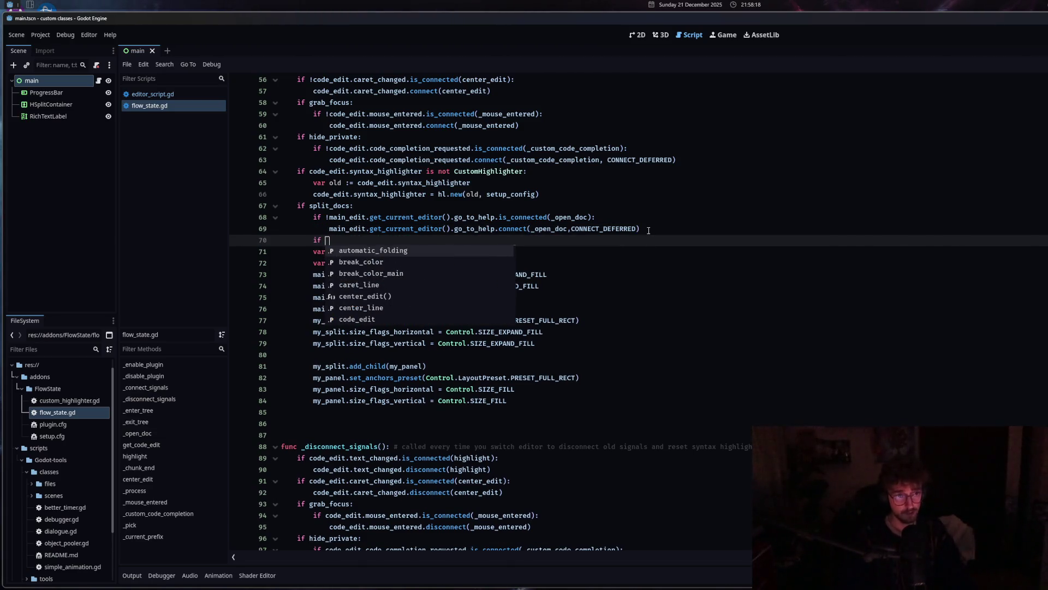
type("main_edit")
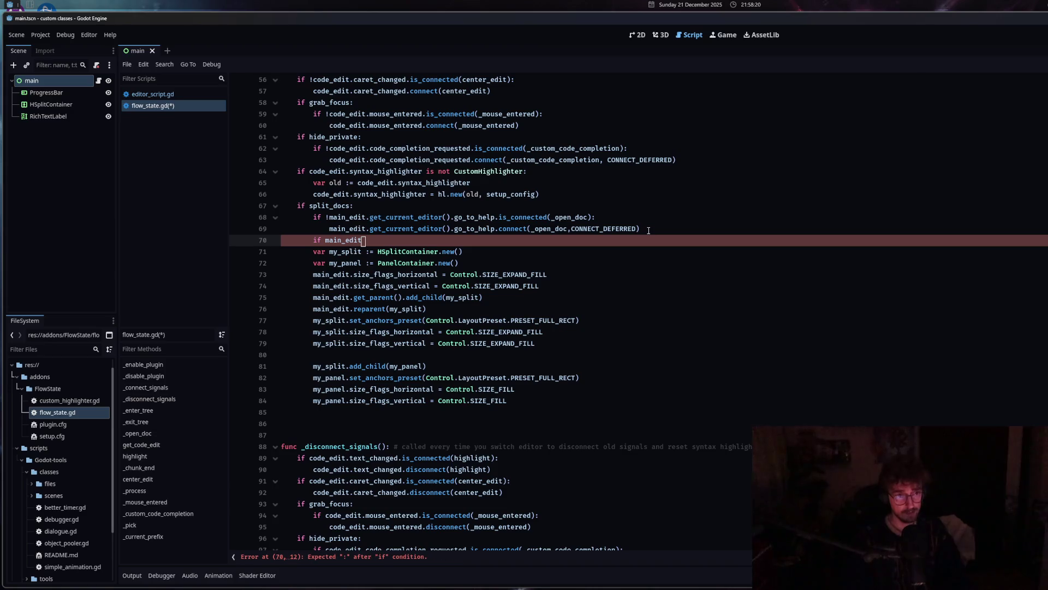
type(".get")
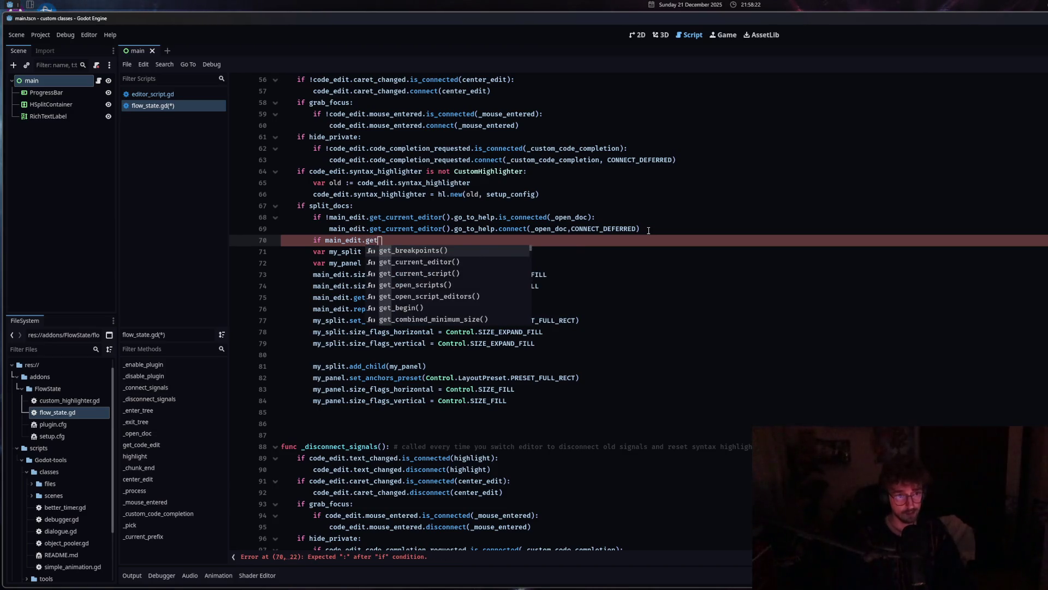
type("_pa")
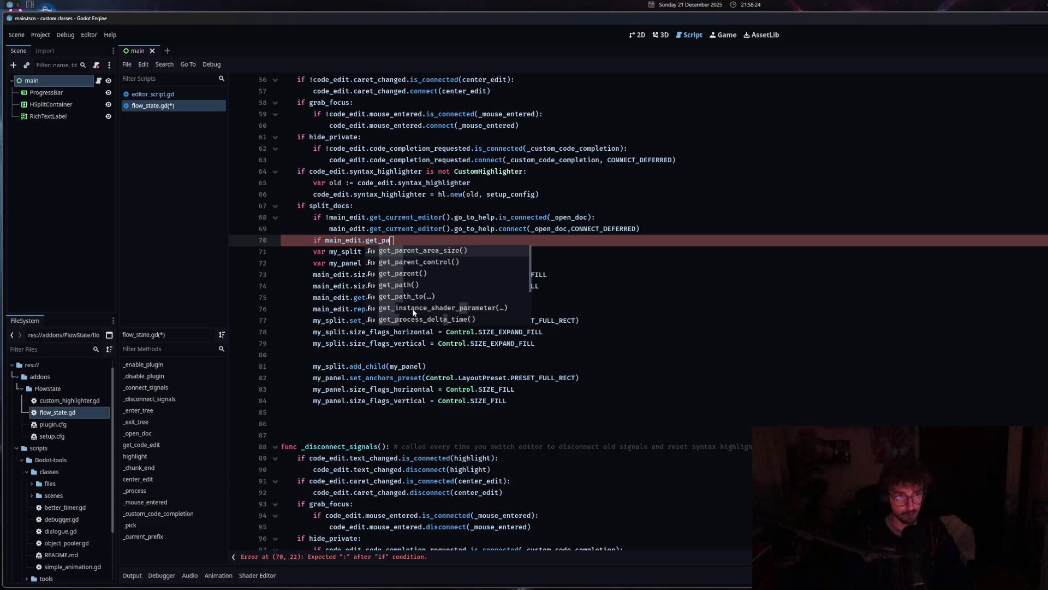
left_click(417, 273)
type("is ")
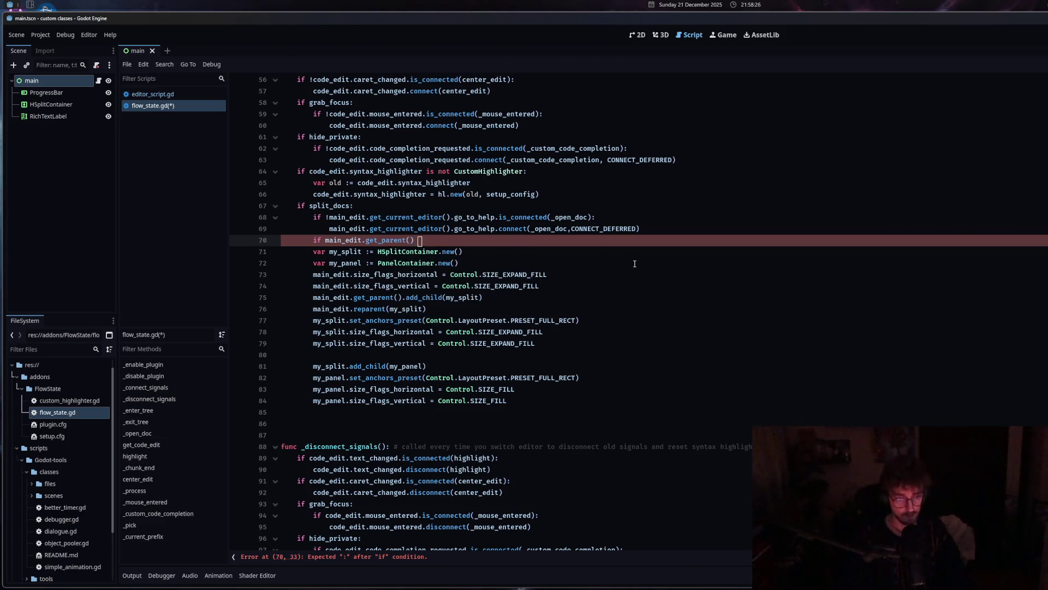
type("not ")
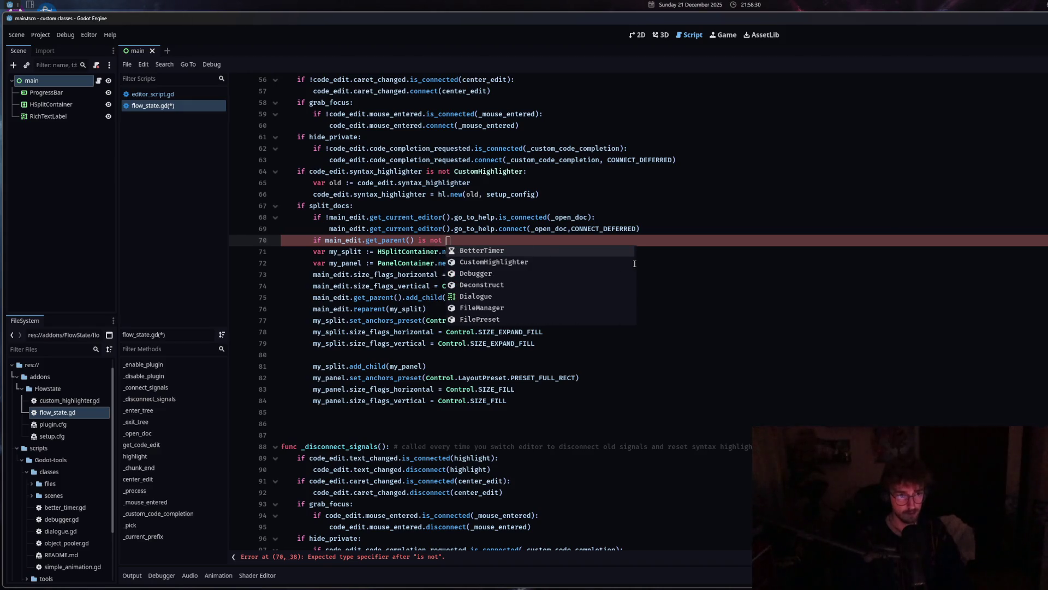
type("H")
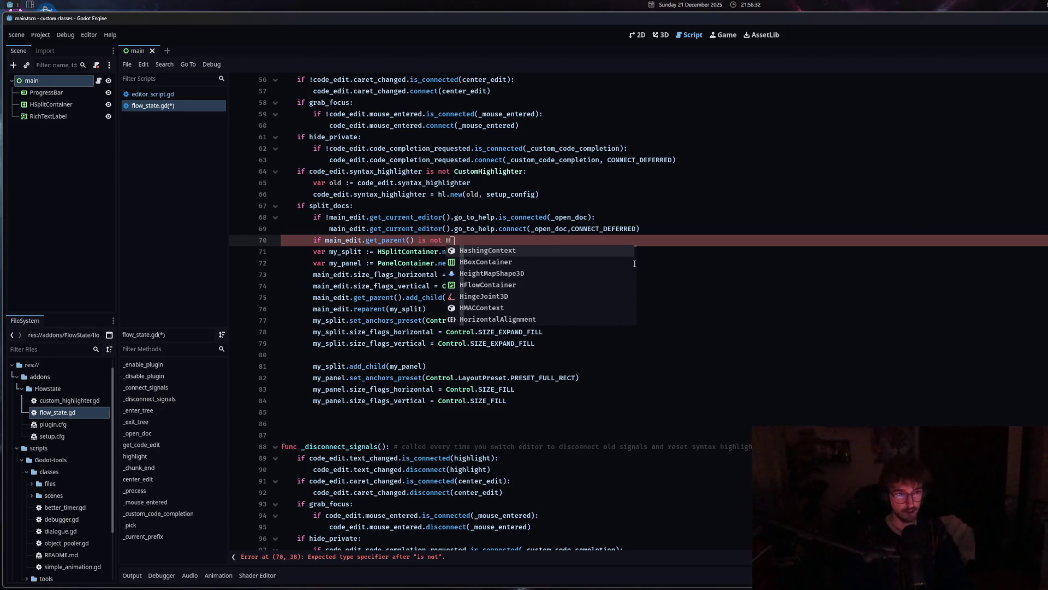
type("SplitContainer:")
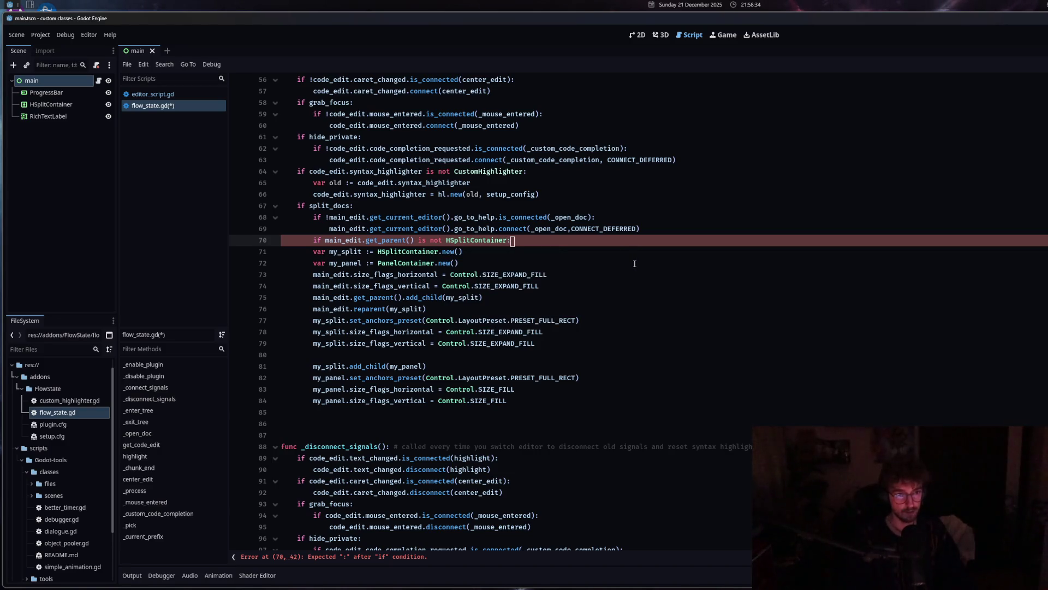
mouse_move(319, 251)
left_mouse_down()
mouse_move(377, 265)
mouse_move(363, 403)
left_mouse_up()
key("Tab")
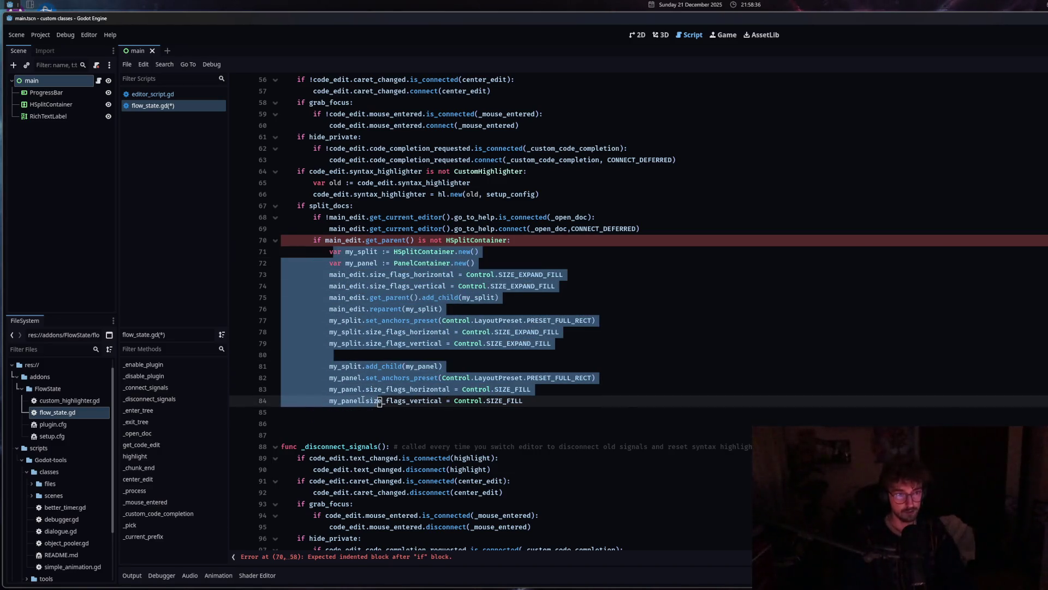
Save flow_state.gd and review the whole guarded container block.
left_click(472, 241)
mouse_move(471, 284)
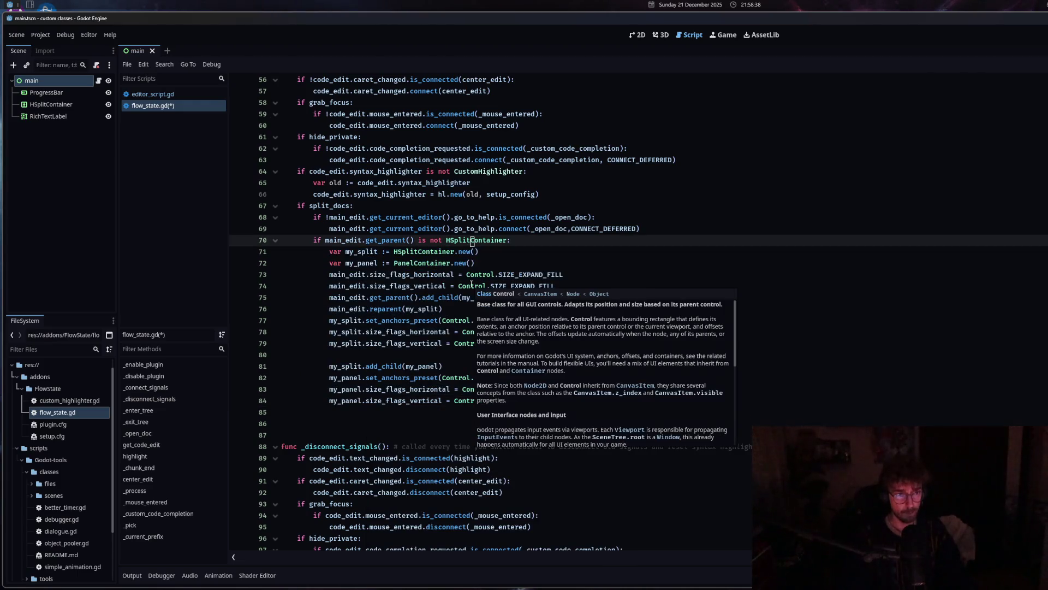
key("Down")
left_click(484, 262)
key("ctrl+s")
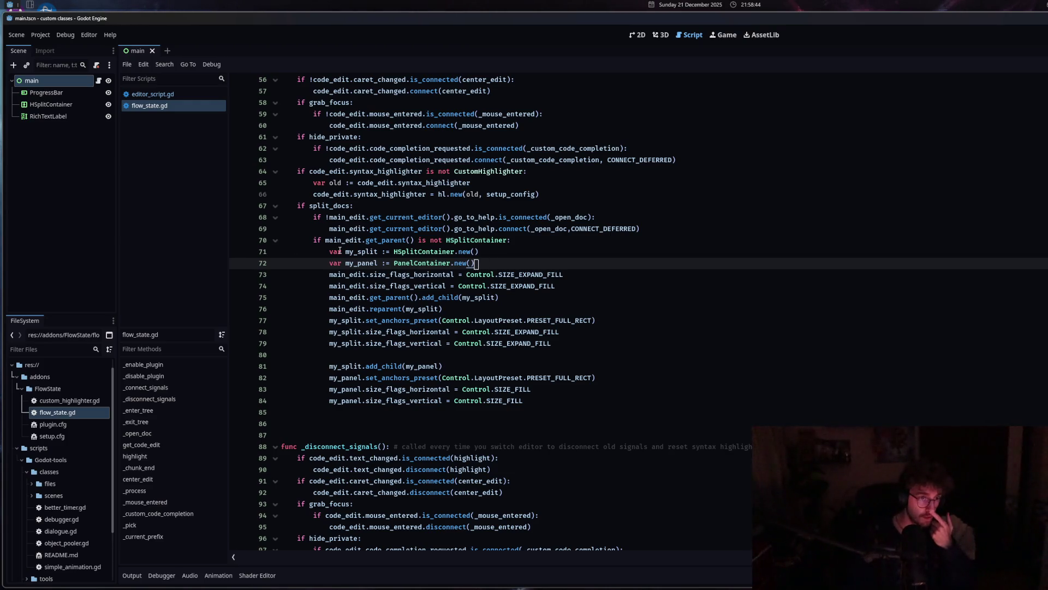
left_click(431, 355)
scroll(432, 354, "down", 1)
left_click(432, 354)
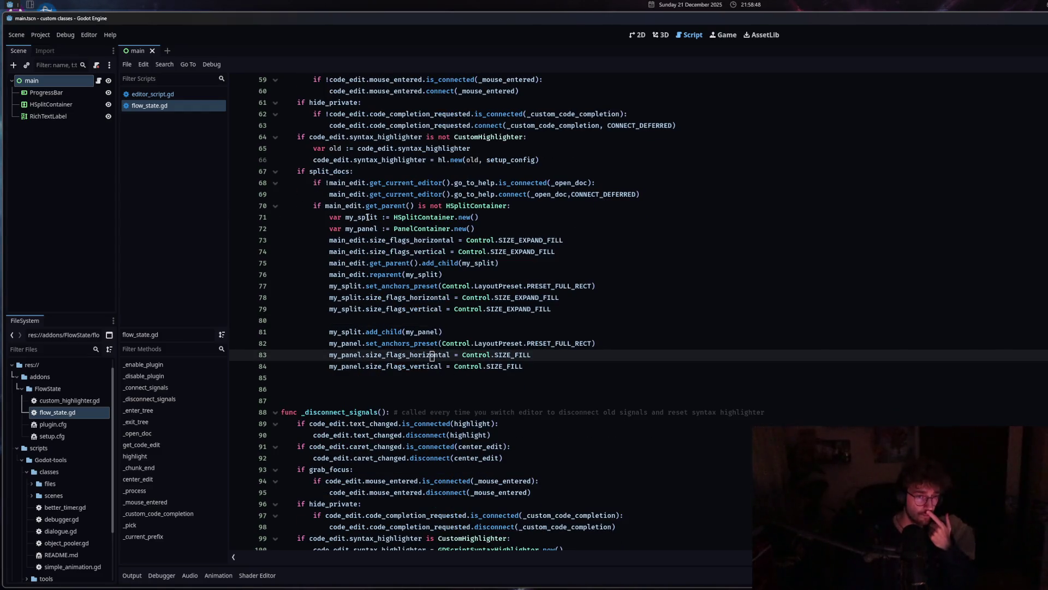
left_click_drag(543, 373, 314, 206)
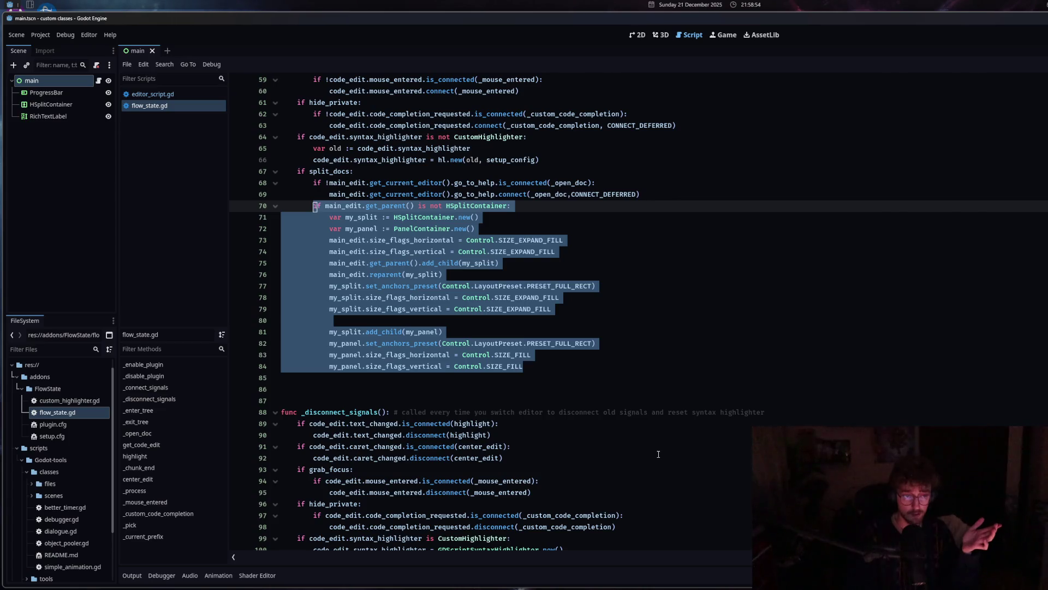
scroll(517, 446, "down", 5)
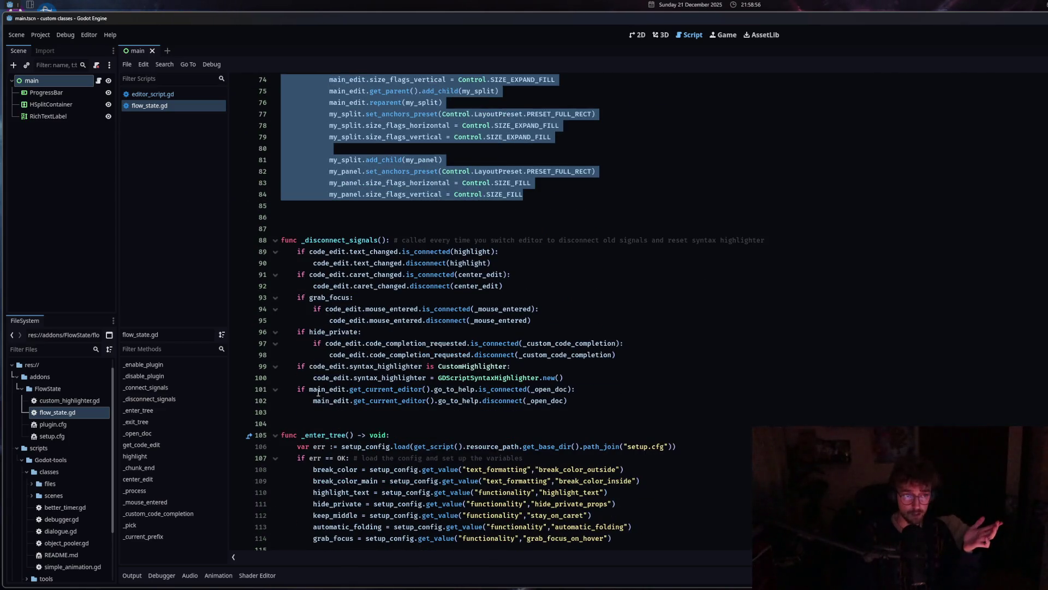
Delete the empty line 80 inside the guarded split-container block.
left_click_drag(298, 389, 577, 402)
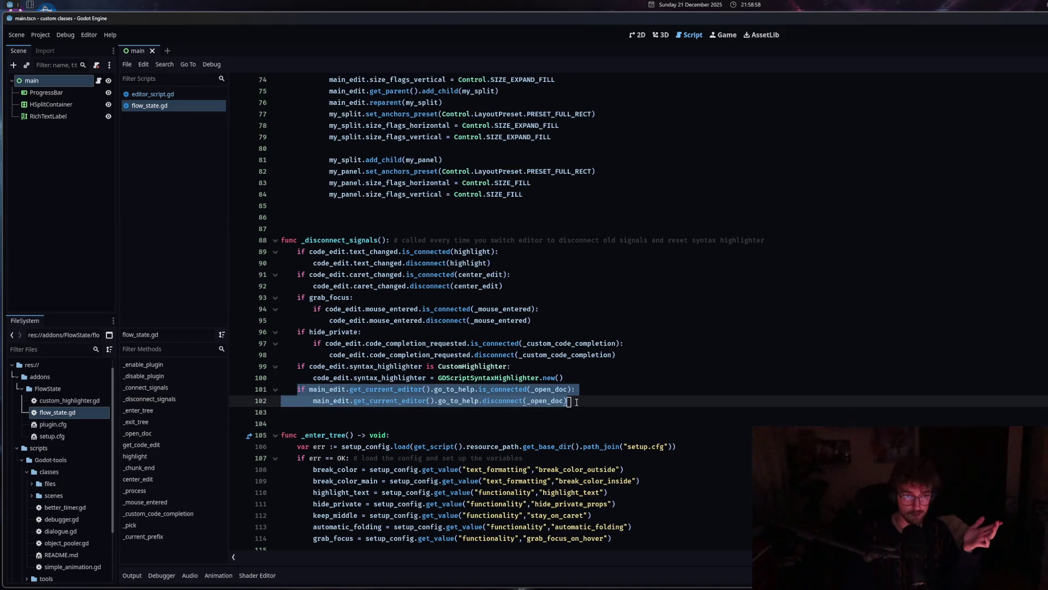
scroll(577, 408, "up", 3)
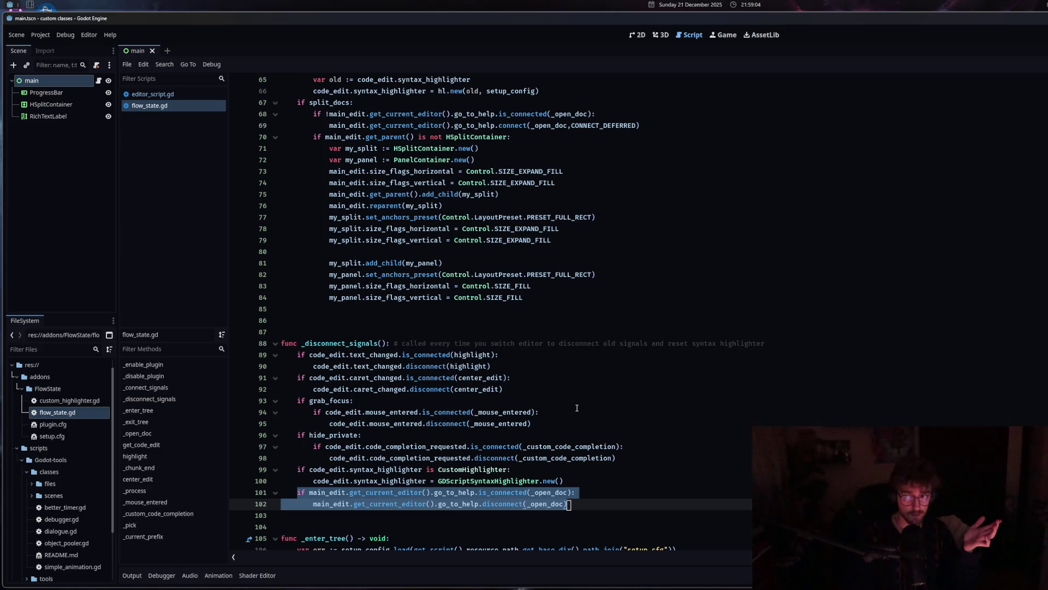
mouse_move(479, 405)
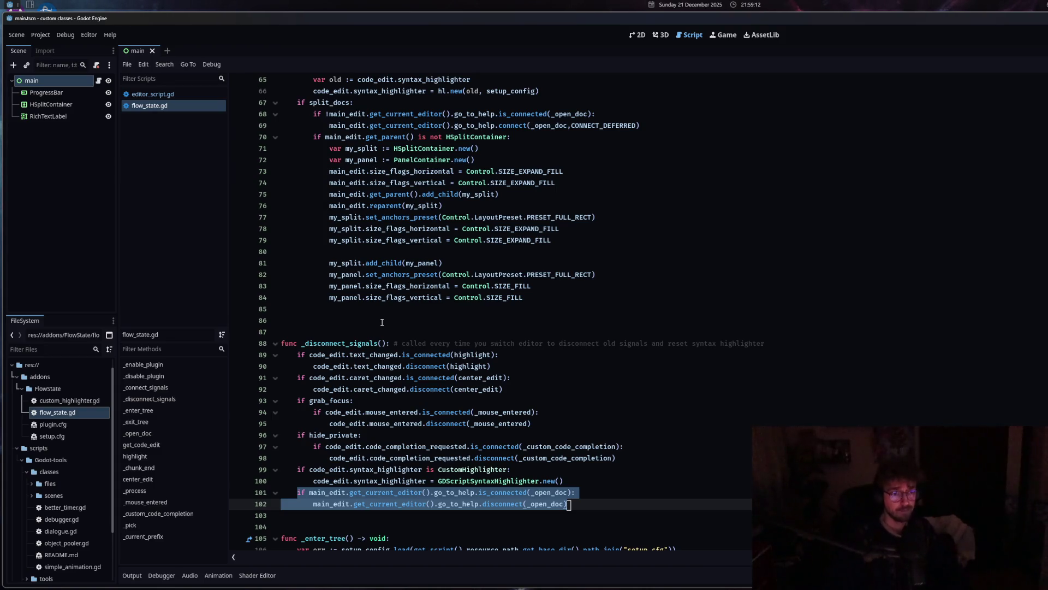
scroll(382, 322, "up", 3)
left_click(347, 355)
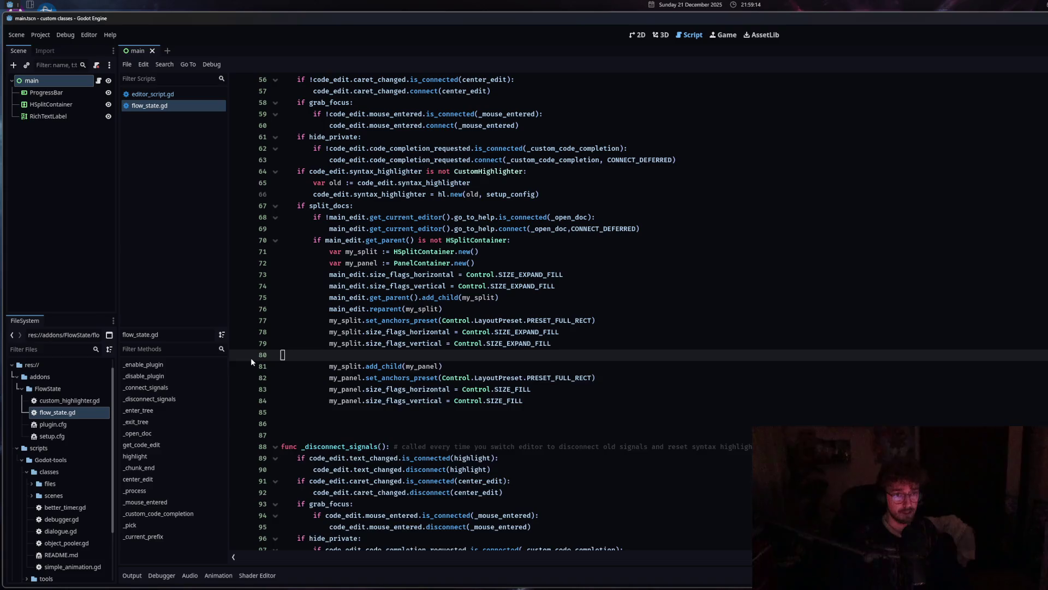
key("BackSpace")
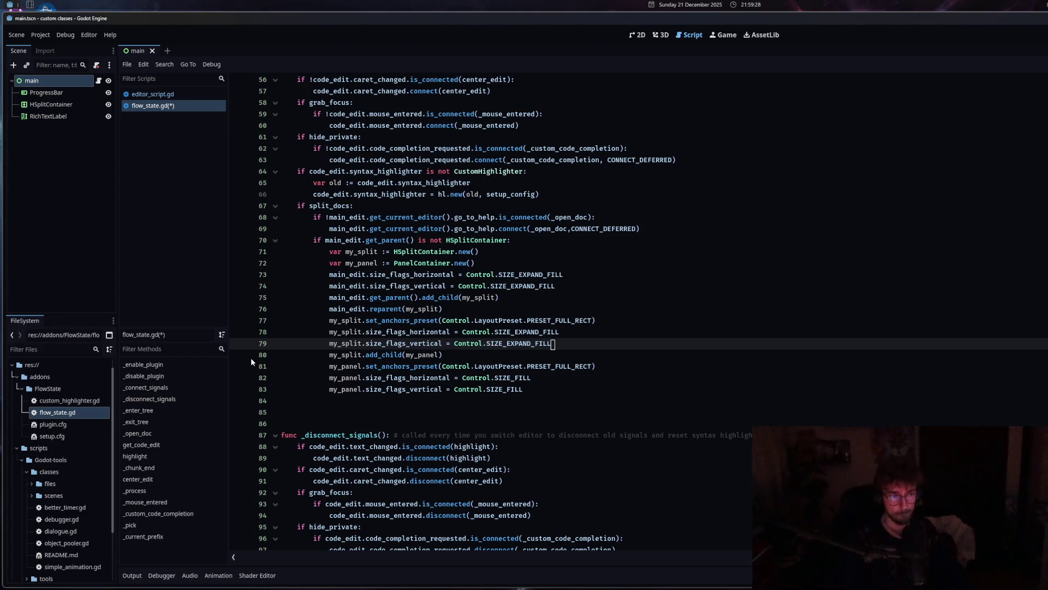
Remove the extra blank line after the block and save flow_state.gd.
left_click(414, 377)
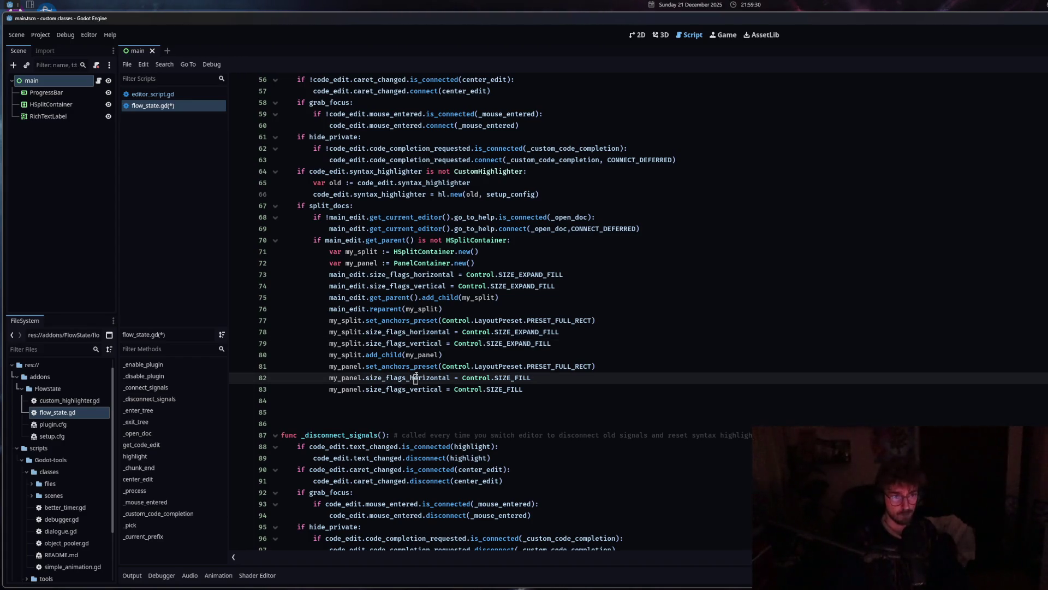
left_click(338, 308)
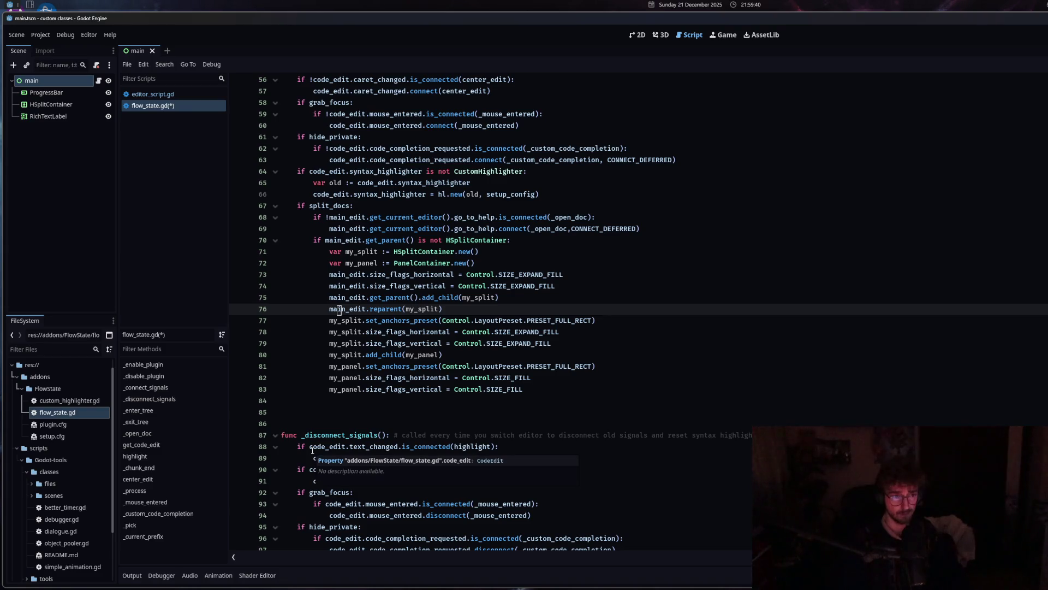
key("Down")
key("Down")
key("Down")
key("BackSpace")
key("BackSpace")
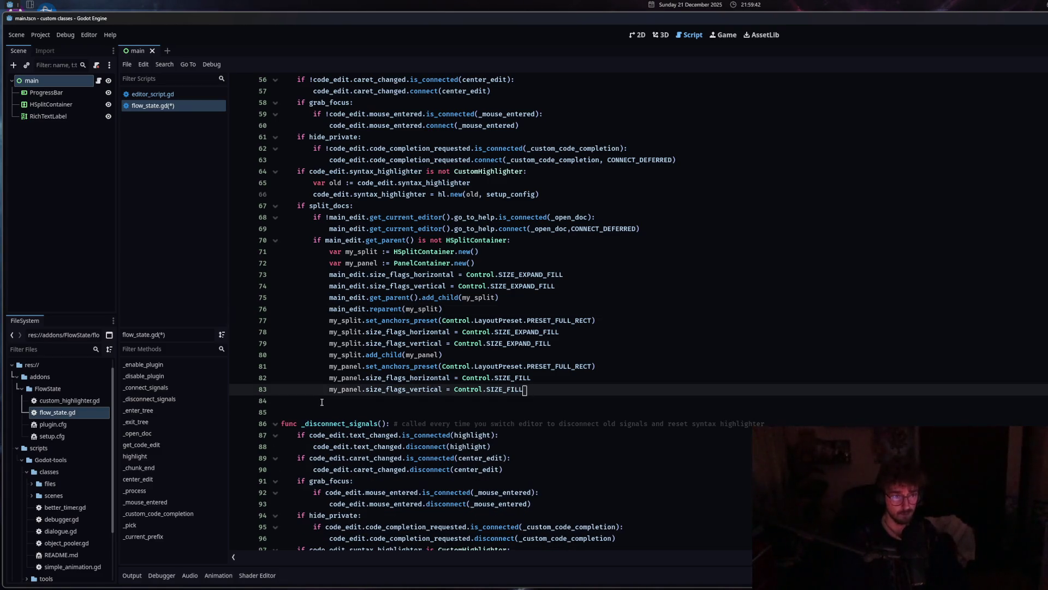
key("ctrl+s")
scroll(337, 479, "down", 1)
left_click(352, 447)
scroll(360, 453, "down", 3)
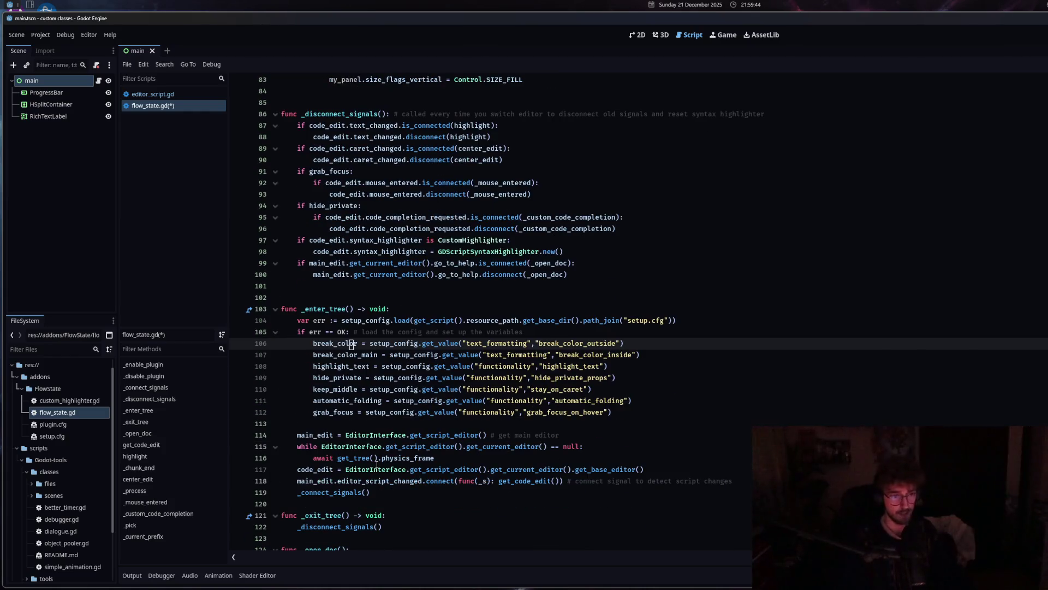
scroll(331, 326, "down", 6)
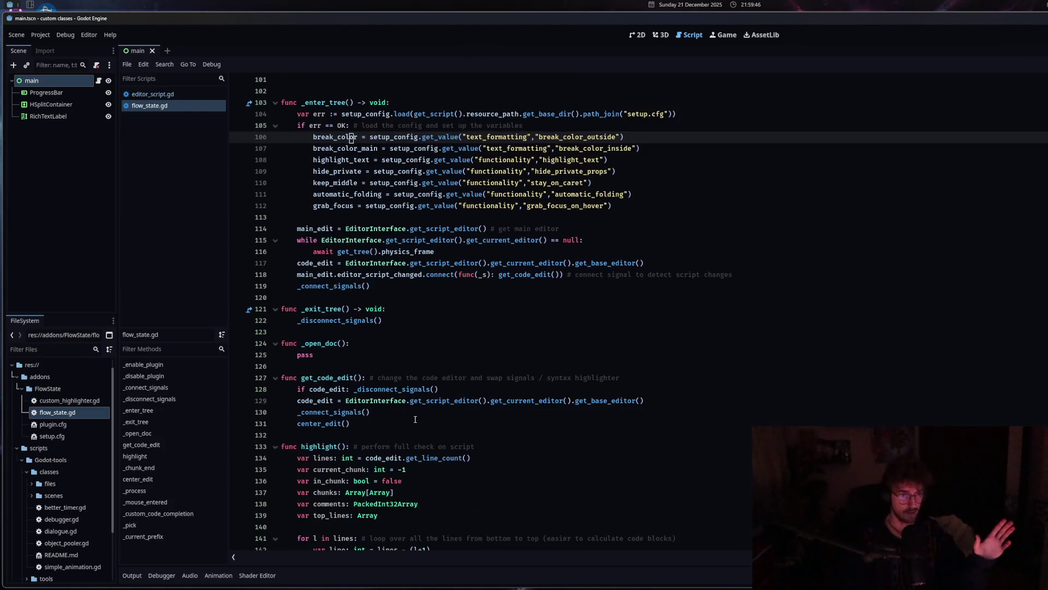
left_click(315, 355)
Give _open_doc a parameter s, replace its pass with print(s), and save.
left_click_drag(315, 355, 299, 355)
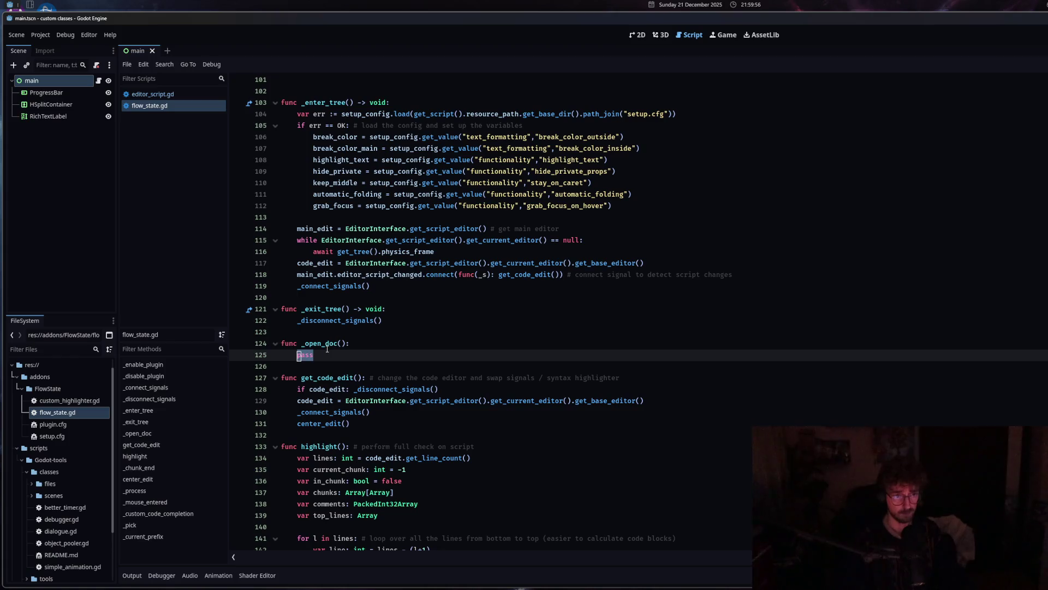
scroll(418, 380, "up", 7)
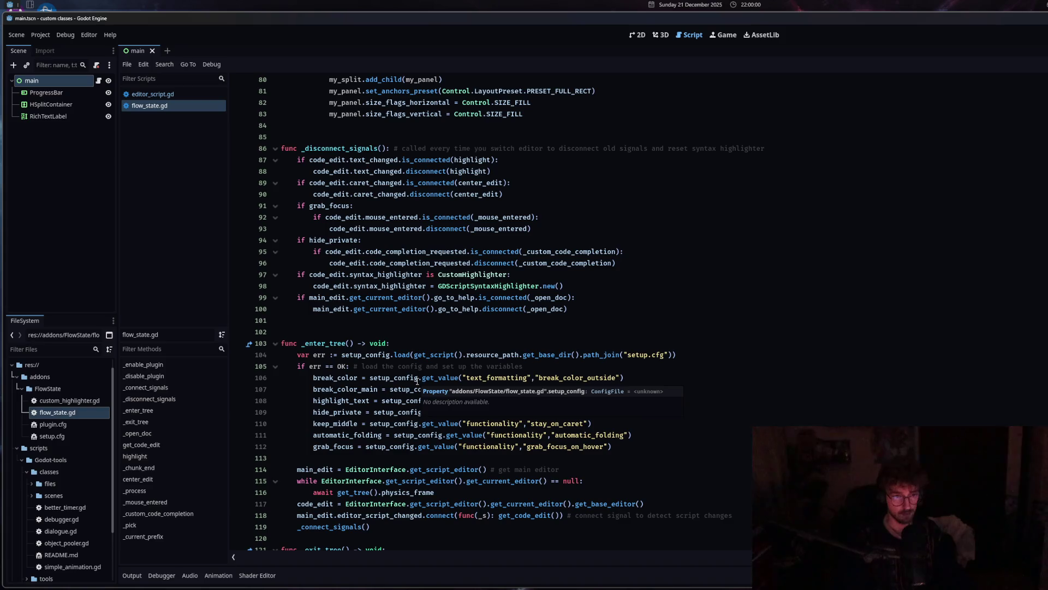
type("s):")
left_click_drag(408, 385, 294, 384)
type("print(")
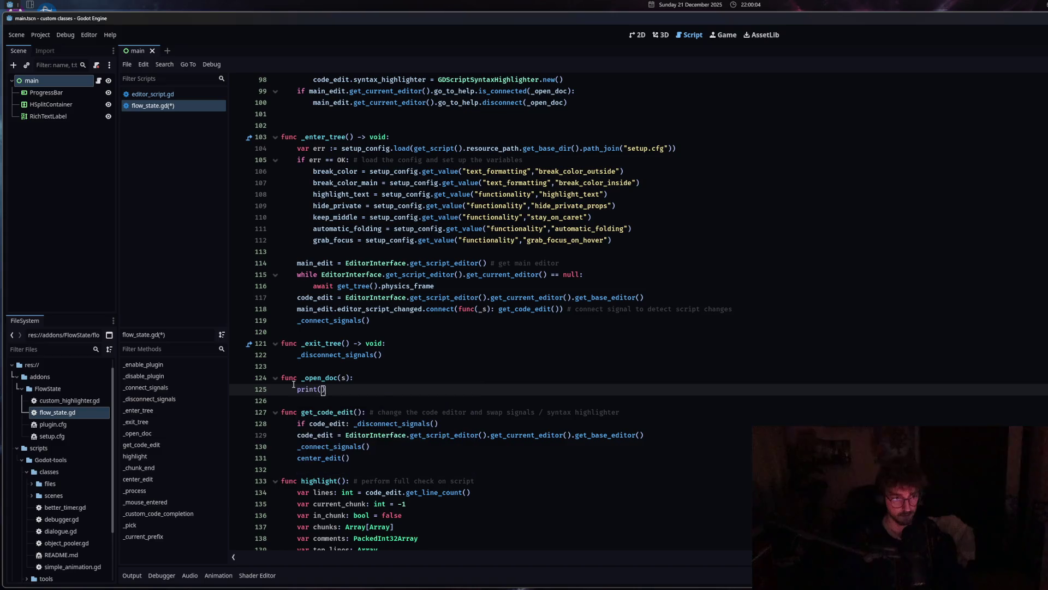
type("s")
key("ctrl+s")
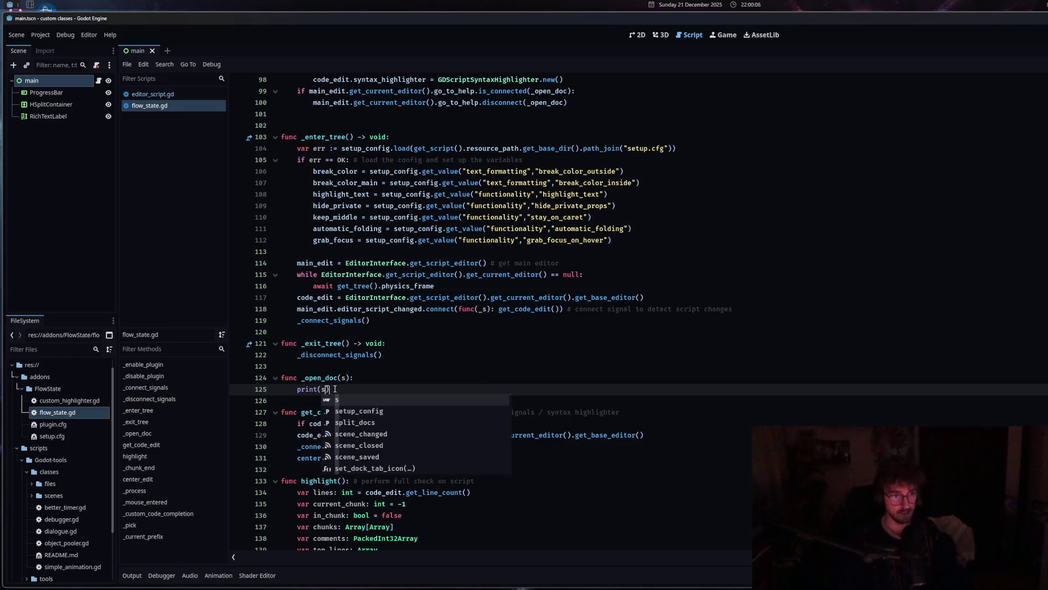
key("Escape")
left_click(40, 34)
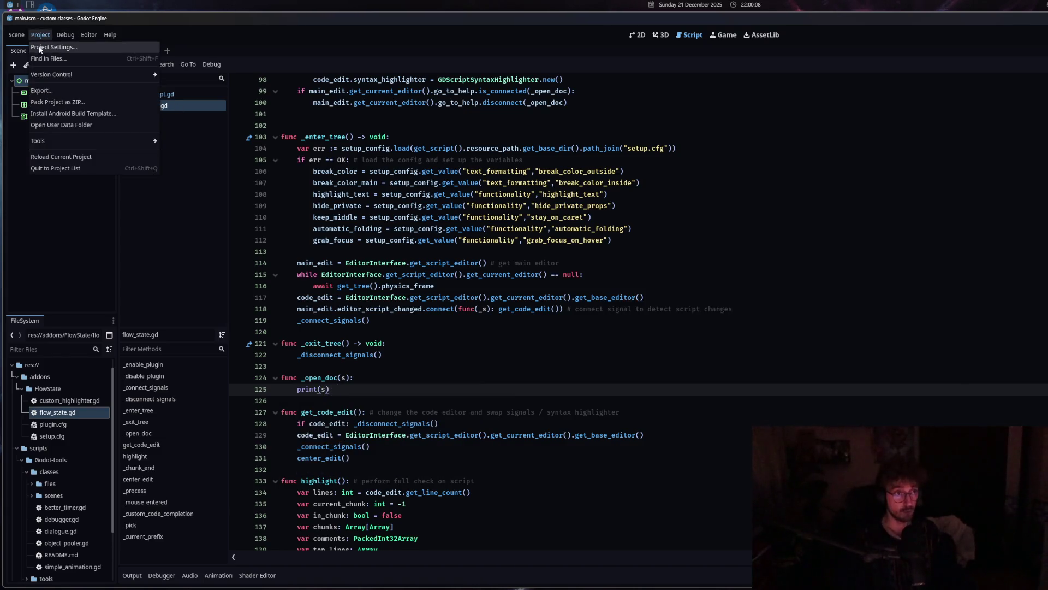
Toggle the FlowState plugin in Project Settings > Plugins to reload it, then return to the code.
left_click(40, 48)
left_click(331, 164)
left_click(197, 205)
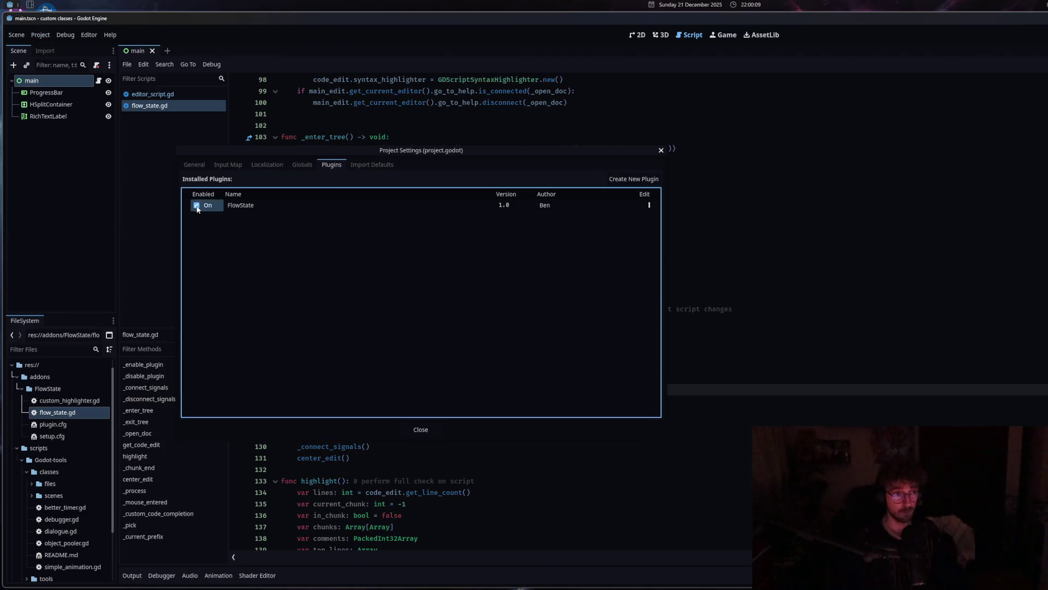
left_click(660, 150)
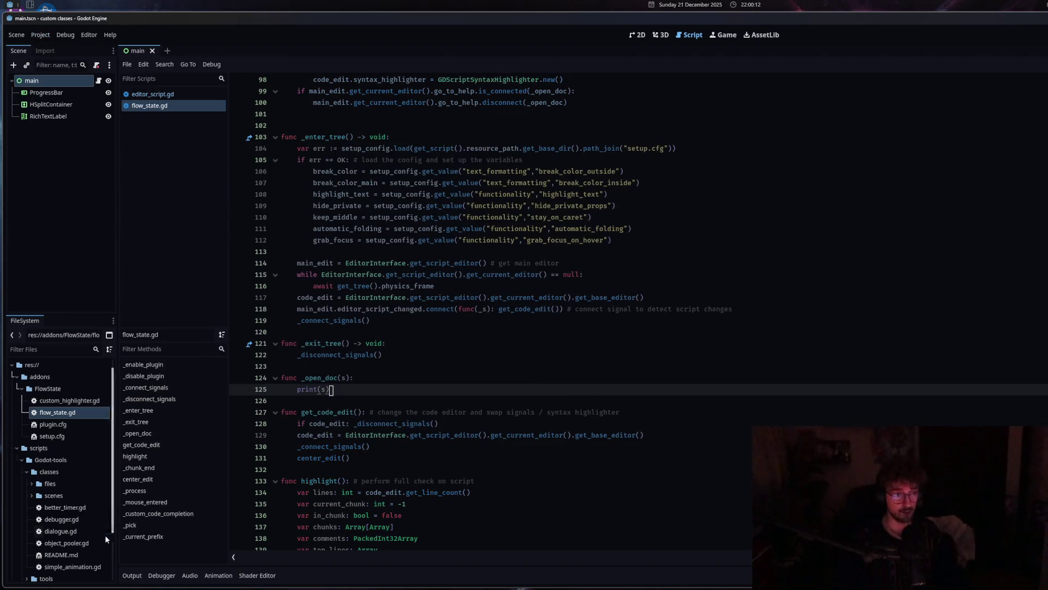
left_click(131, 575)
left_click(366, 424)
left_click(399, 295)
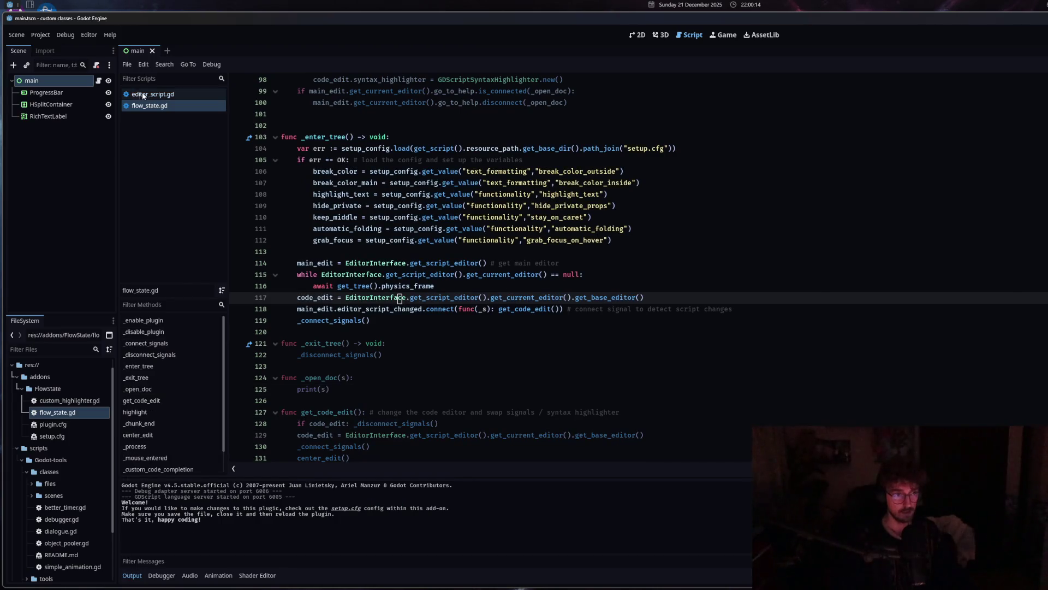
Check the TabContainer class docs and the Object docs for get_script, then close both.
left_click(153, 94)
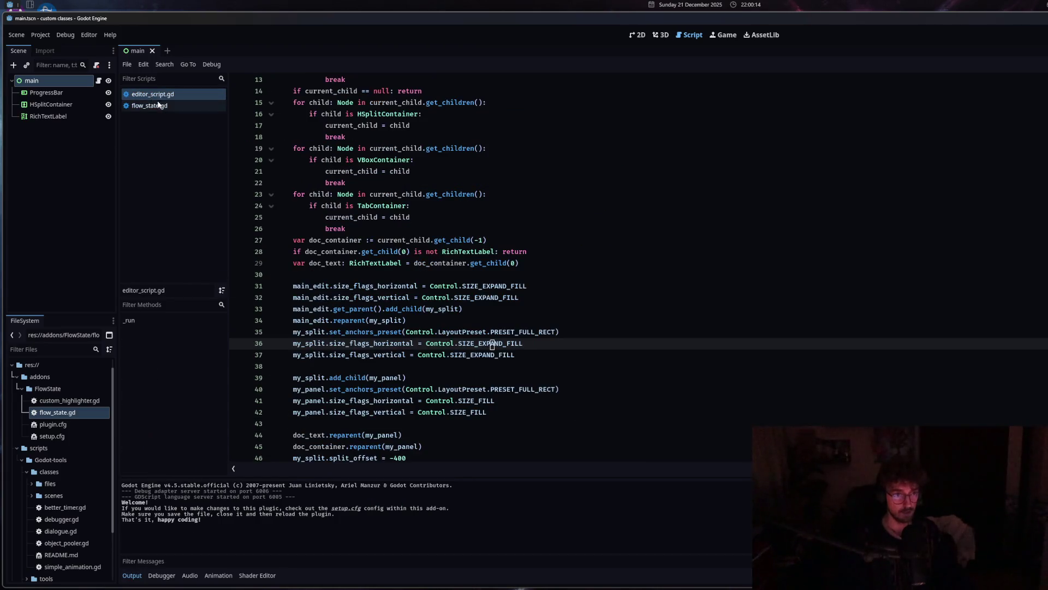
left_click(386, 205, "ctrl")
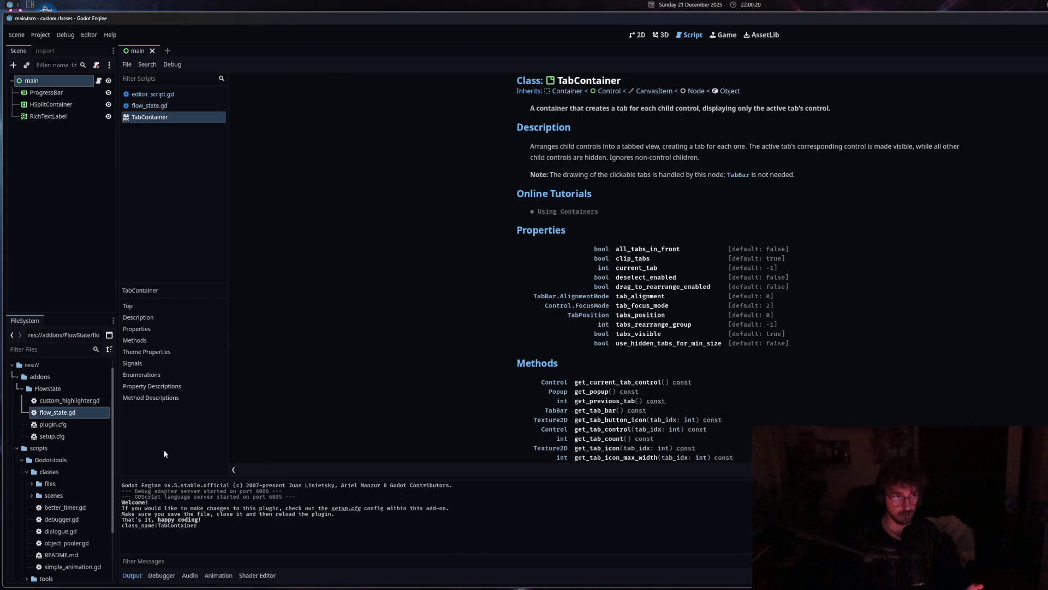
middle_click(168, 119)
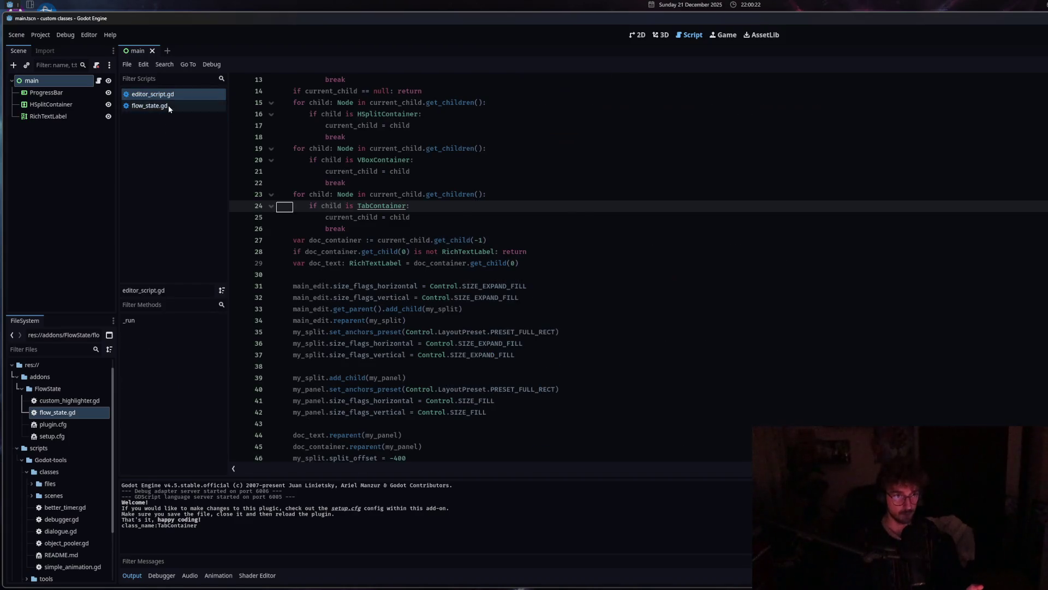
left_click(168, 105)
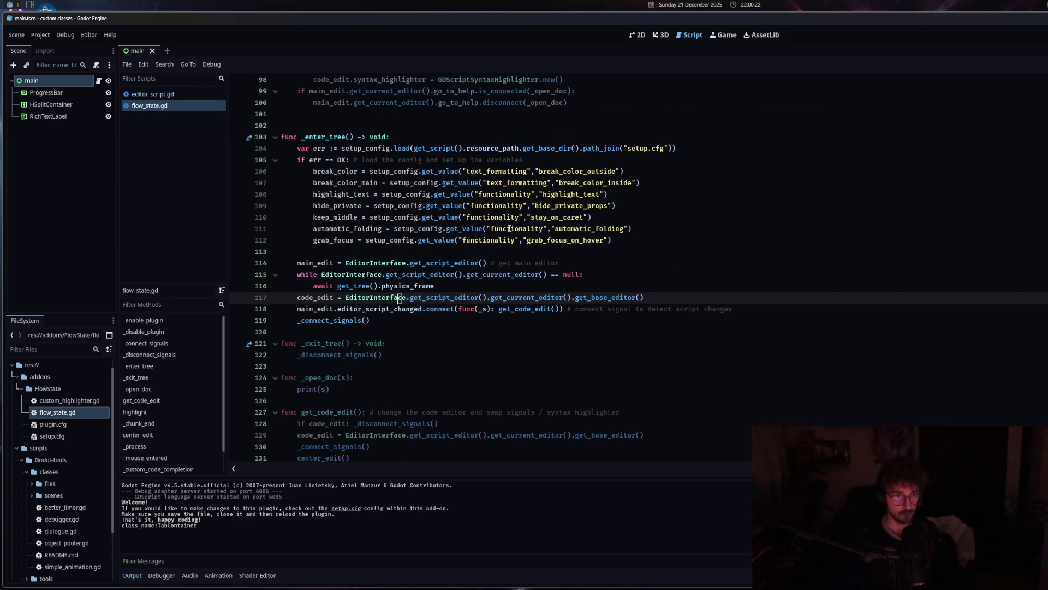
left_click(435, 148, "ctrl")
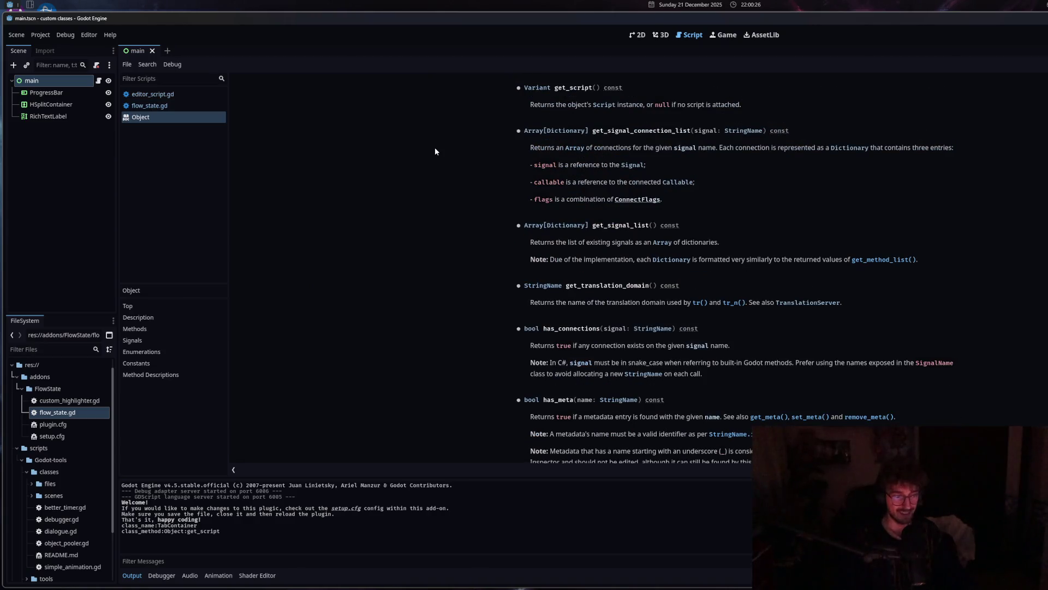
scroll(431, 245, "up", 5)
scroll(428, 324, "down", 5)
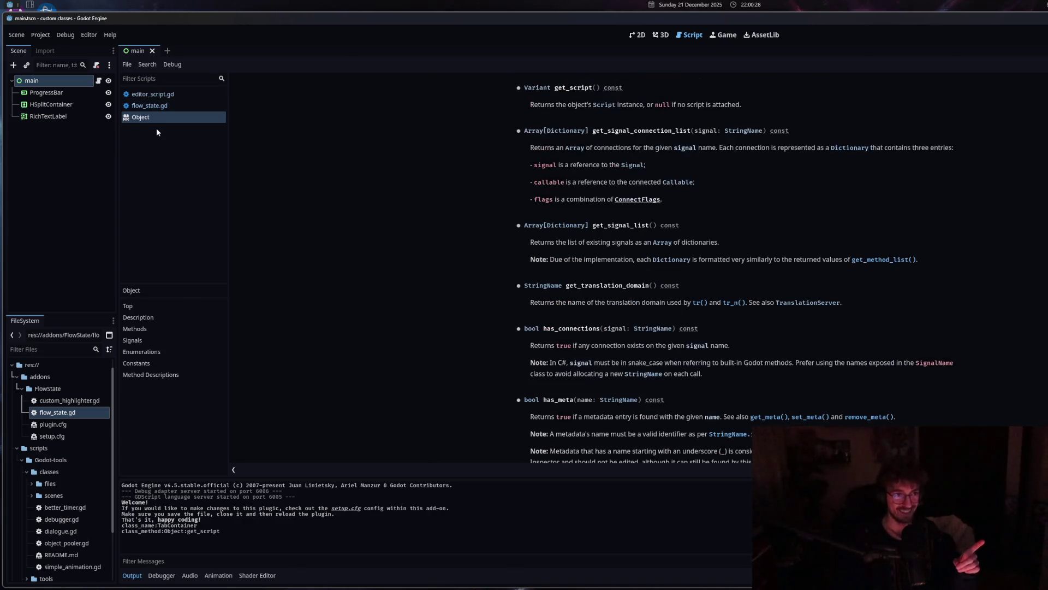
key("ctrl+w")
left_click(399, 240)
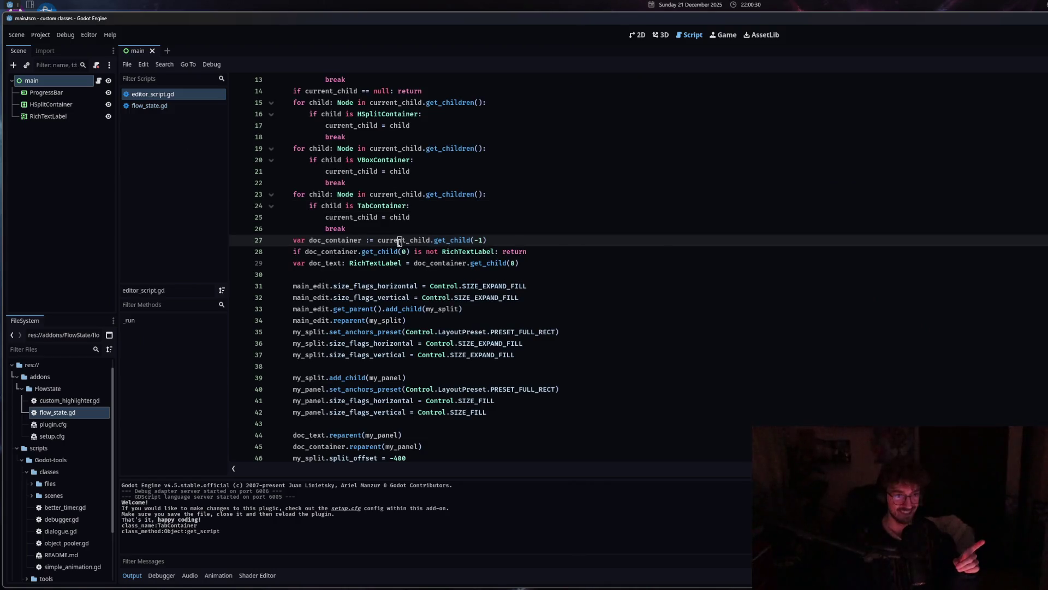
Disable and re-enable FlowState in Plugins again, then review the code around lines 29–37.
left_click(40, 36)
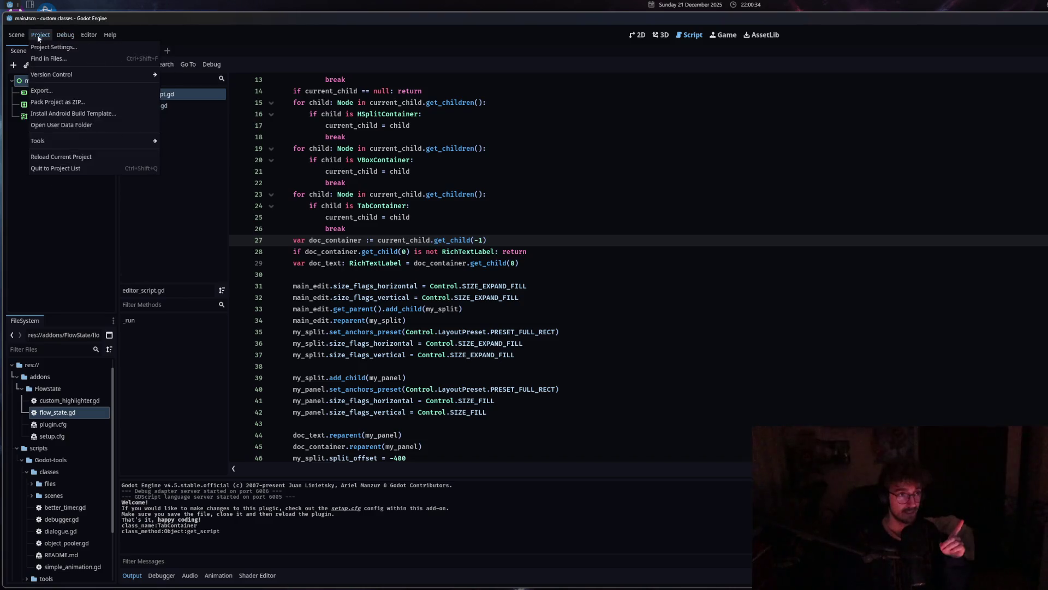
left_click(44, 48)
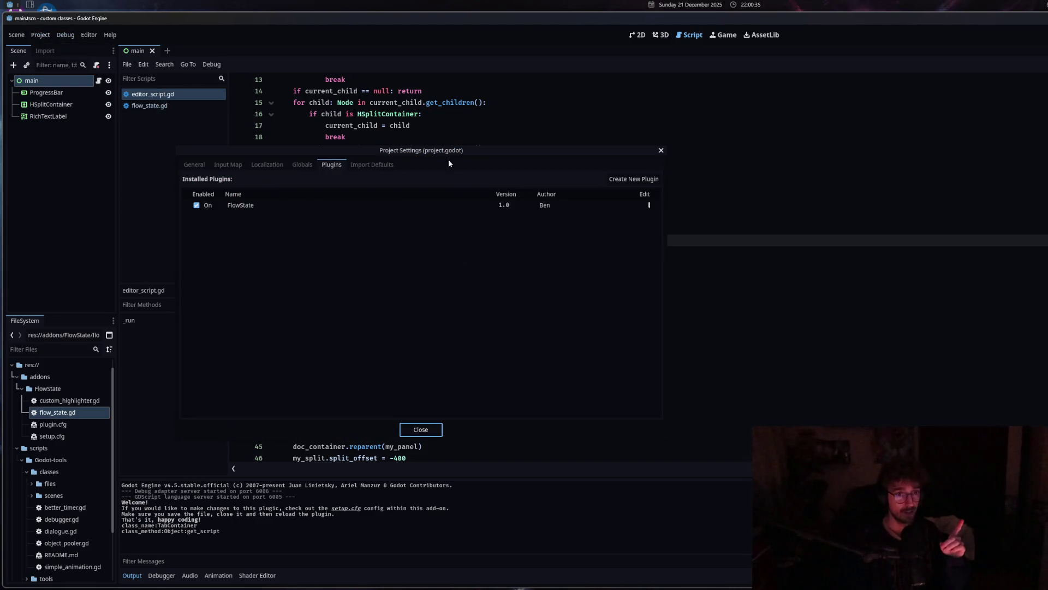
left_click(203, 205)
left_click(420, 429)
left_click(428, 378)
left_click(431, 262)
left_click(432, 354)
scroll(408, 357, "down", 4)
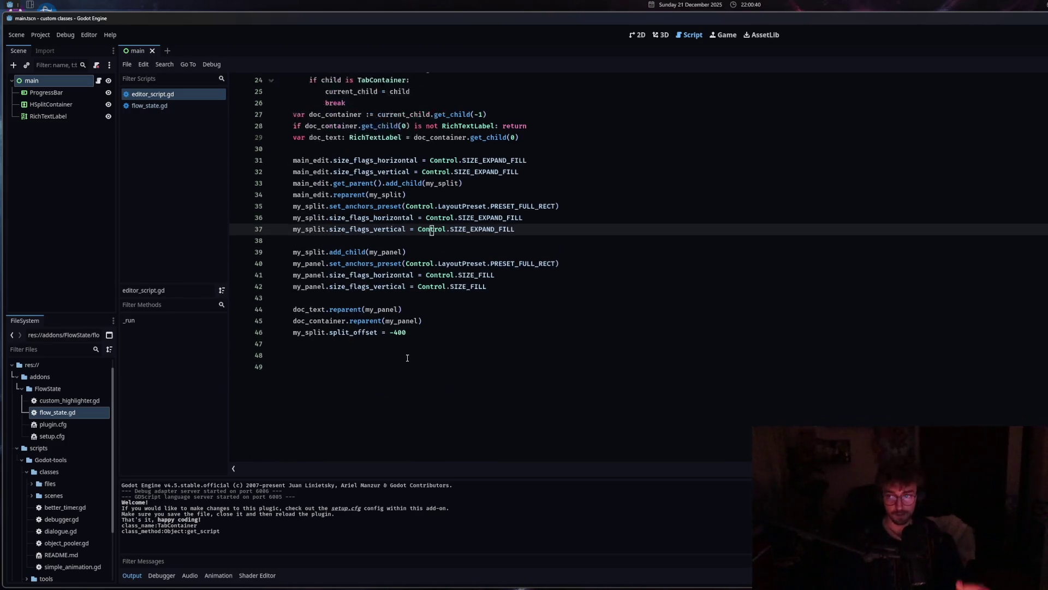
scroll(408, 357, "up", 5)
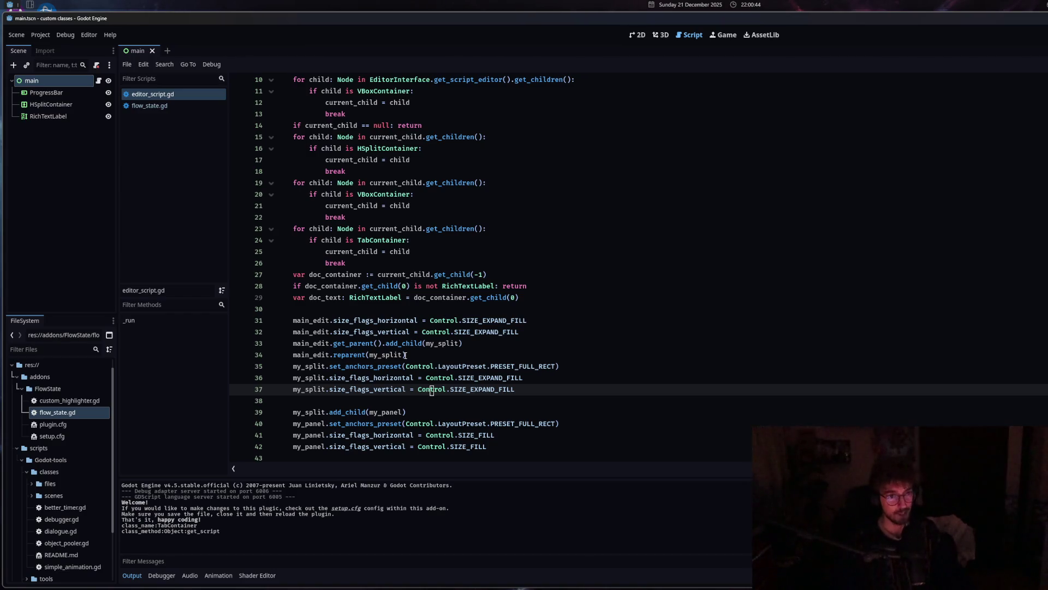
scroll(423, 387, "down", 1)
scroll(479, 426, "up", 2)
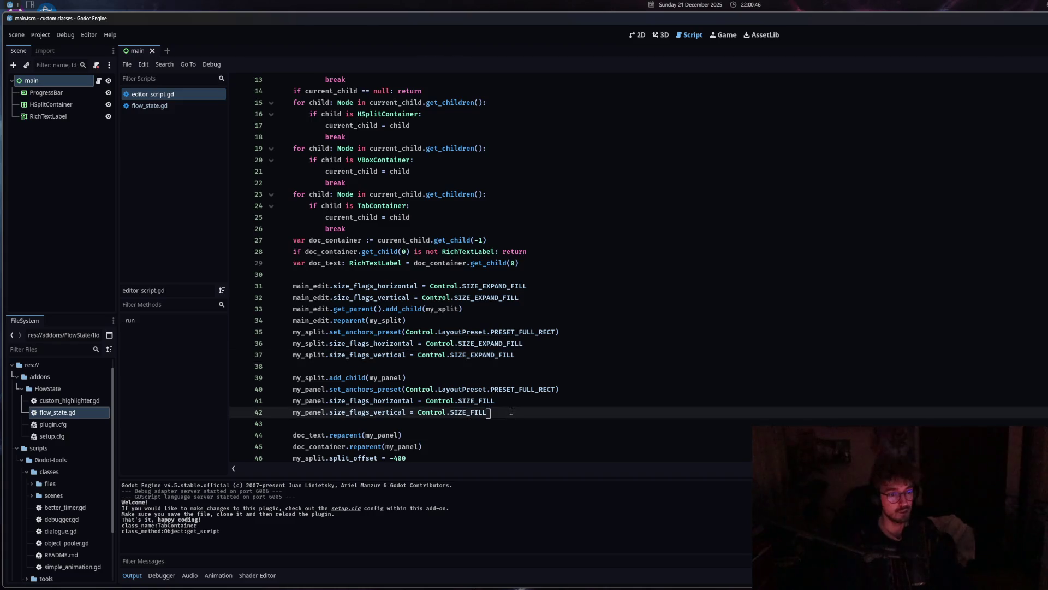
scroll(469, 382, "down", 3)
scroll(453, 300, "up", 6)
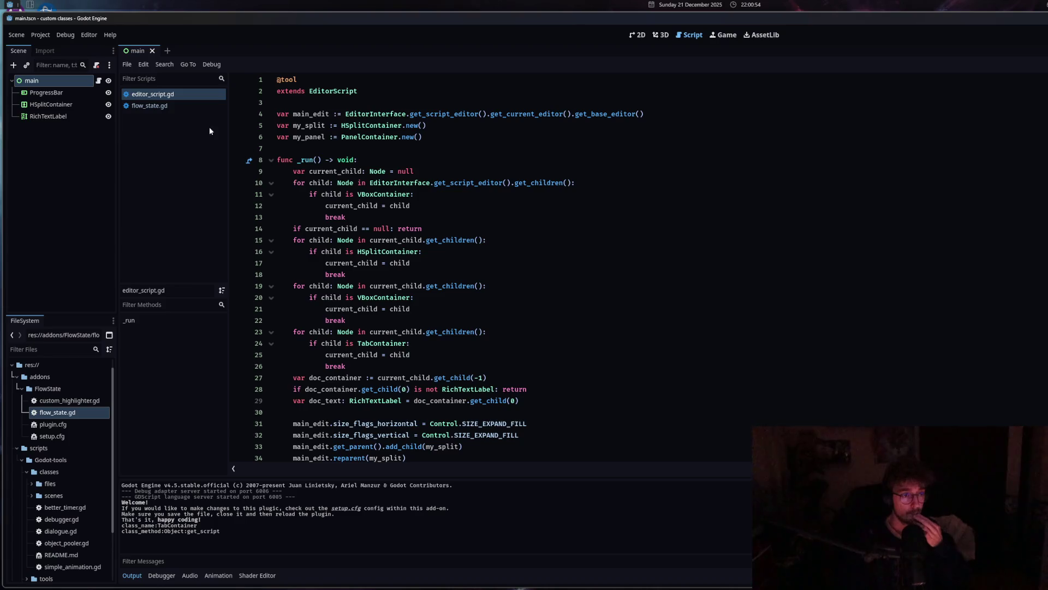
Delete the print(s) call on line 125 of flow_state.gd, leaving _open_doc empty.
left_click(150, 105)
scroll(331, 294, "down", 4)
left_click_drag(330, 288, 295, 289)
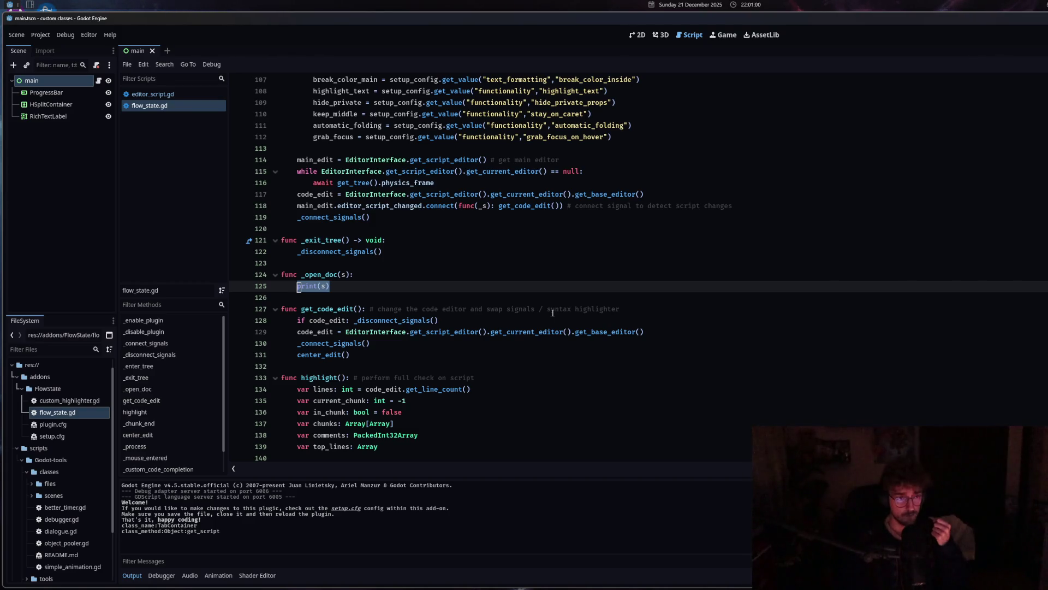
key("BackSpace")
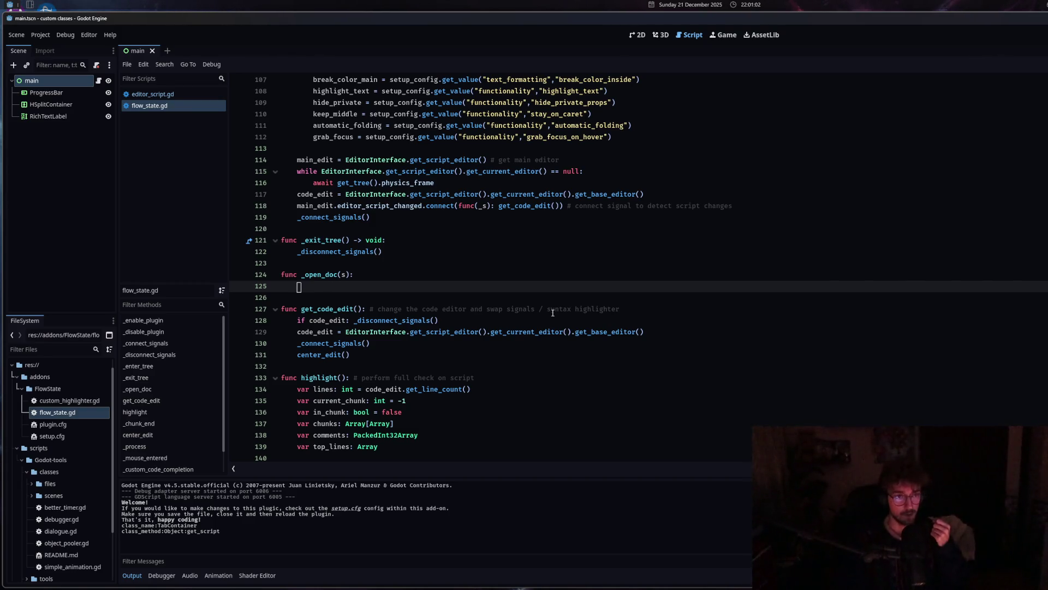